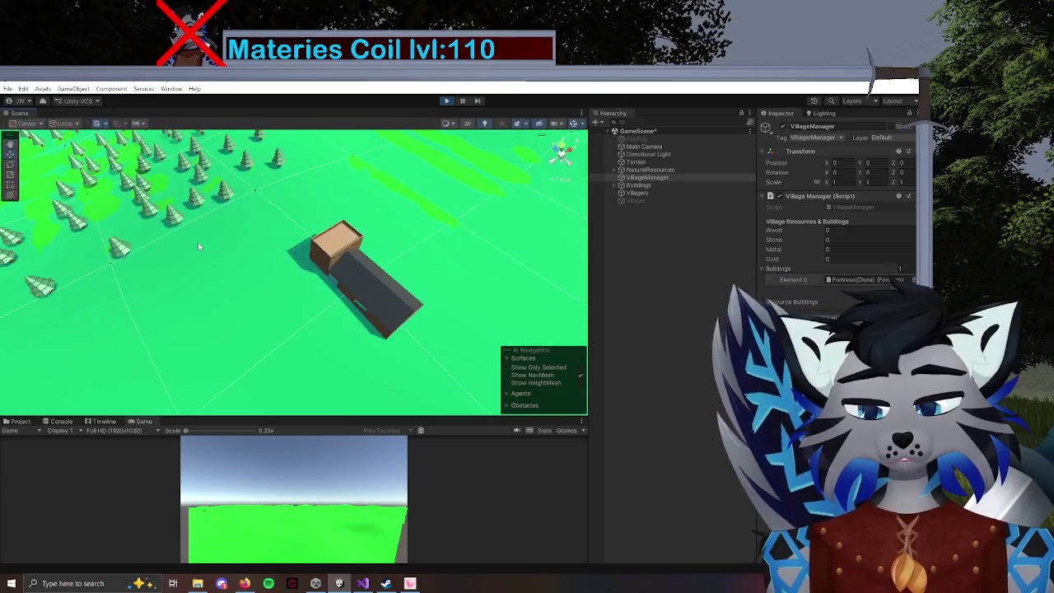
# Select the Villager in the Hierarchy and reframe the scene view around the building.
pyautogui.click(648, 200)
pyautogui.click(782, 126)
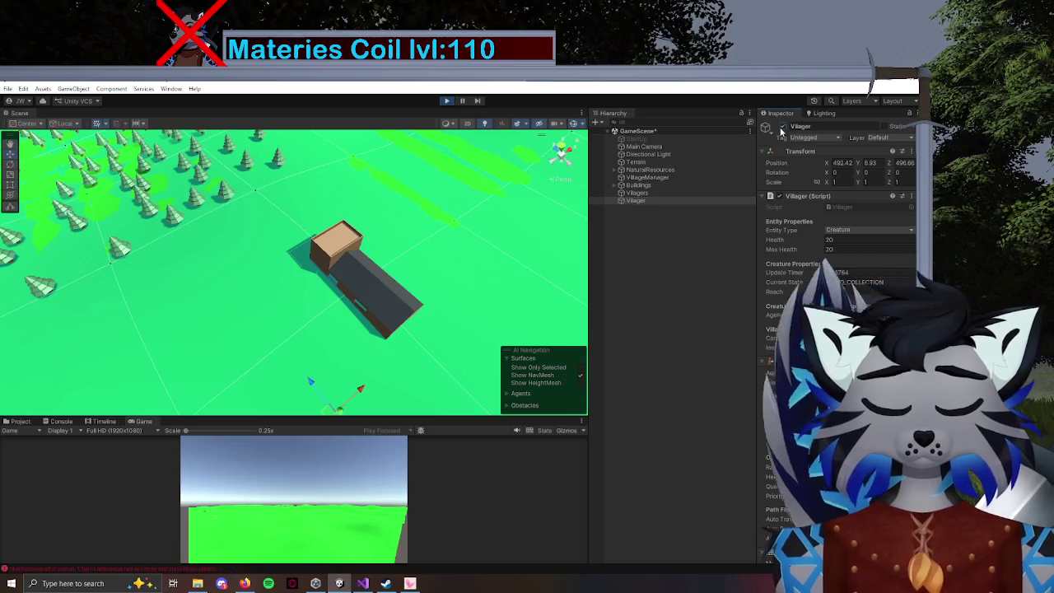
pyautogui.scroll(2, 346, 345)
pyautogui.moveTo(329, 403)
pyautogui.mouseDown()
pyautogui.moveTo(344, 380)
pyautogui.moveTo(260, 359)
pyautogui.moveTo(253, 345)
pyautogui.moveTo(431, 299)
pyautogui.moveTo(477, 299)
pyautogui.moveTo(423, 290)
pyautogui.moveTo(483, 254)
pyautogui.mouseUp()
# Show the Console errors and open the NullReferenceException's source line in ResourceCollectionState.cs.
pyautogui.click(60, 422)
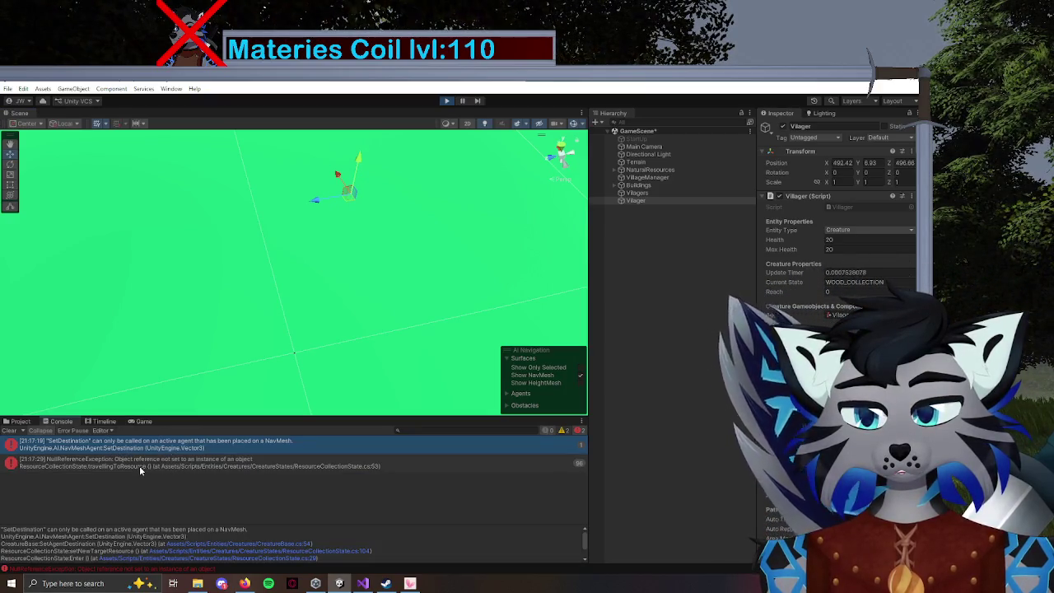
pyautogui.moveTo(313, 321); pyautogui.dragTo(336, 305)
pyautogui.moveTo(331, 207)
pyautogui.mouseDown()
pyautogui.moveTo(331, 235)
pyautogui.moveTo(378, 269)
pyautogui.moveTo(384, 305)
pyautogui.moveTo(266, 297)
pyautogui.moveTo(318, 305)
pyautogui.mouseUp()
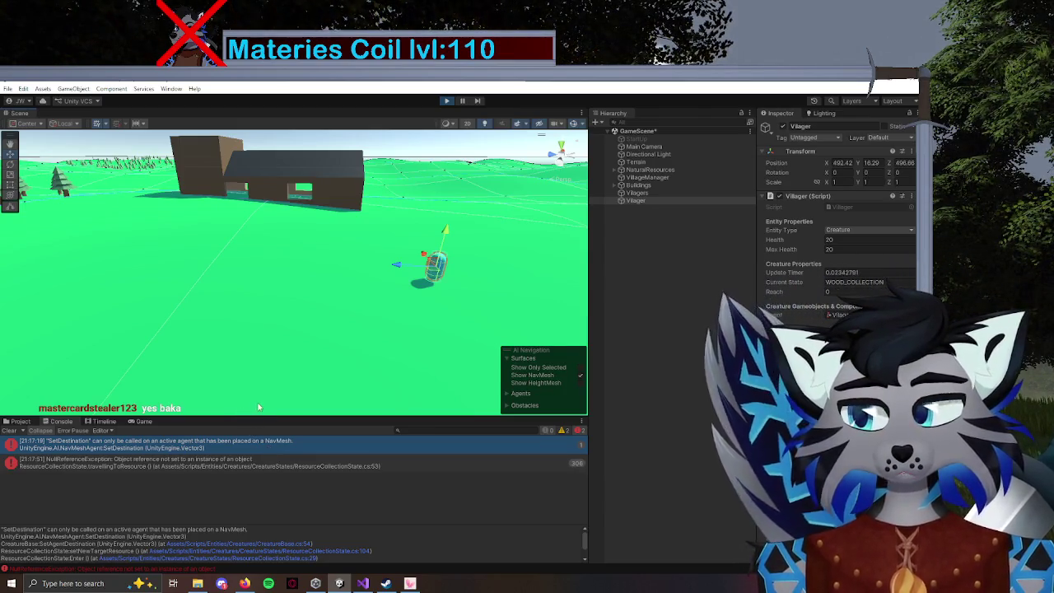
pyautogui.doubleClick(319, 467)
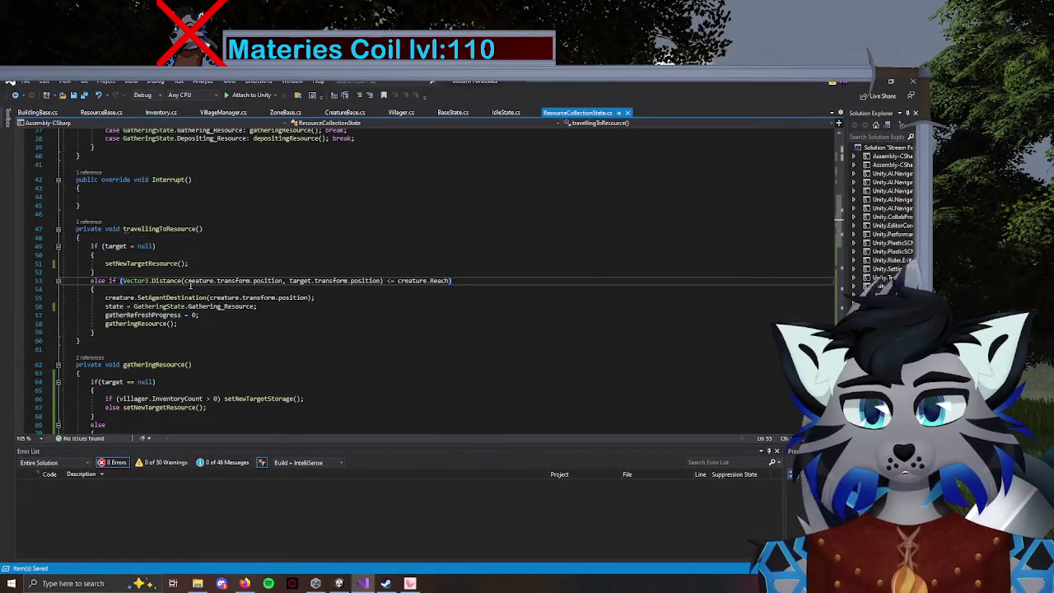
# Browse the travellingToResource method in ResourceCollectionState.cs.
pyautogui.click(364, 583)
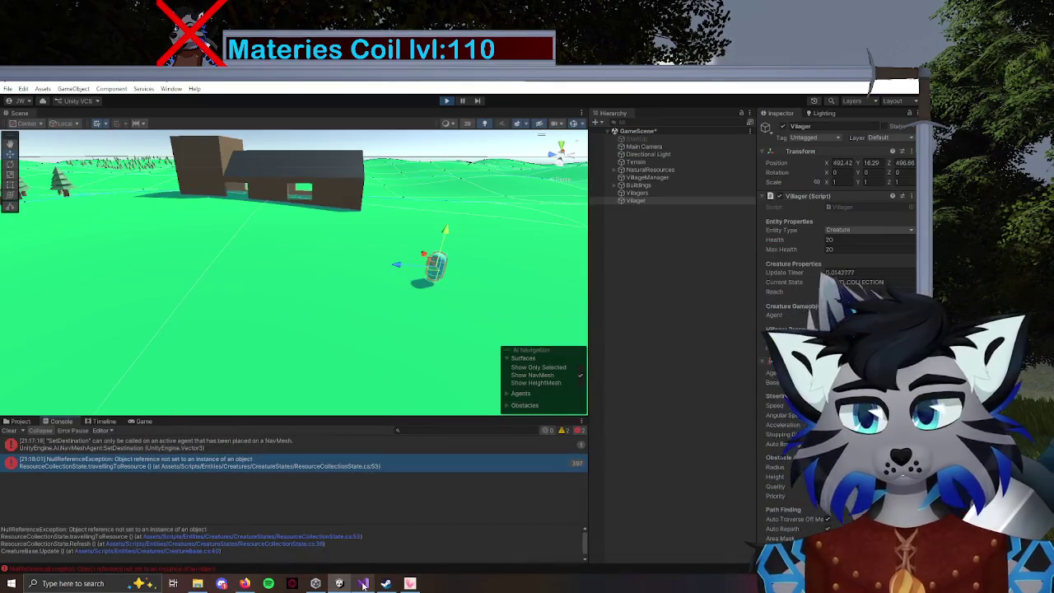
pyautogui.click(363, 583)
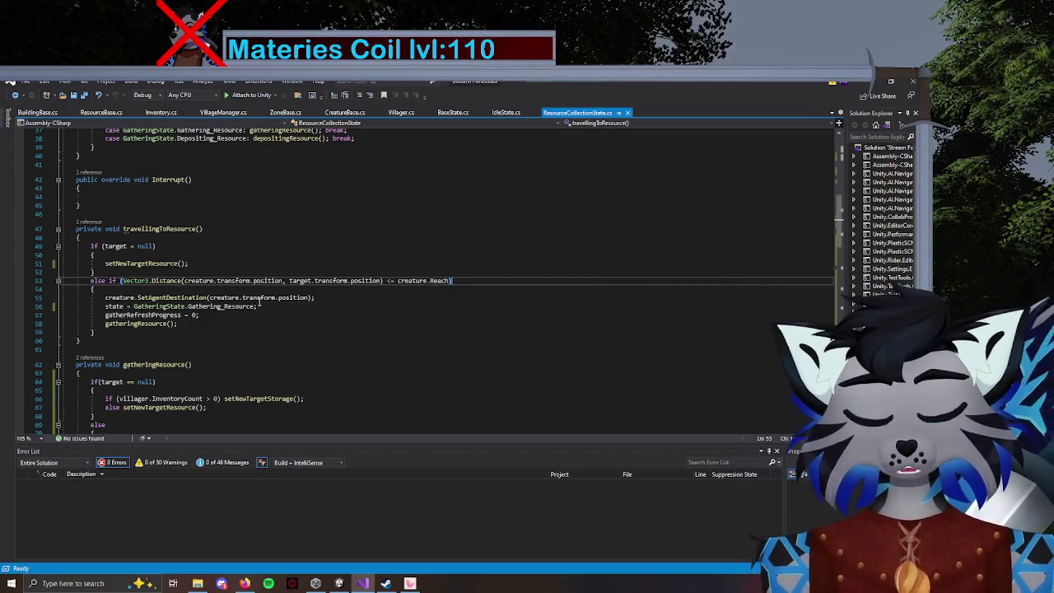
pyautogui.moveTo(276, 296)
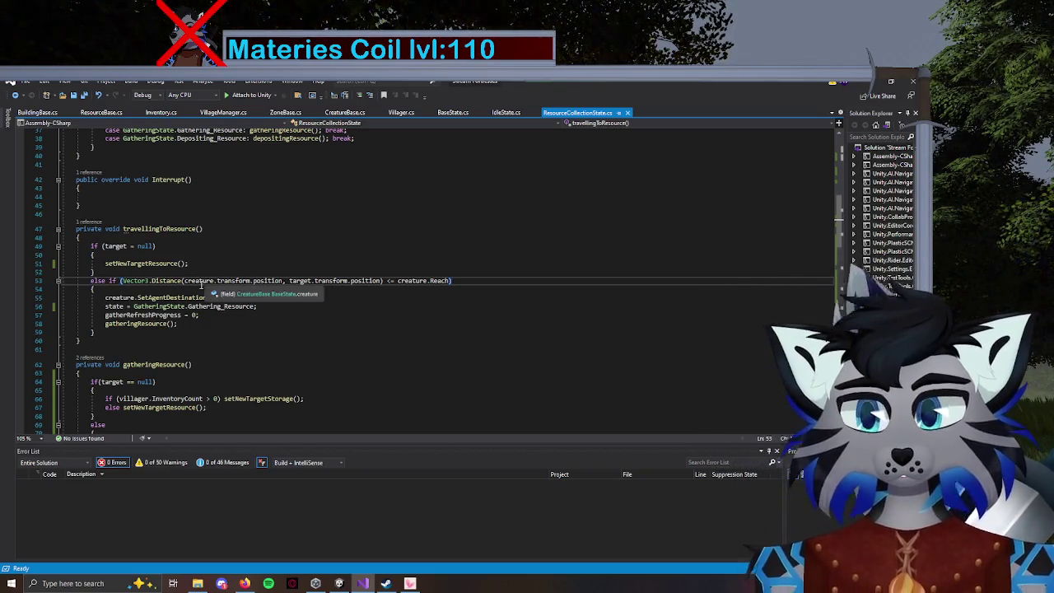
pyautogui.scroll(5, 201, 284)
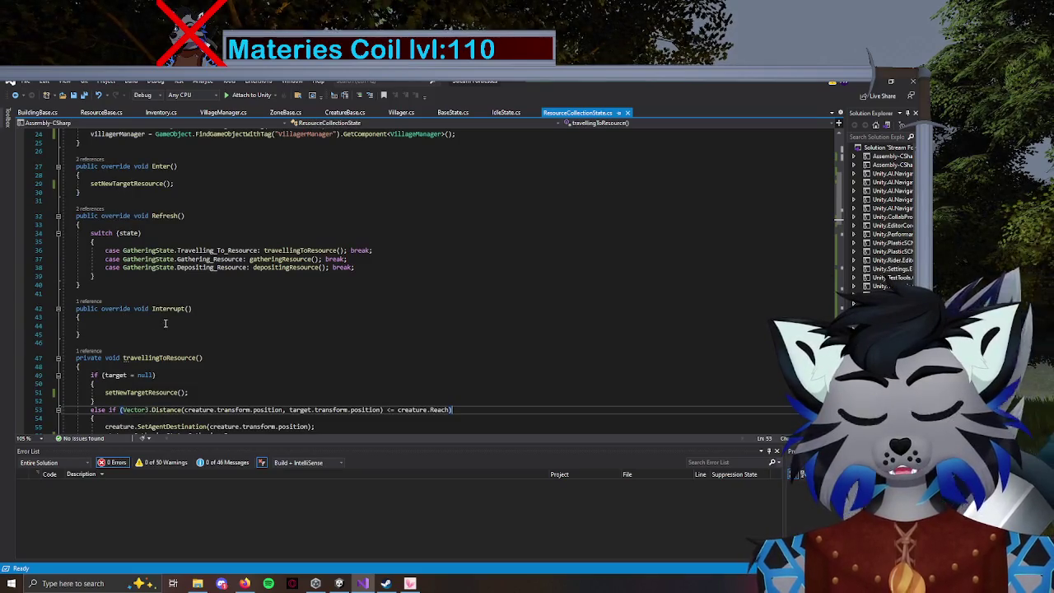
pyautogui.scroll(-2, 165, 324)
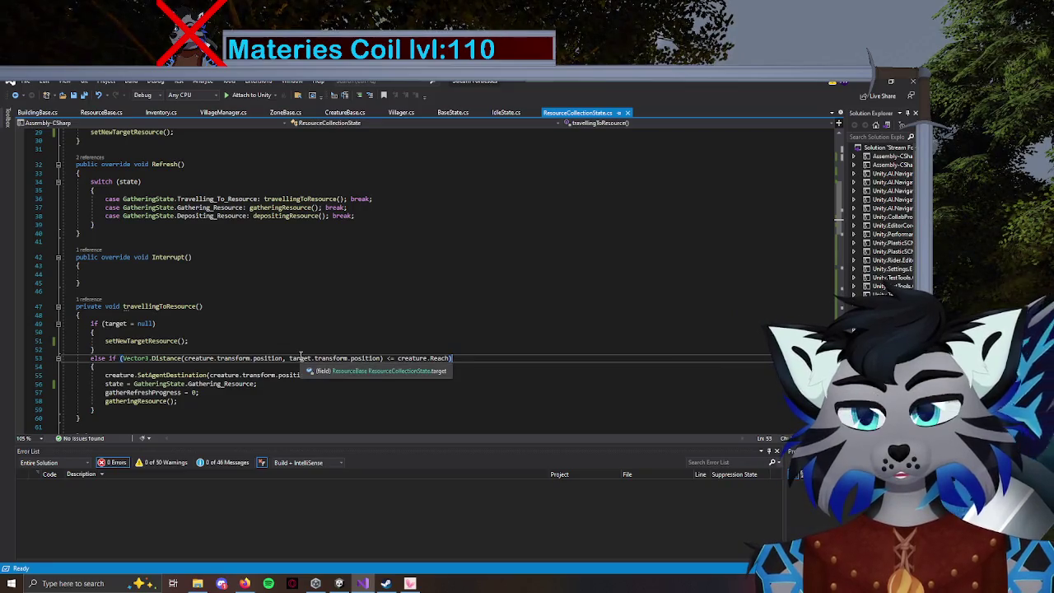
pyautogui.scroll(-2, 172, 358)
pyautogui.scroll(-4, 134, 328)
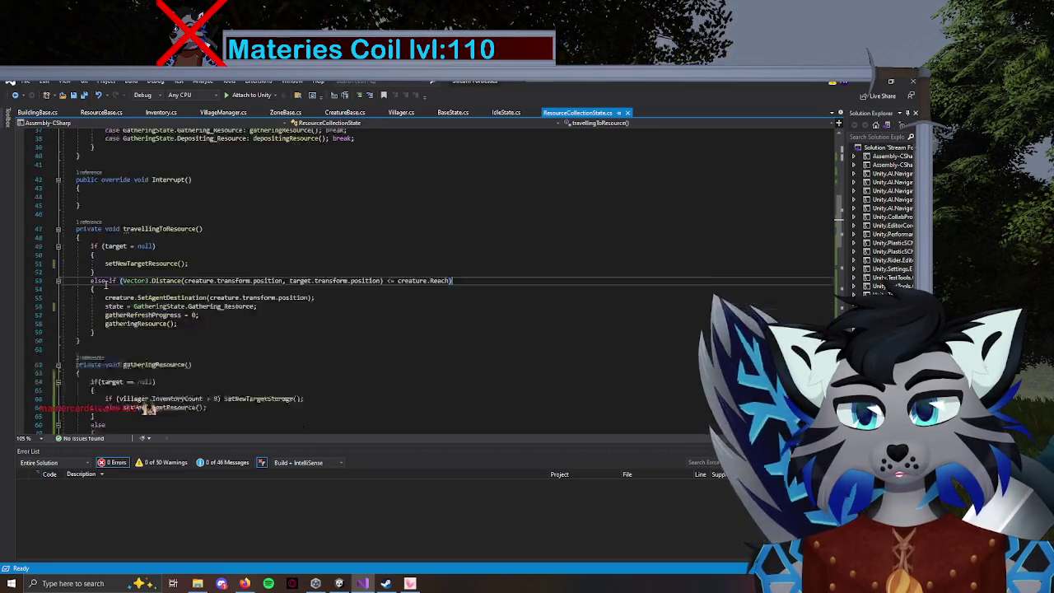
# Go to the setNewTargetResource definition, then return to Unity.
pyautogui.click(152, 185)
pyautogui.keyDown('ctrl'); pyautogui.click(151, 186); pyautogui.keyUp('ctrl')
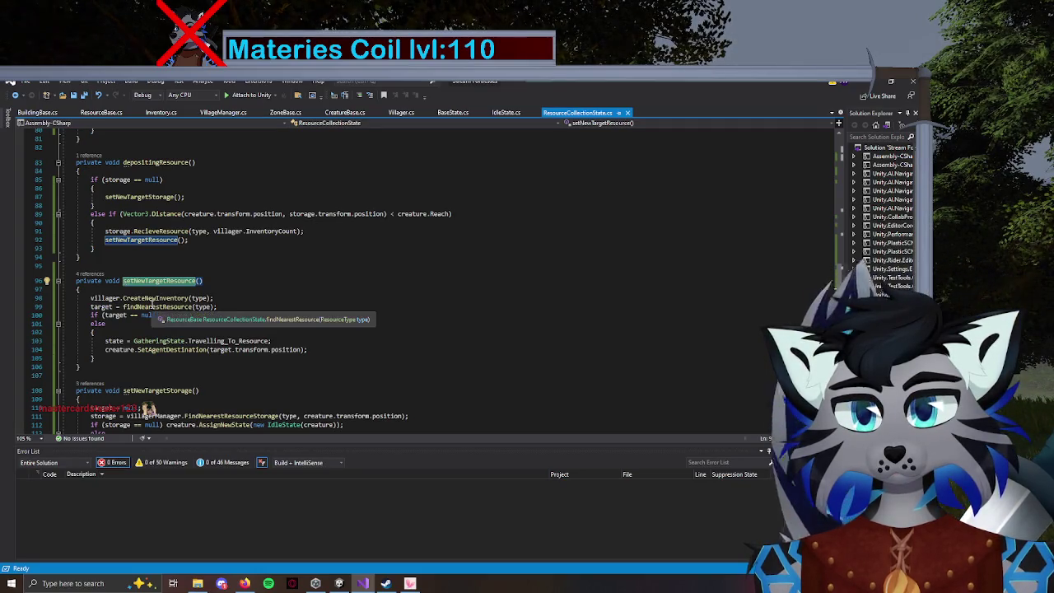
pyautogui.hotkey('alt', 'Tab')
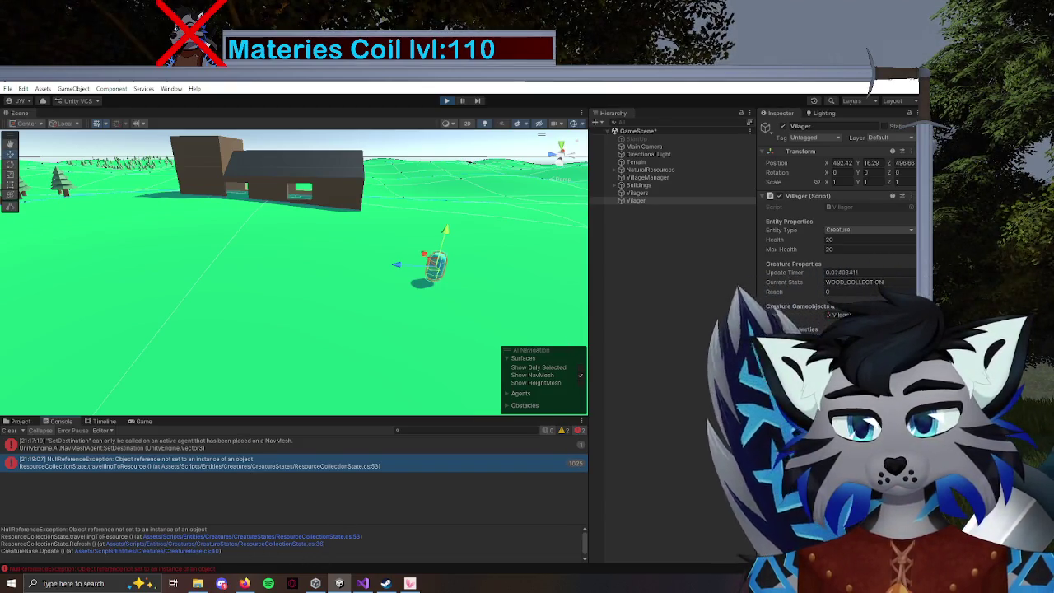
# Stop the running game and return to travellingToResource in Visual Studio.
pyautogui.click(446, 102)
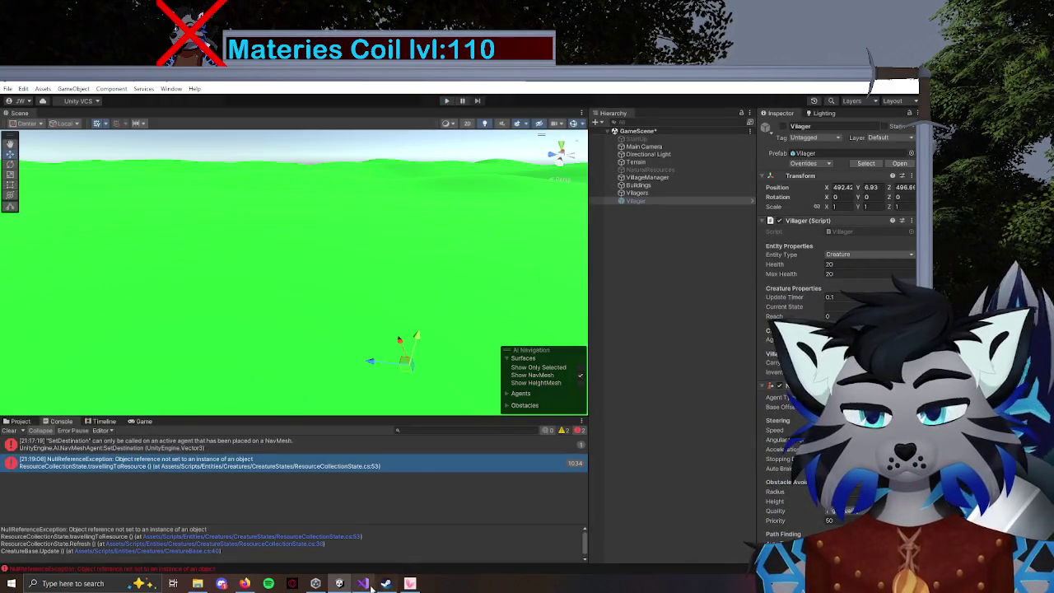
pyautogui.click(362, 583)
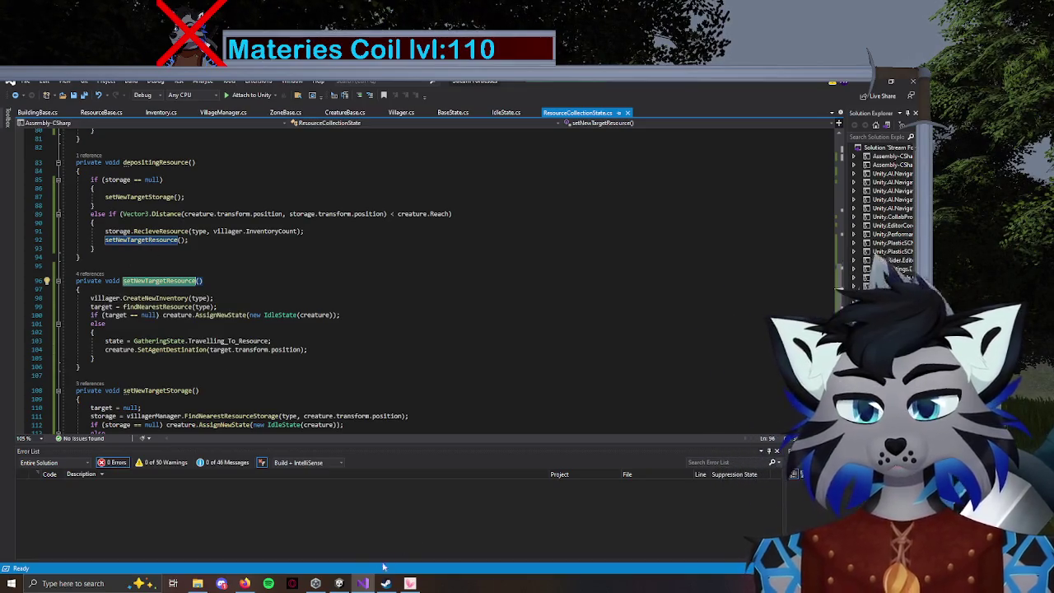
pyautogui.click(363, 583)
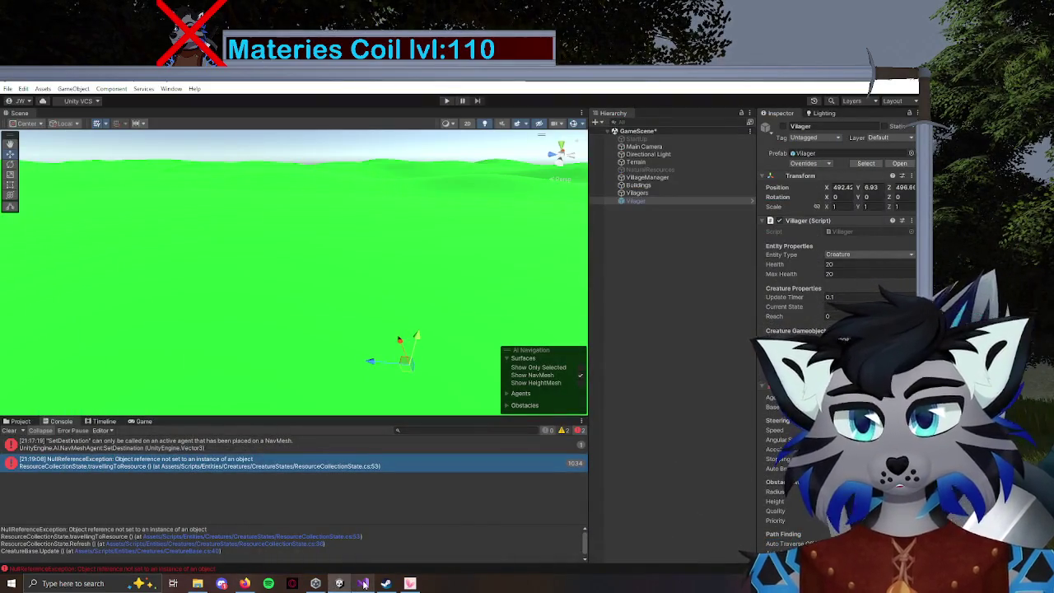
pyautogui.click(363, 583)
pyautogui.scroll(10, 82, 230)
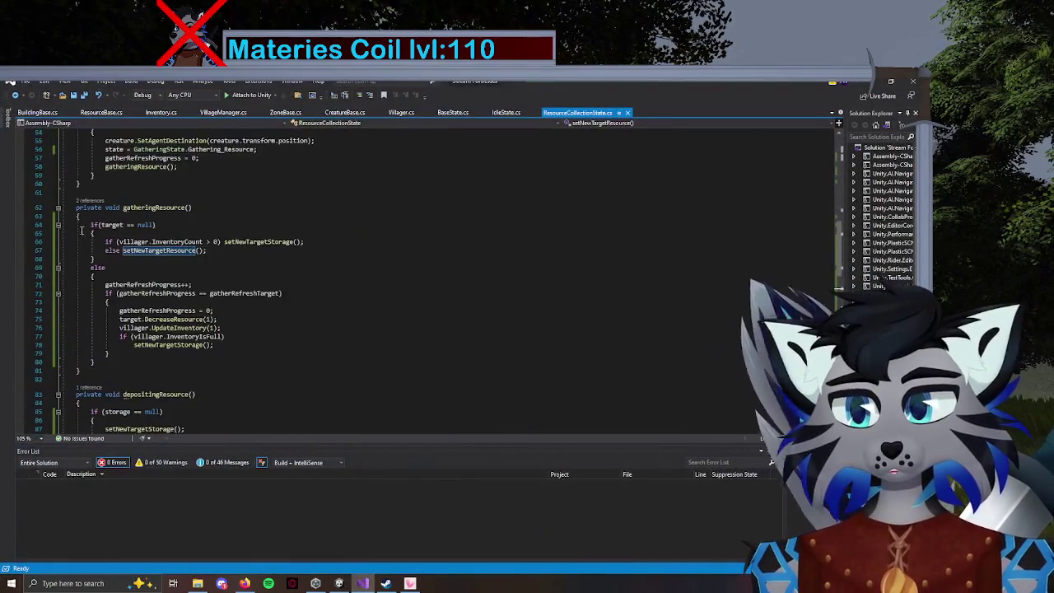
pyautogui.scroll(3, 81, 230)
# Select the '= null' comparison in the null check on line 49.
pyautogui.click(105, 200)
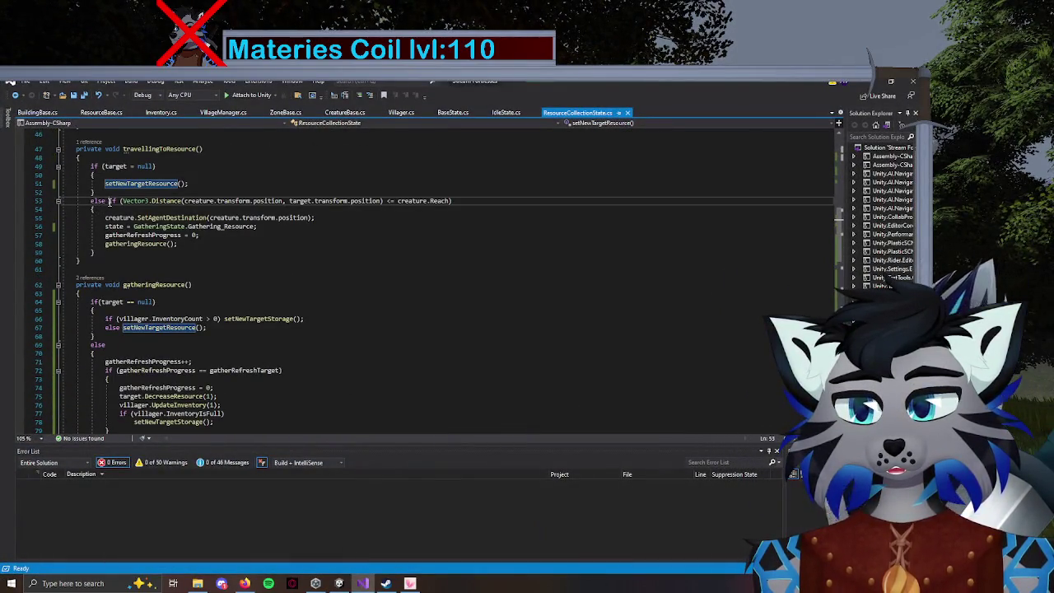
pyautogui.click(102, 158)
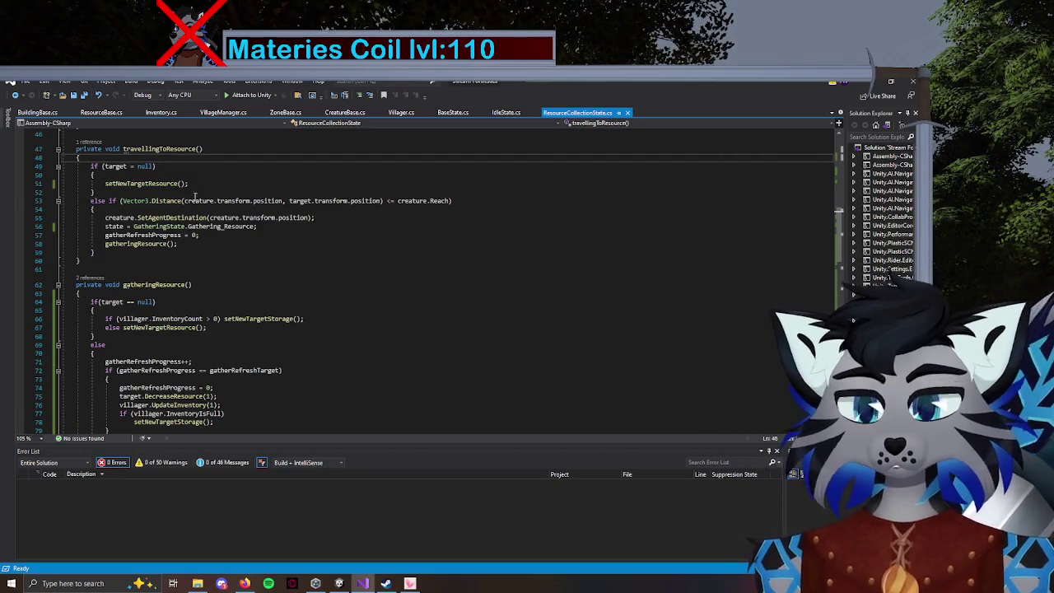
pyautogui.moveTo(162, 167); pyautogui.dragTo(130, 167)
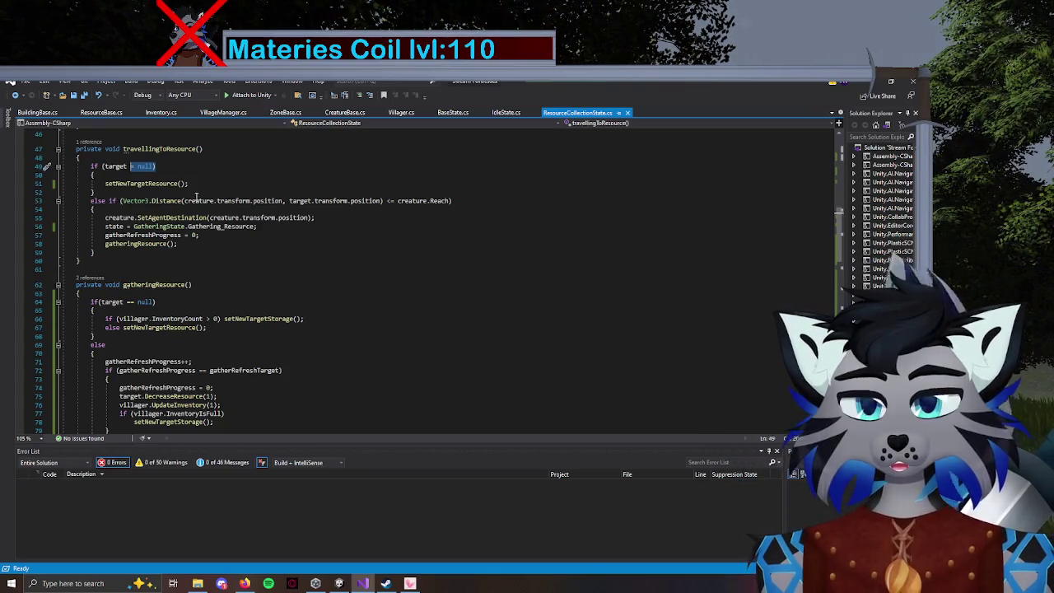
pyautogui.scroll(15, 196, 196)
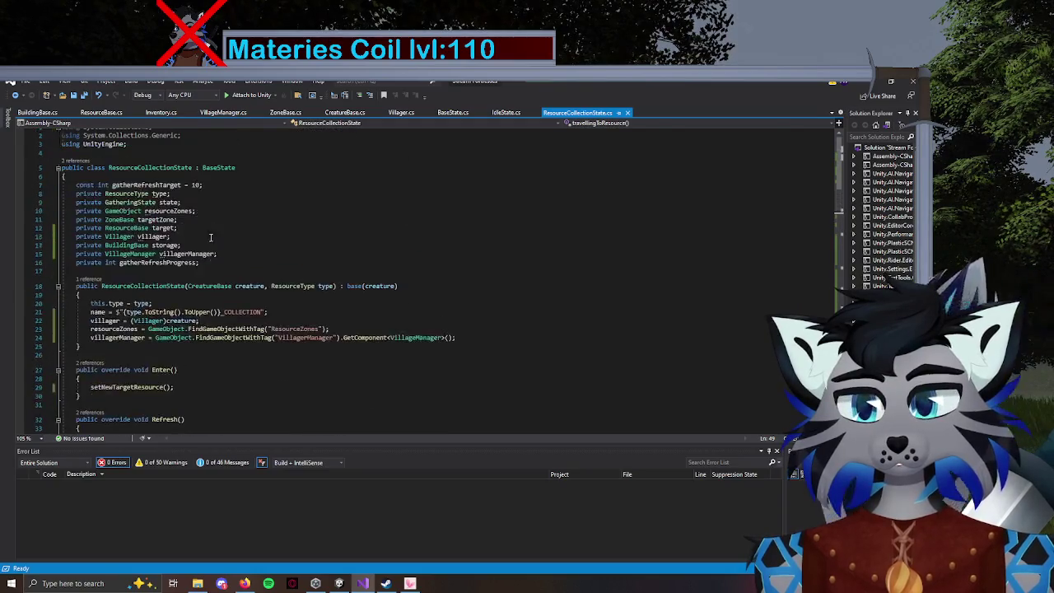
pyautogui.scroll(-17, 219, 285)
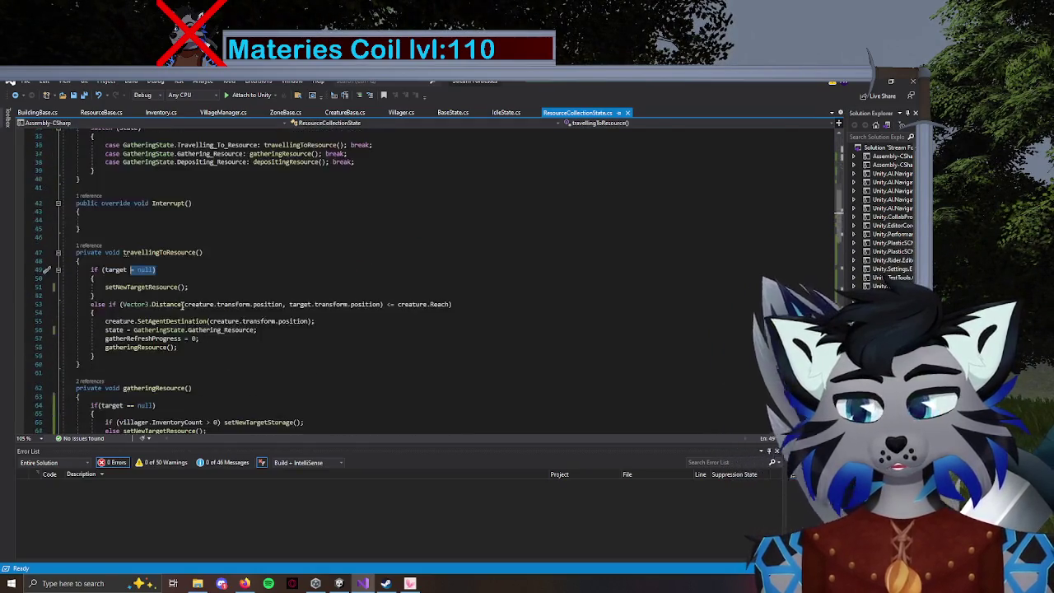
pyautogui.scroll(4, 251, 284)
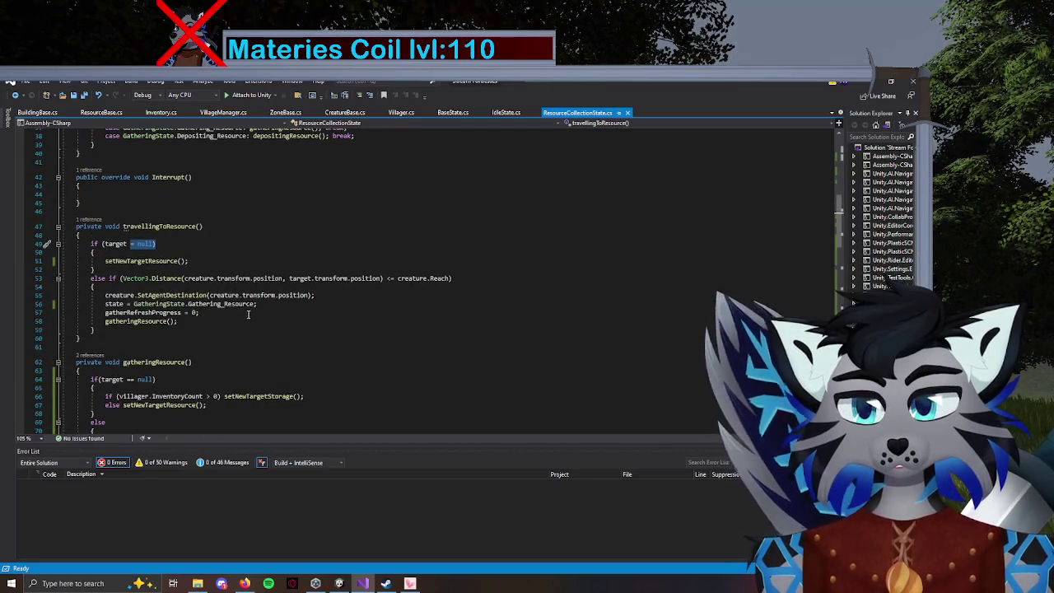
# Check Unity, then put the caret at travellingToResource's opening brace.
pyautogui.click(339, 583)
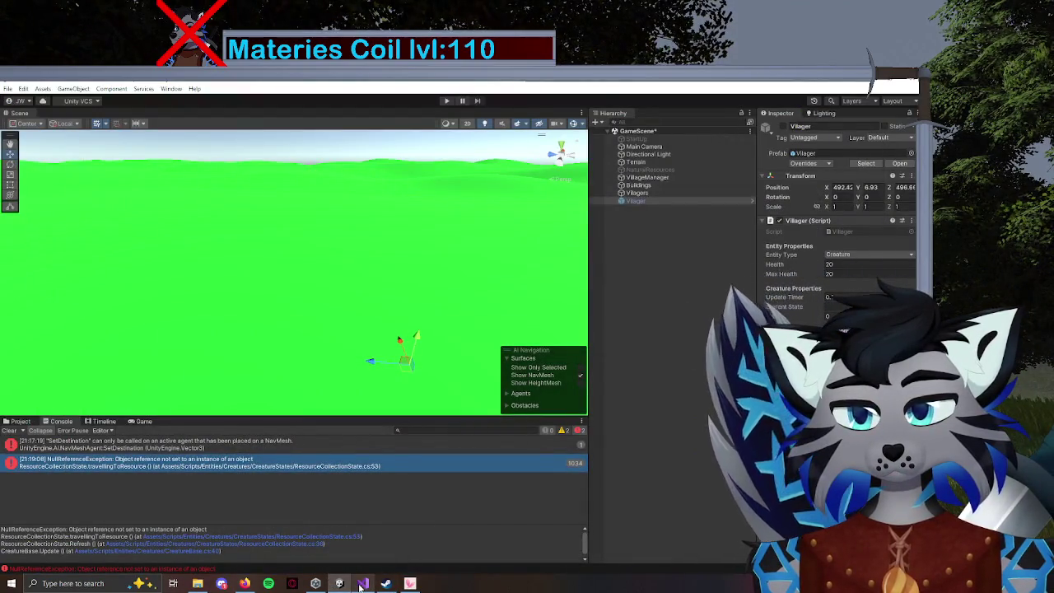
pyautogui.click(362, 583)
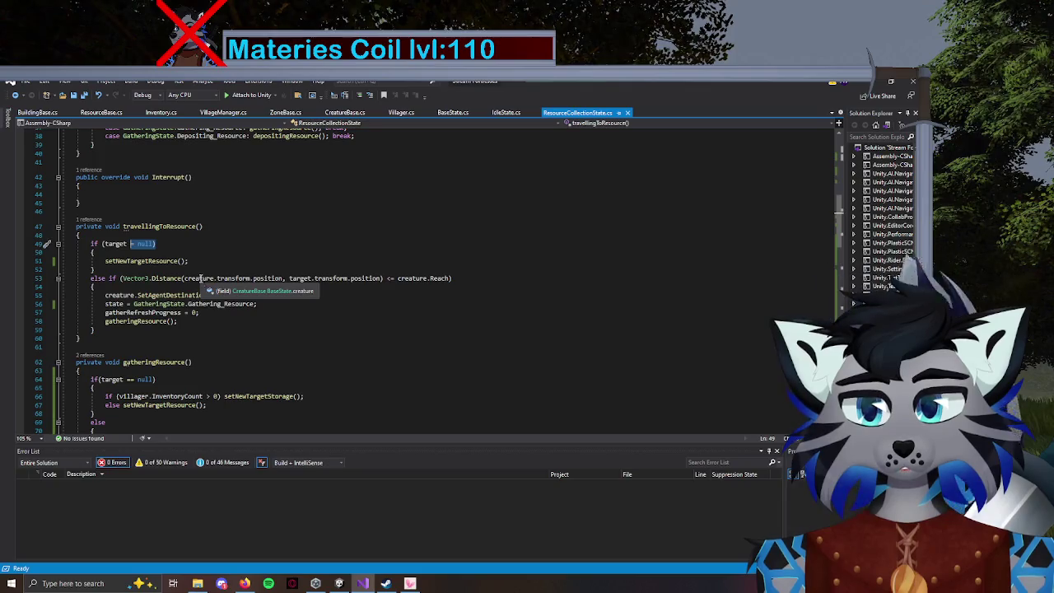
pyautogui.click(300, 277)
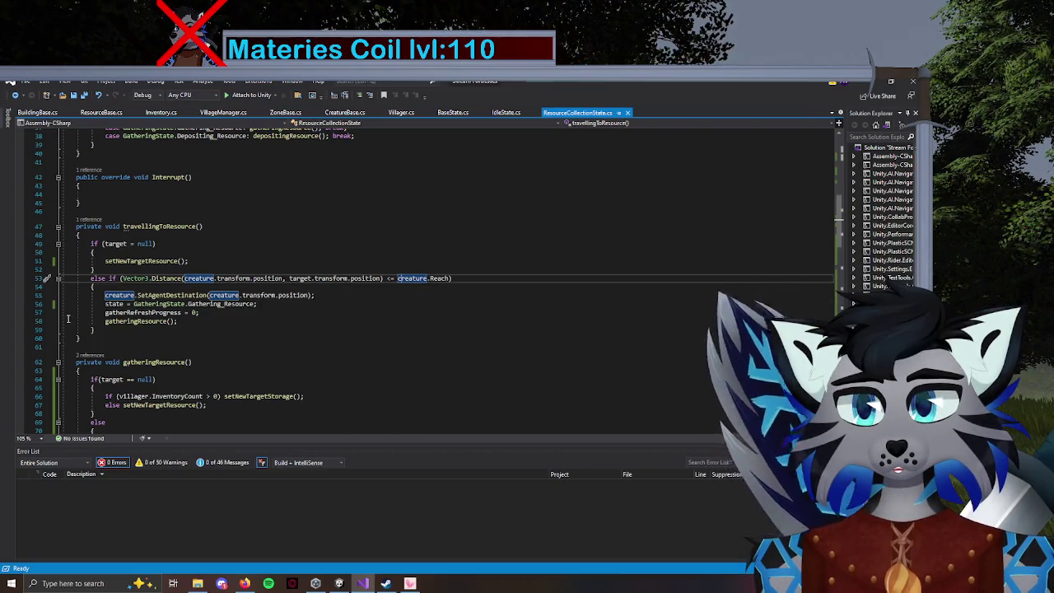
pyautogui.click(115, 237)
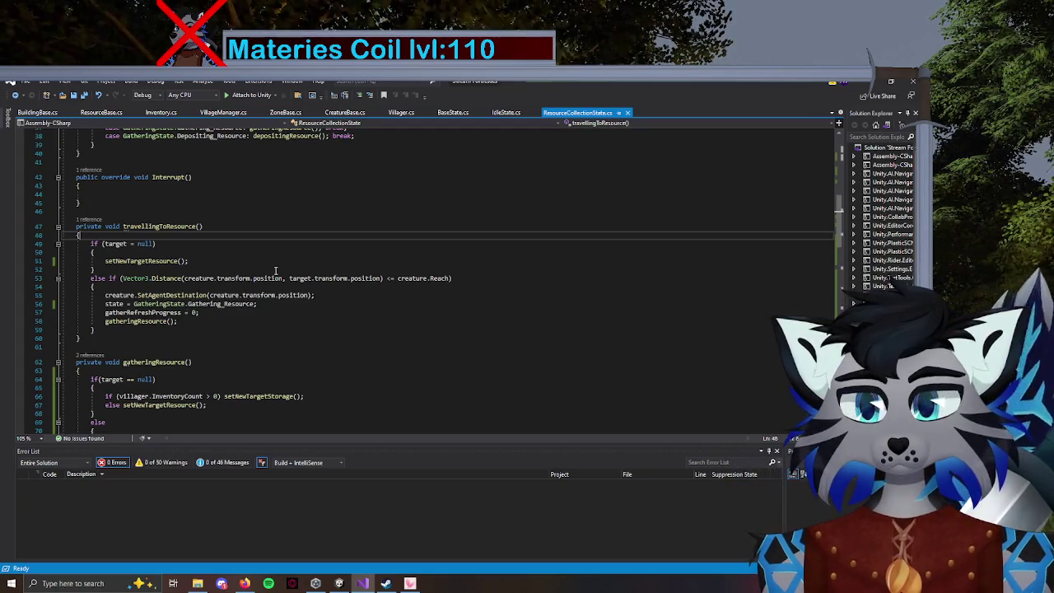
# Add Debug.Log($"Creature: {creature}"); at the top of travellingToResource.
pyautogui.press('Return')
pyautogui.write('Debu')
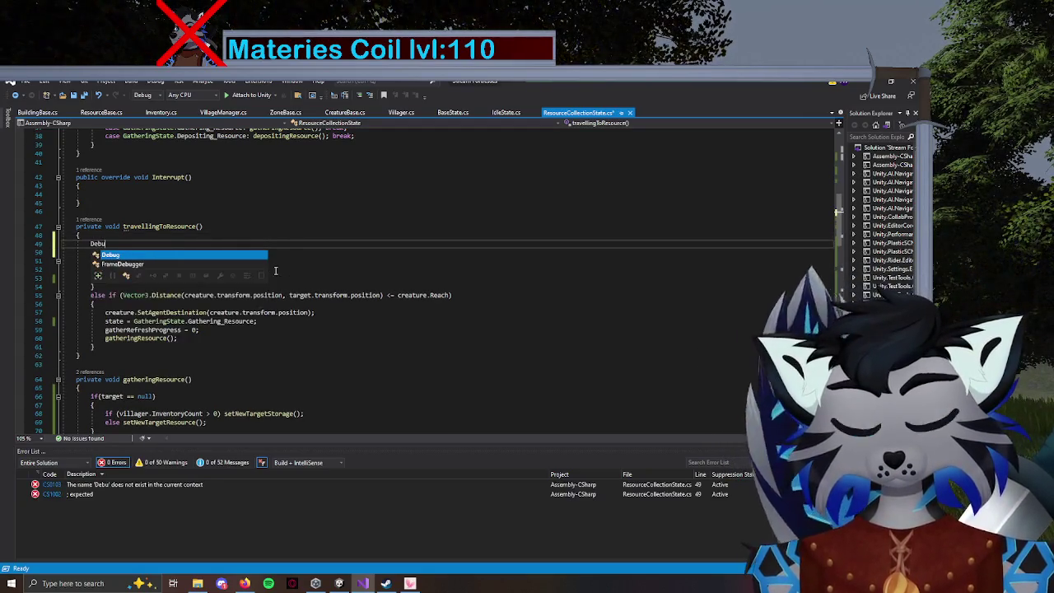
pyautogui.write('g.Log')
pyautogui.press('Escape')
pyautogui.write('(')
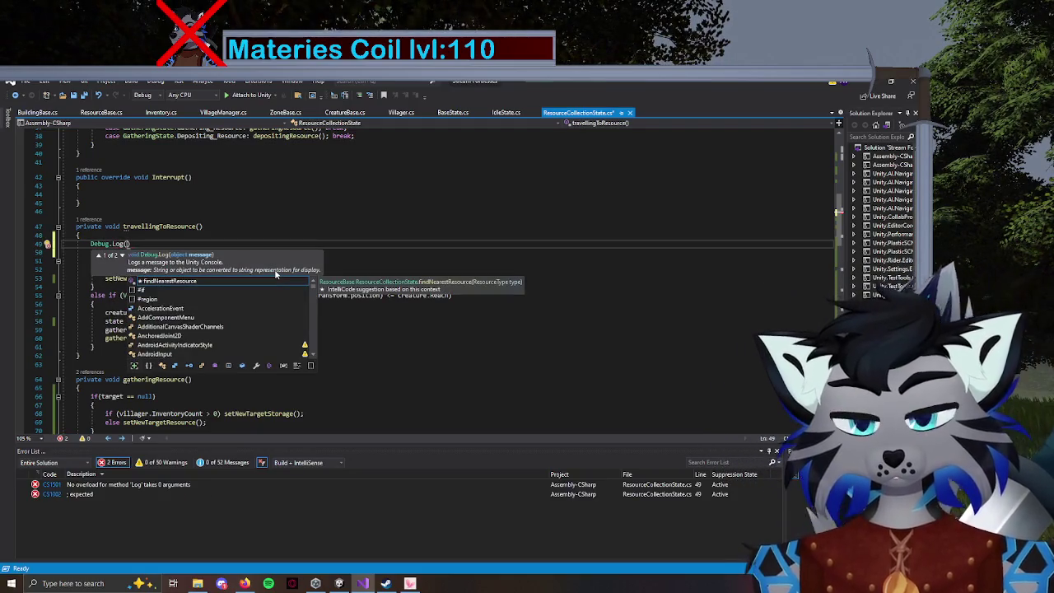
pyautogui.write('$"')
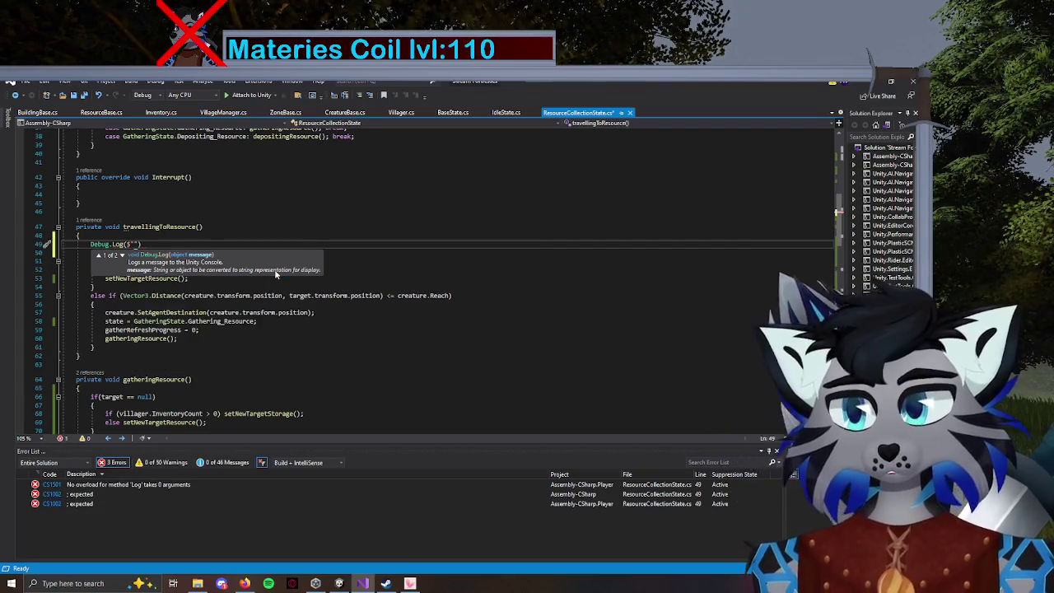
pyautogui.write('Creature: ')
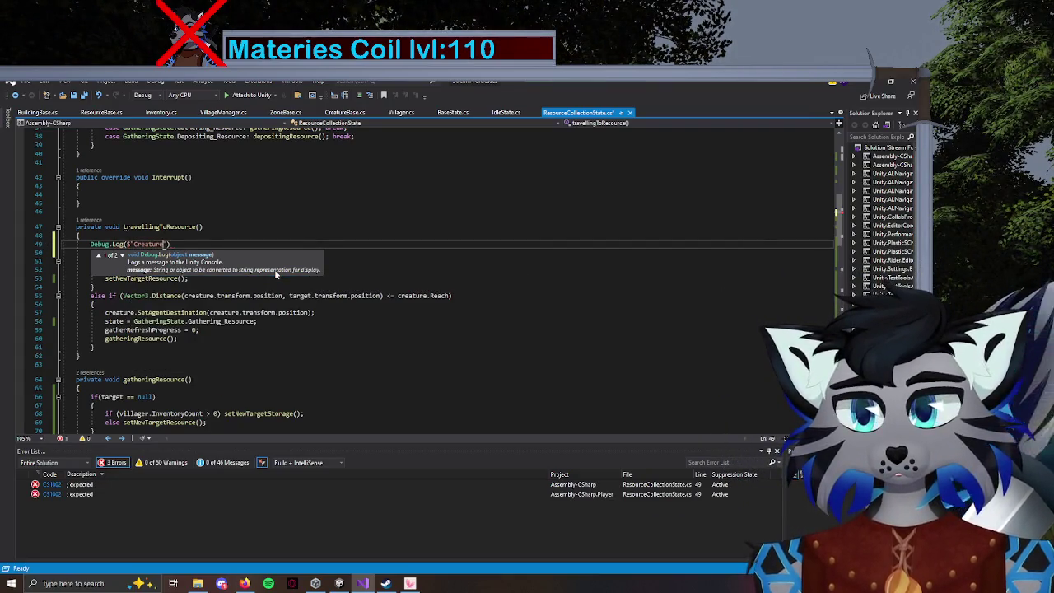
pyautogui.write('{c')
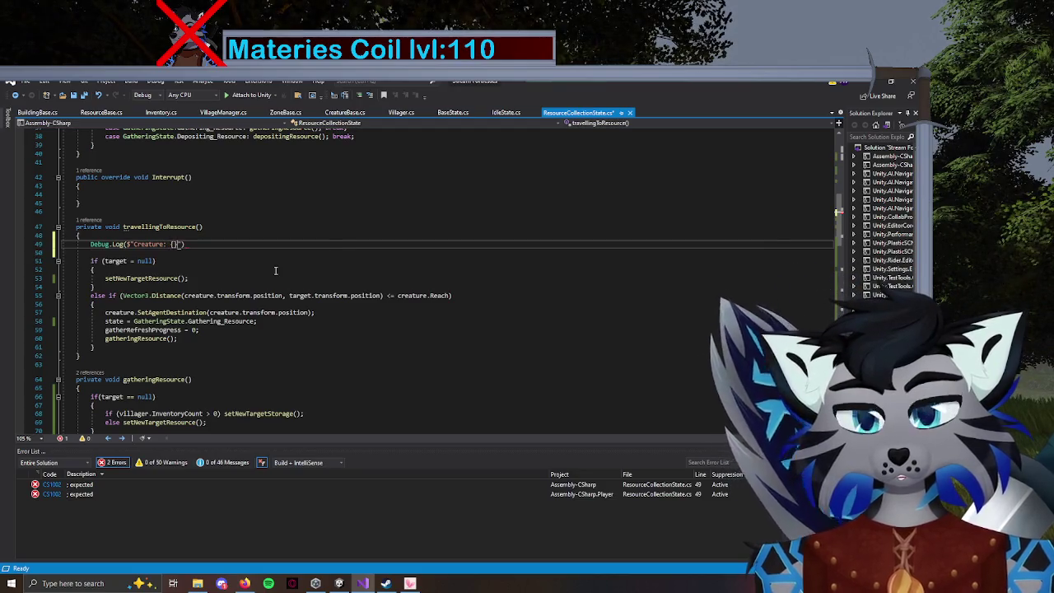
pyautogui.write('reature')
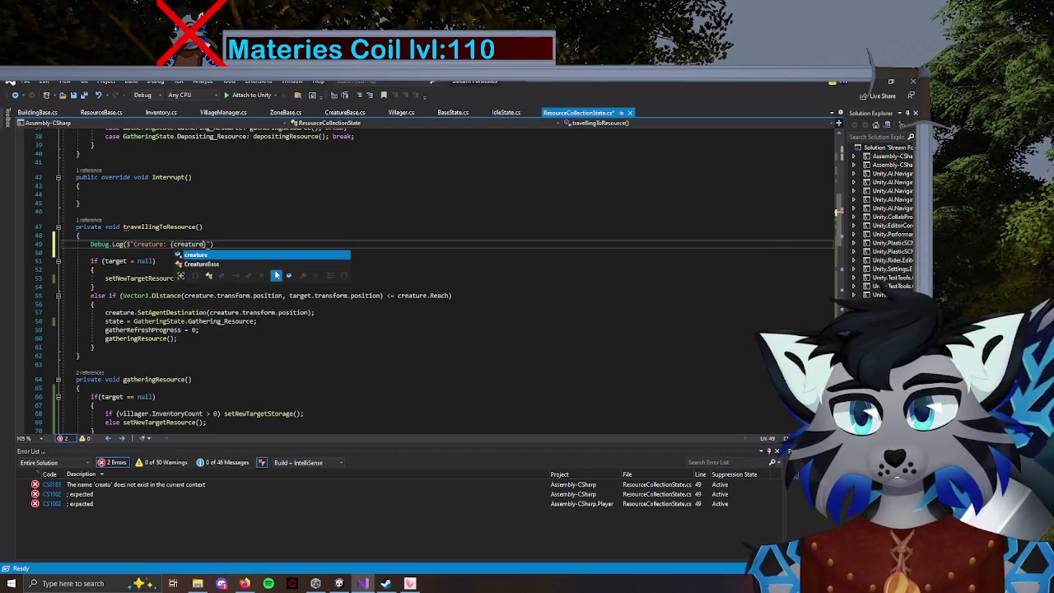
pyautogui.press('End')
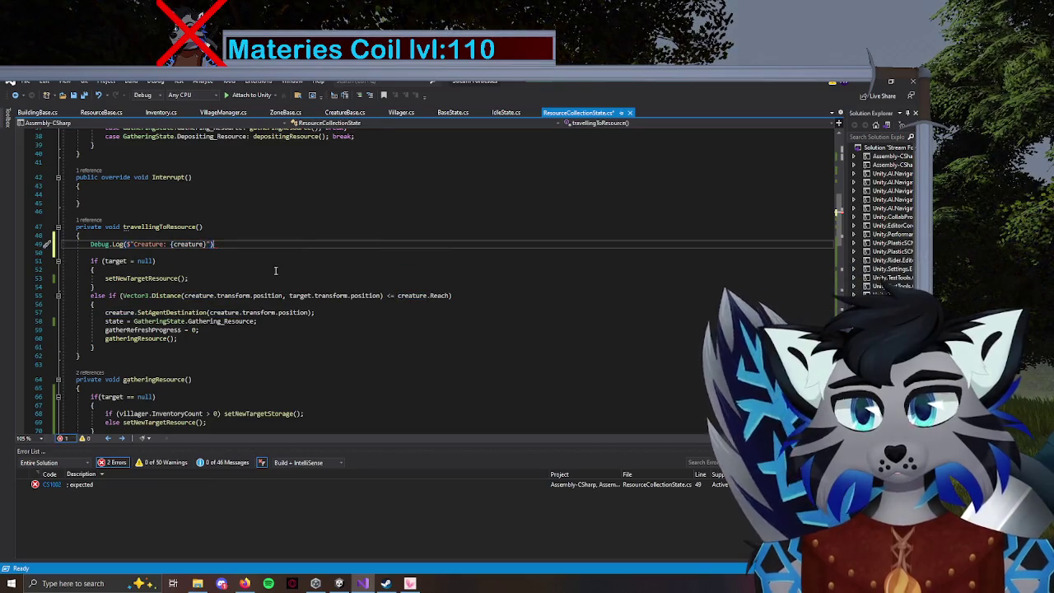
pyautogui.write(';')
# Add Debug.Log($"Target: {target}"); on the next line and save the script.
pyautogui.press('Return')
pyautogui.write('Debug.Log(')
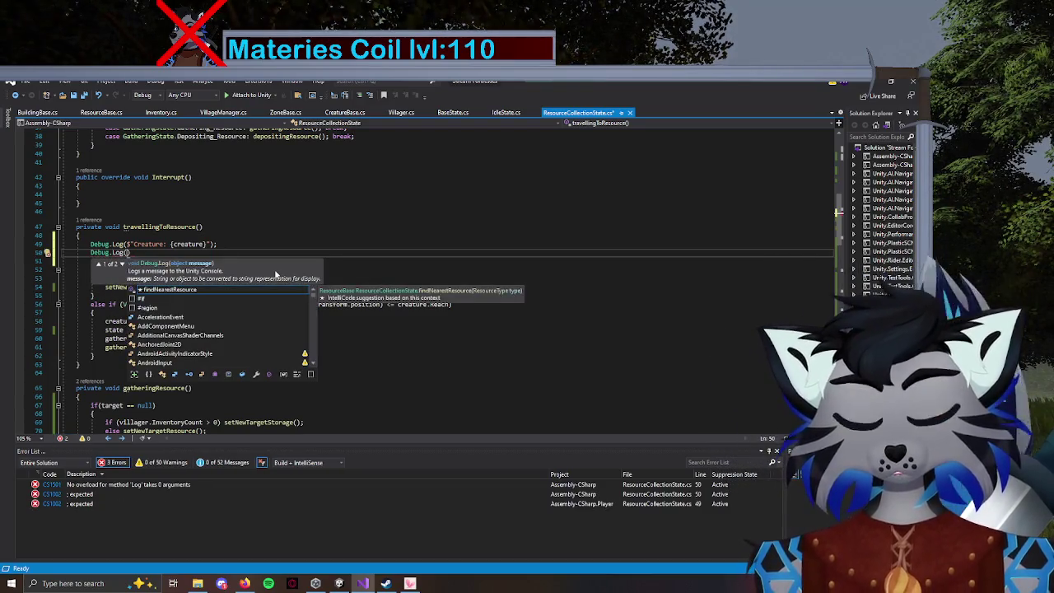
pyautogui.write('$"')
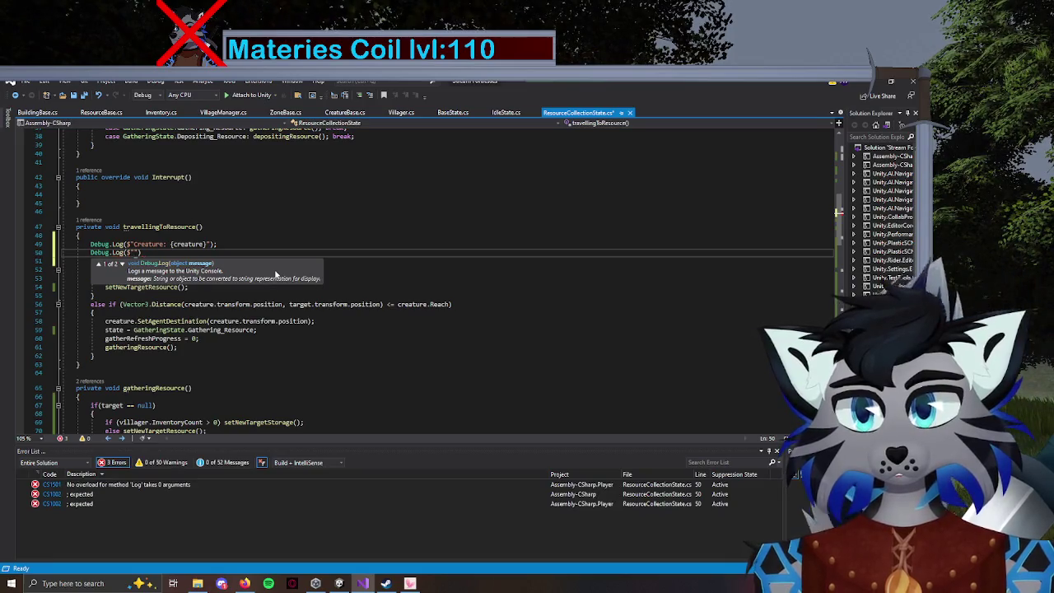
pyautogui.write('Target: ')
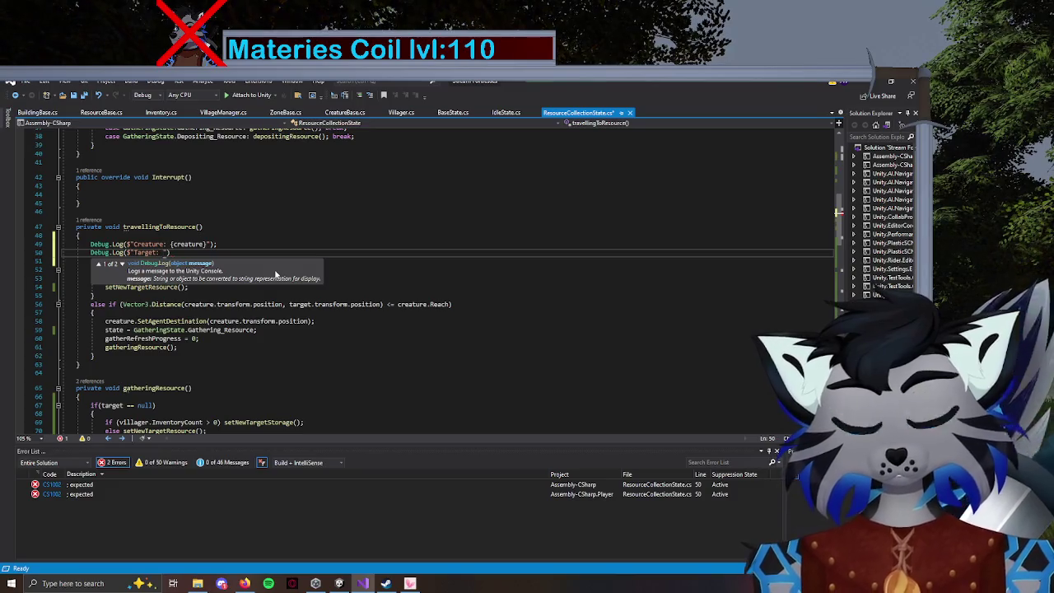
pyautogui.write('{target')
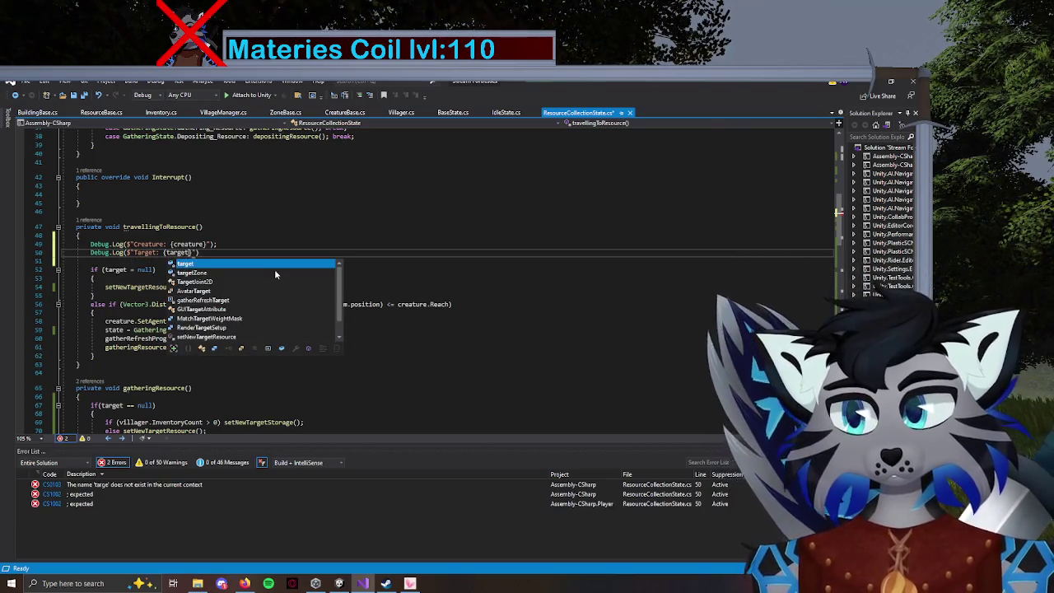
pyautogui.write(';')
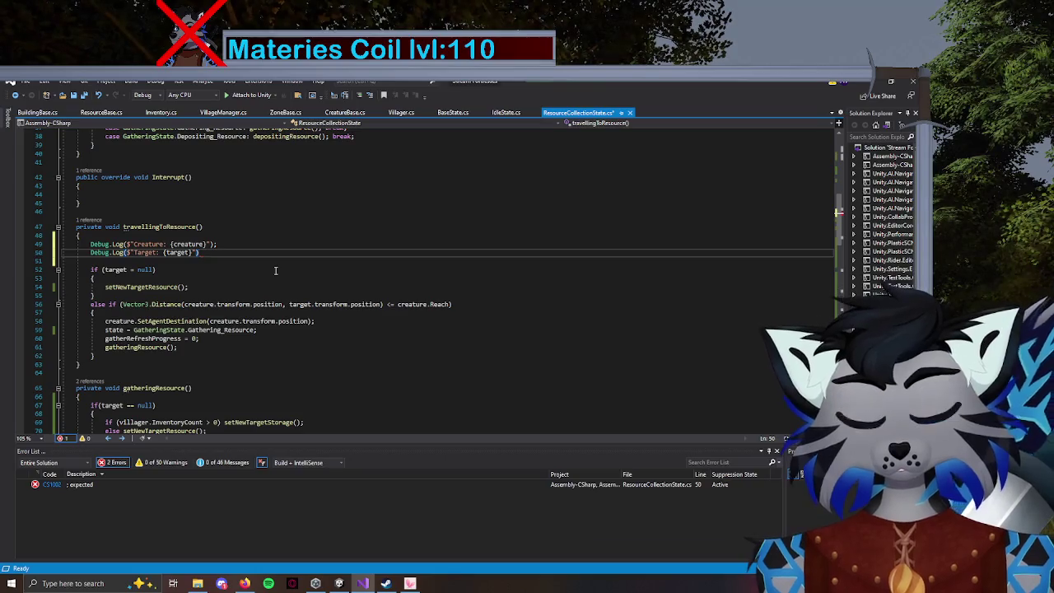
pyautogui.hotkey('ctrl', 's')
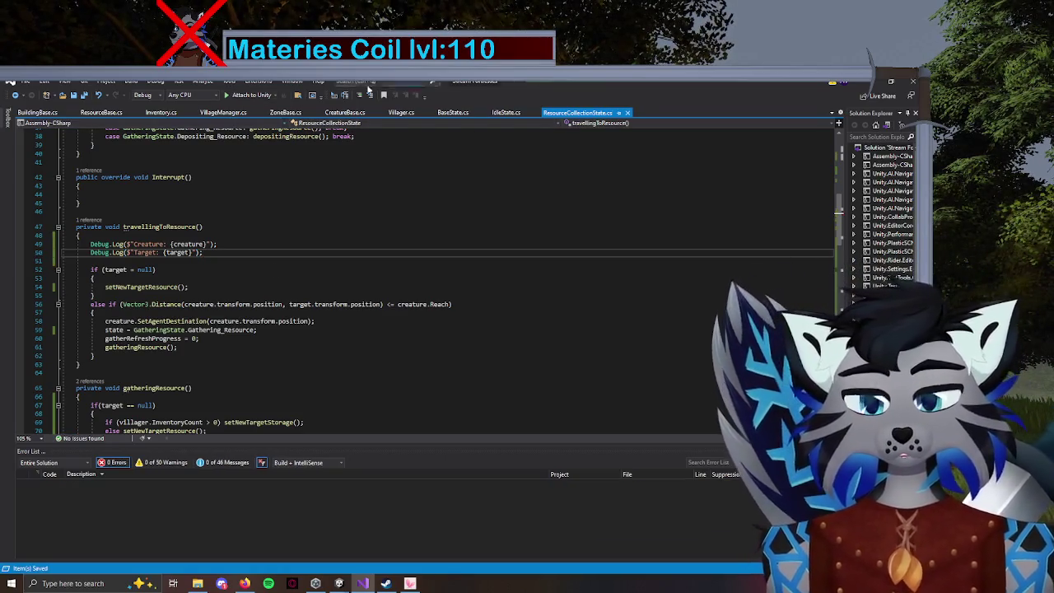
# Run the game in Unity and select the 'Target: Tree1(Clone)' log entry.
pyautogui.click(338, 583)
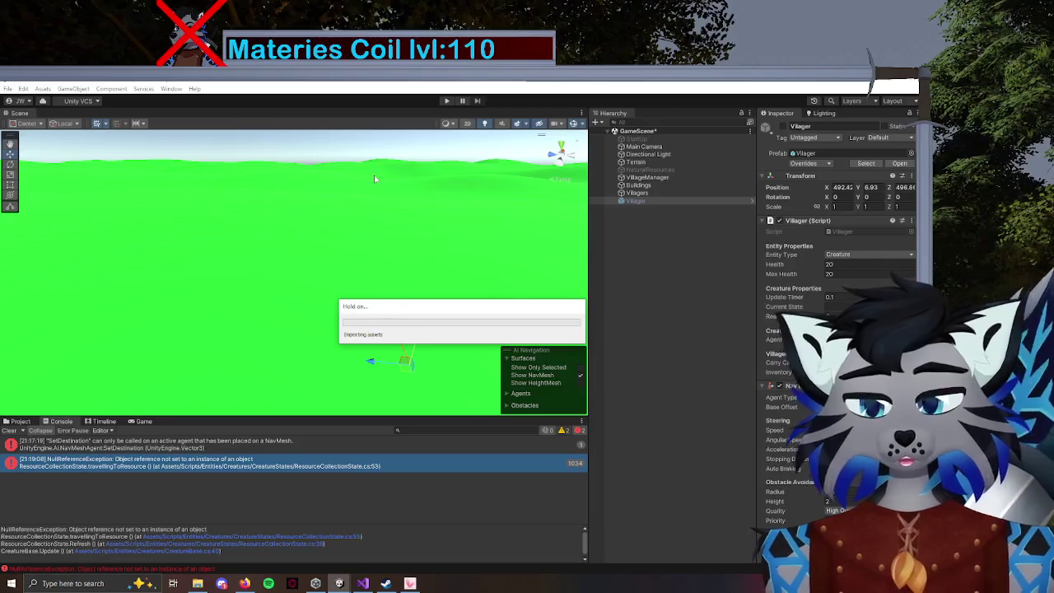
pyautogui.click(446, 100)
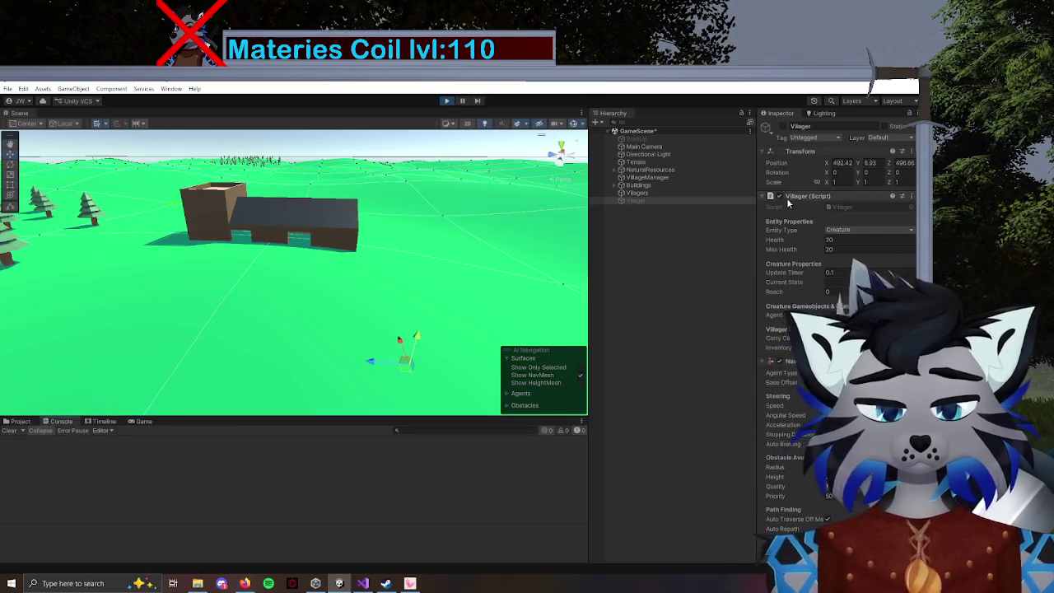
pyautogui.click(271, 462)
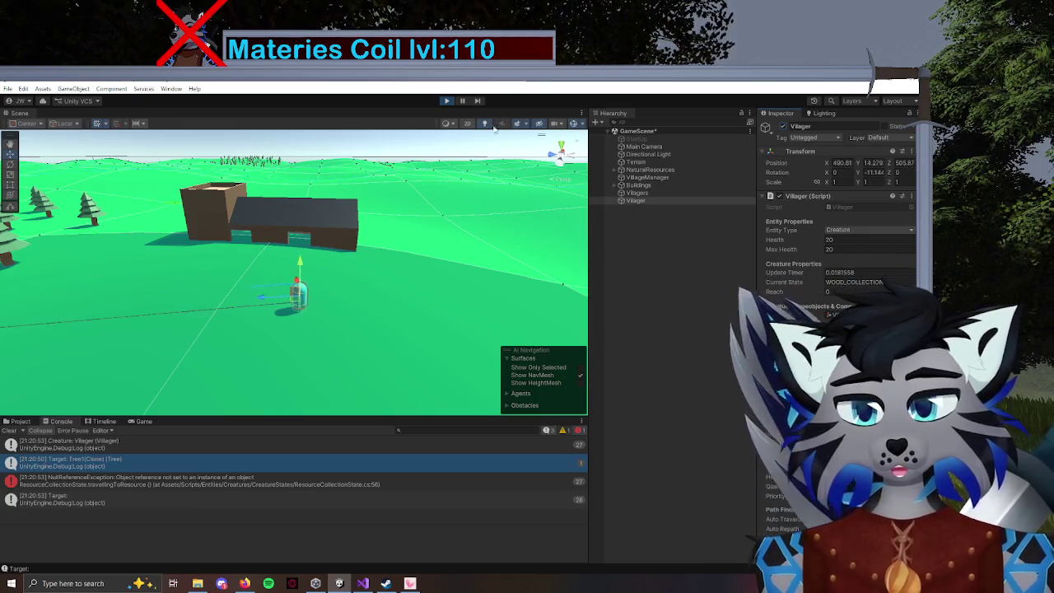
# Pause the game and inspect the Creature, Target and NullReferenceException entries' stack traces.
pyautogui.click(465, 102)
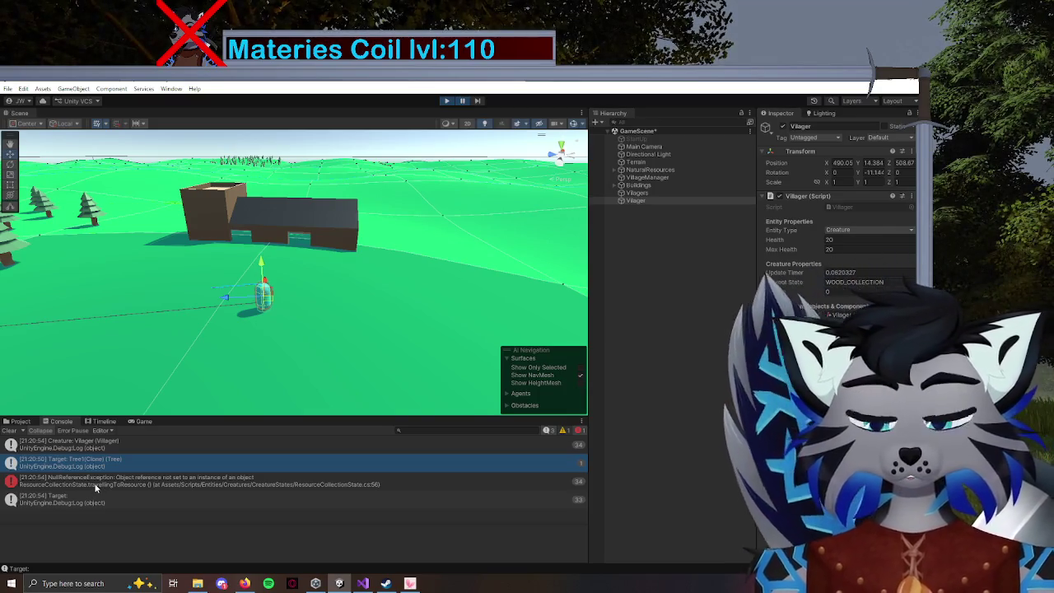
pyautogui.click(194, 483)
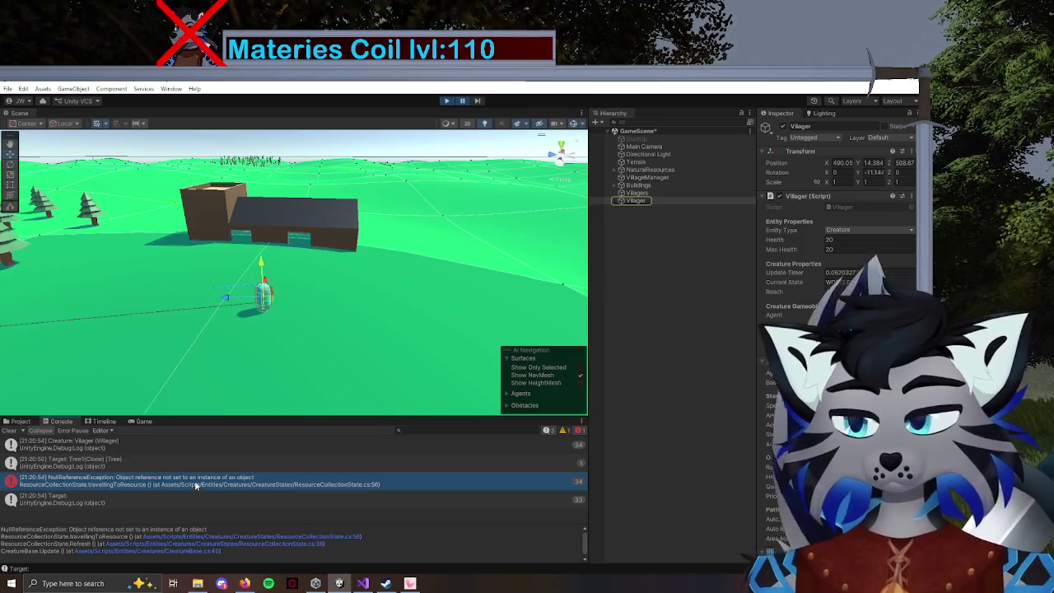
pyautogui.moveTo(214, 387)
pyautogui.mouseDown()
pyautogui.moveTo(164, 306)
pyautogui.moveTo(159, 312)
pyautogui.mouseUp()
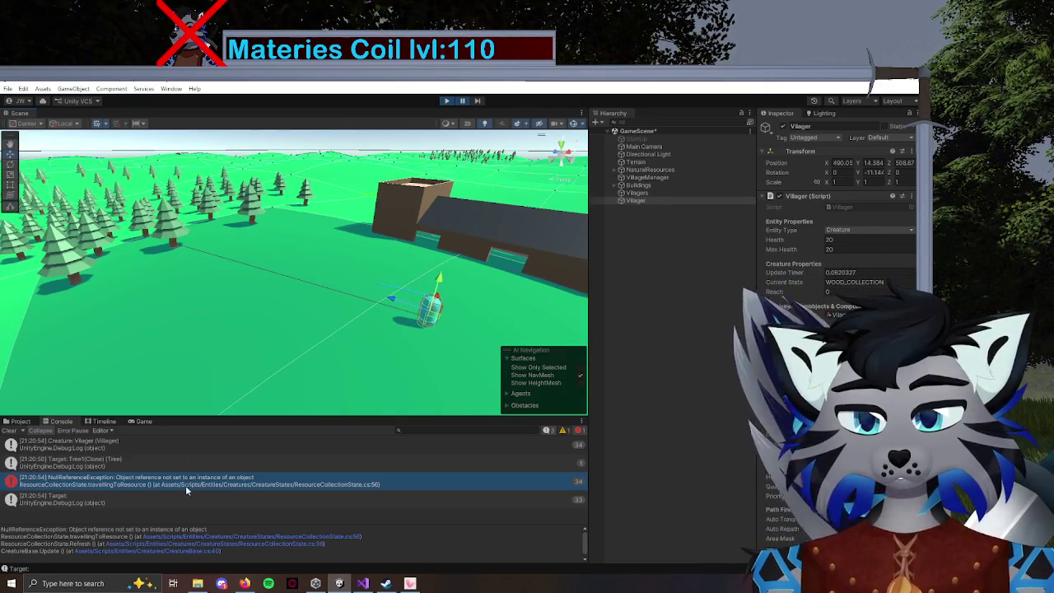
pyautogui.click(79, 504)
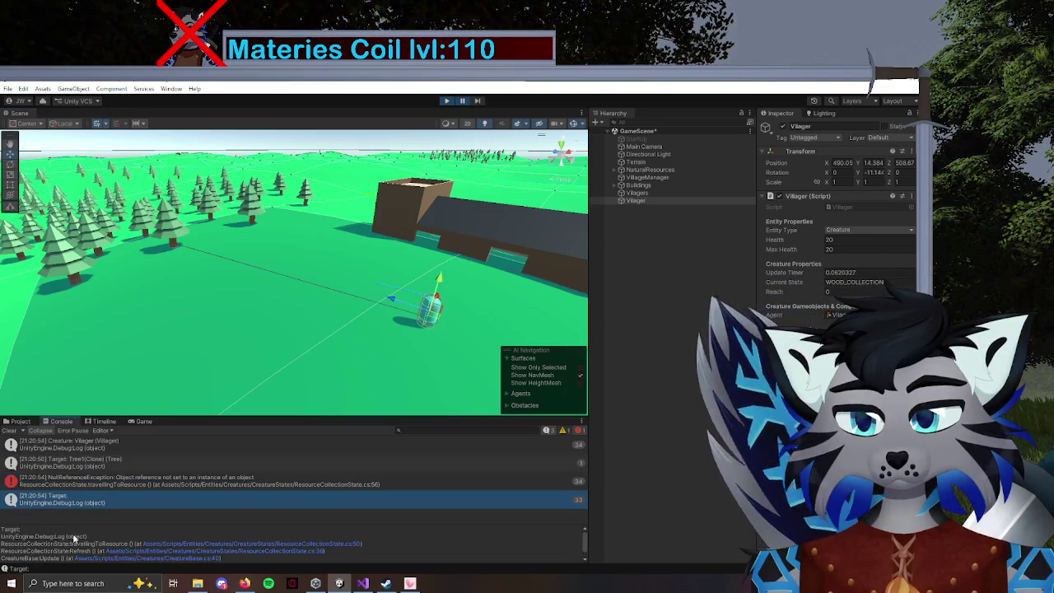
pyautogui.click(83, 468)
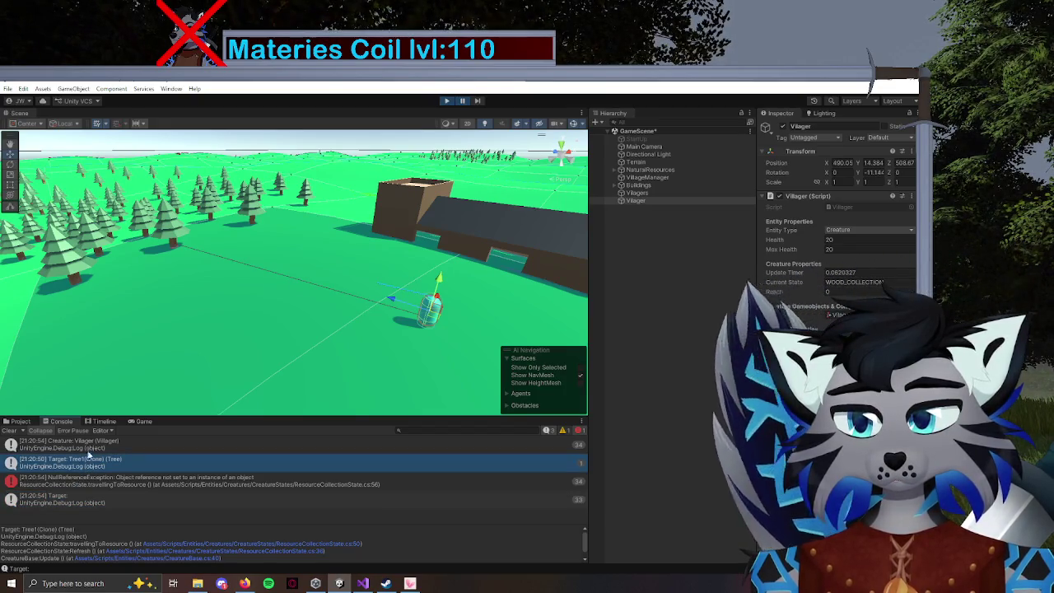
pyautogui.click(69, 443)
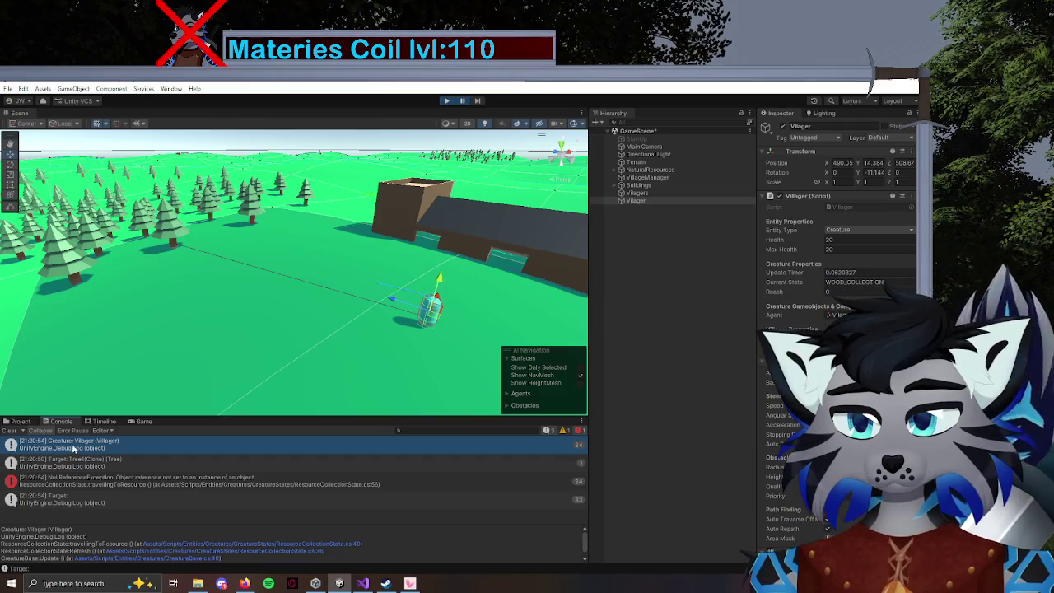
pyautogui.click(77, 467)
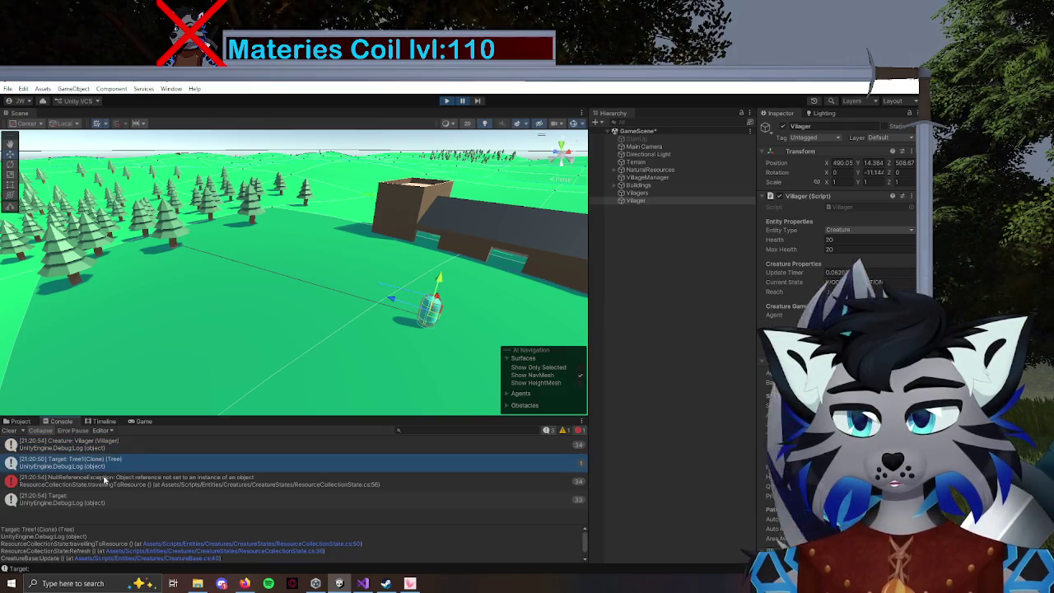
pyautogui.click(71, 500)
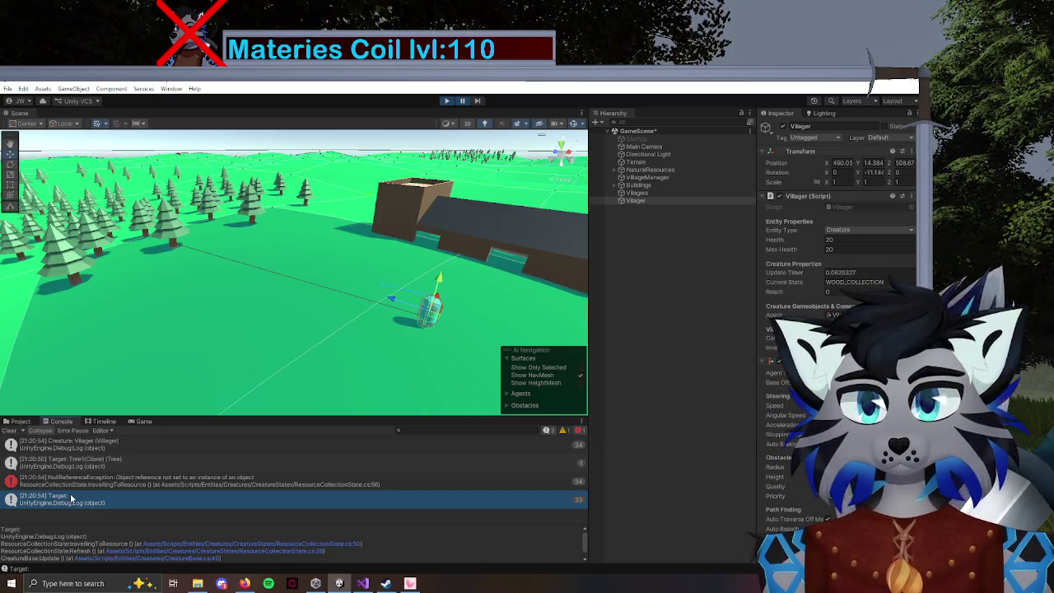
pyautogui.click(364, 583)
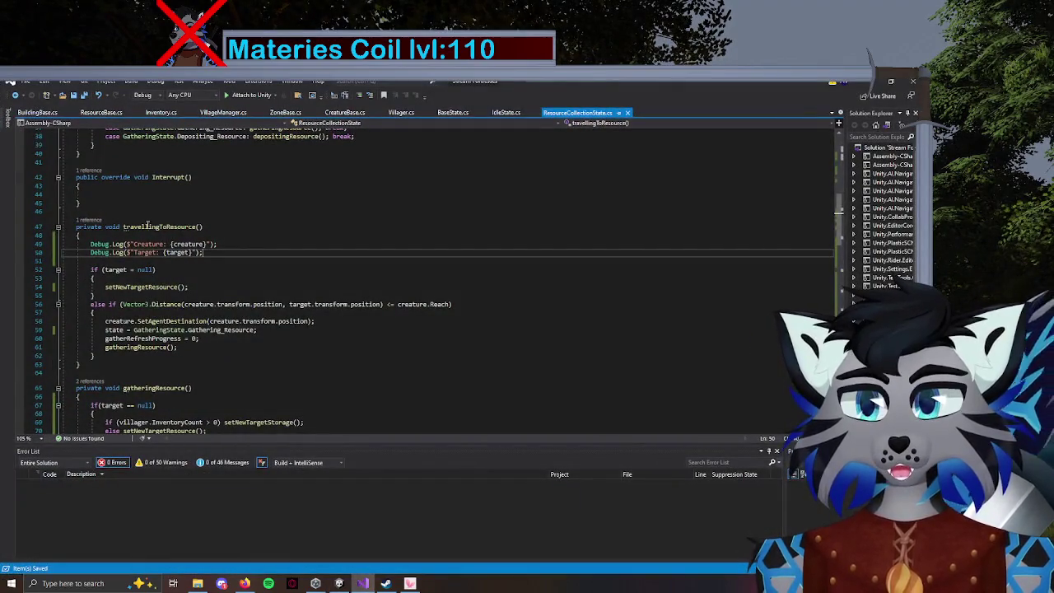
# Change line 52's null check to 'if (target == null)' and return to Unity.
pyautogui.scroll(5, 105, 245)
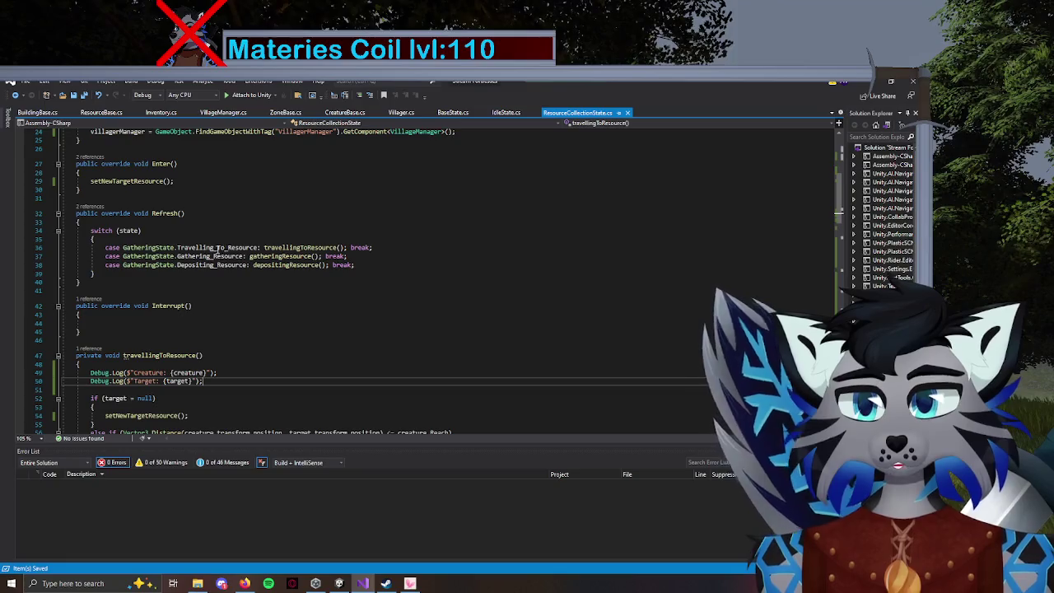
pyautogui.scroll(-5, 66, 280)
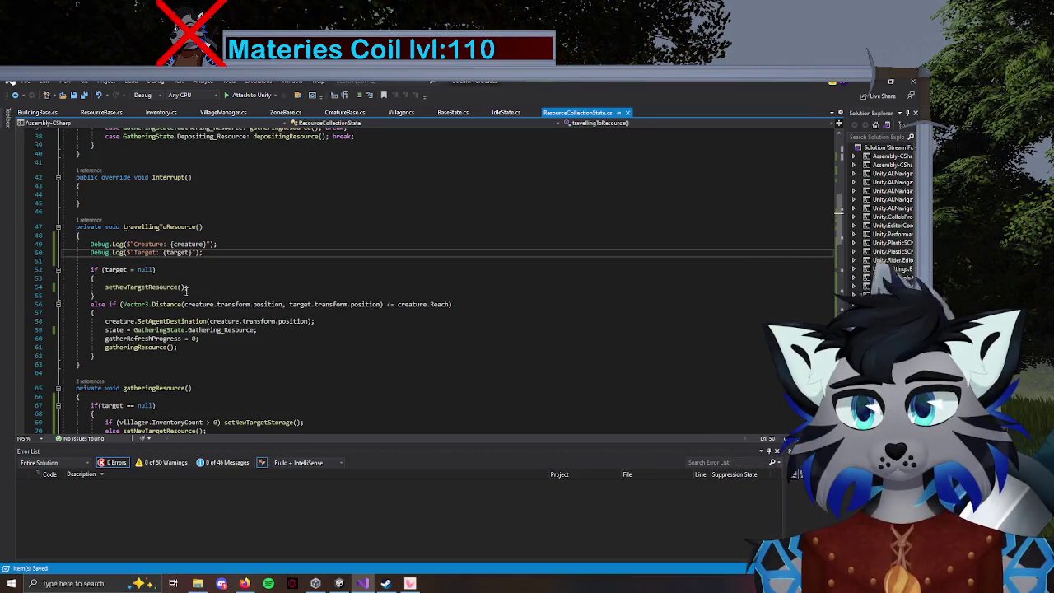
pyautogui.moveTo(196, 288); pyautogui.dragTo(113, 286)
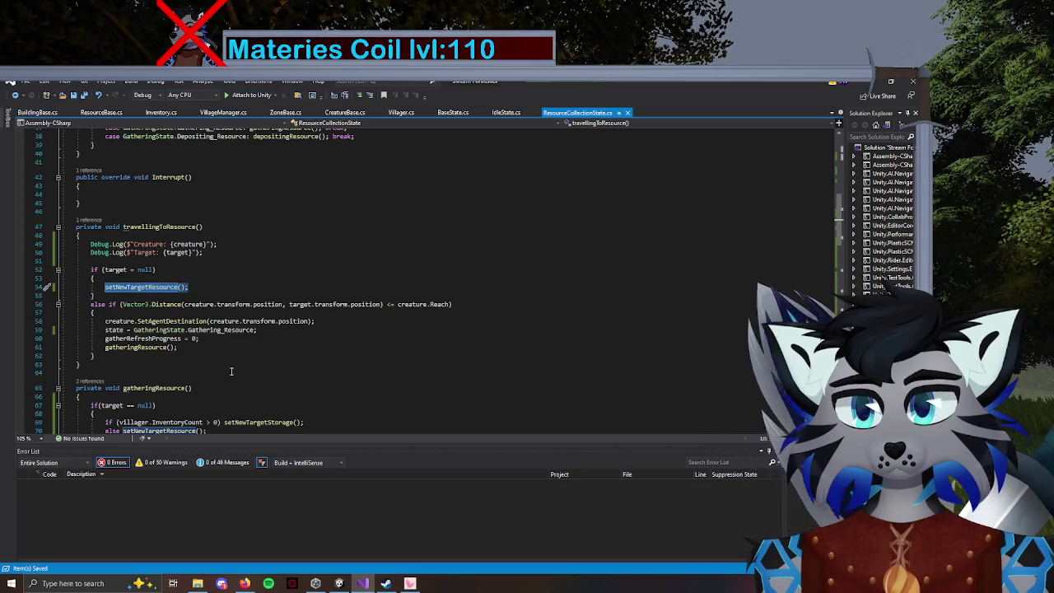
pyautogui.click(138, 271)
pyautogui.write('=')
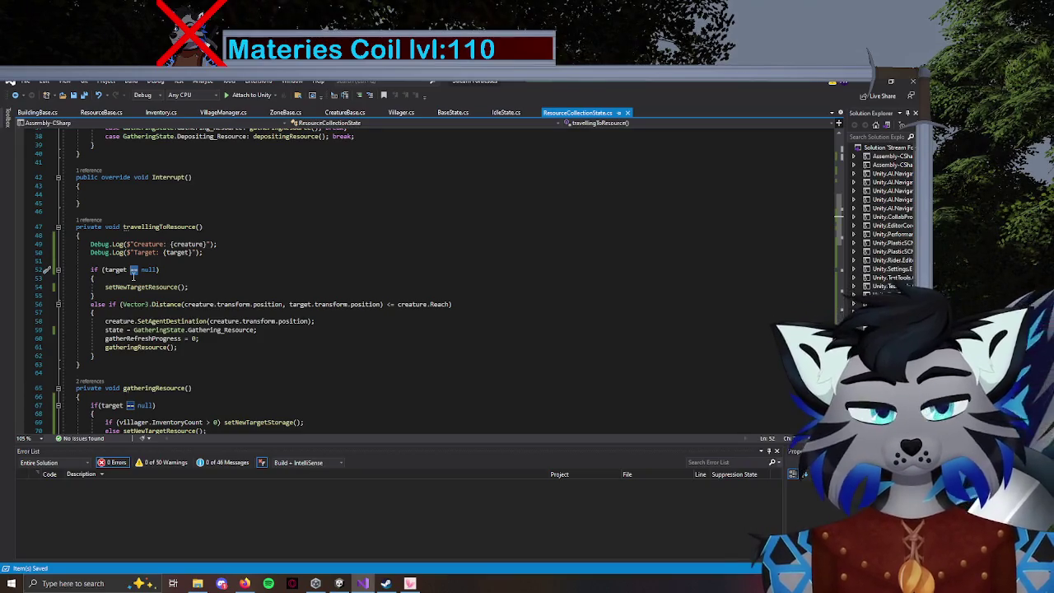
pyautogui.click(140, 269)
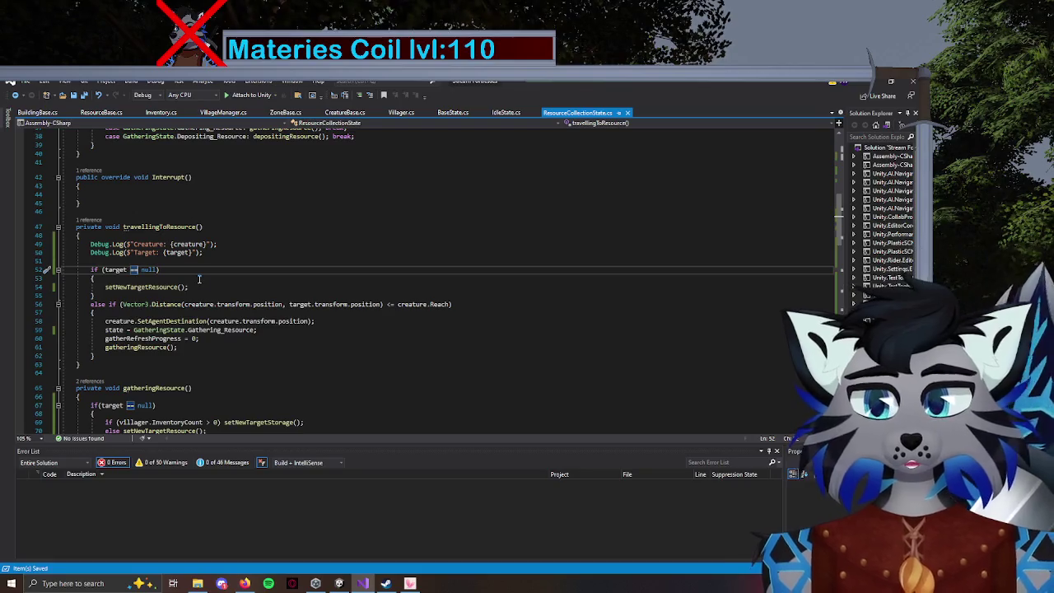
pyautogui.click(338, 583)
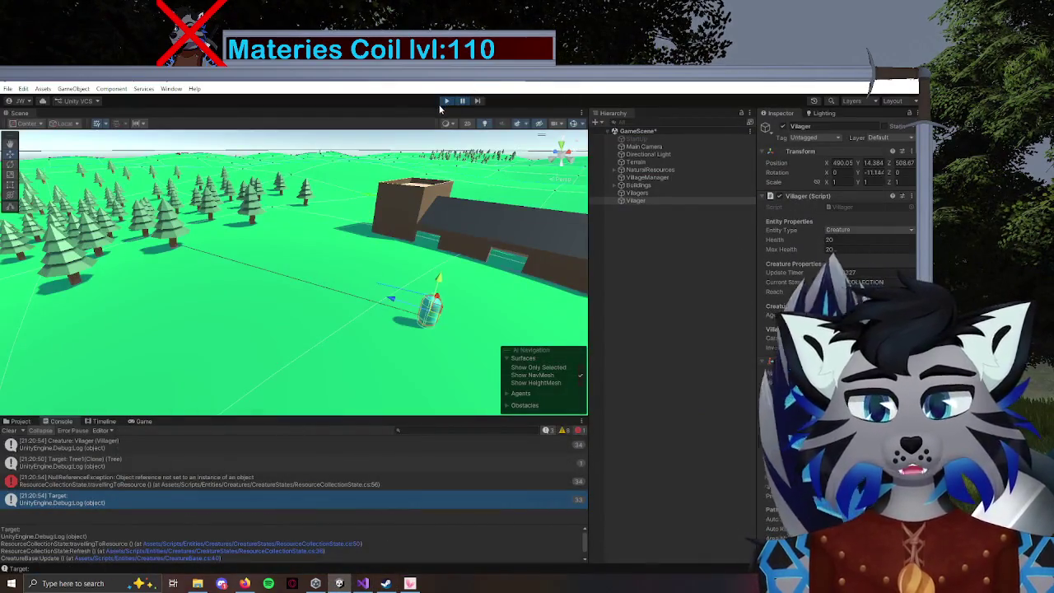
# Comment out the two Debug.Log lines 49–50 with Ctrl+K, Ctrl+C.
pyautogui.click(445, 101)
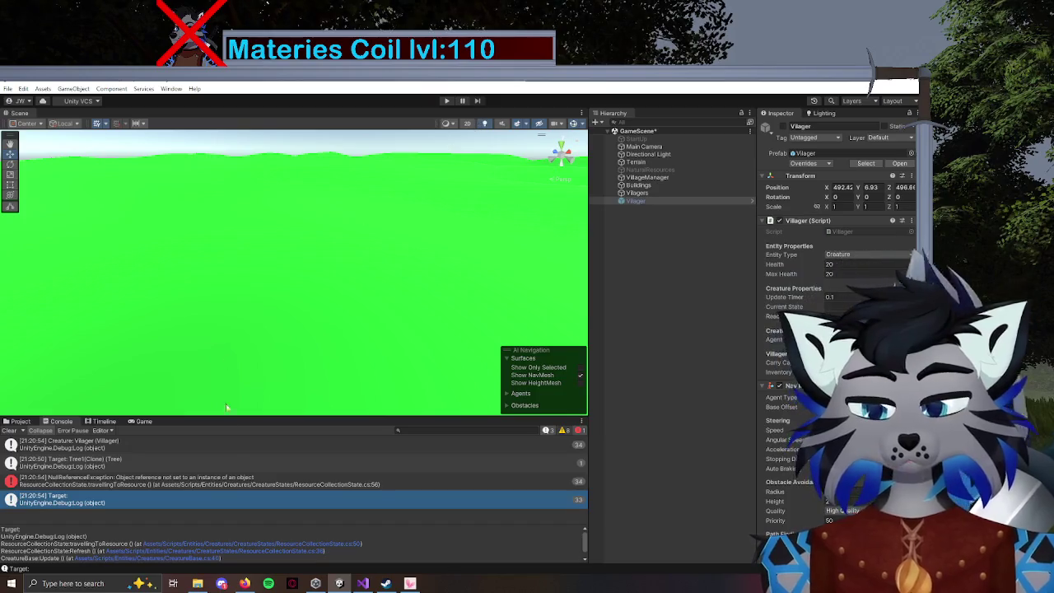
pyautogui.click(362, 583)
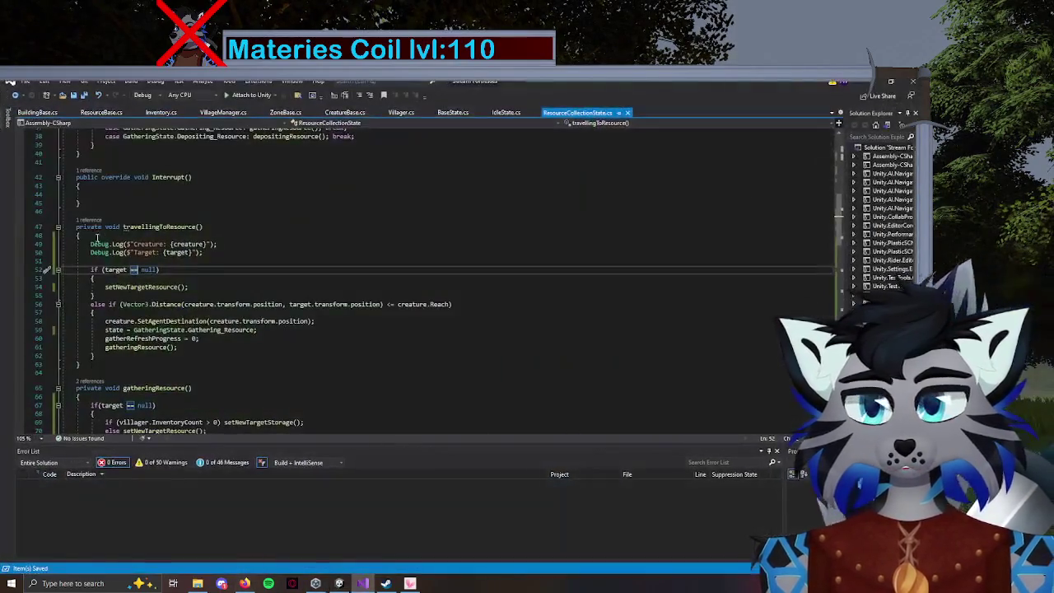
pyautogui.moveTo(93, 246); pyautogui.dragTo(203, 253)
pyautogui.hotkey('ctrl', 'k')
pyautogui.hotkey('ctrl', 'c')
# Return to Unity and start play mode again after recompiling.
pyautogui.click(92, 245)
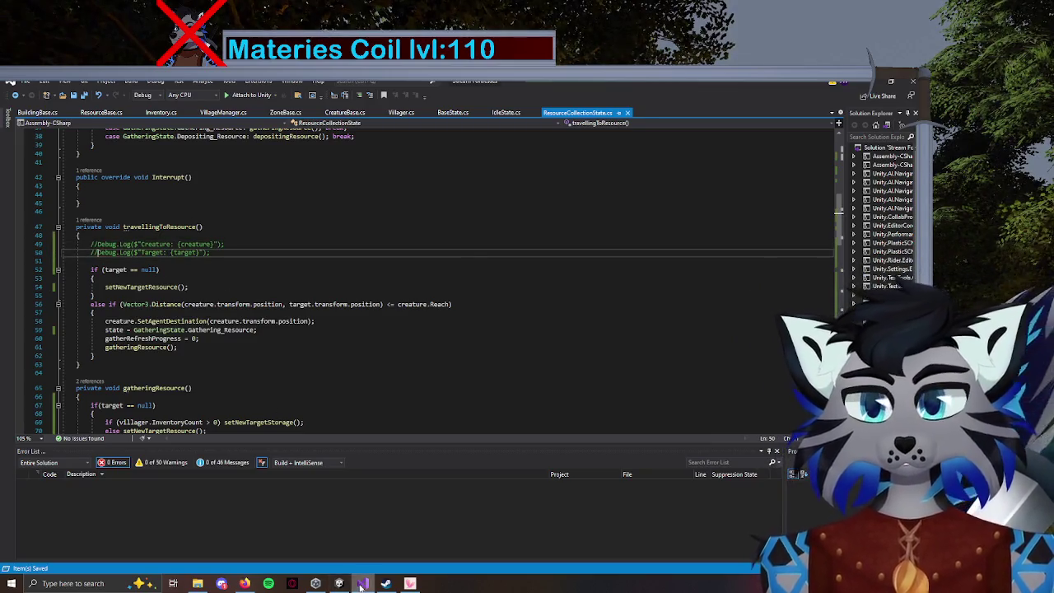
pyautogui.click(339, 583)
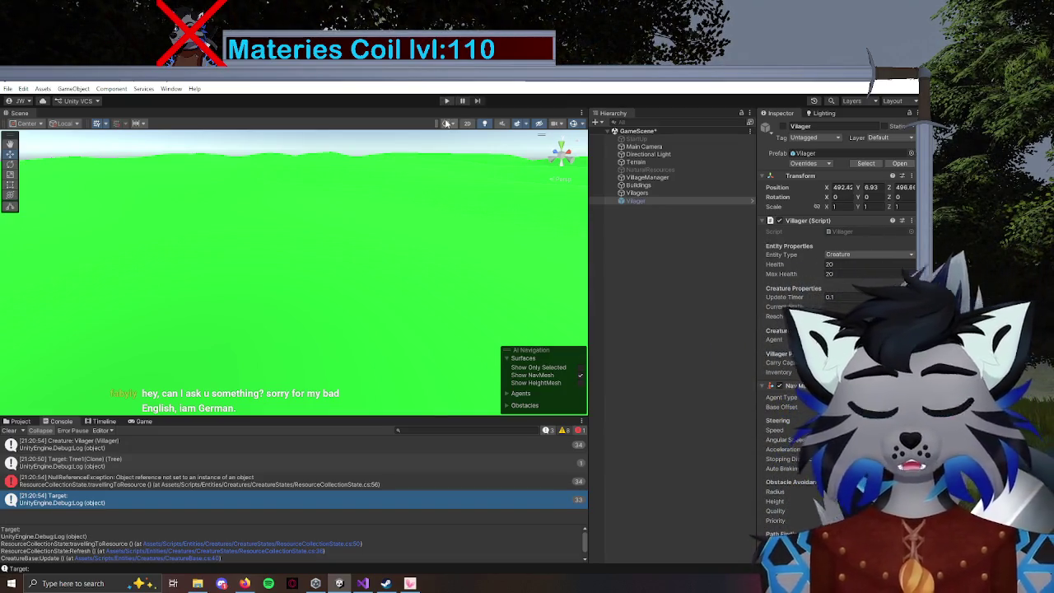
pyautogui.click(447, 100)
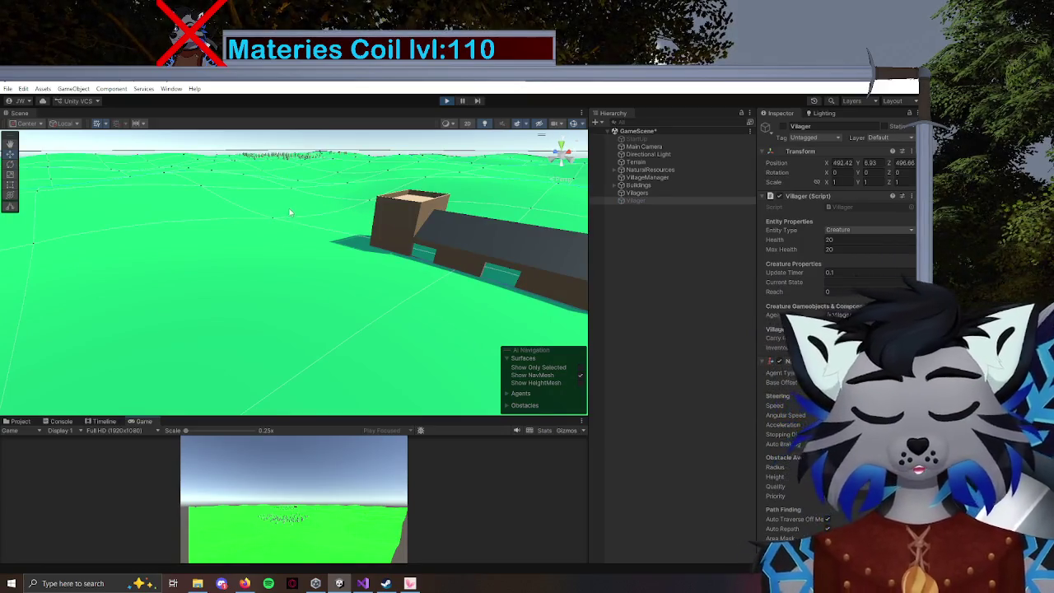
# Orbit the scene, focus on the Villager with F, select it, and show the Console.
pyautogui.moveTo(253, 210); pyautogui.dragTo(437, 406)
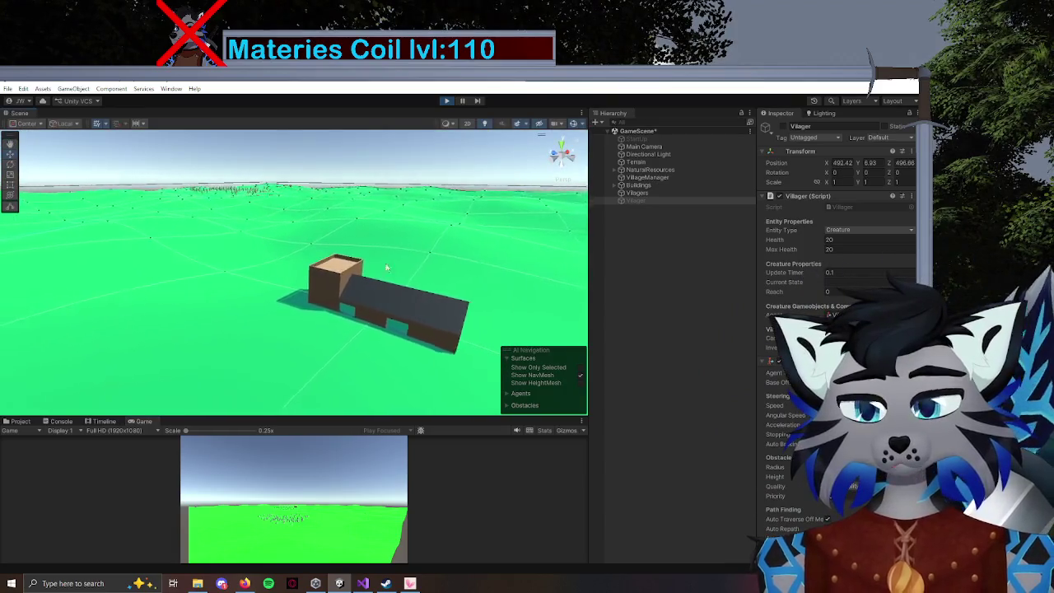
pyautogui.moveTo(168, 305)
pyautogui.mouseDown()
pyautogui.moveTo(183, 313)
pyautogui.moveTo(412, 230)
pyautogui.moveTo(173, 299)
pyautogui.moveTo(190, 305)
pyautogui.mouseUp()
pyautogui.press('f')
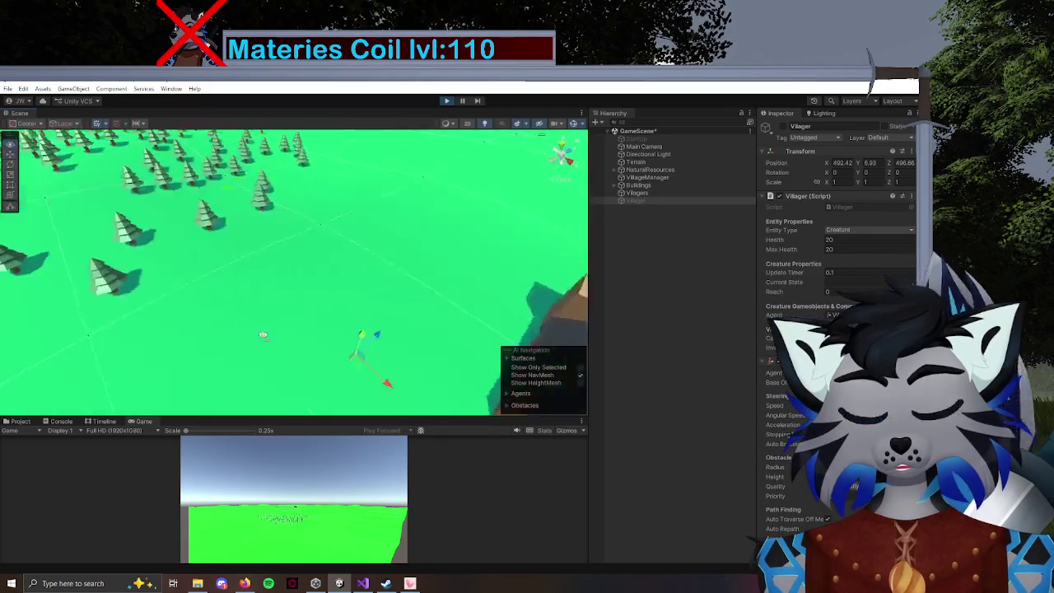
pyautogui.click(630, 201)
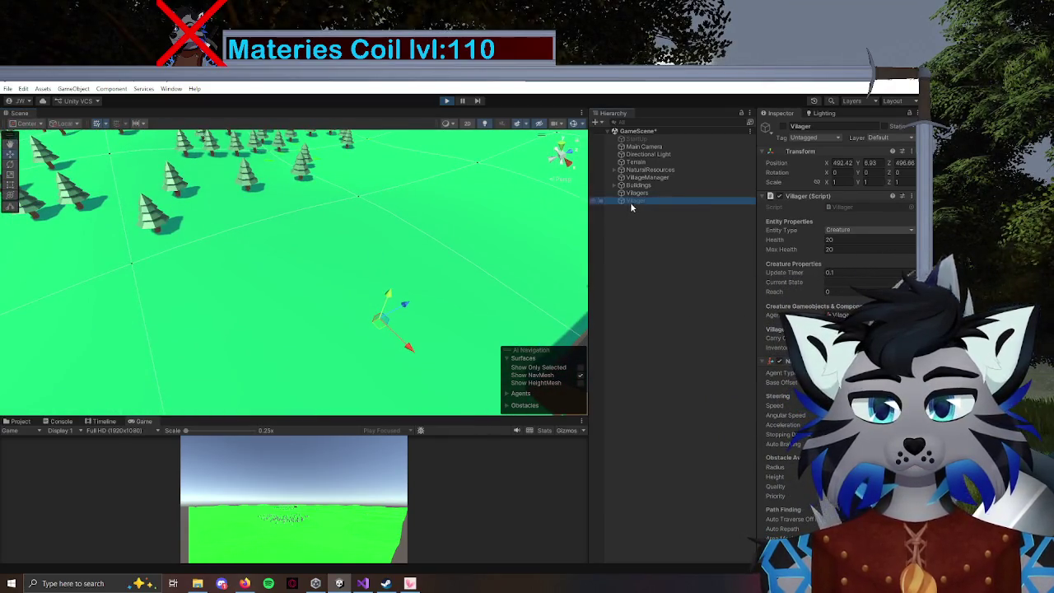
pyautogui.click(61, 421)
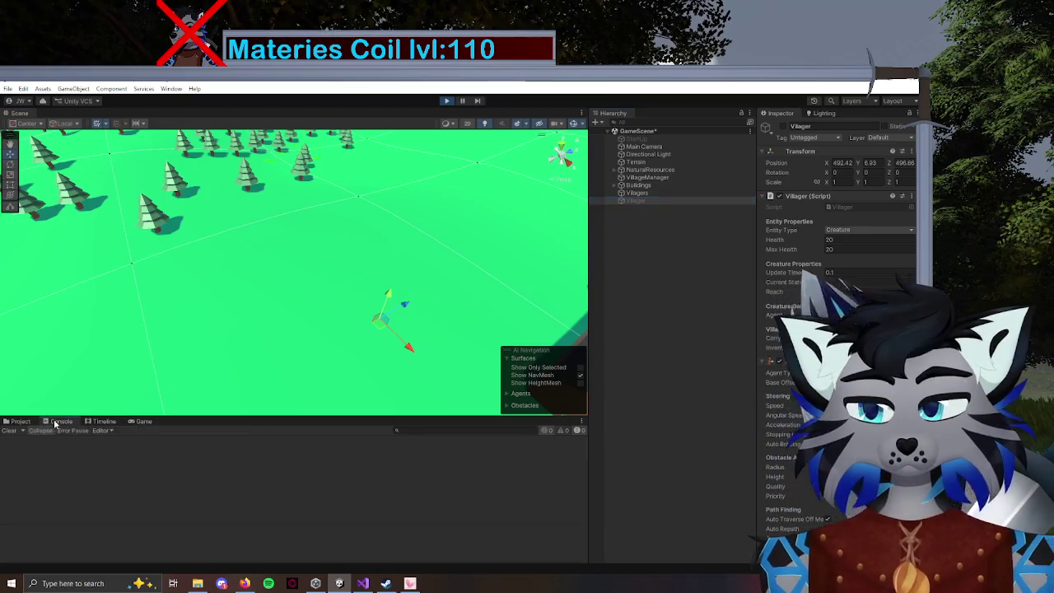
# Set the Villager's Reach to 3 in the Inspector and pause the game.
pyautogui.moveTo(362, 297); pyautogui.dragTo(364, 278)
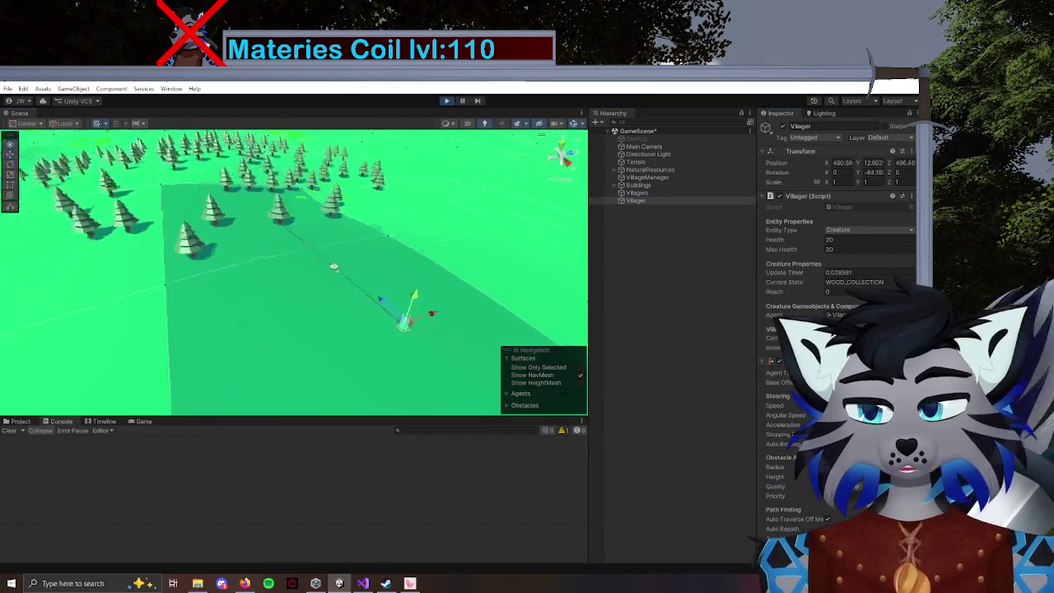
pyautogui.scroll(5, 363, 272)
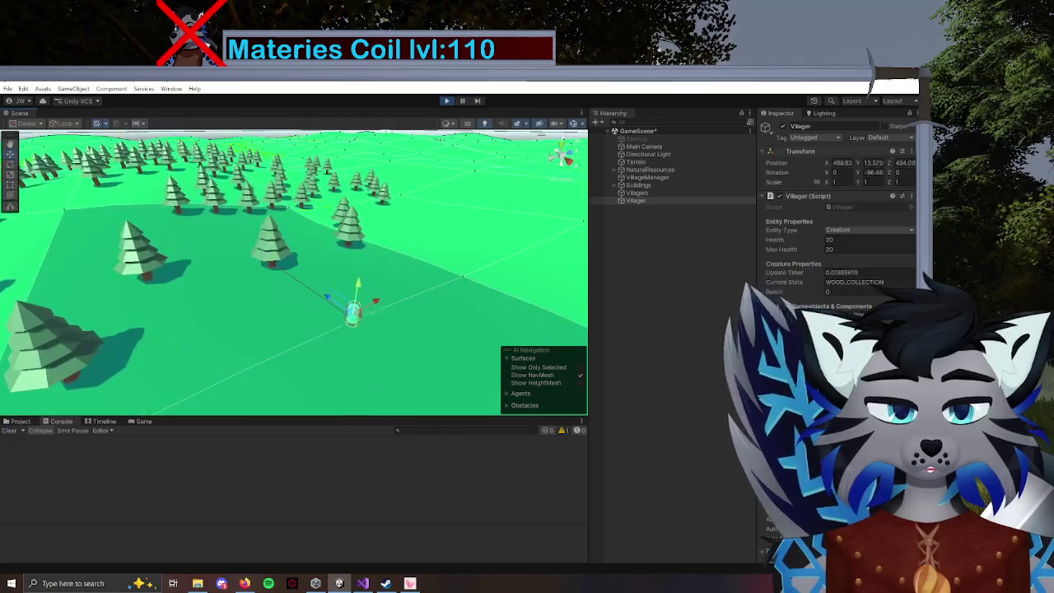
pyautogui.scroll(5, 305, 301)
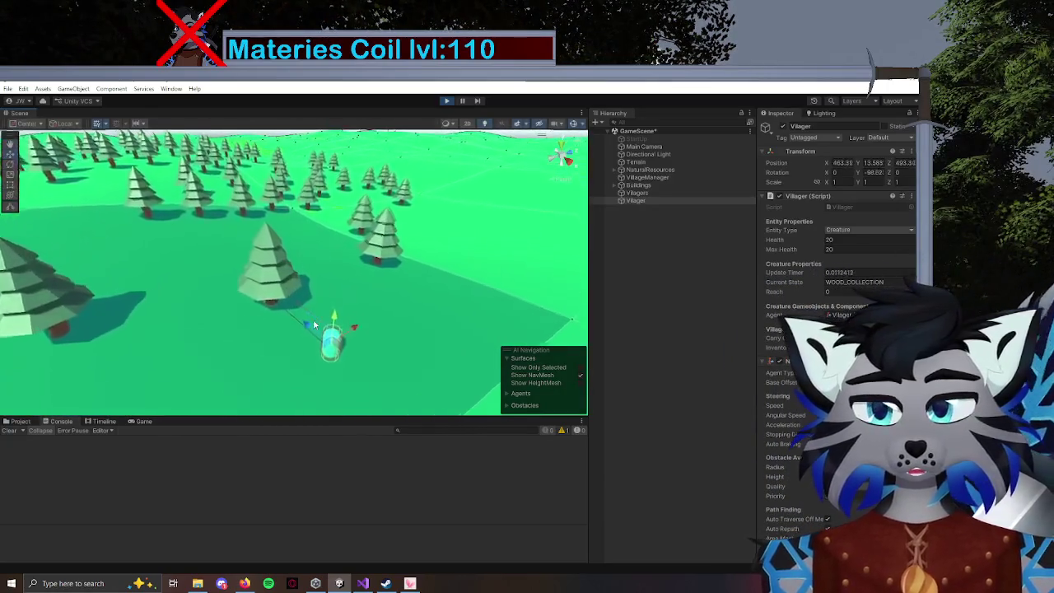
pyautogui.click(835, 291)
pyautogui.write('3')
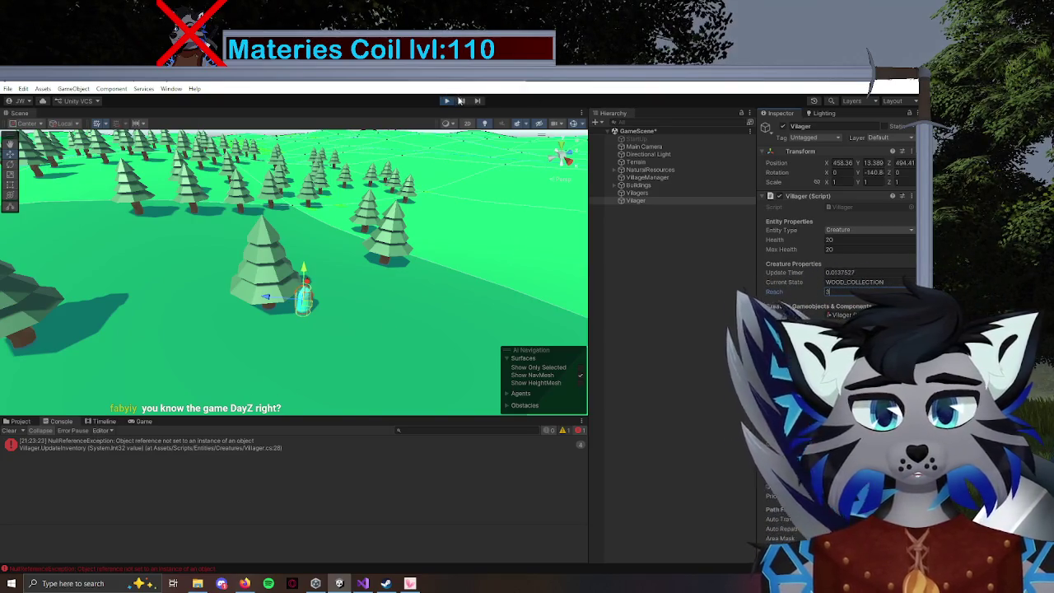
pyautogui.click(464, 101)
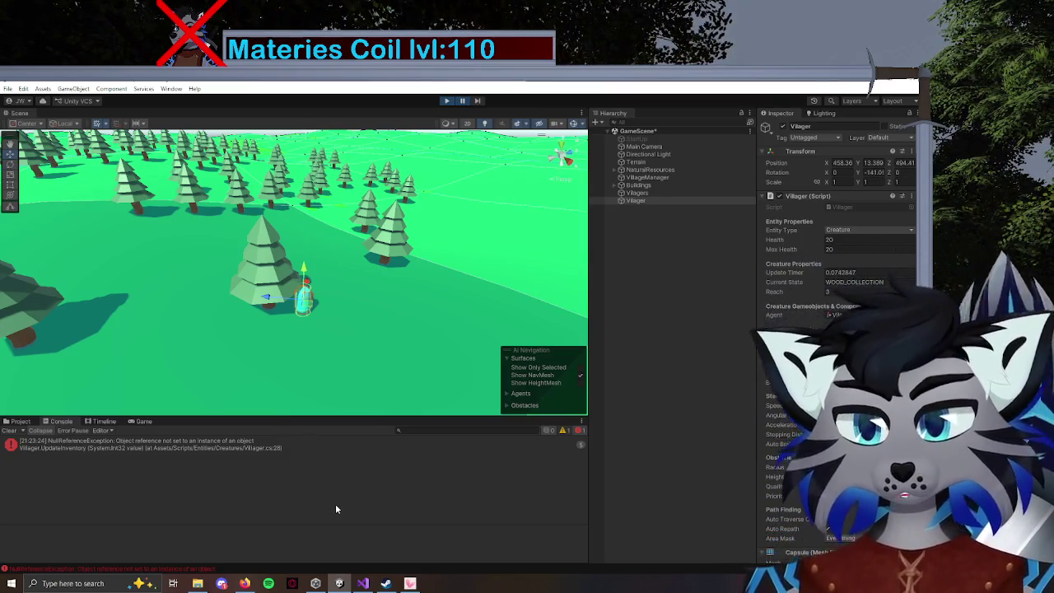
pyautogui.click(260, 447)
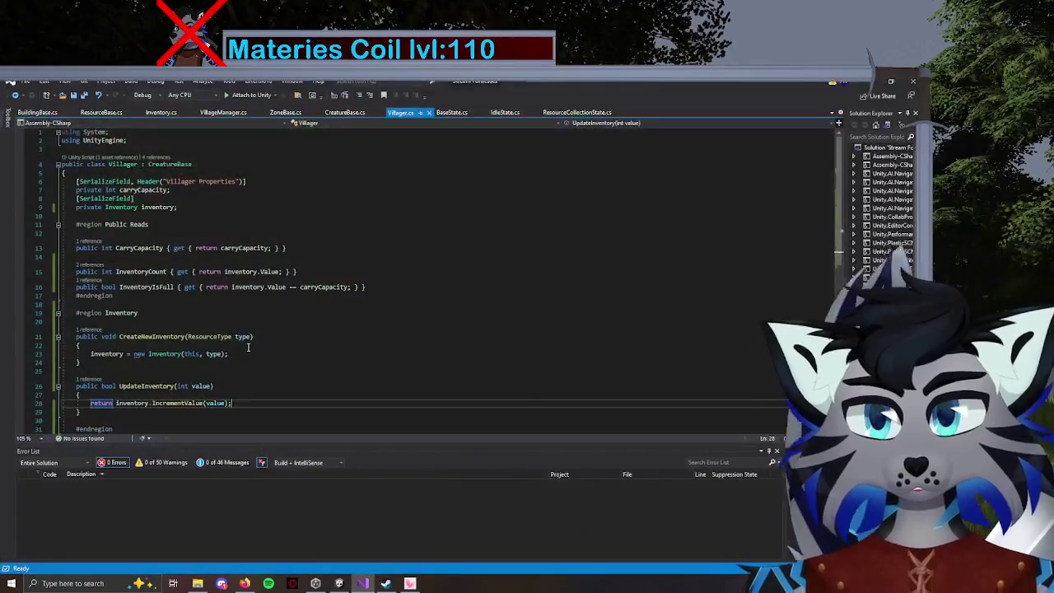
# Inspect UpdateInventory's int parameter in Villager.cs line 28, then open ResourceCollectionState.cs from the stack trace.
pyautogui.scroll(-1, 227, 330)
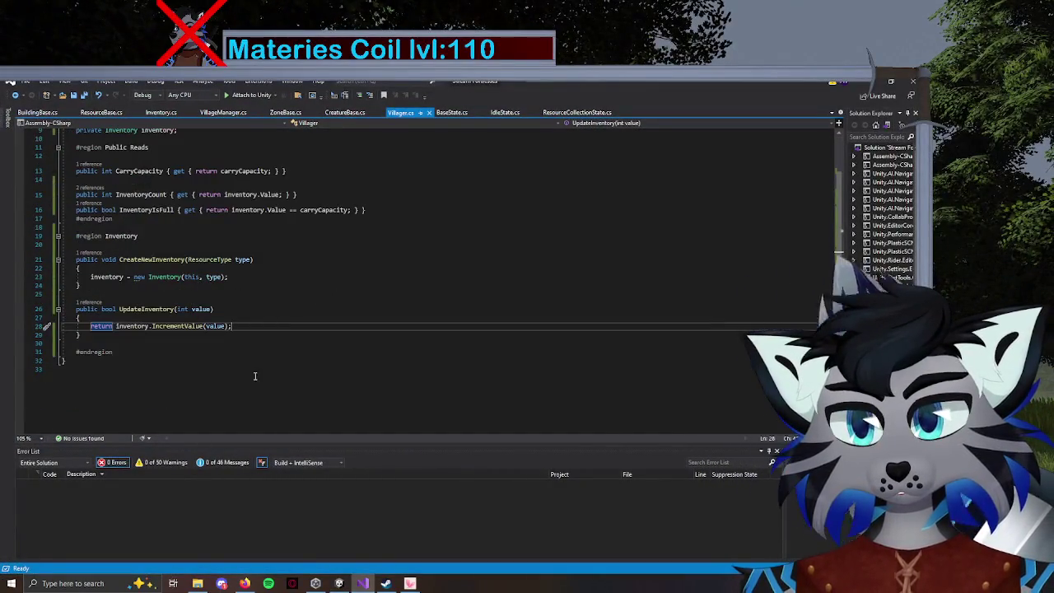
pyautogui.click(362, 581)
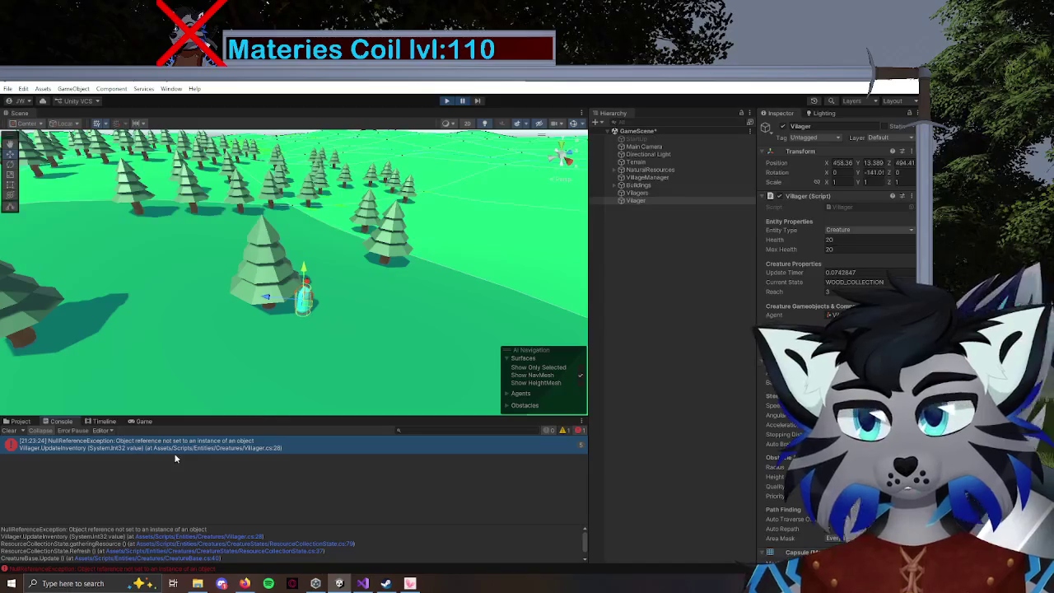
pyautogui.doubleClick(206, 444)
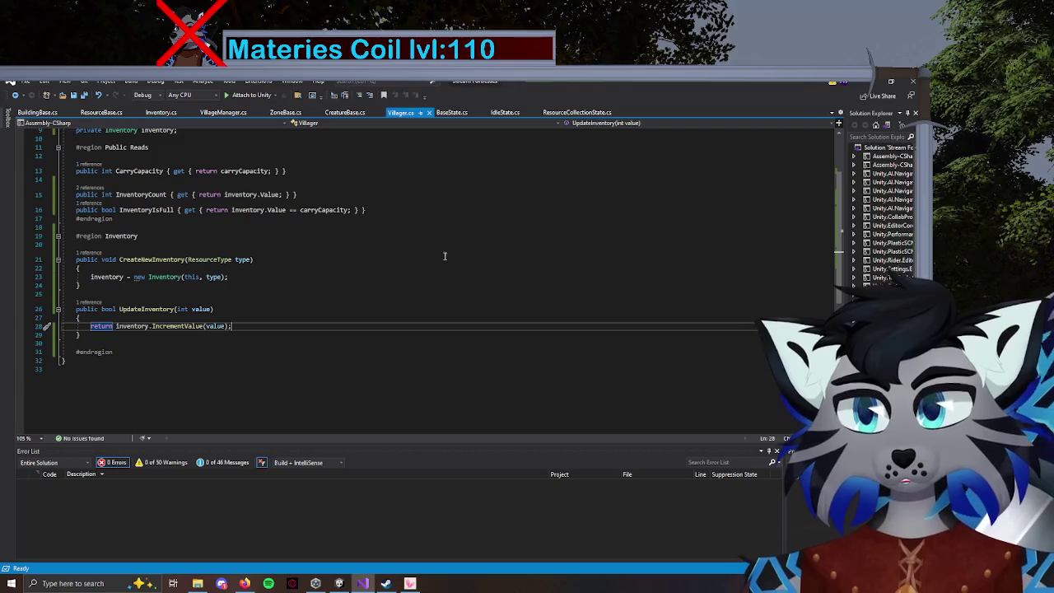
pyautogui.scroll(2, 265, 230)
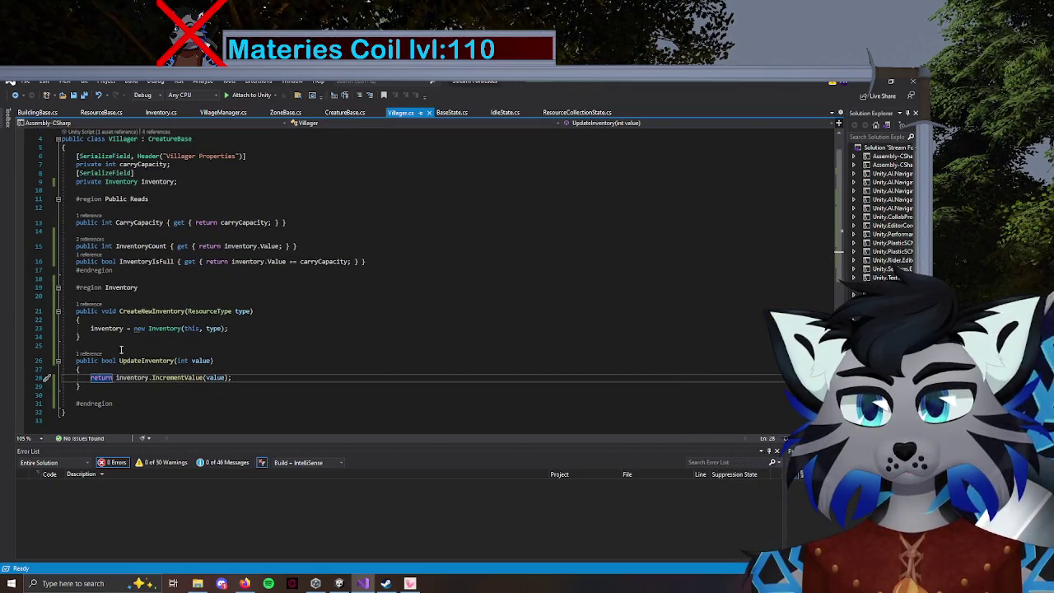
pyautogui.click(181, 362)
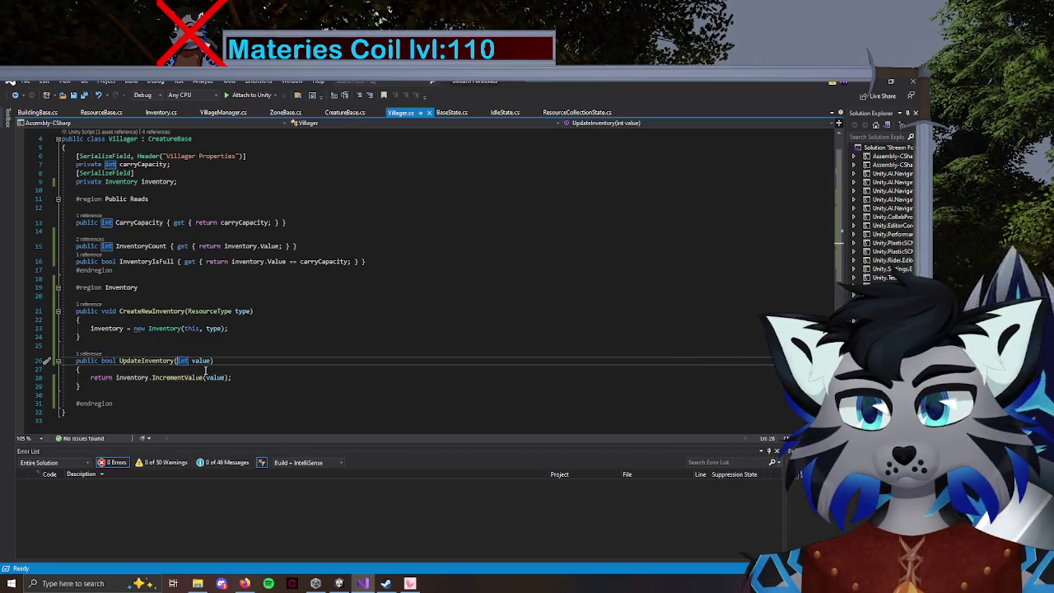
pyautogui.moveTo(204, 375)
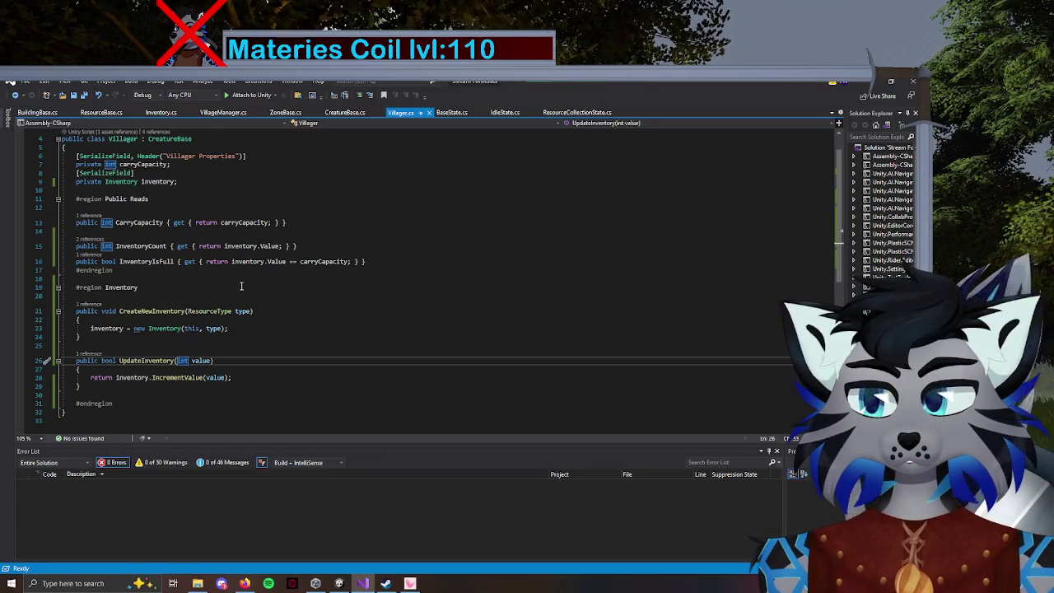
pyautogui.scroll(-2, 241, 286)
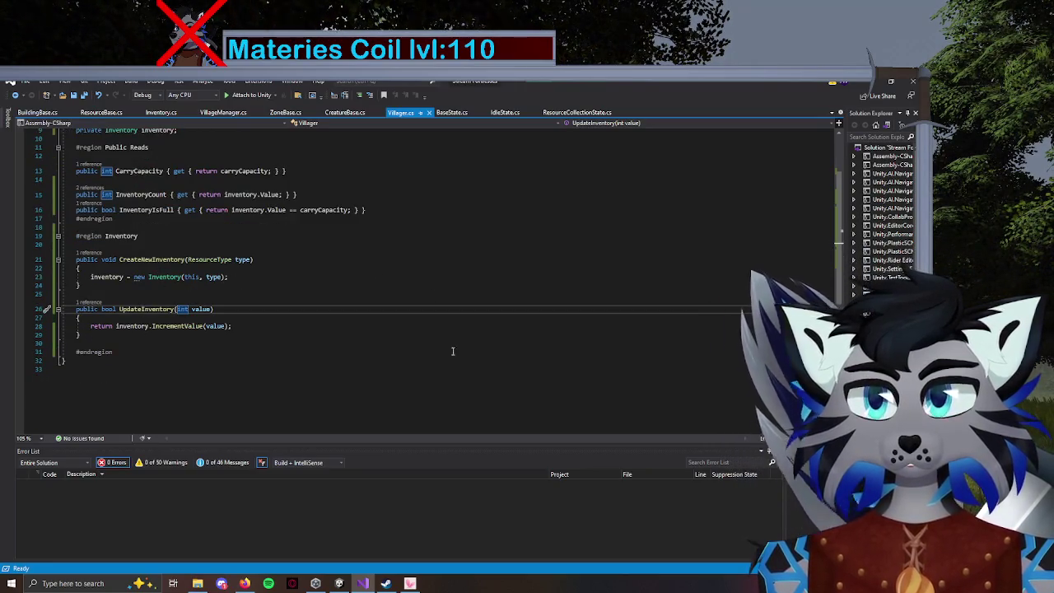
pyautogui.hotkey('alt', 'Tab')
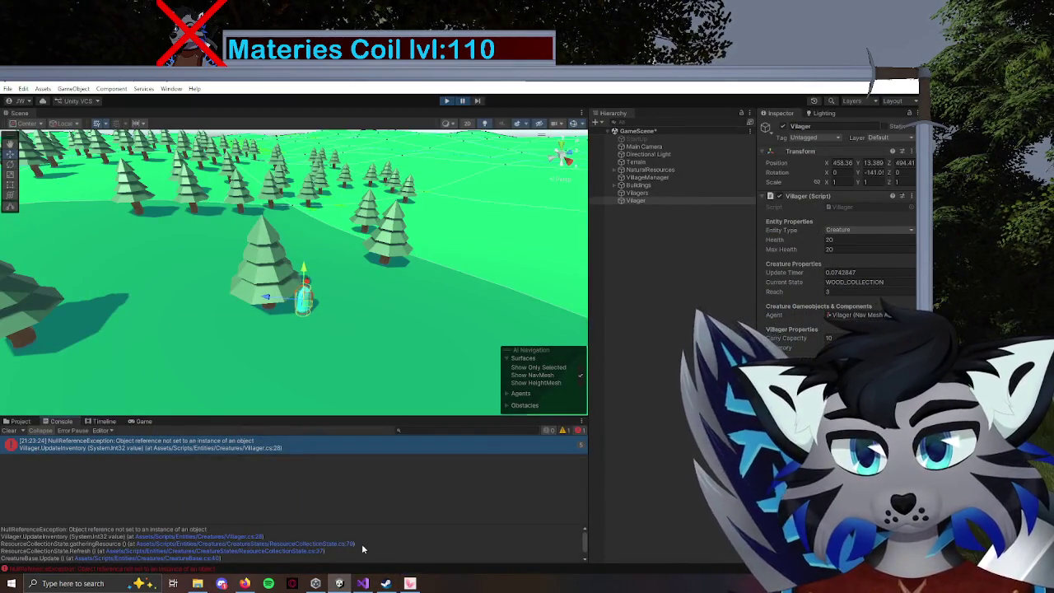
pyautogui.click(328, 547)
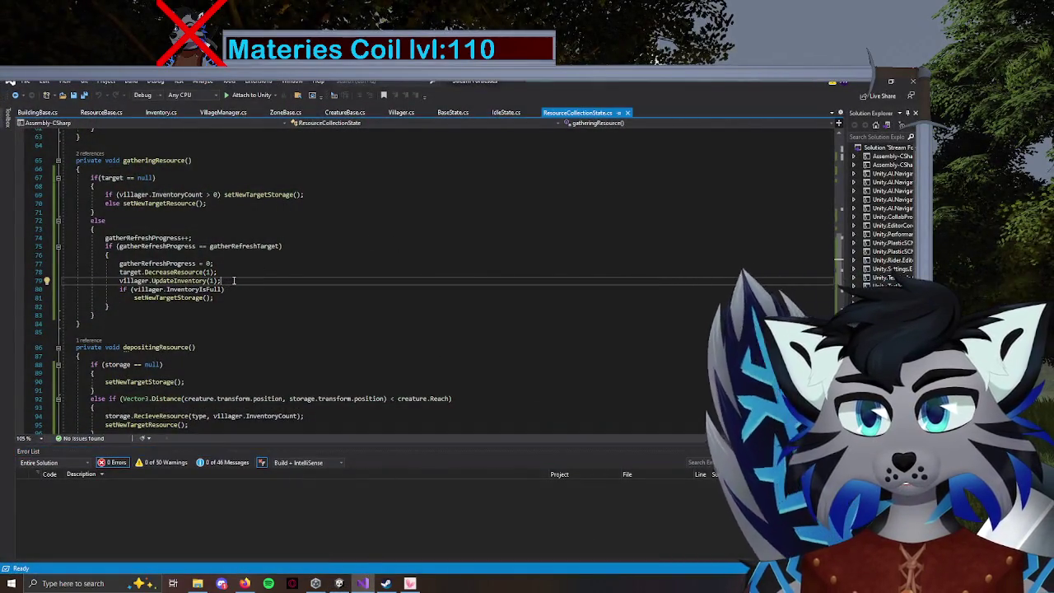
# Look over gatheringResource around line 79 in ResourceCollectionState.cs, then bring Firefox forward.
pyautogui.scroll(1, 234, 285)
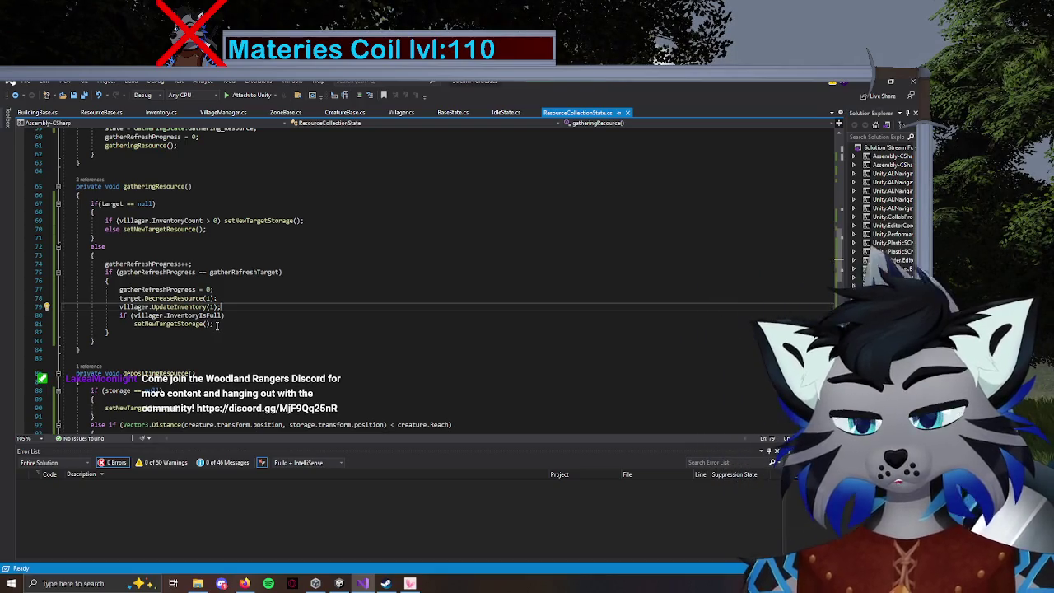
pyautogui.scroll(-3, 232, 315)
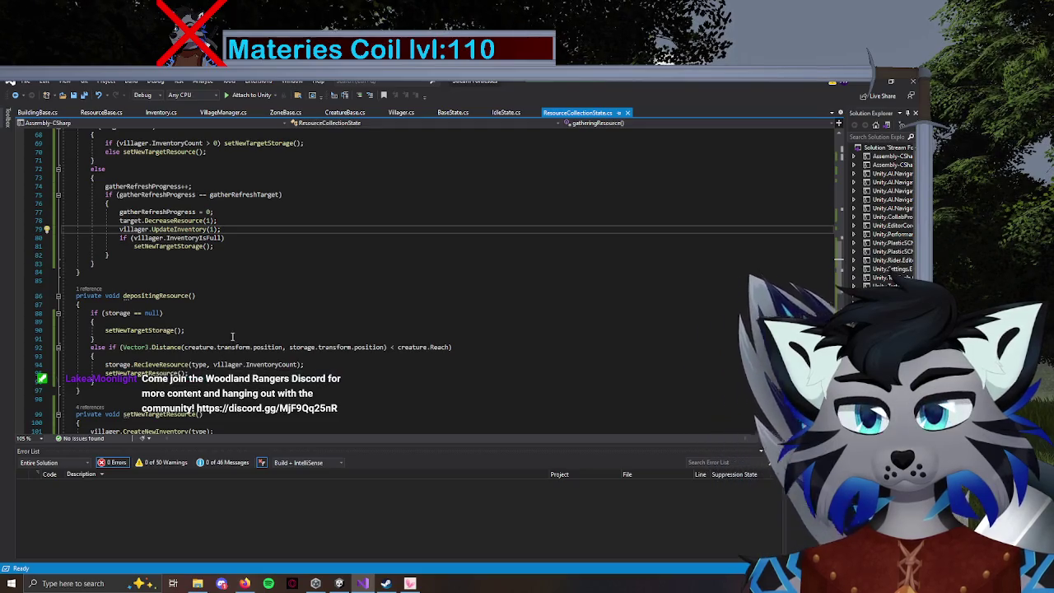
pyautogui.click(244, 583)
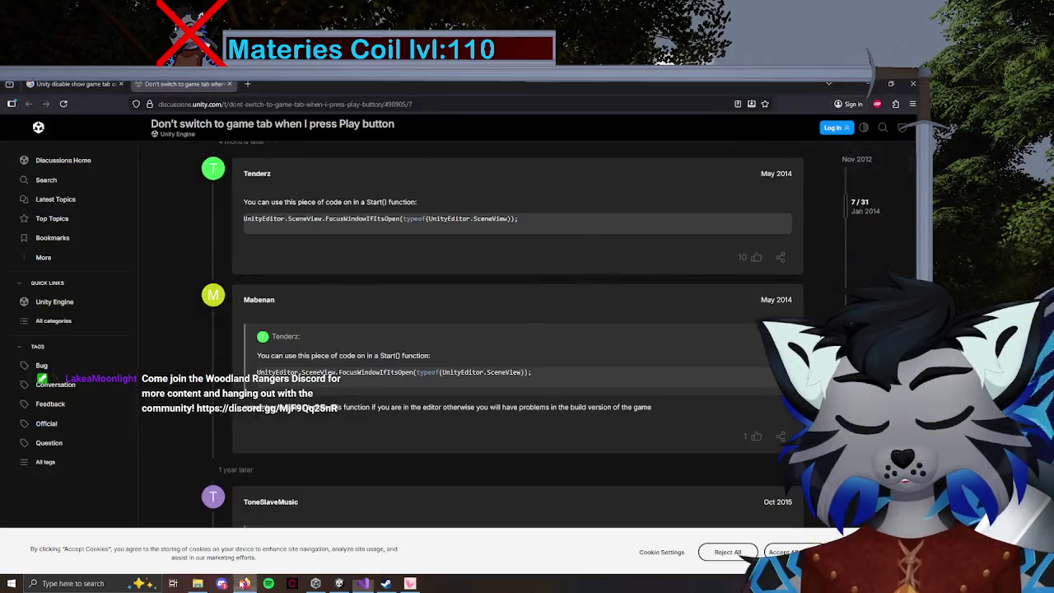
# Search 'receive' in a new browser tab to confirm the spelling, then go back to Visual Studio.
pyautogui.click(258, 83)
pyautogui.write('receive')
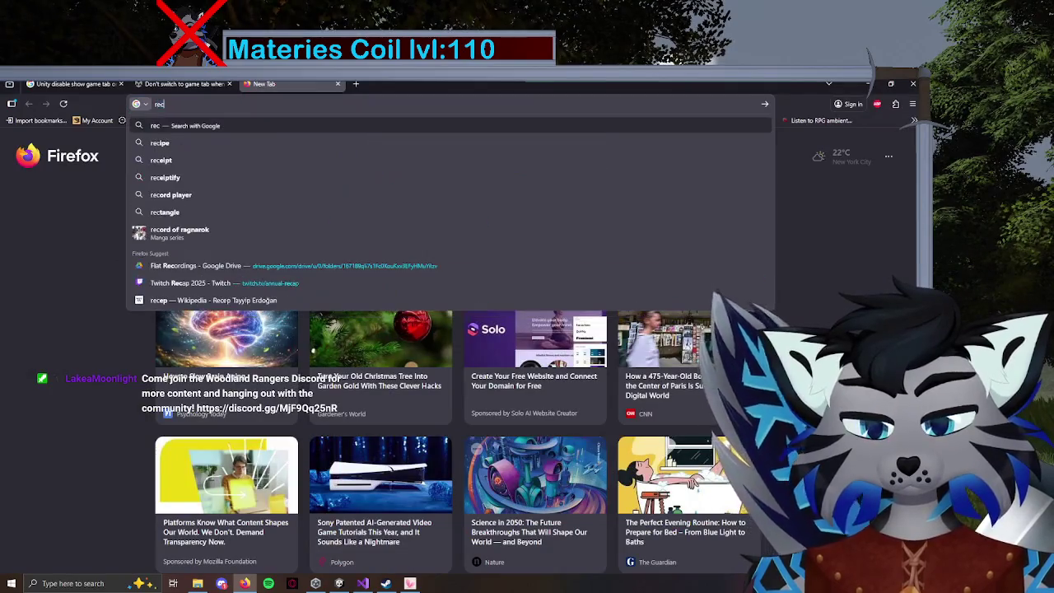
pyautogui.press('Return')
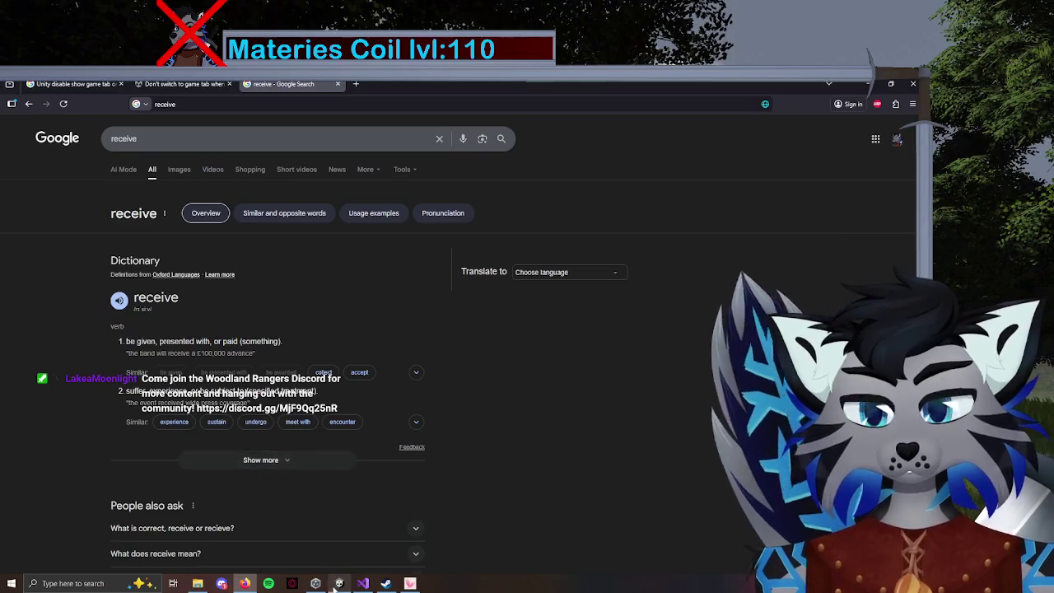
pyautogui.click(362, 583)
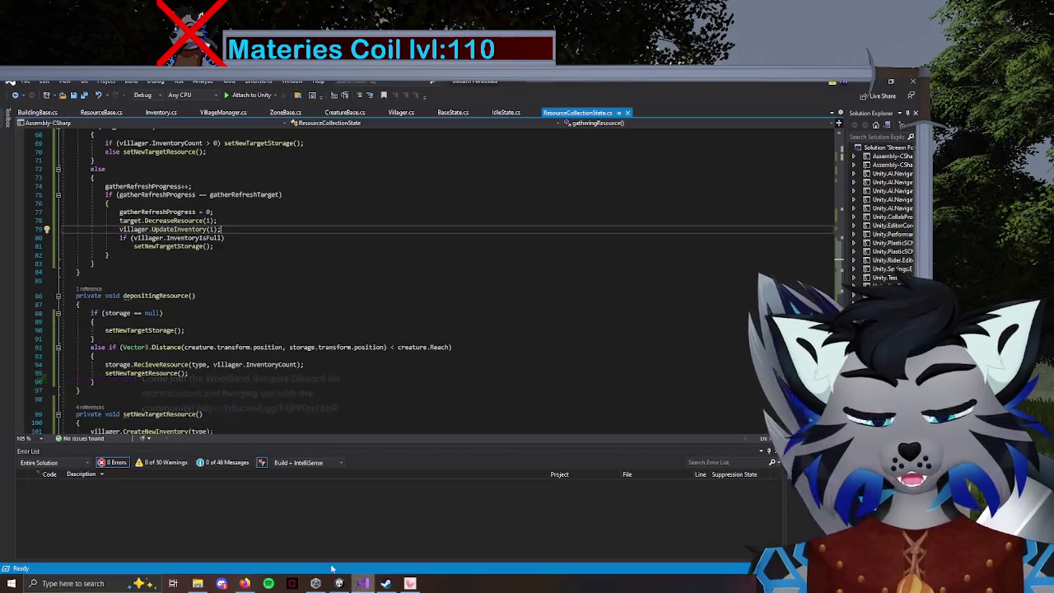
# Correct the storage.RecieveResource call to ReceiveResource, check the storage field's declaration, and save.
pyautogui.click(150, 365)
pyautogui.press('BackSpace')
pyautogui.press('BackSpace')
pyautogui.write('ei')
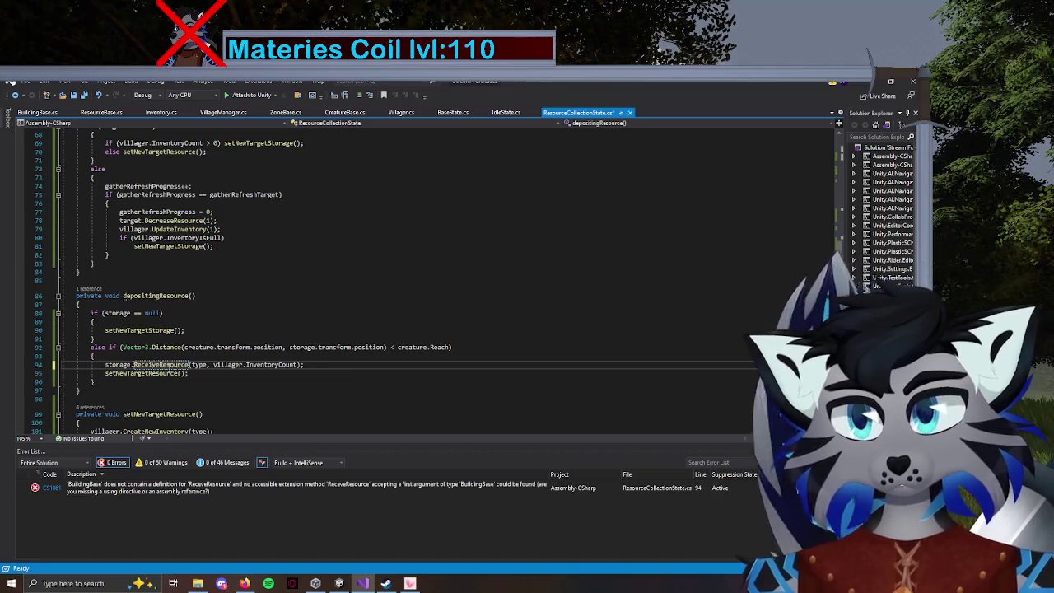
pyautogui.click(118, 364)
pyautogui.press('F12')
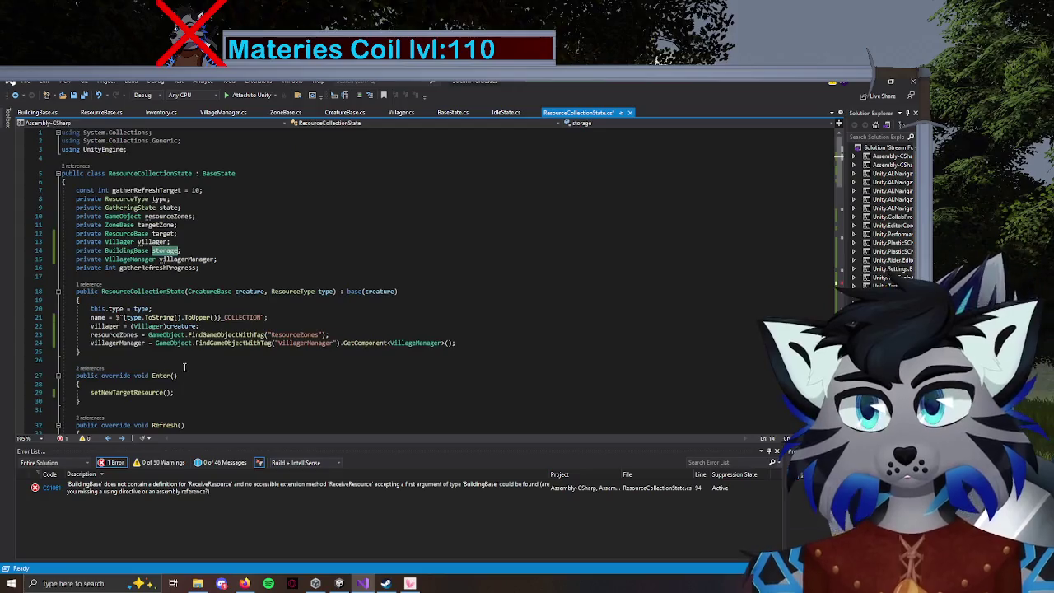
pyautogui.scroll(-5, 167, 346)
pyautogui.scroll(-5, 167, 345)
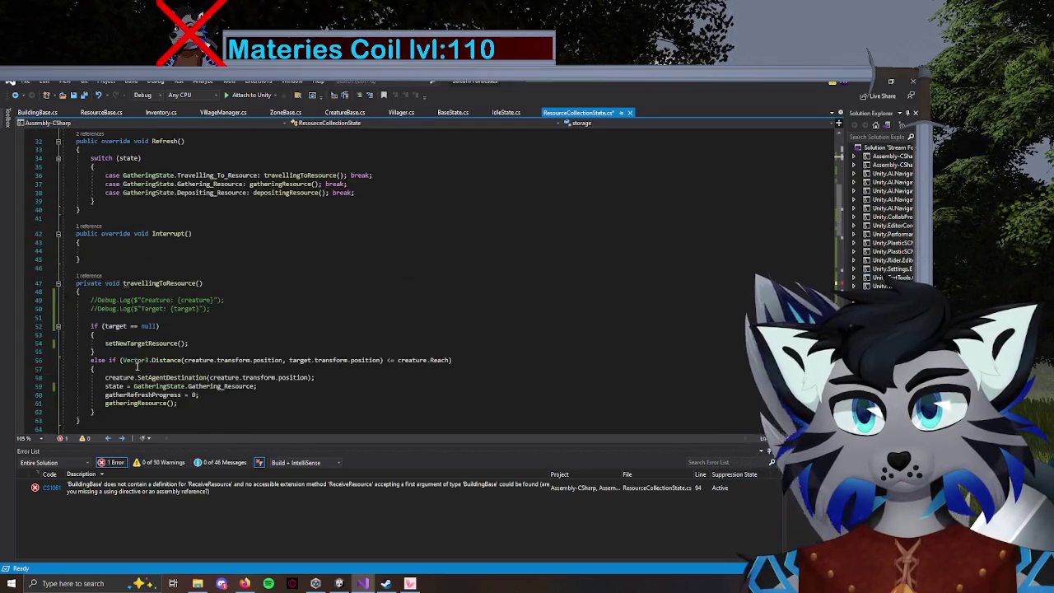
pyautogui.scroll(5, 142, 330)
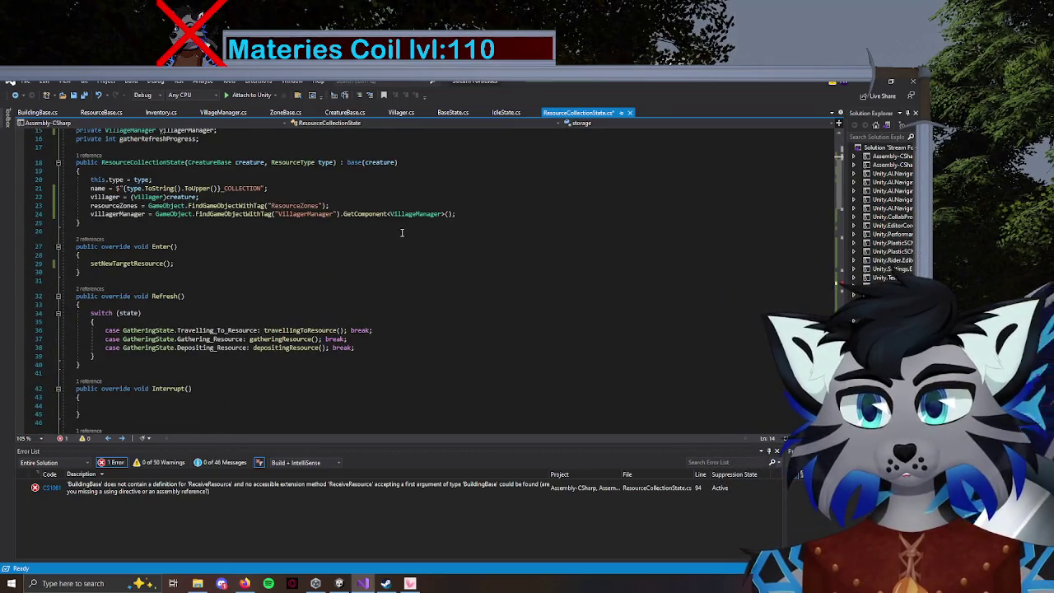
pyautogui.hotkey('ctrl', 's')
# Rename BuildingBase's RecieveResource method to ReceiveResource and save, clearing the error list.
pyautogui.scroll(-15, 401, 232)
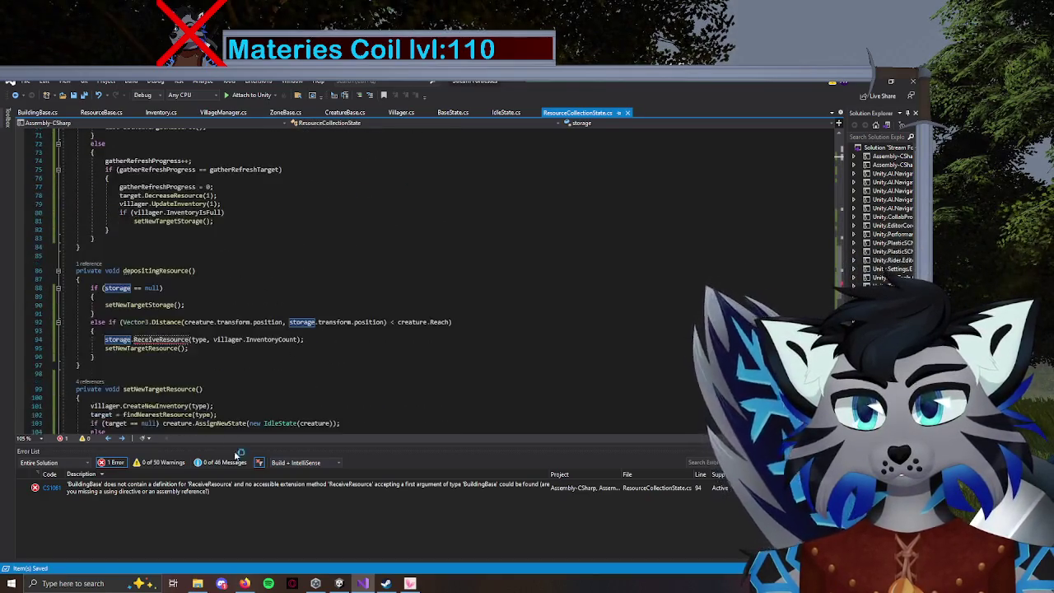
pyautogui.doubleClick(217, 492)
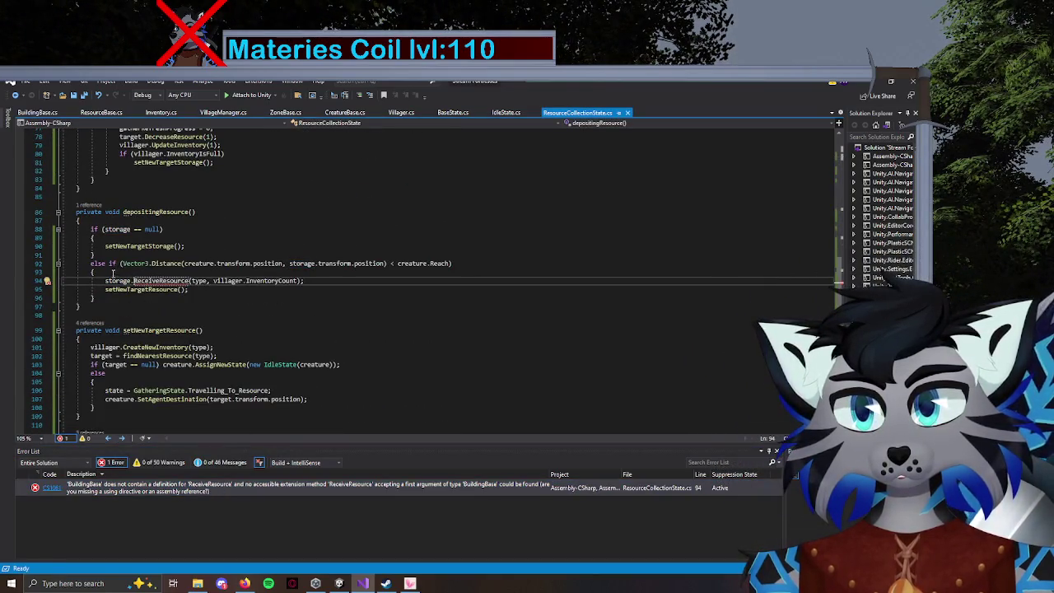
pyautogui.click(37, 113)
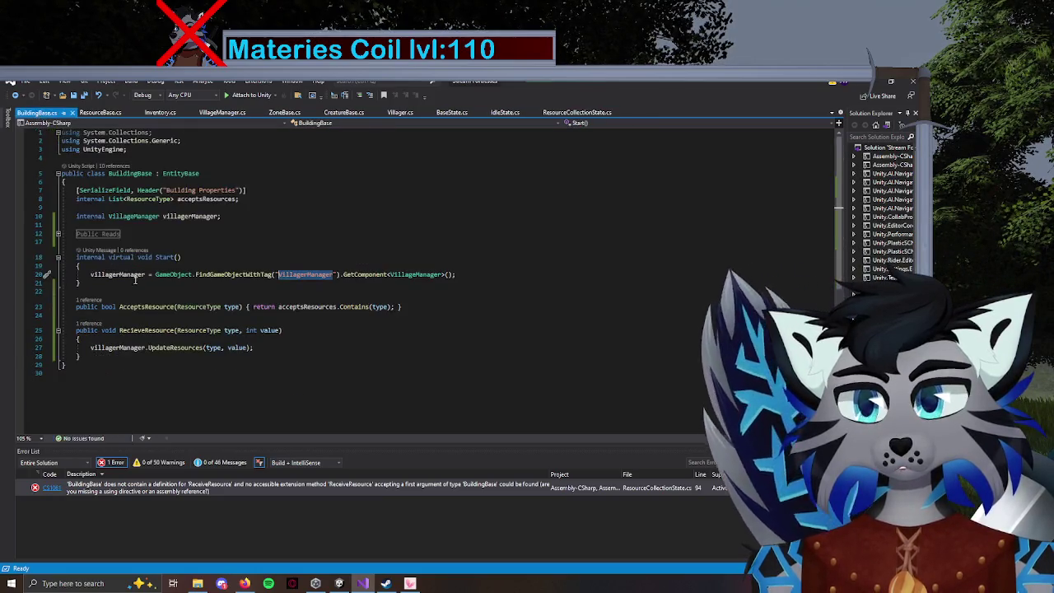
pyautogui.click(130, 330)
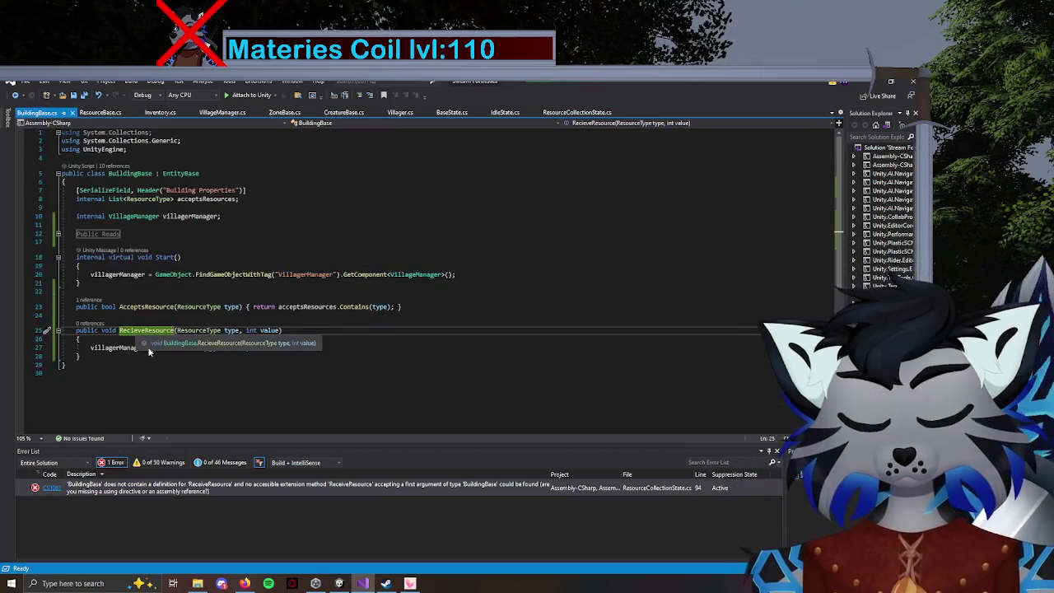
pyautogui.press('Delete')
pyautogui.press('Delete')
pyautogui.write('ei')
pyautogui.hotkey('ctrl', 's')
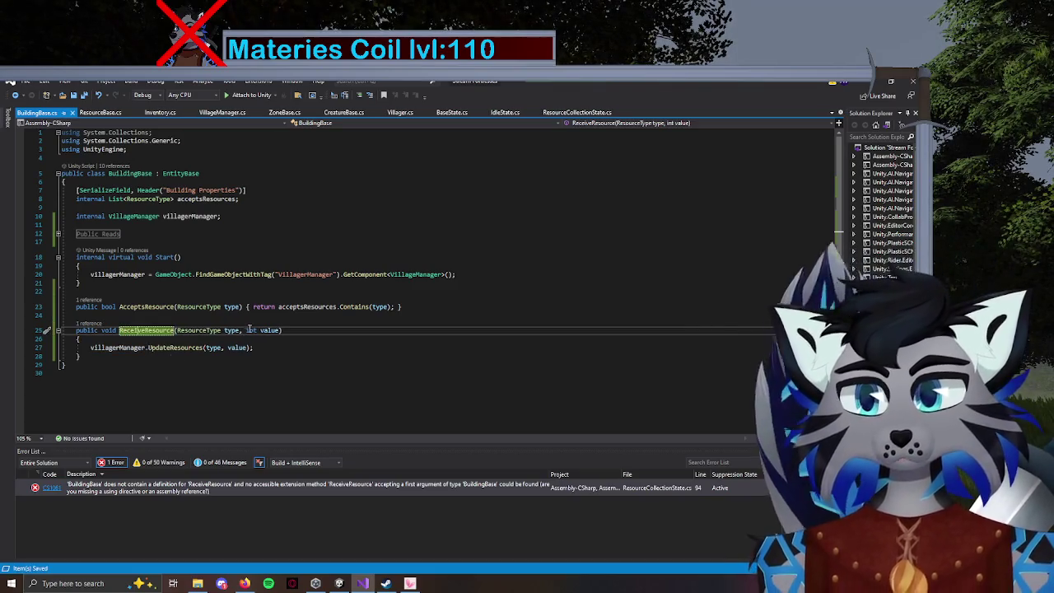
pyautogui.click(339, 199)
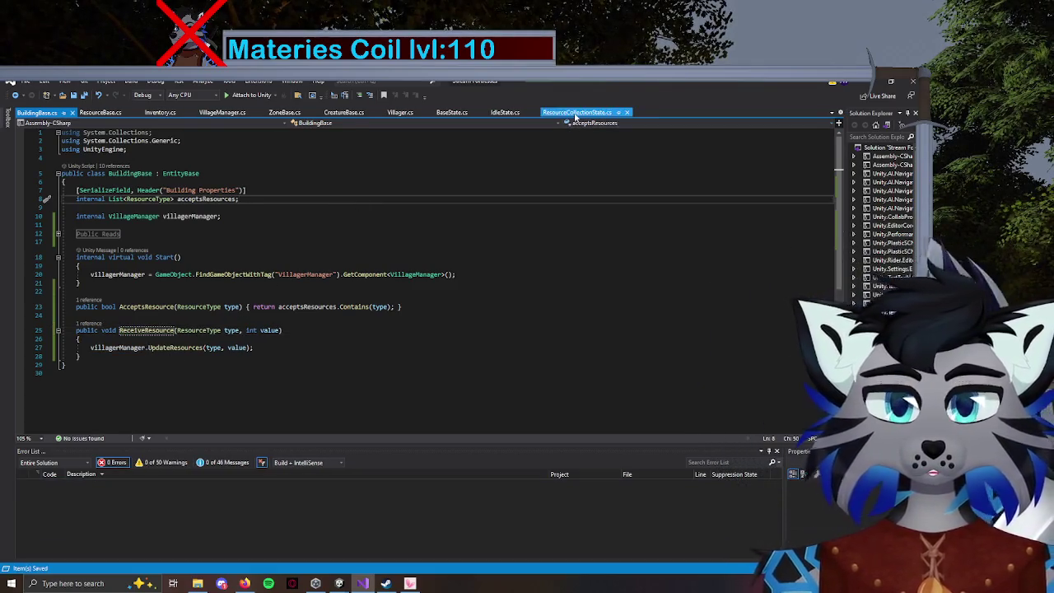
pyautogui.click(577, 114)
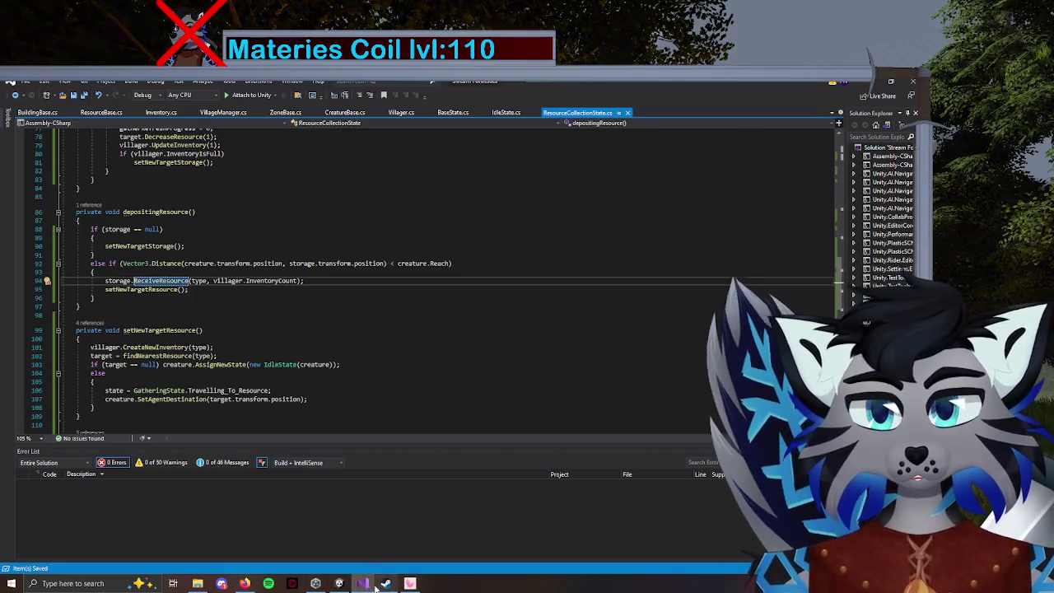
# From Unity's console, open ResourceCollectionState.cs and review the ReceiveResource and UpdateInventory calls on lines 94 and 79.
pyautogui.click(339, 584)
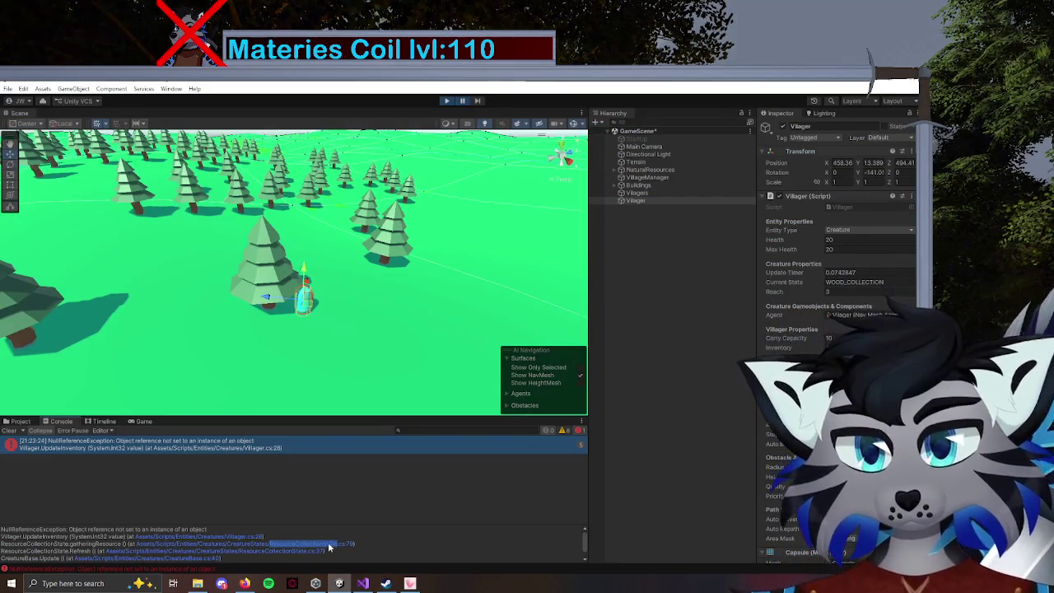
pyautogui.click(342, 545)
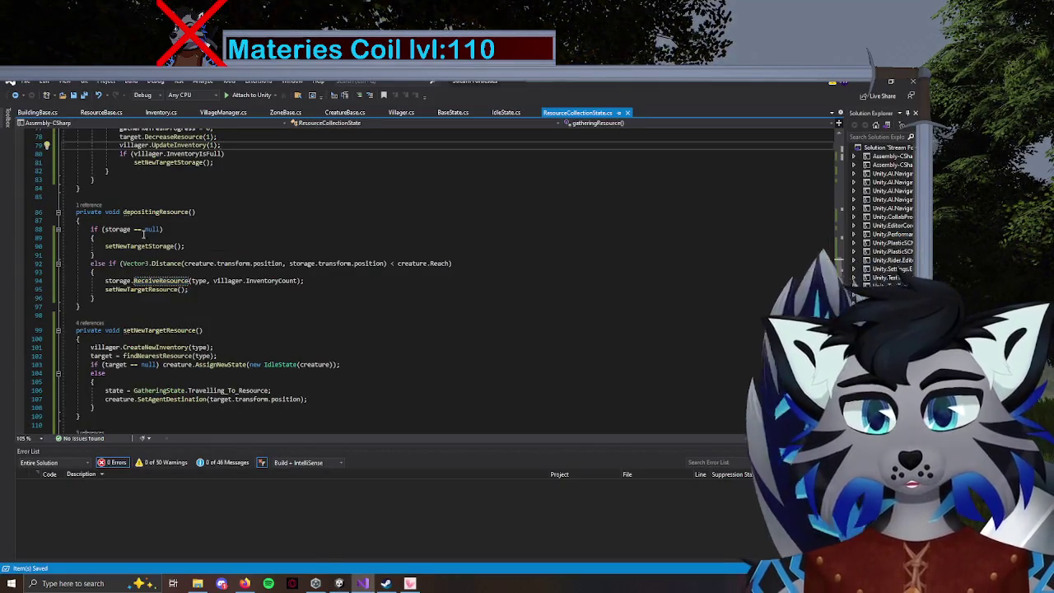
pyautogui.moveTo(312, 287); pyautogui.dragTo(126, 282)
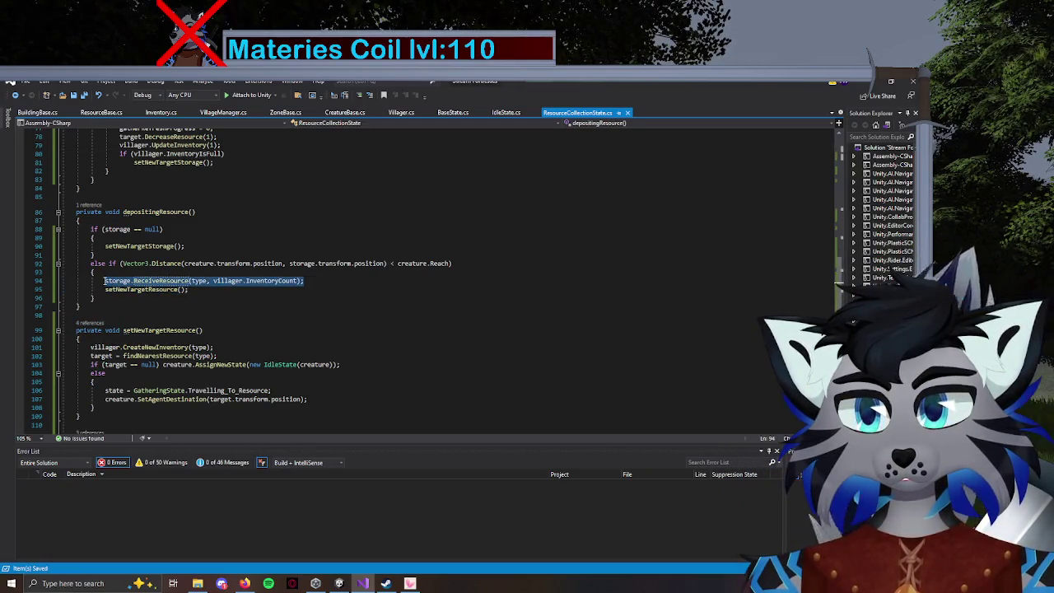
pyautogui.scroll(4, 104, 279)
pyautogui.click(73, 249)
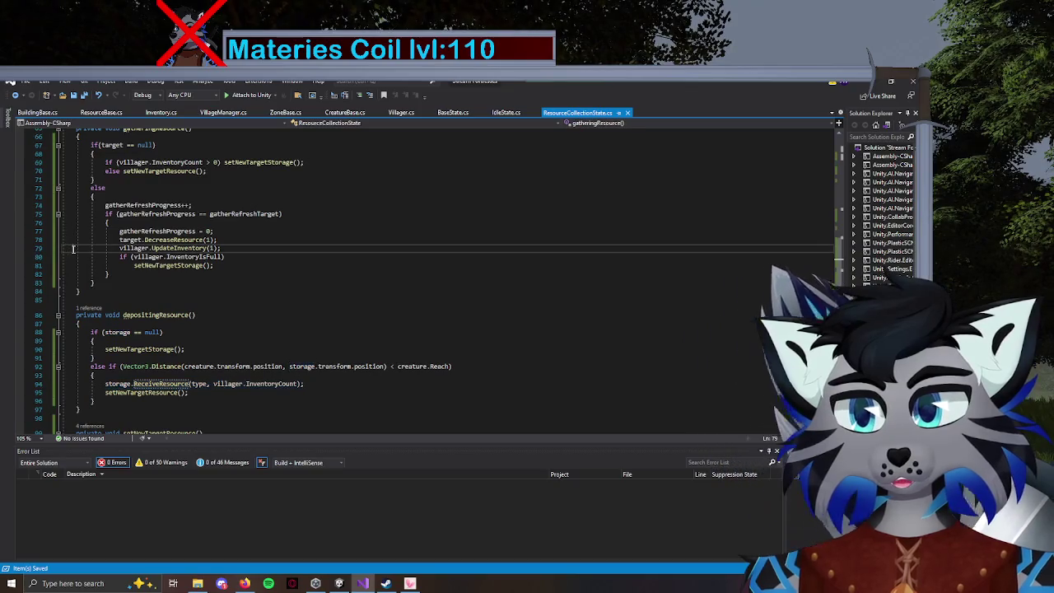
pyautogui.moveTo(222, 247); pyautogui.dragTo(125, 256)
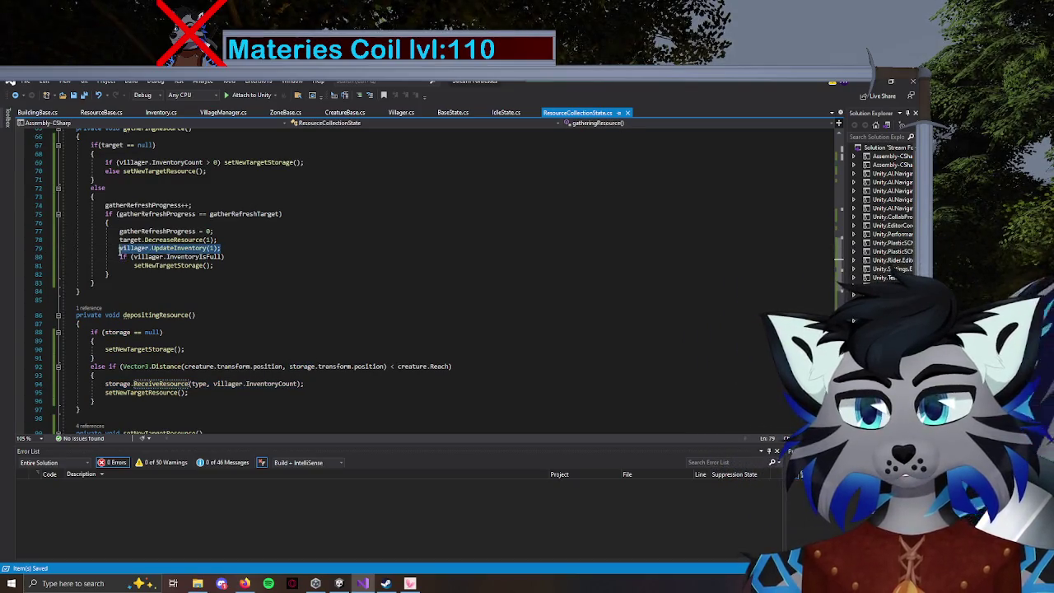
# Go from setNewTargetResource's CreateNewInventory call to its definition in Villager.cs.
pyautogui.scroll(-3, 224, 321)
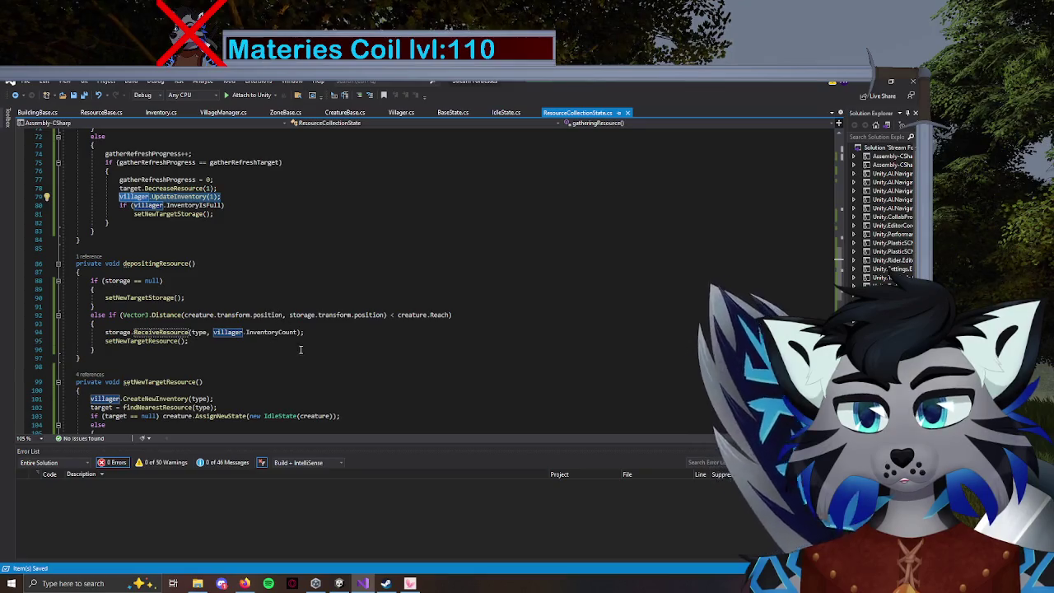
pyautogui.scroll(-1, 272, 350)
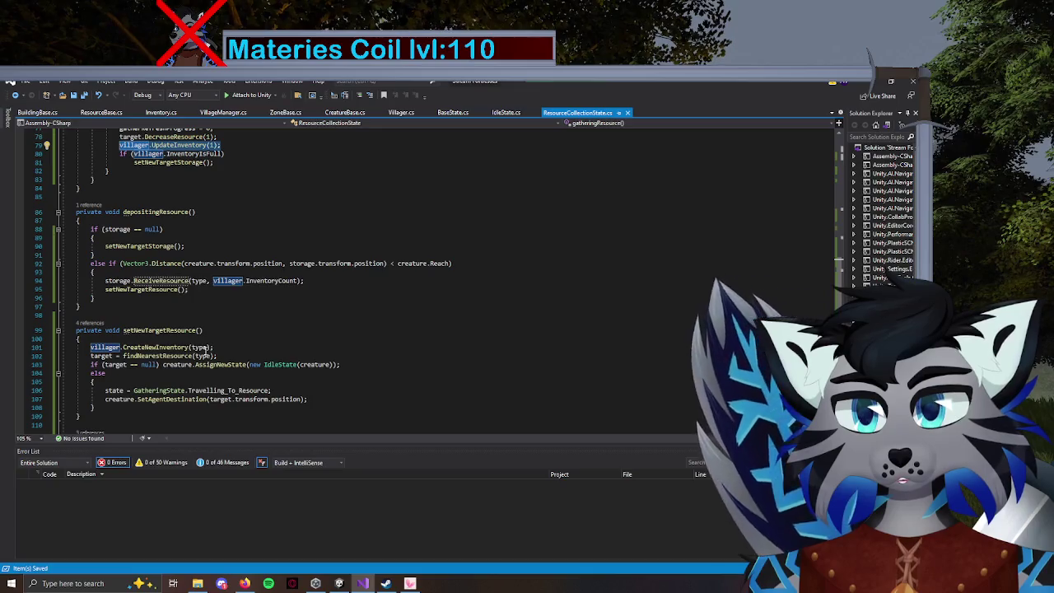
pyautogui.scroll(1, 216, 351)
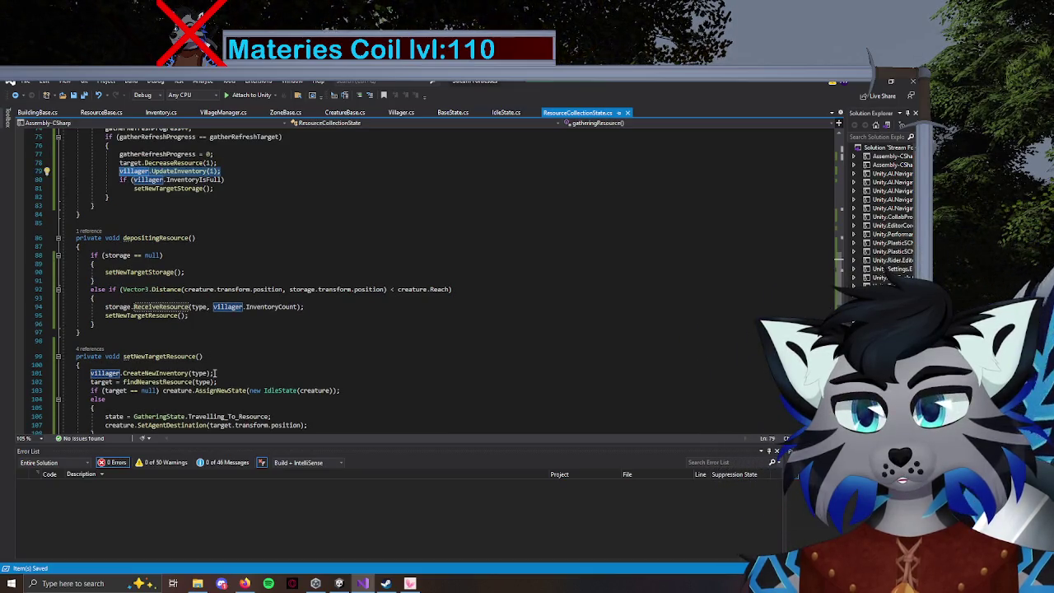
pyautogui.scroll(4, 215, 375)
pyautogui.scroll(-3, 216, 378)
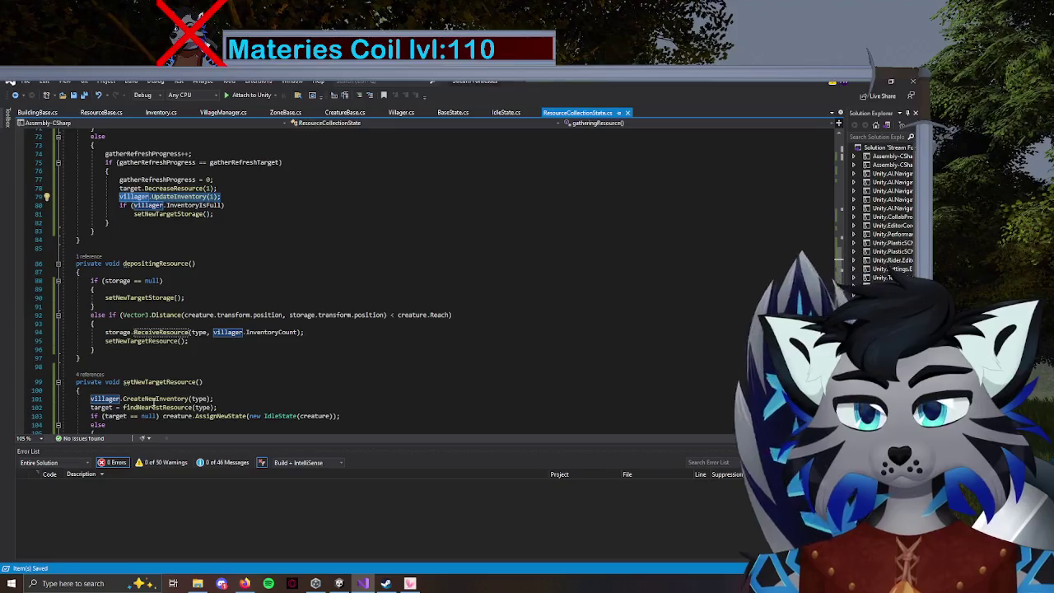
pyautogui.click(153, 398)
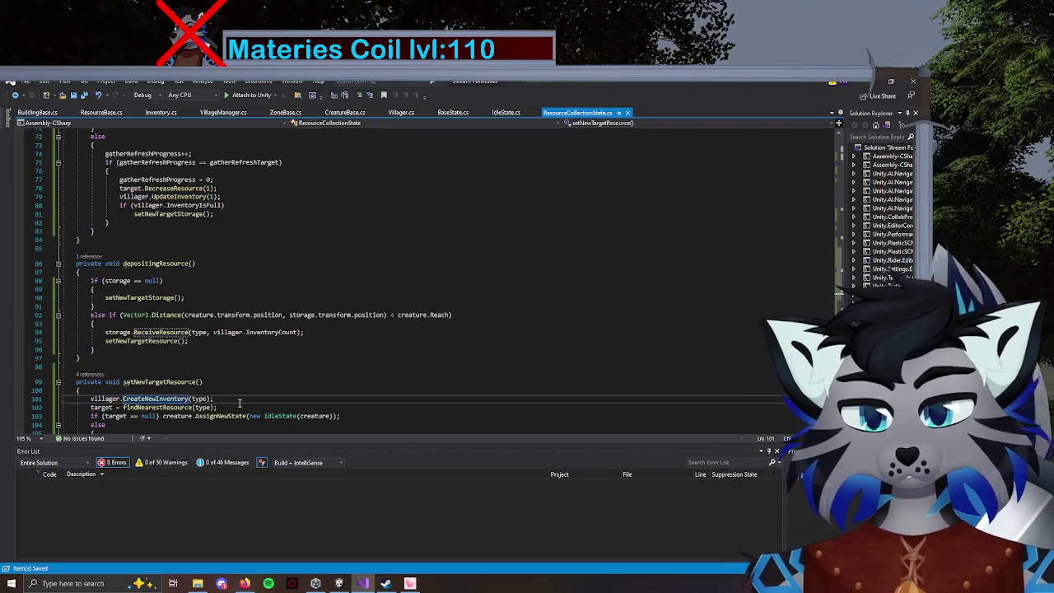
pyautogui.press('F12')
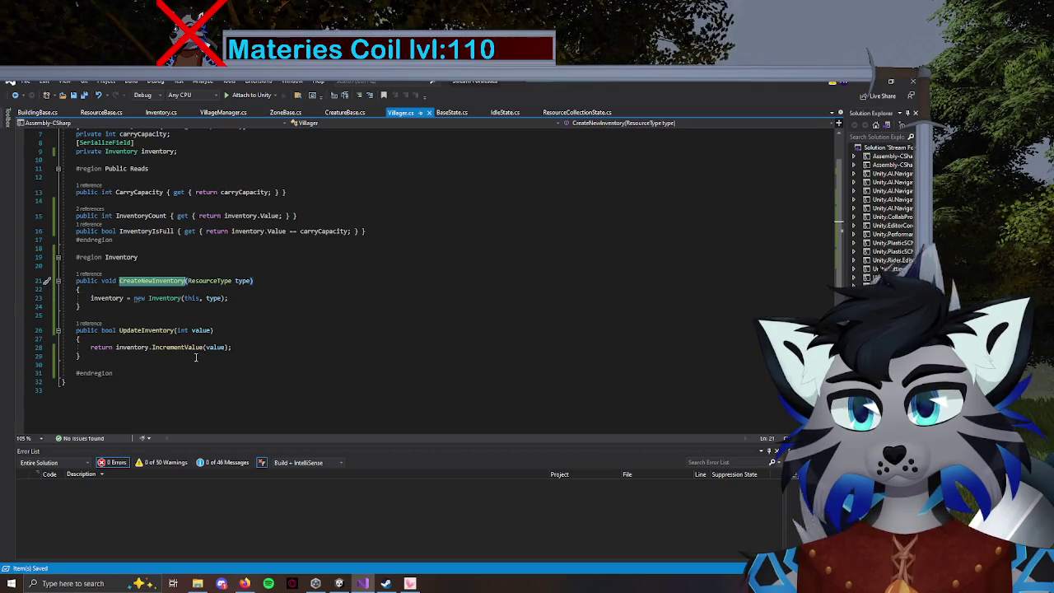
# Delete the CreateNewInventory method from Villager.cs and save.
pyautogui.moveTo(63, 280); pyautogui.dragTo(91, 306)
pyautogui.press('Delete')
pyautogui.press('BackSpace')
pyautogui.press('BackSpace')
pyautogui.hotkey('ctrl', 's')
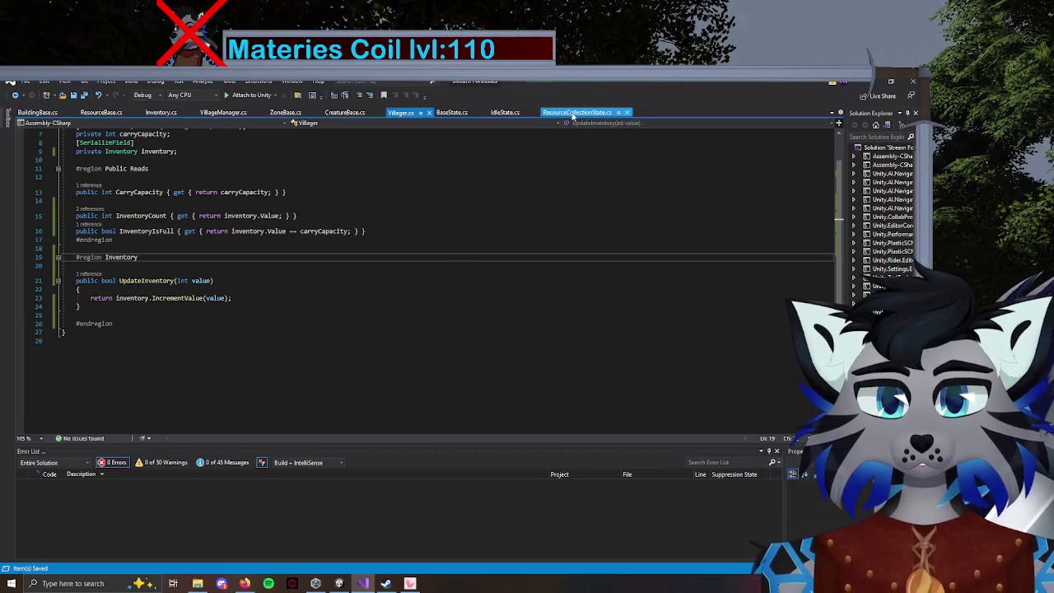
# Remove the now-broken CreateNewInventory call from ResourceCollectionState.cs and save.
pyautogui.doubleClick(158, 488)
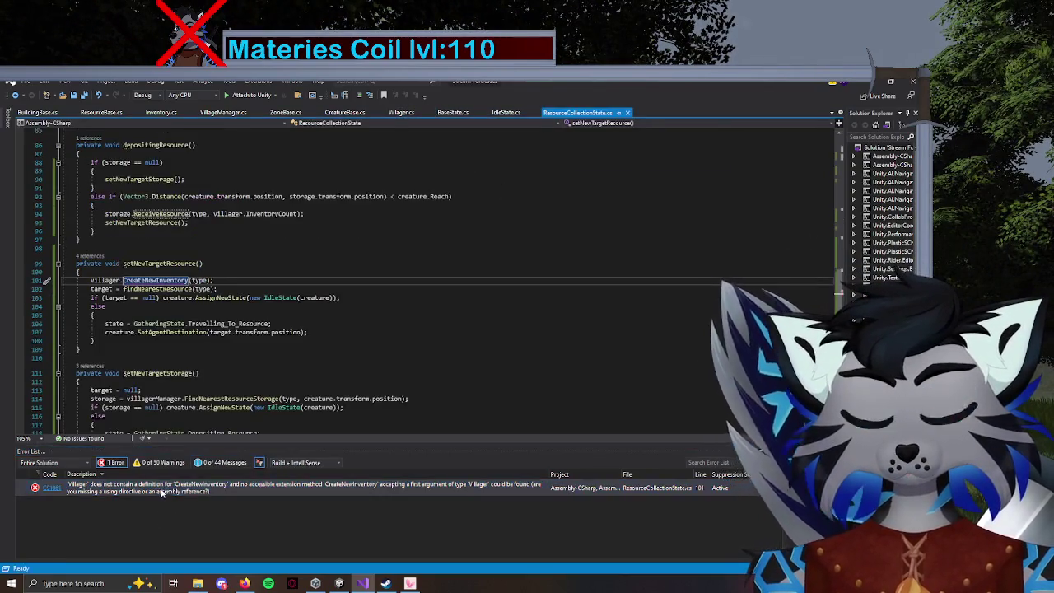
pyautogui.moveTo(220, 280); pyautogui.dragTo(62, 276)
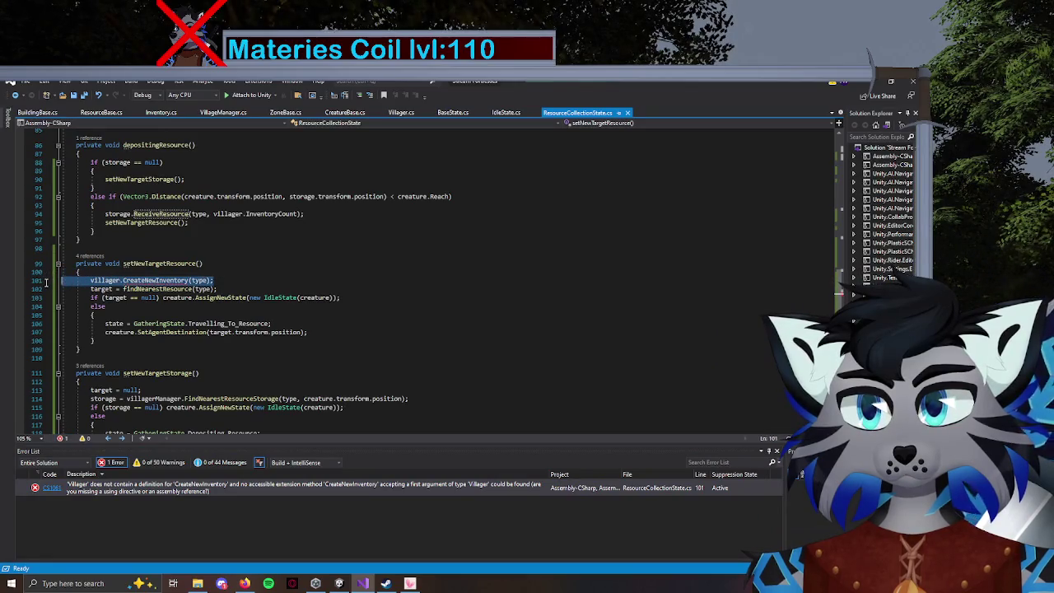
pyautogui.press('Delete')
pyautogui.hotkey('ctrl', 's')
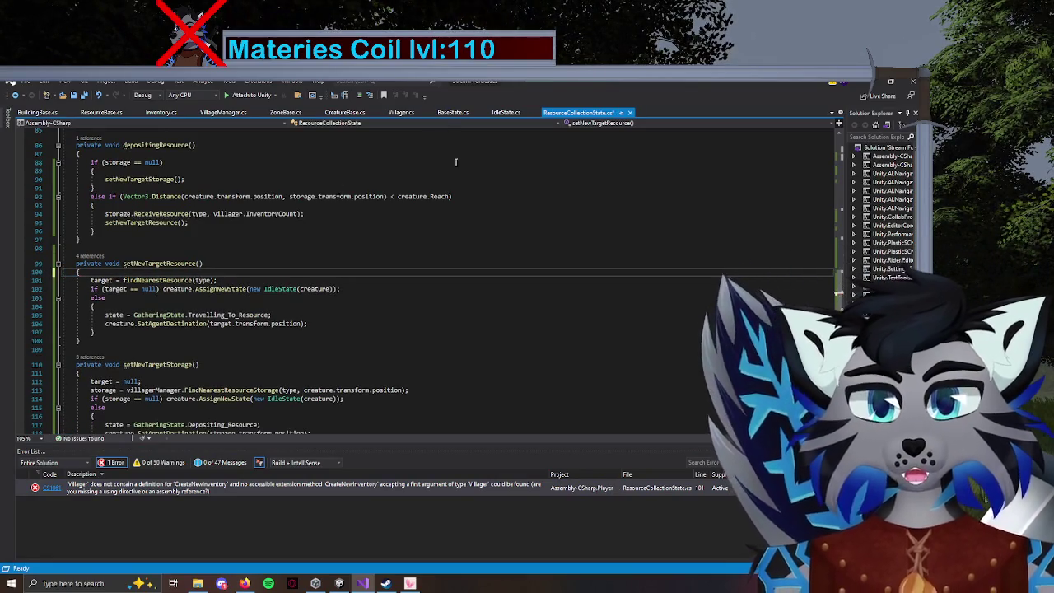
# Add a 'ResourceType type' parameter before the int parameter of UpdateInventory.
pyautogui.click(397, 115)
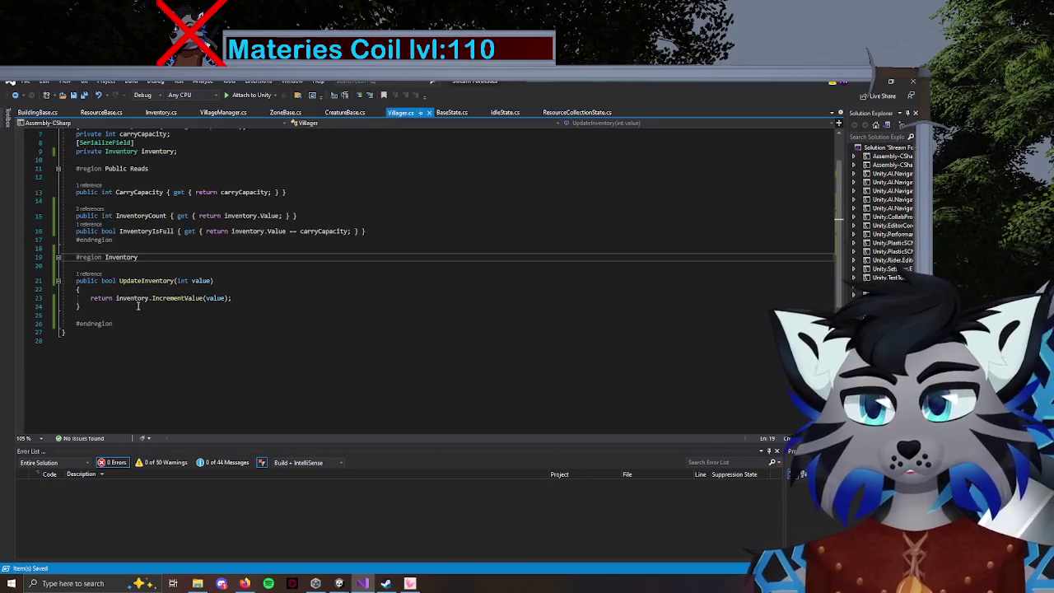
pyautogui.click(102, 287)
pyautogui.press('Return')
pyautogui.press('Return')
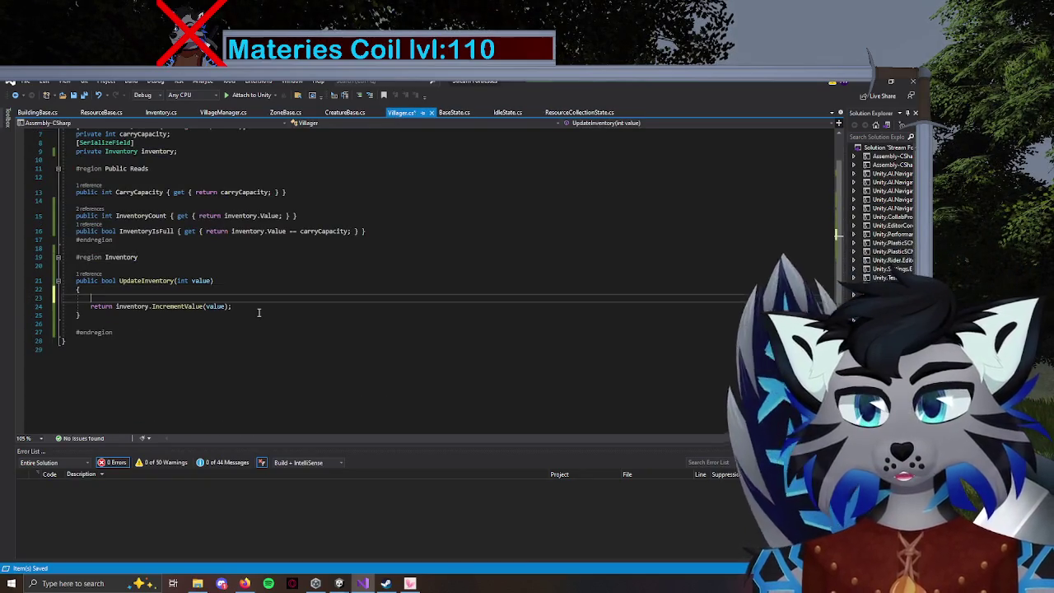
pyautogui.press('Up')
pyautogui.click(178, 281)
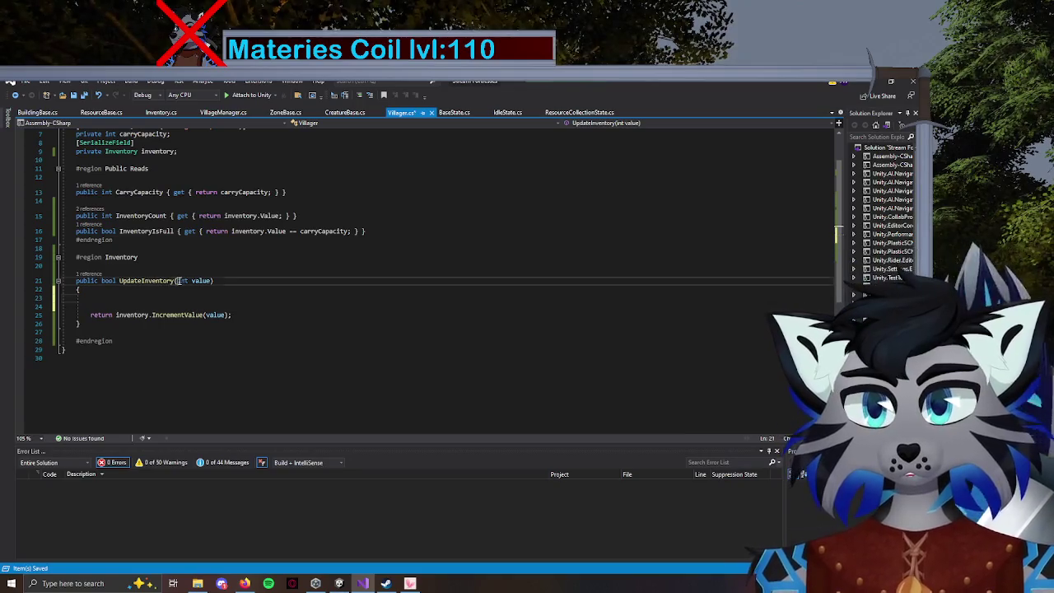
pyautogui.write('Res ')
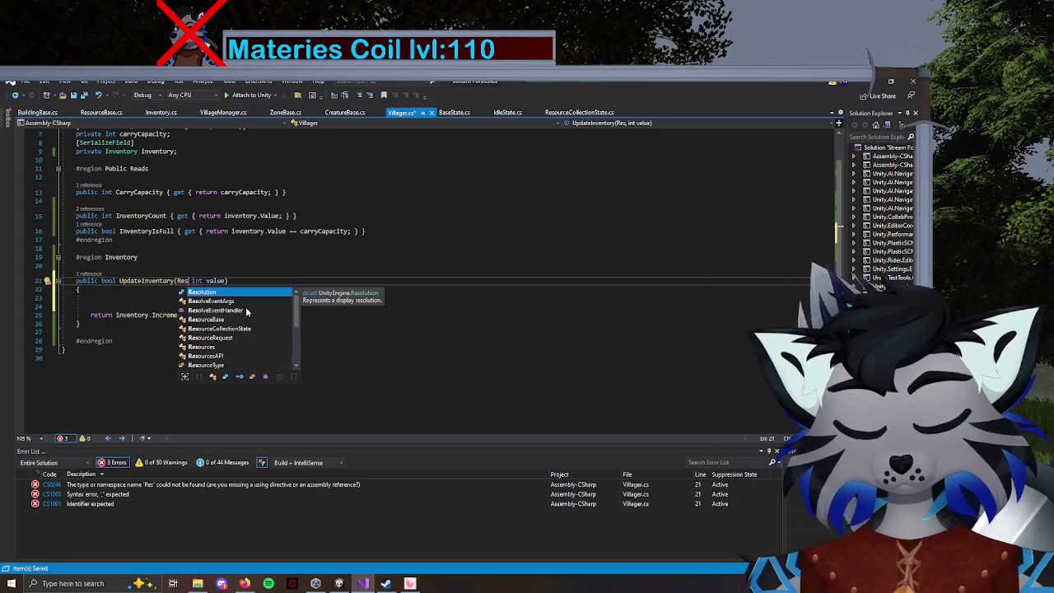
pyautogui.write('ourceT')
pyautogui.write('ype type,')
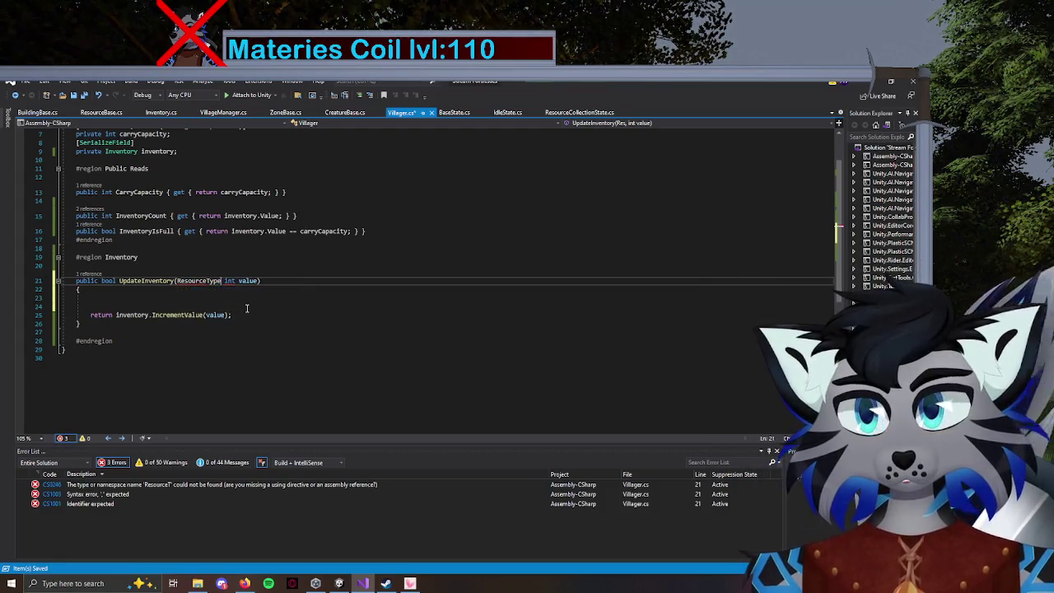
# Start UpdateInventory's body with the check 'if (inventory.Type != type)'.
pyautogui.press('Down')
pyautogui.press('Down')
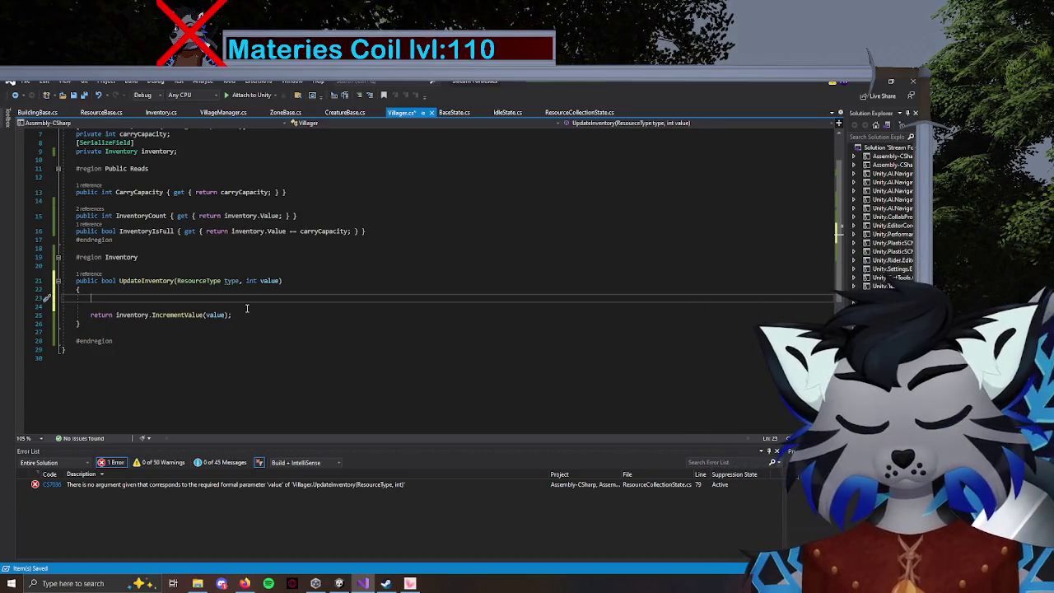
pyautogui.write('if (')
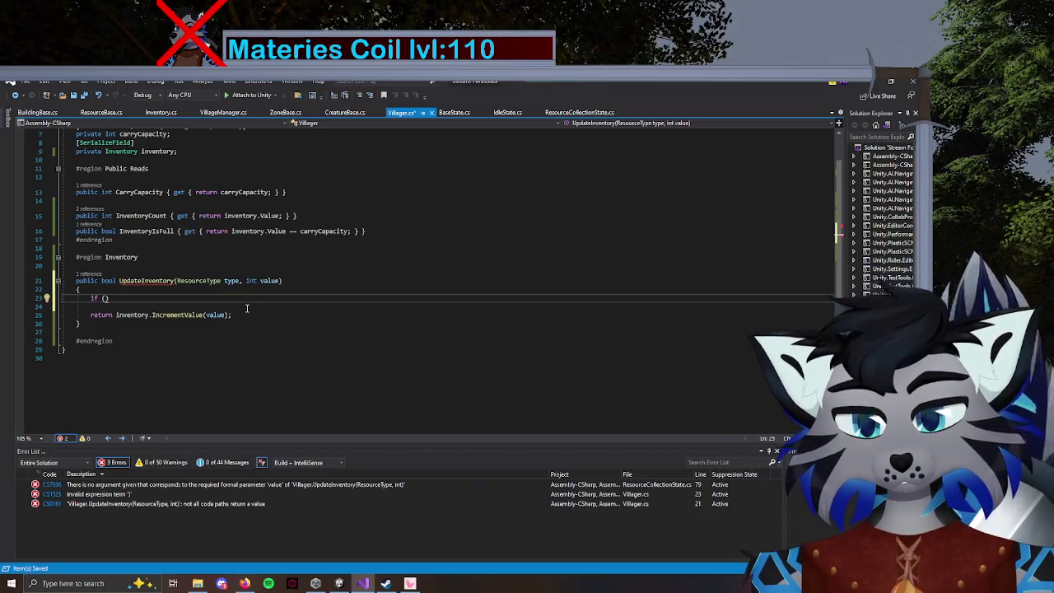
pyautogui.write('inventory.')
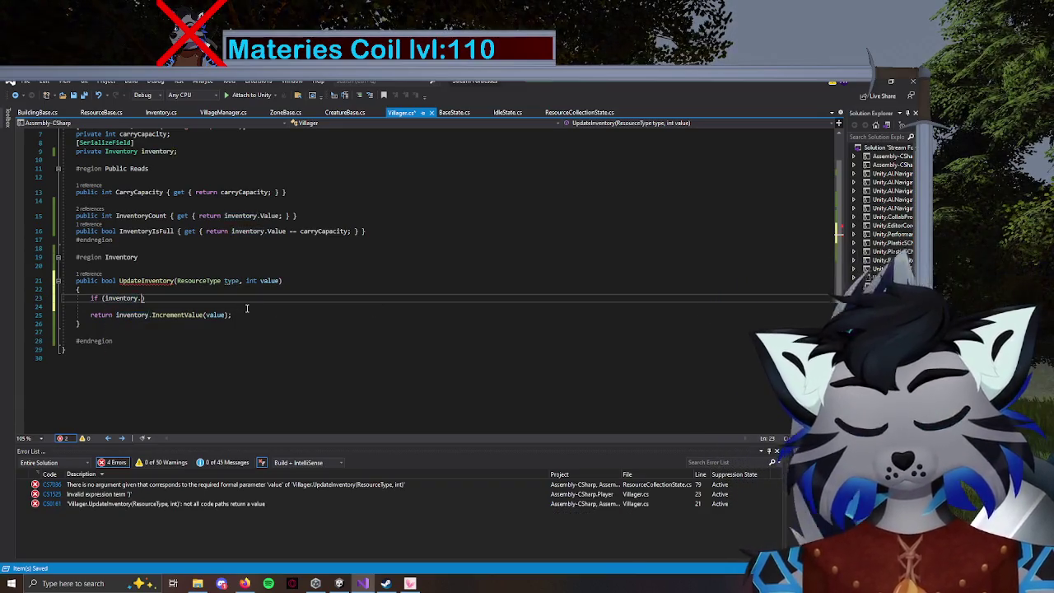
pyautogui.write('r')
pyautogui.press('BackSpace')
pyautogui.press('BackSpace')
pyautogui.write('.')
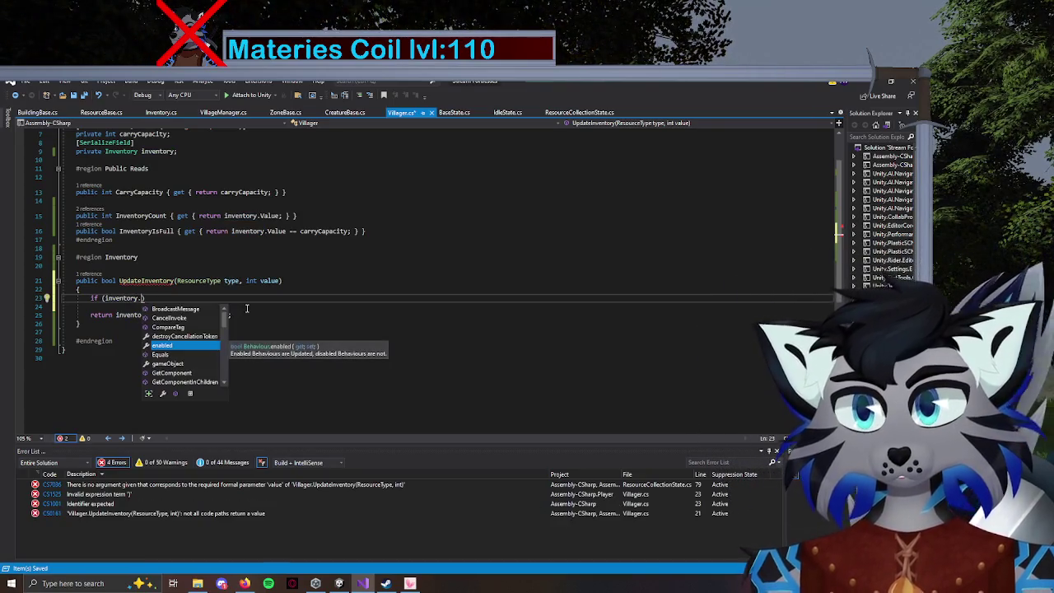
pyautogui.press('Up')
pyautogui.press('Up')
pyautogui.press('Up')
pyautogui.press('Up')
pyautogui.press('Down')
pyautogui.press('Down')
pyautogui.press('Down')
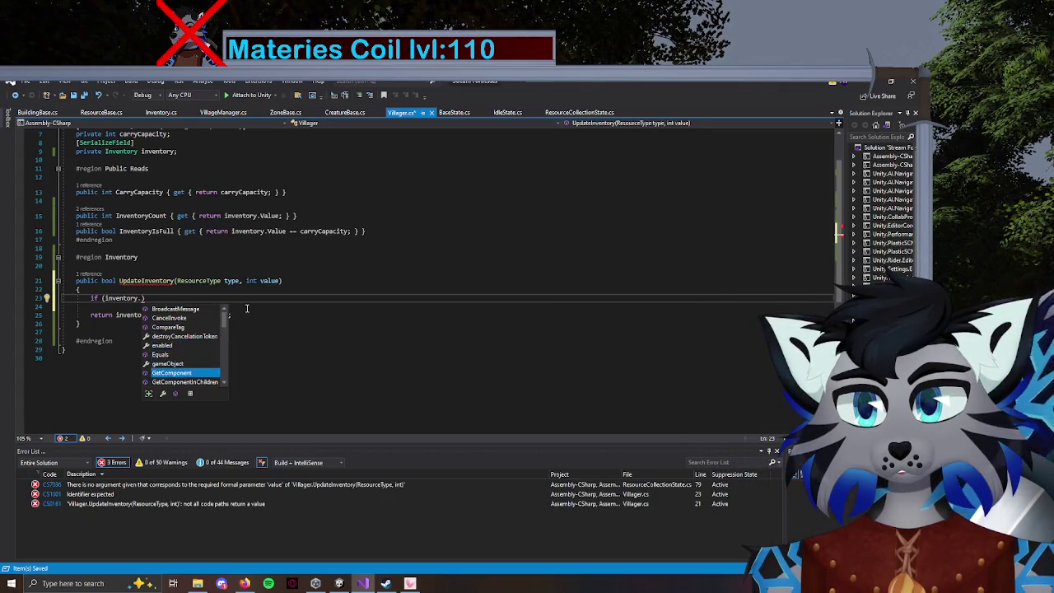
pyautogui.press('Down')
pyautogui.press('Down')
pyautogui.press('Down')
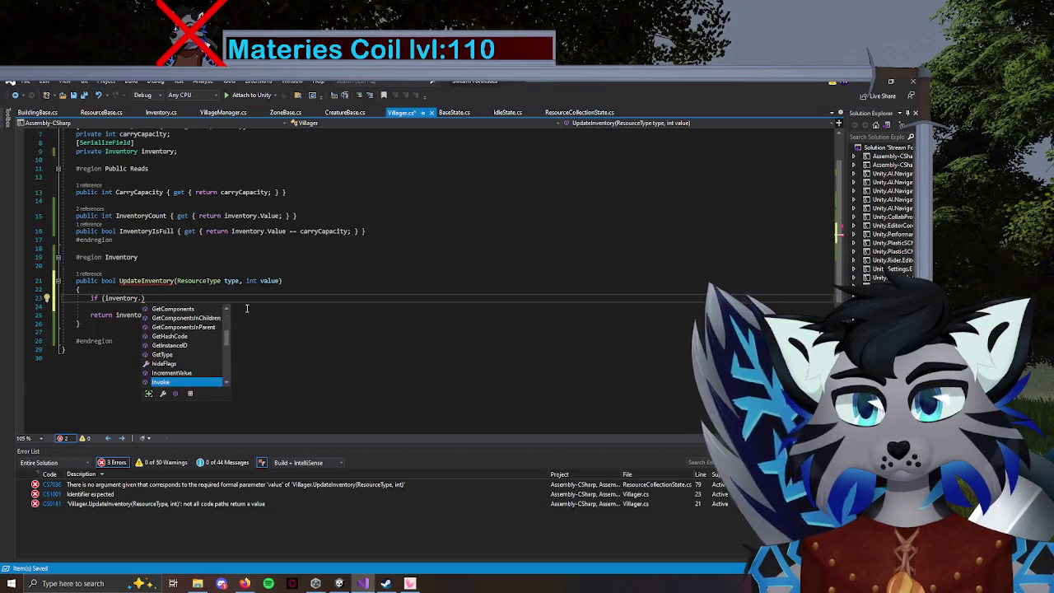
pyautogui.click(161, 112)
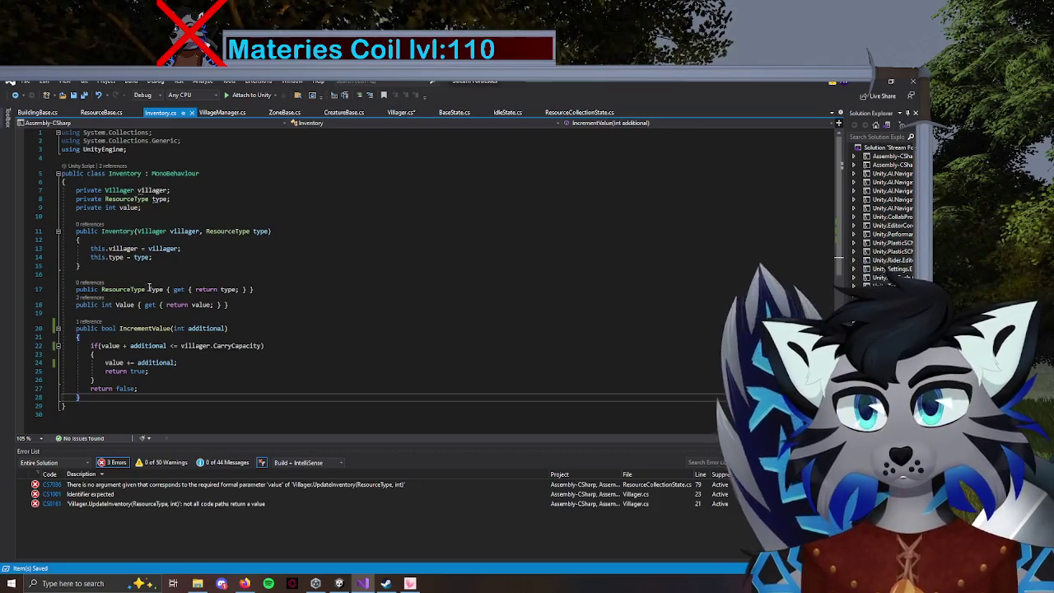
pyautogui.click(401, 112)
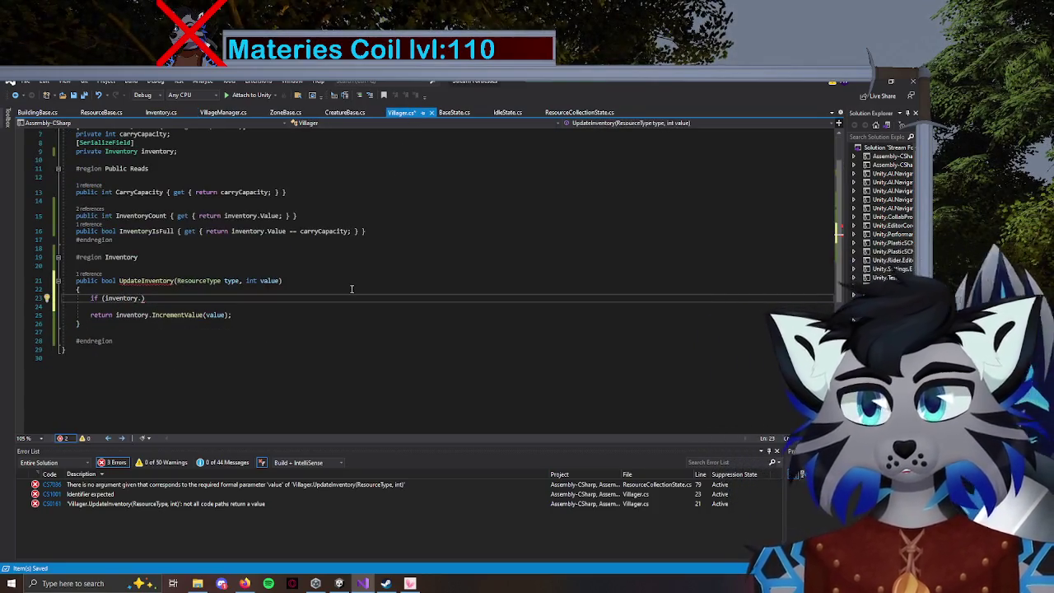
pyautogui.write('Type')
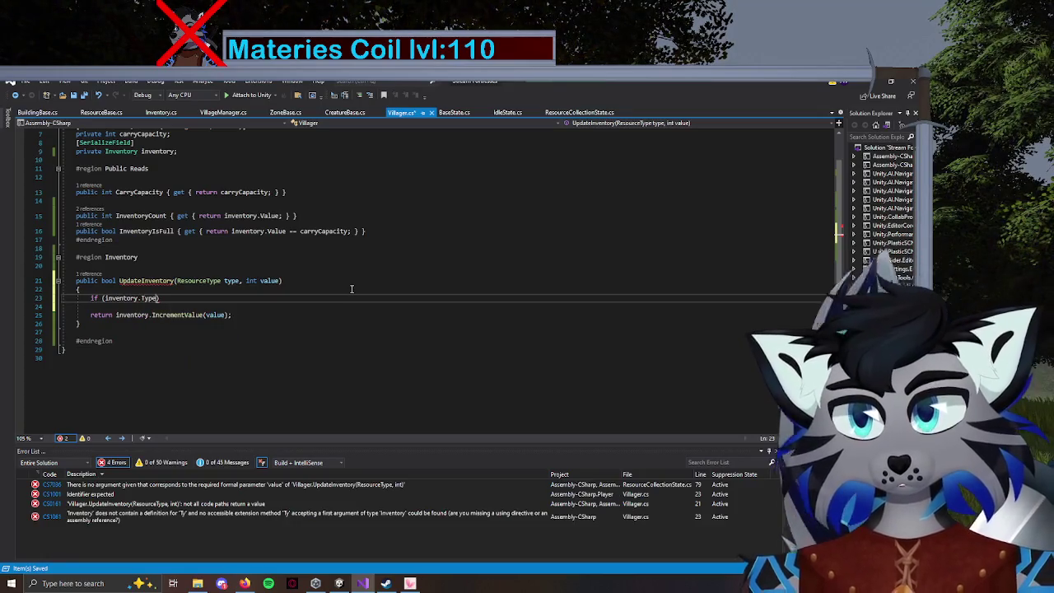
pyautogui.write(' !')
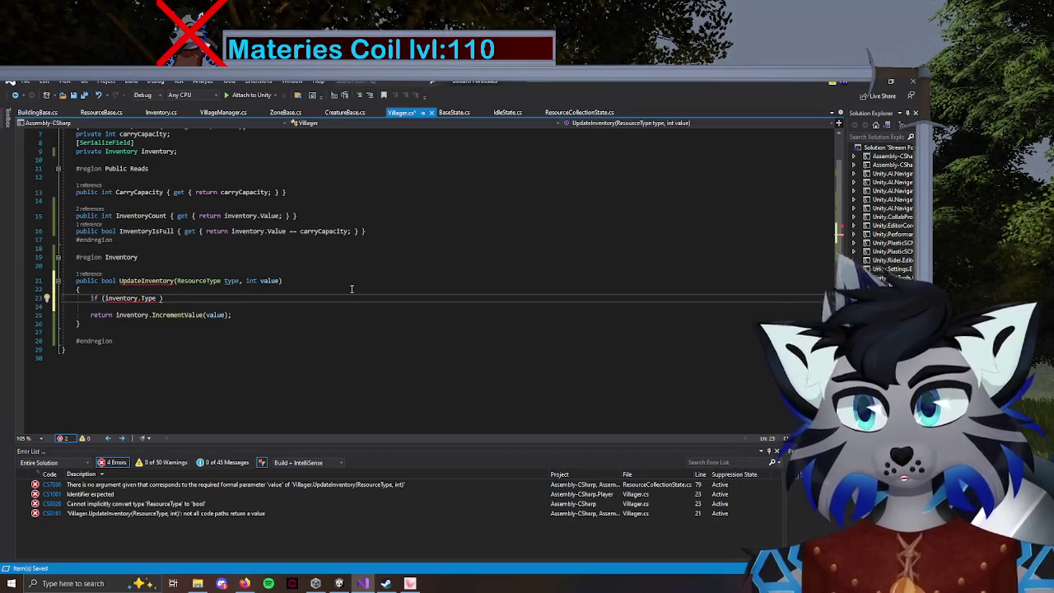
pyautogui.write('= type')
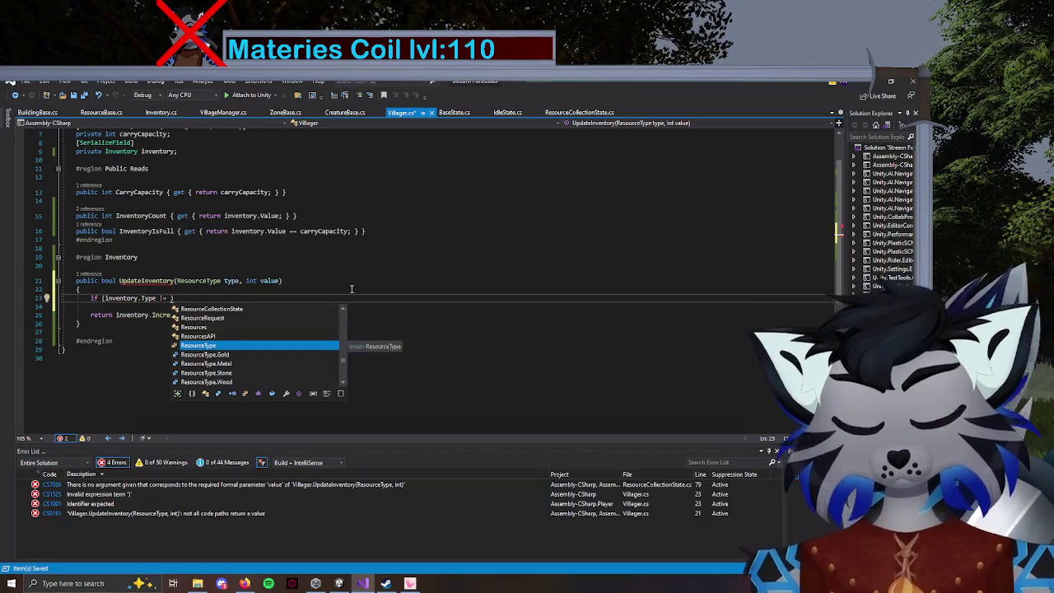
pyautogui.write(')')
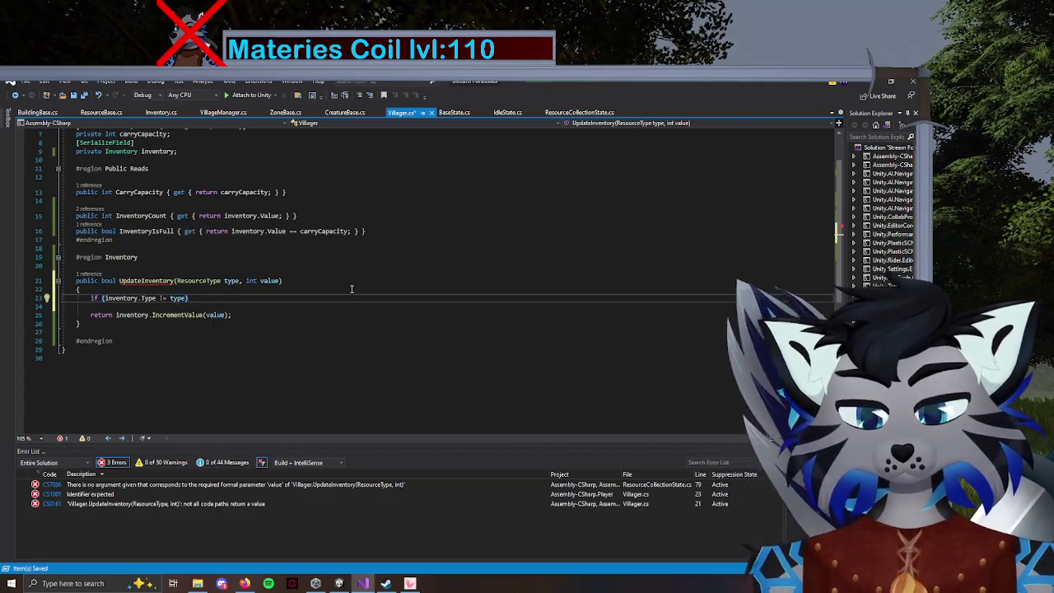
pyautogui.press('Return')
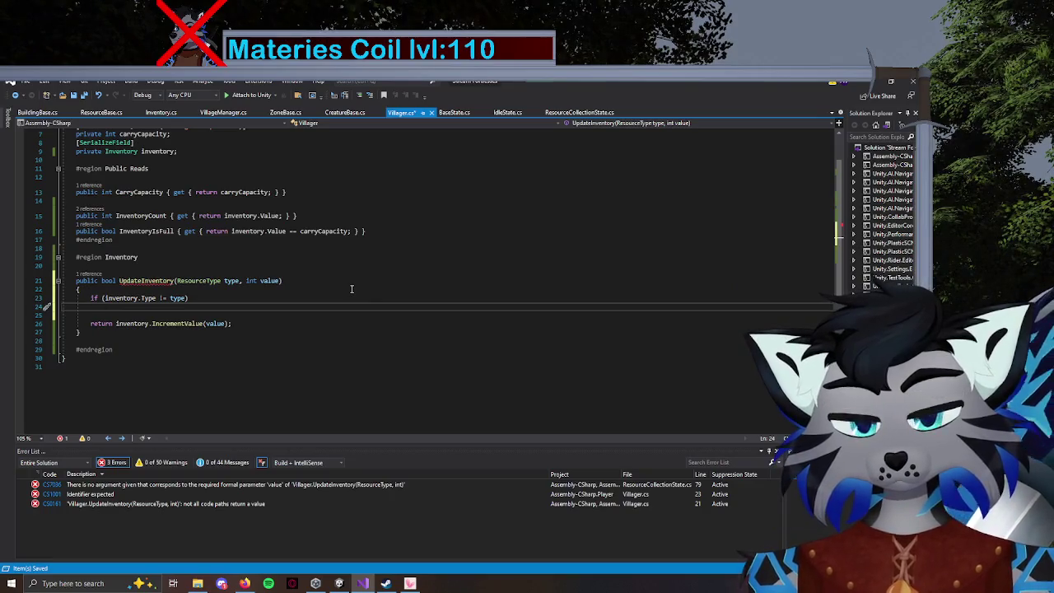
# Under that check, assign 'inventory = new Inventory(this, type);', save, and delete the blank line above the return.
pyautogui.write('inventory ')
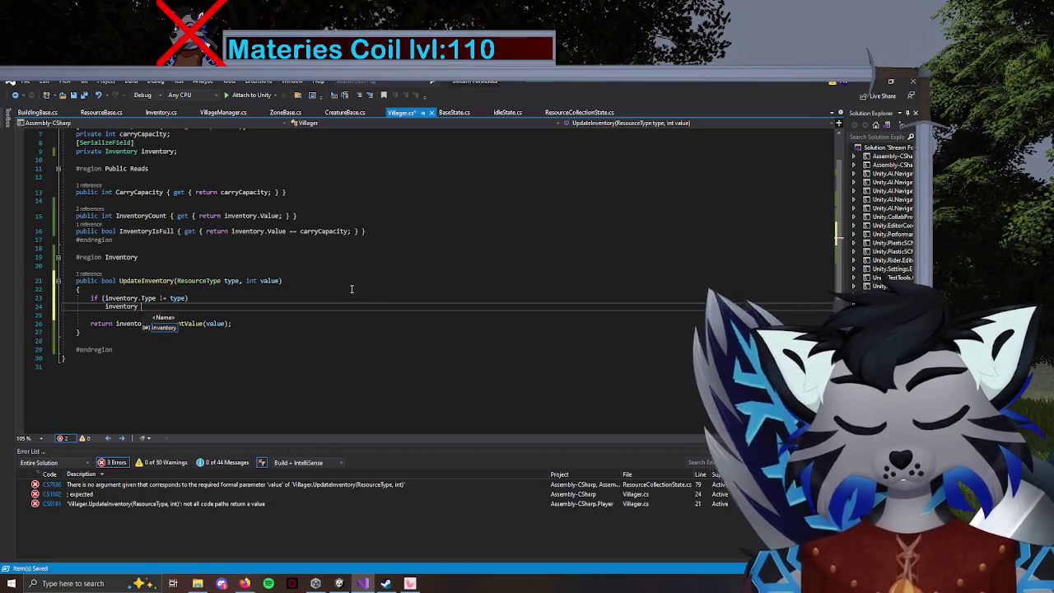
pyautogui.write('= new In')
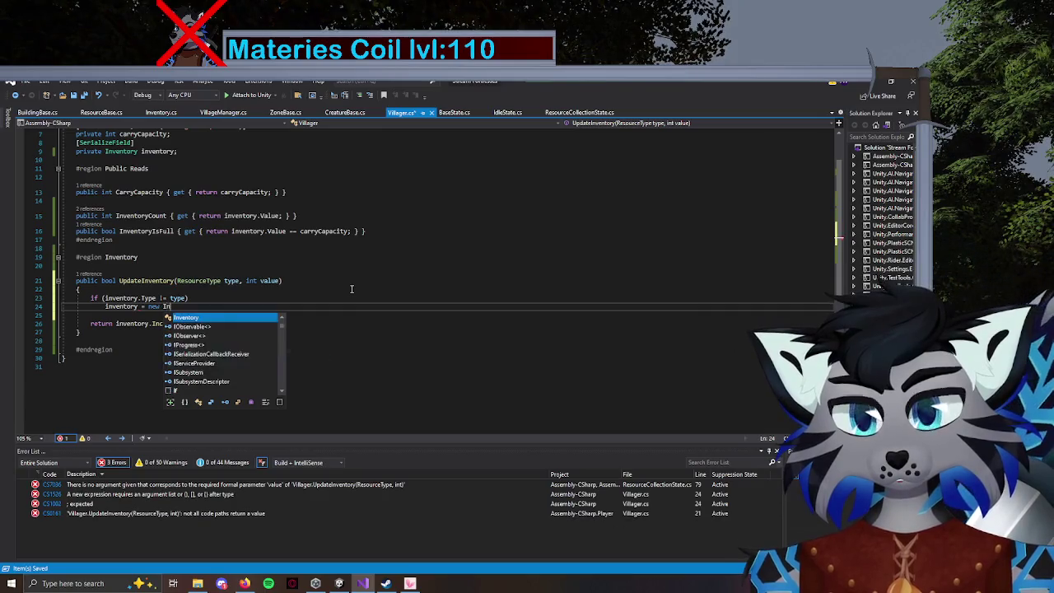
pyautogui.write('ventory(')
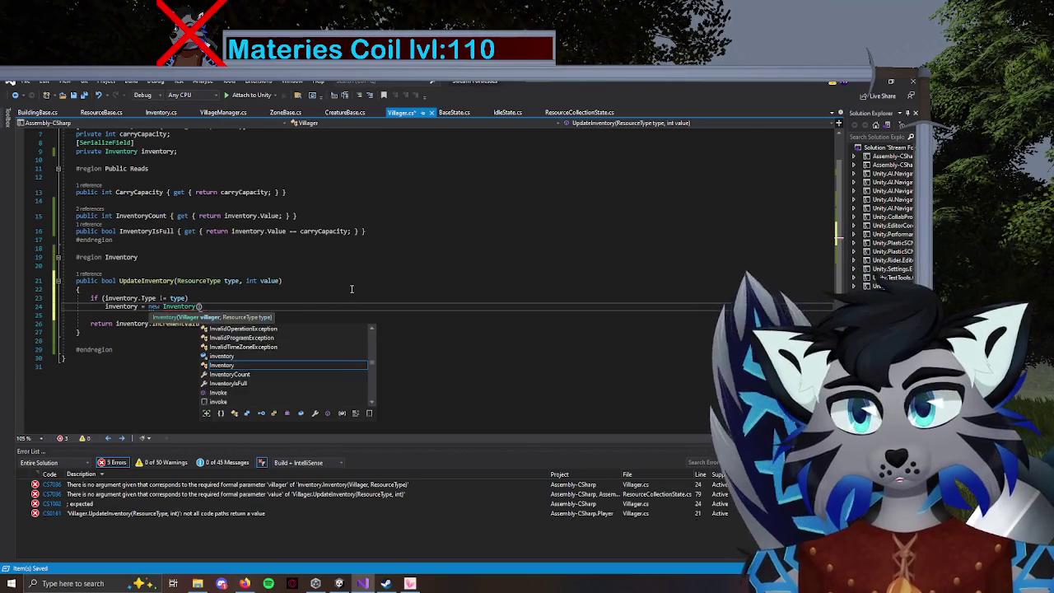
pyautogui.write('type')
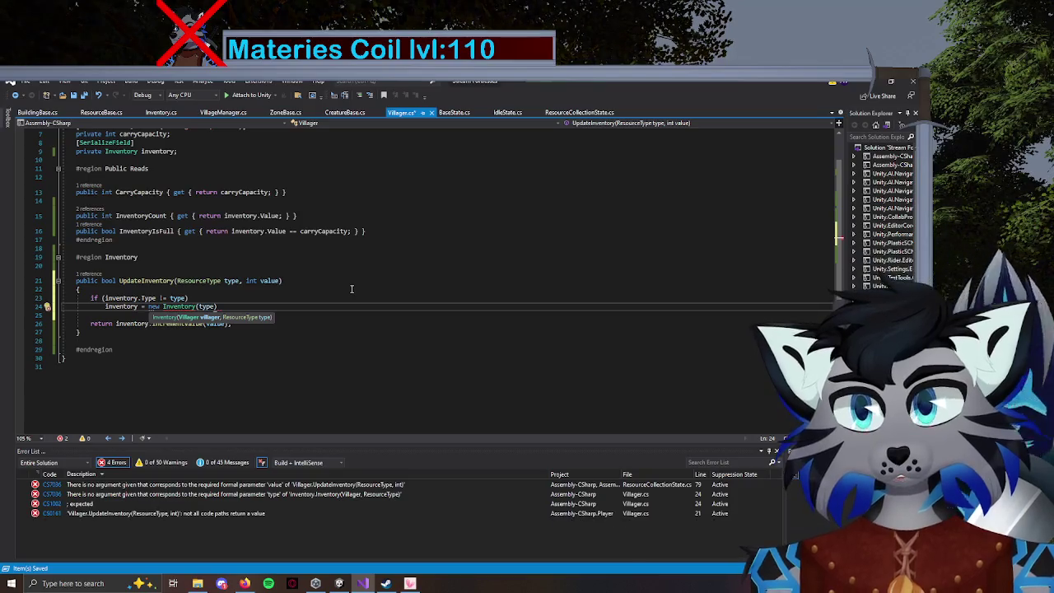
pyautogui.write(');')
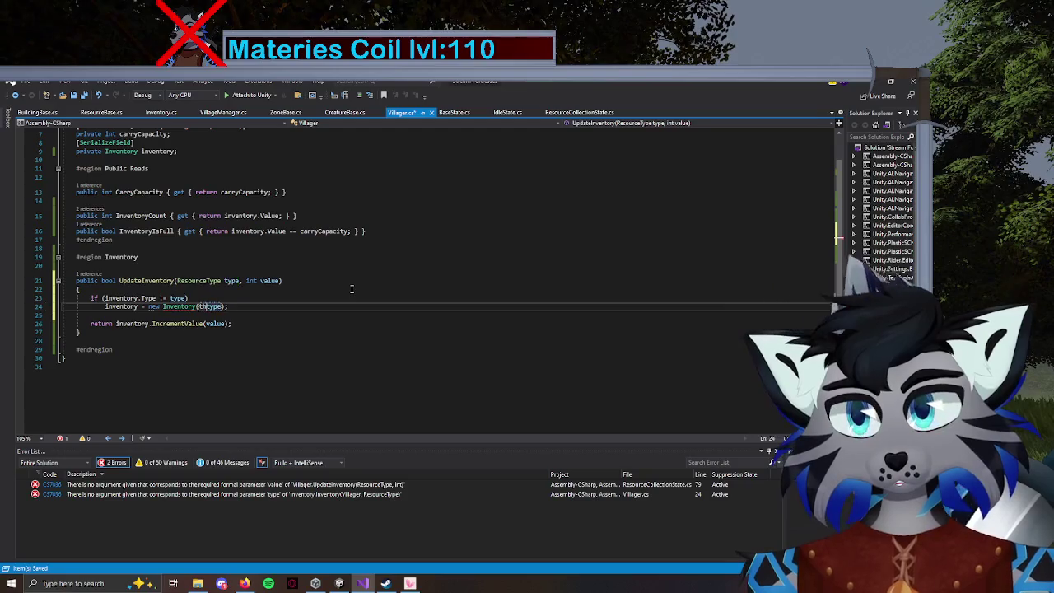
pyautogui.write(', t')
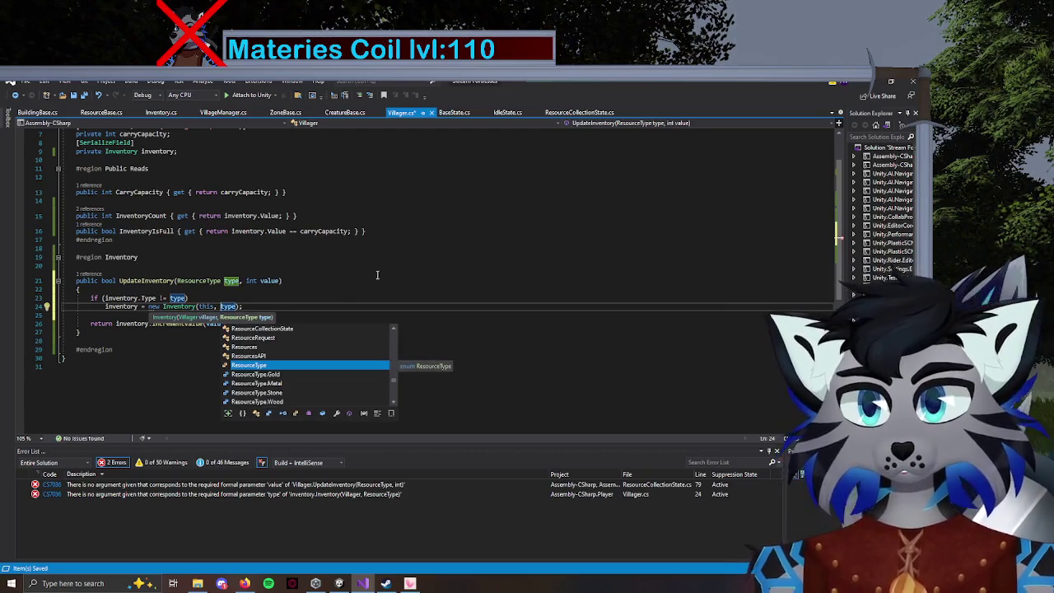
pyautogui.click(327, 267)
pyautogui.hotkey('ctrl', 's')
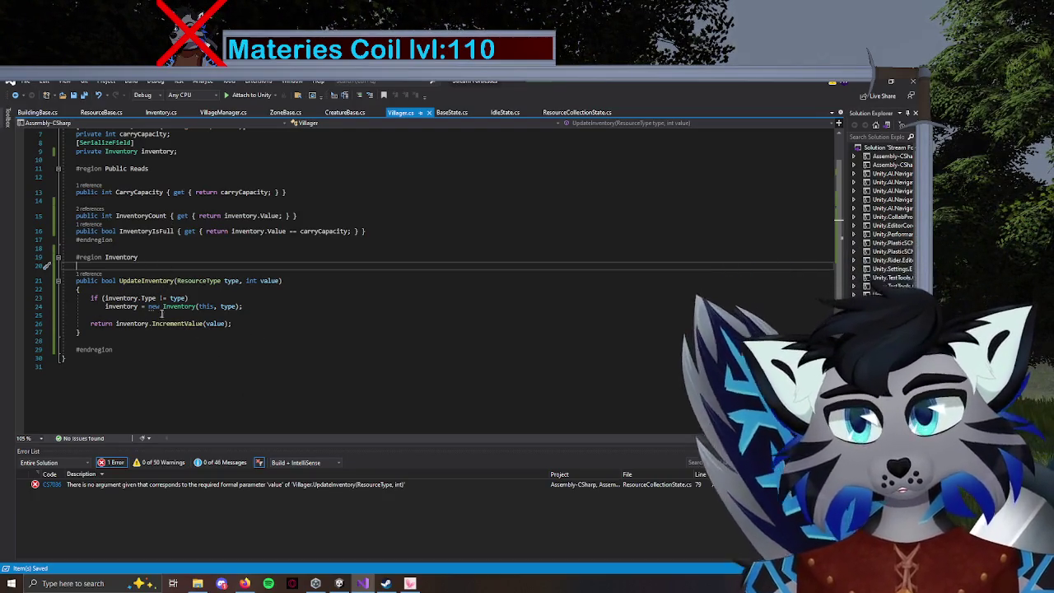
pyautogui.click(96, 312)
pyautogui.press('BackSpace')
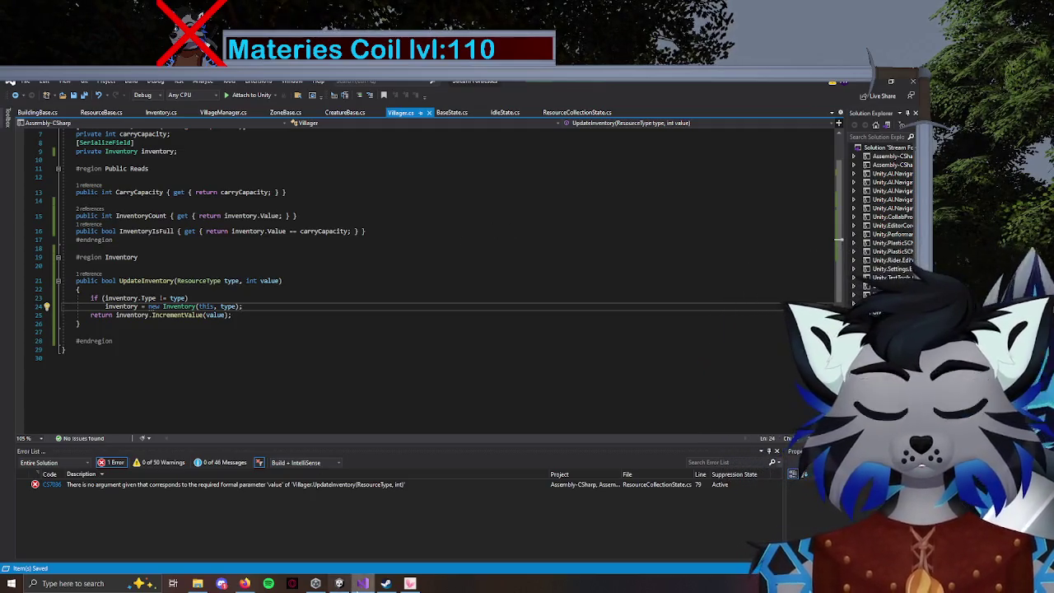
pyautogui.click(364, 585)
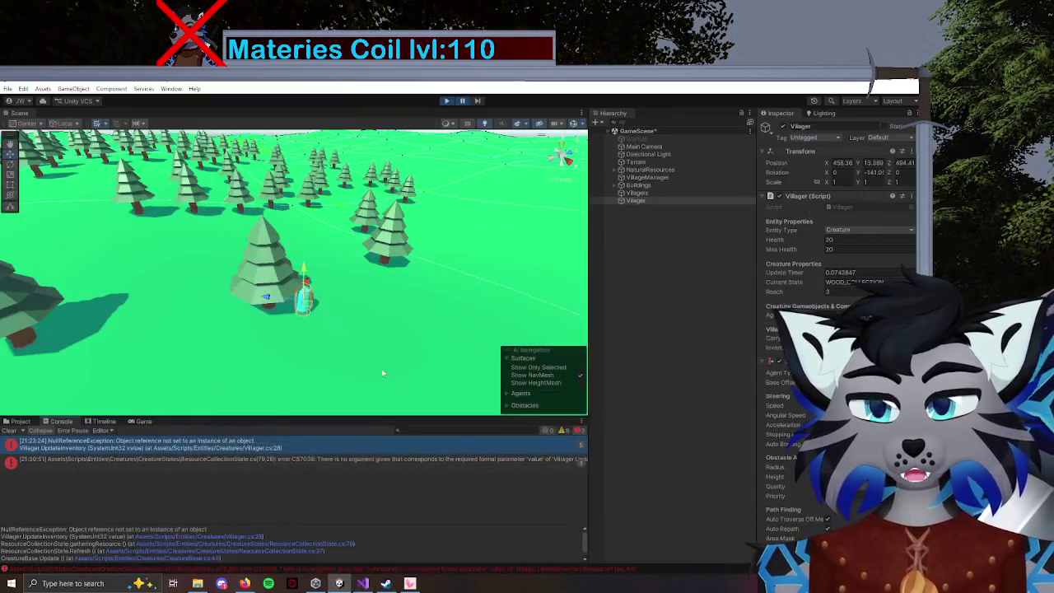
# Change the line 79 call to villager.UpdateInventory(type, 1), then return to Unity.
pyautogui.doubleClick(301, 463)
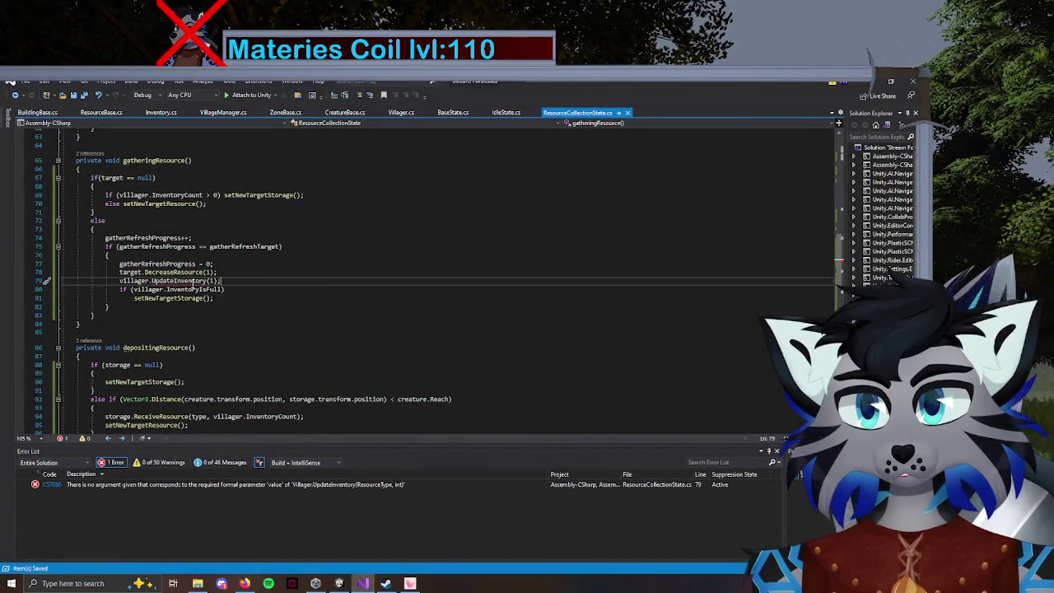
pyautogui.click(210, 280)
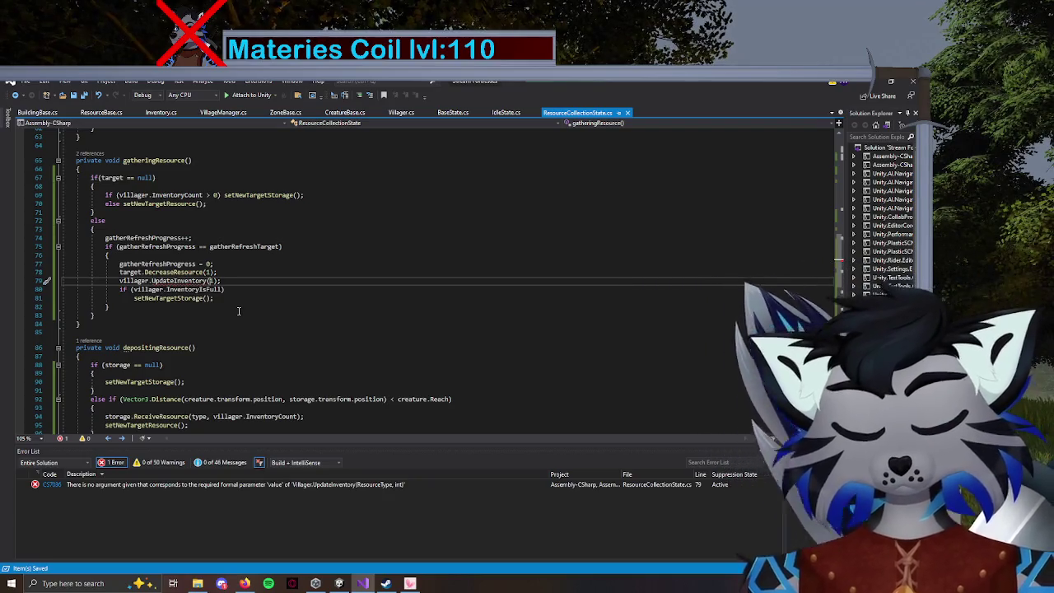
pyautogui.write('type,1')
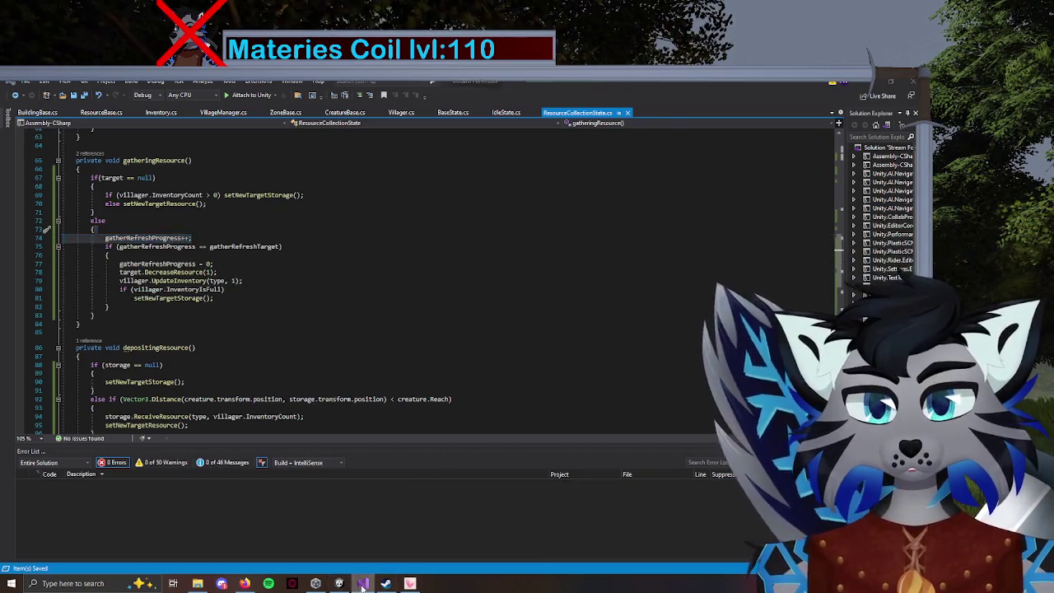
pyautogui.hotkey('alt', 'Tab')
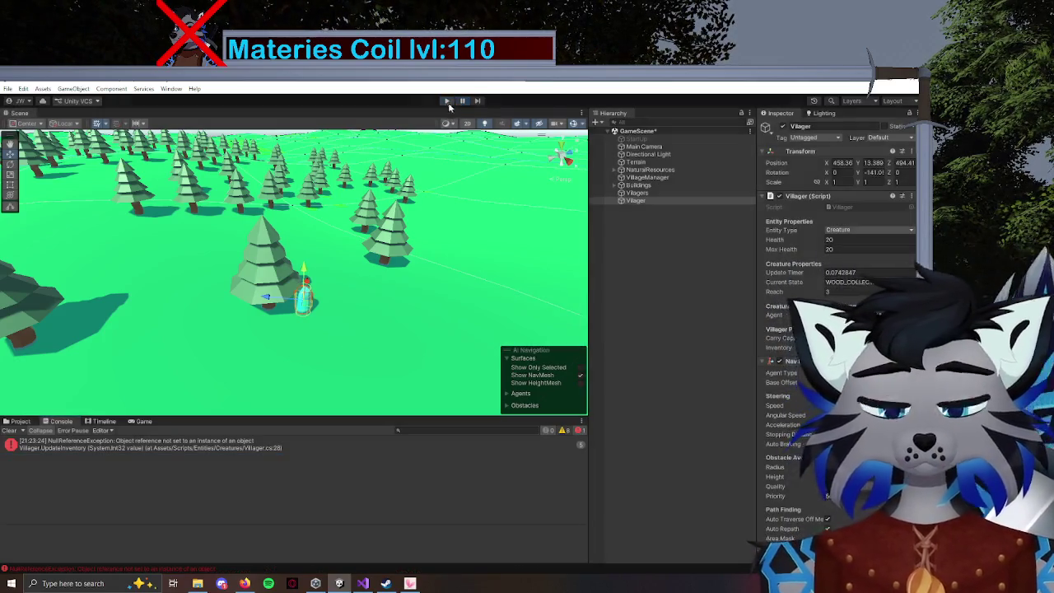
# Select the Villager, check its Inspector properties without renaming it, and enter Play mode.
pyautogui.click(630, 201)
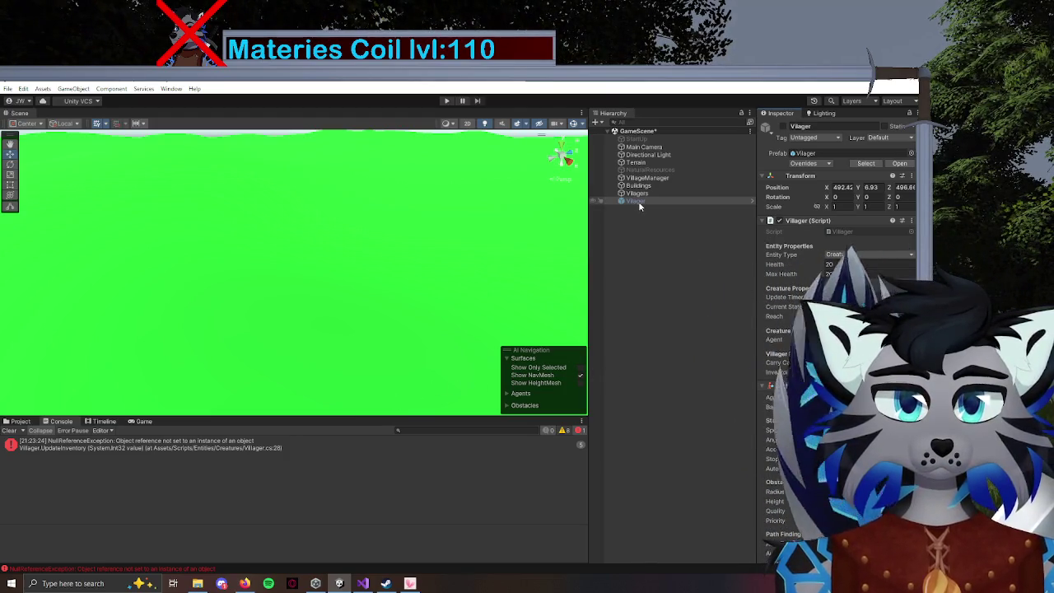
pyautogui.click(807, 128)
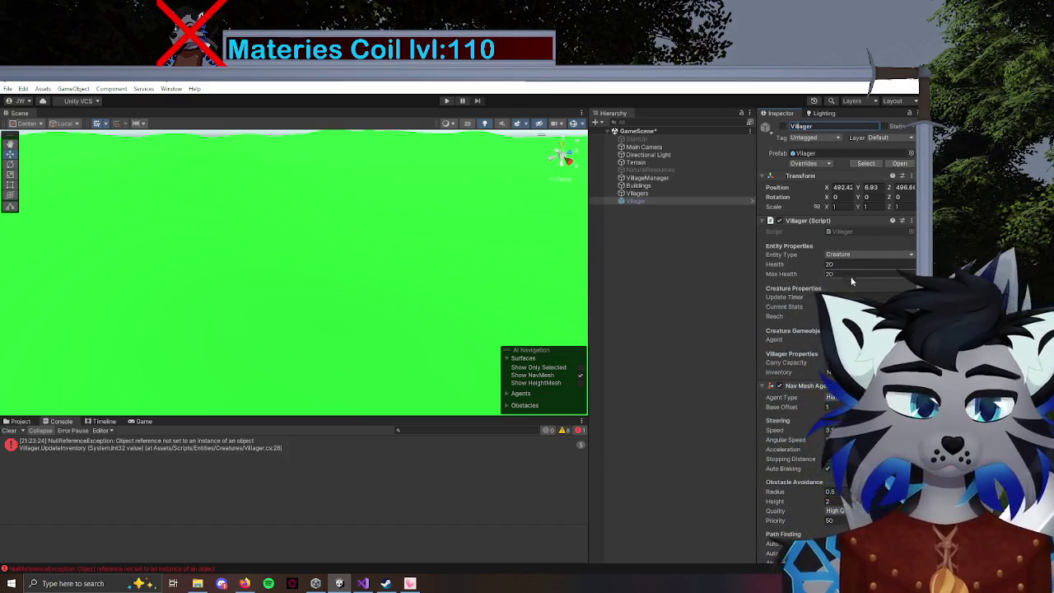
pyautogui.press('Return')
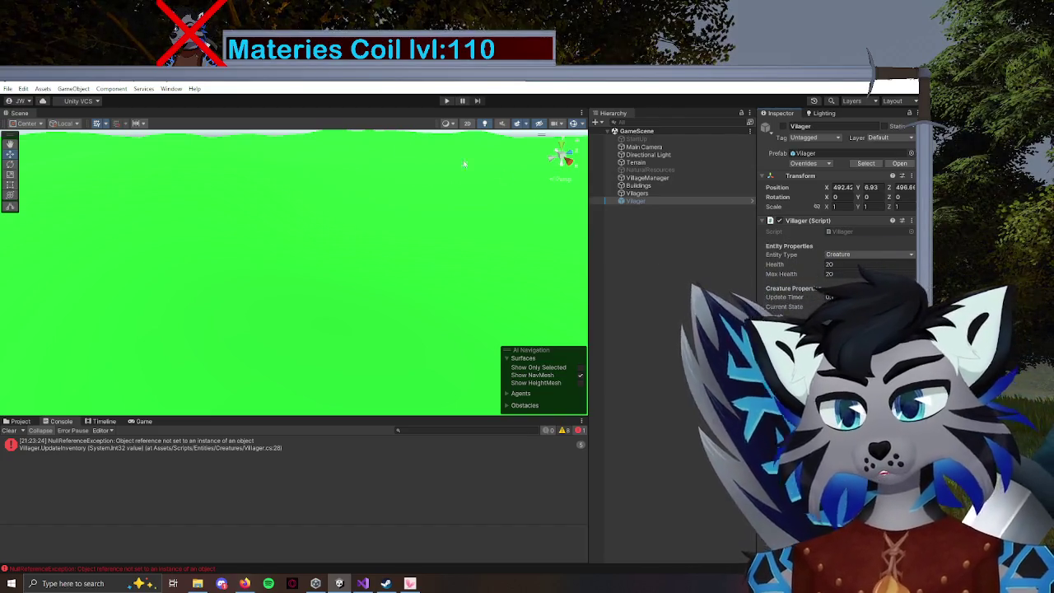
pyautogui.click(447, 101)
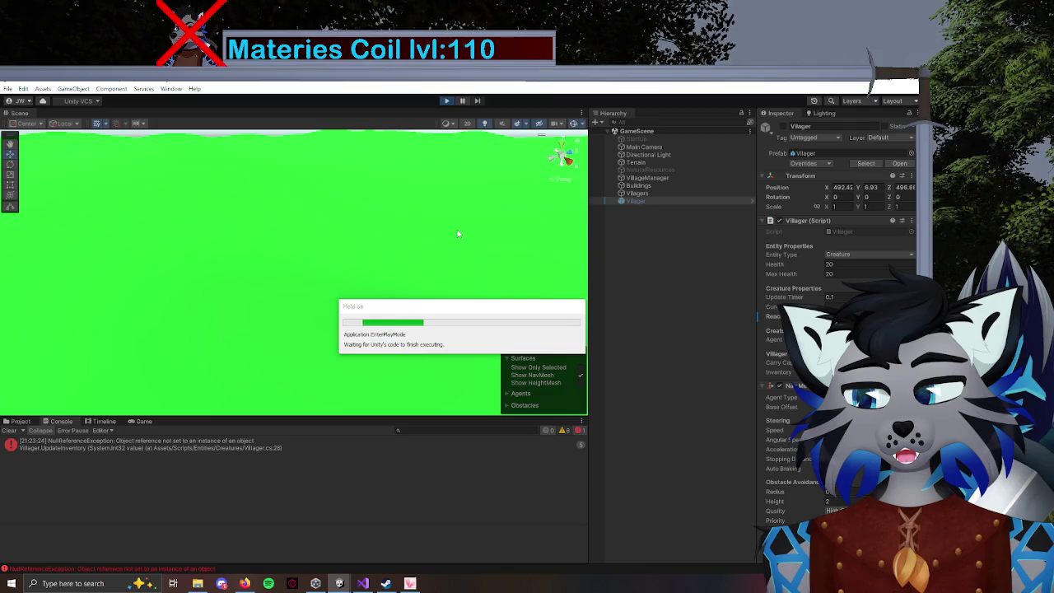
# Watch the Console during play, glance at the villager's Inventory picker, then return to Visual Studio.
pyautogui.click(45, 420)
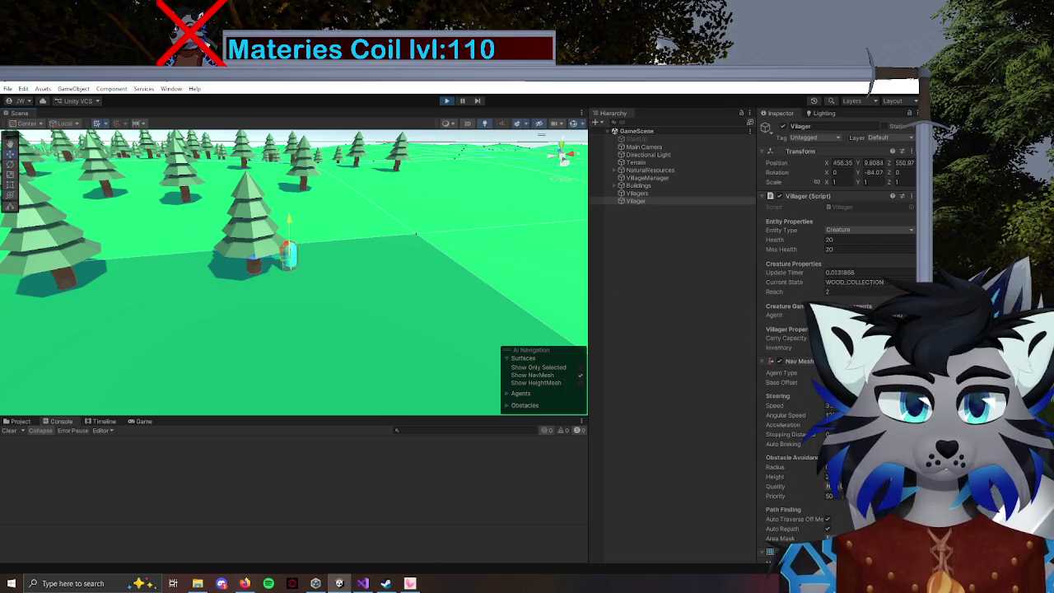
pyautogui.click(909, 347)
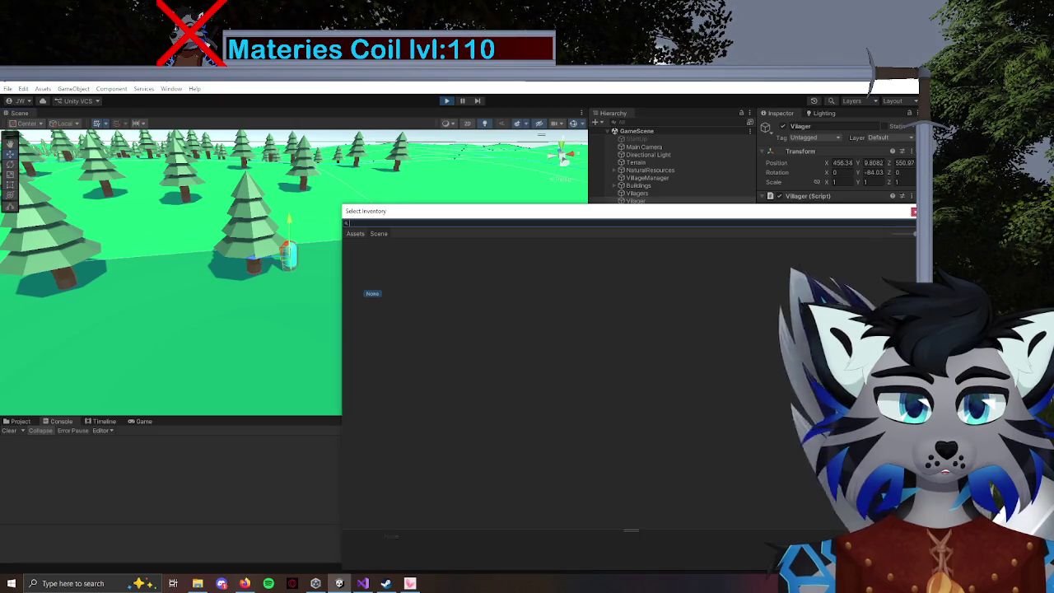
pyautogui.click(912, 213)
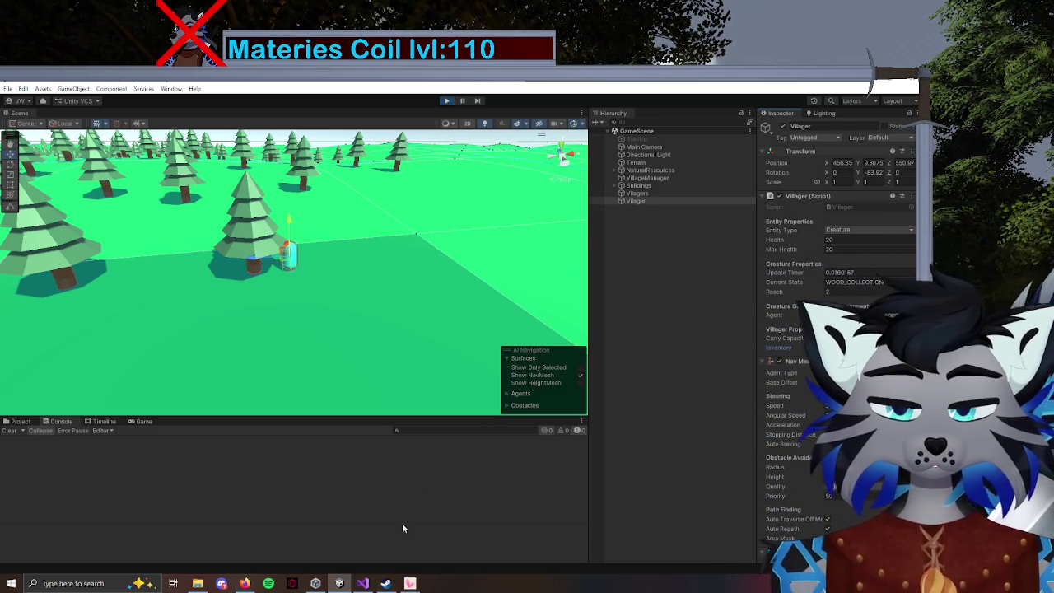
pyautogui.click(362, 537)
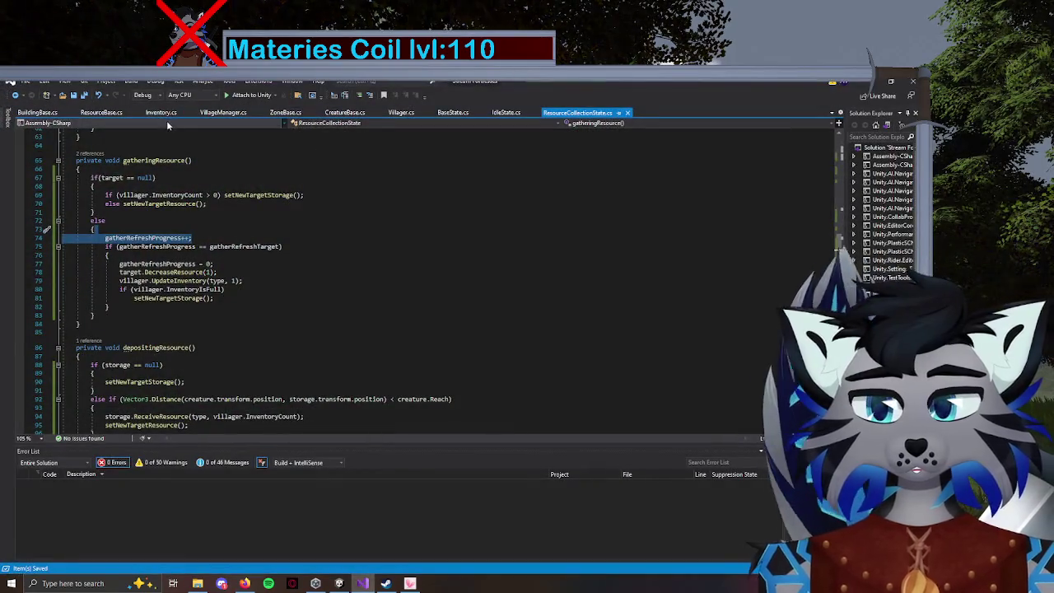
# Review CreatureBase.cs's Start wood-collection state and Update refresh, then switch to the Unity editor.
pyautogui.click(344, 112)
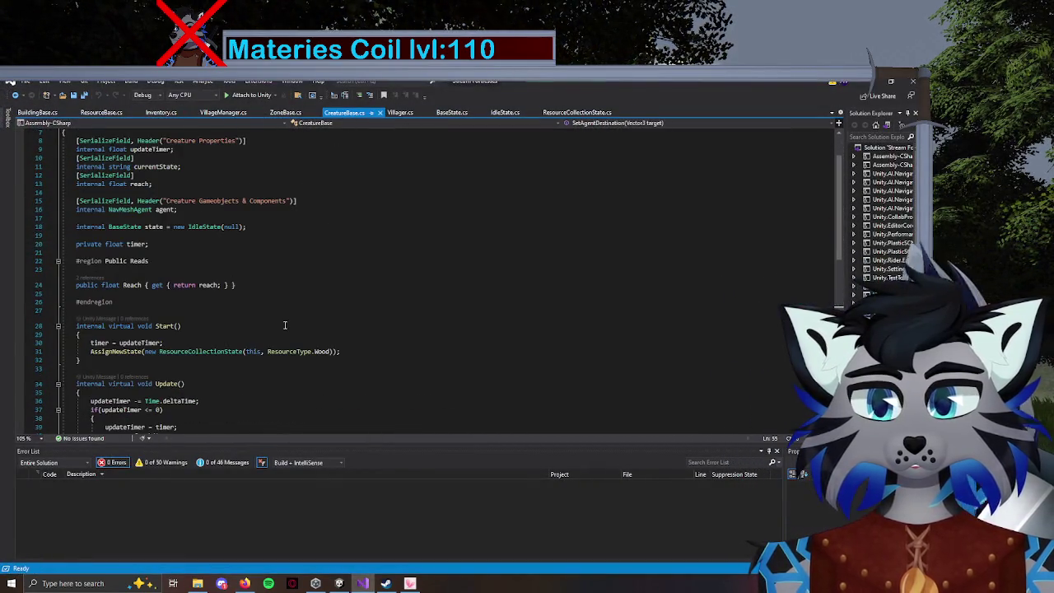
pyautogui.scroll(-4, 130, 327)
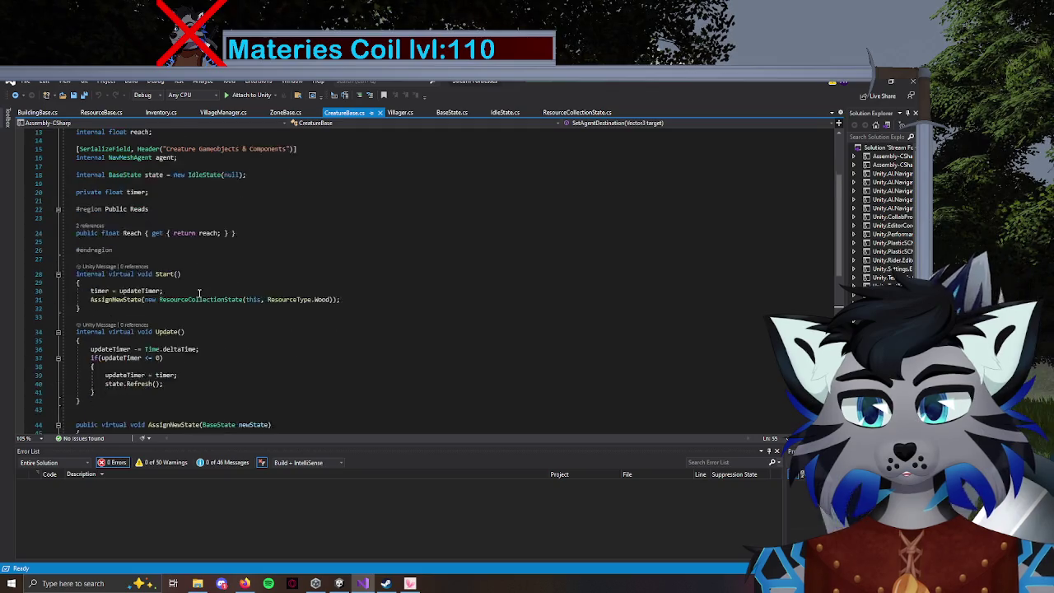
pyautogui.scroll(6, 190, 299)
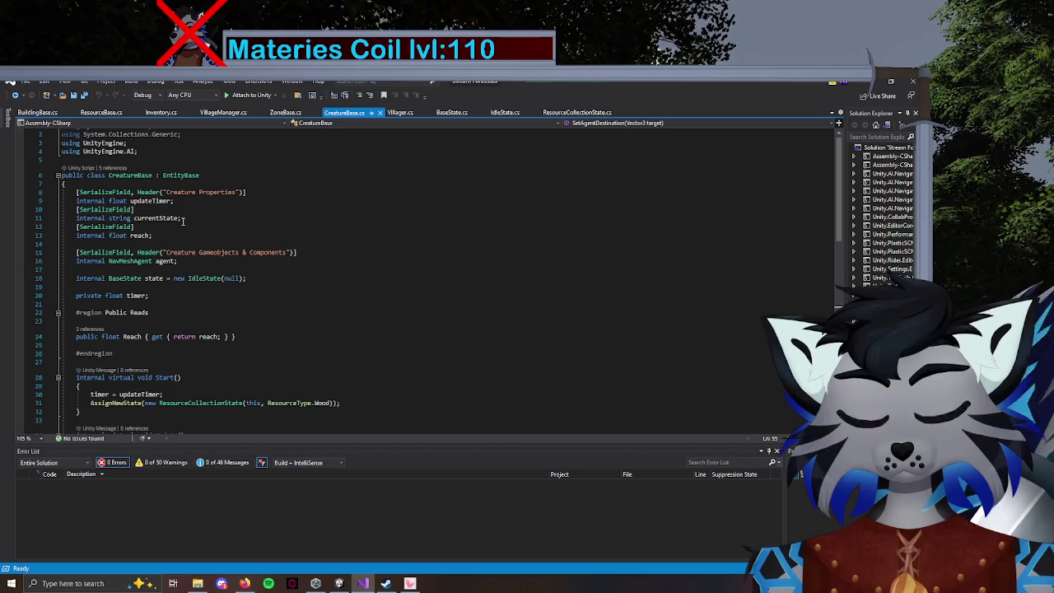
pyautogui.scroll(-7, 190, 203)
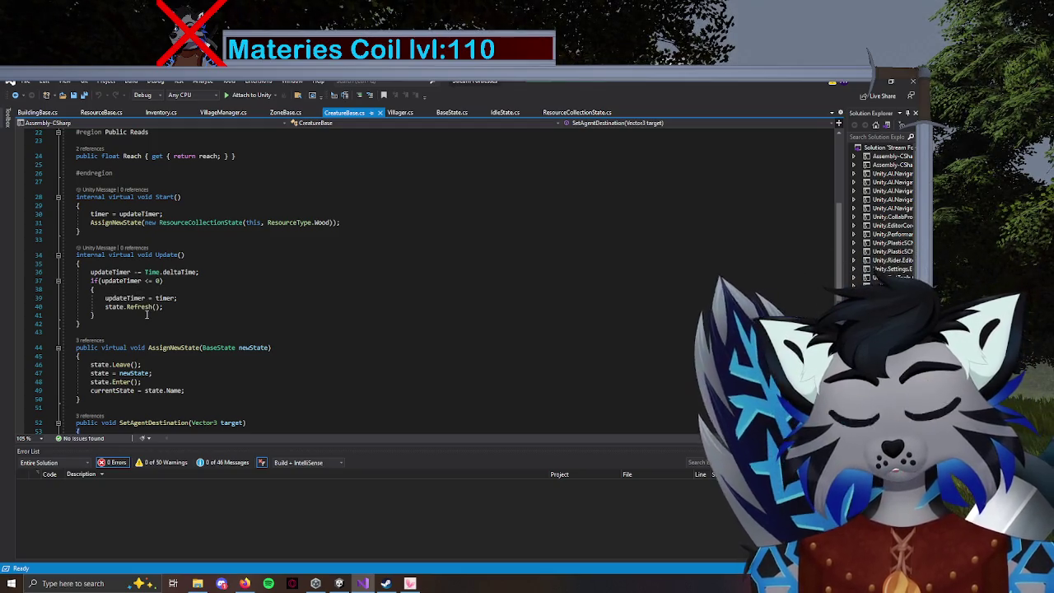
pyautogui.click(338, 583)
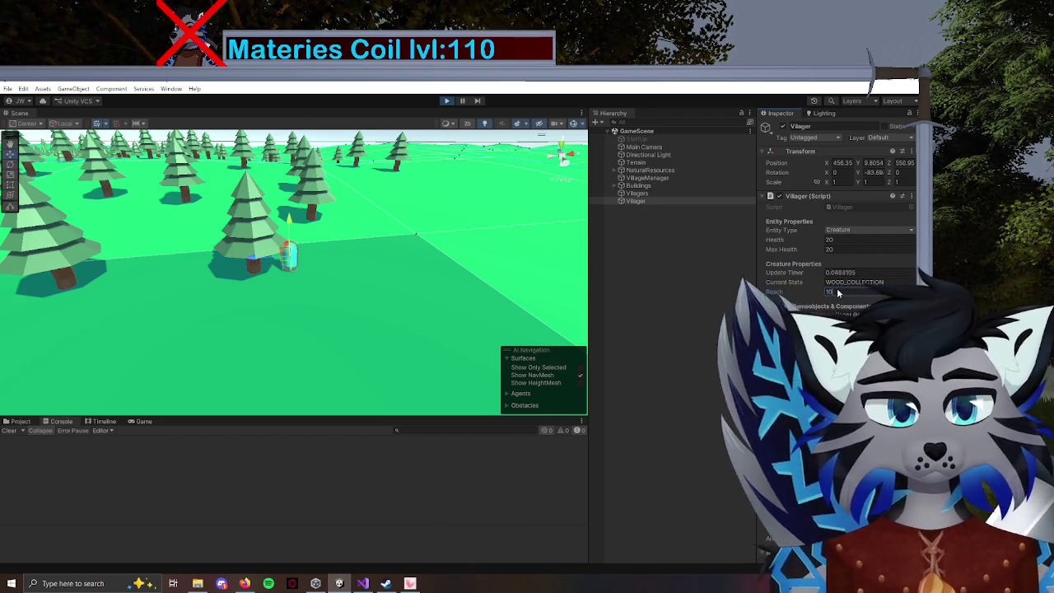
# Save, then open Villager.cs at line 23 from the NullReferenceException in the Console.
pyautogui.hotkey('ctrl', 's')
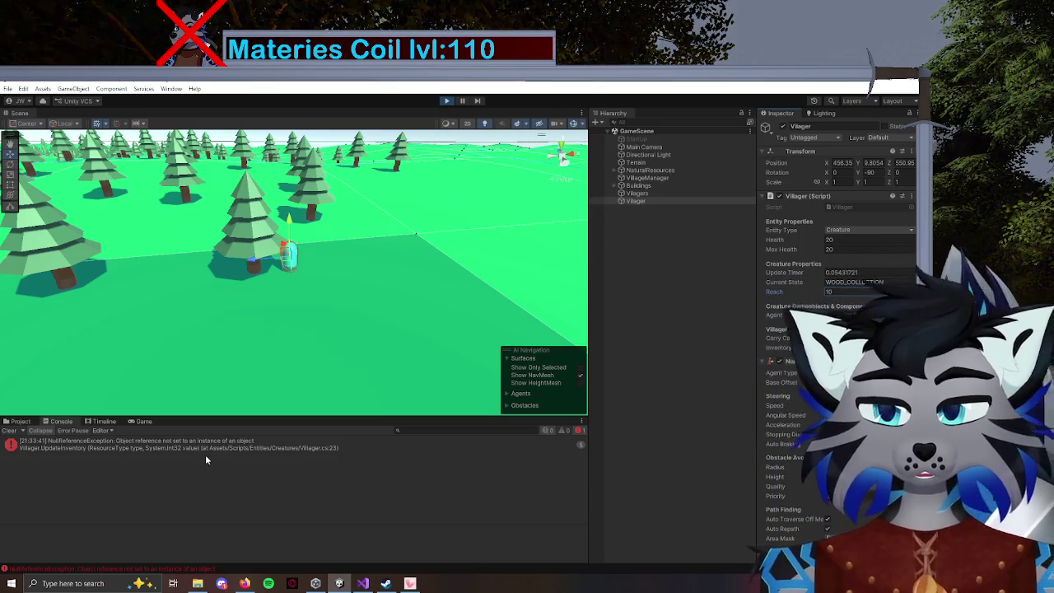
pyautogui.click(254, 446)
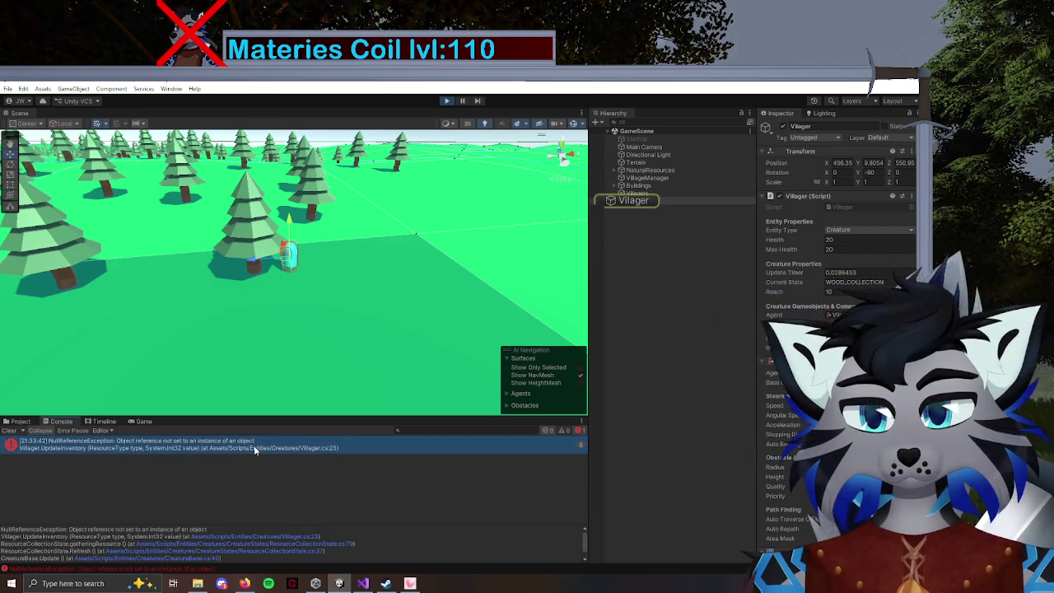
pyautogui.doubleClick(255, 448)
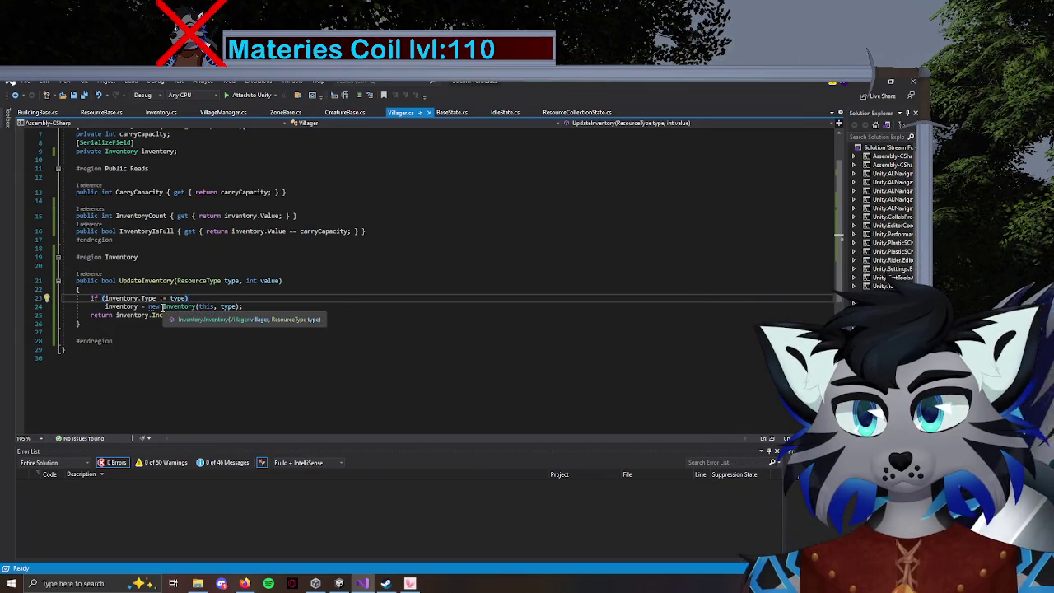
# Stop the running game in Unity.
pyautogui.click(104, 298)
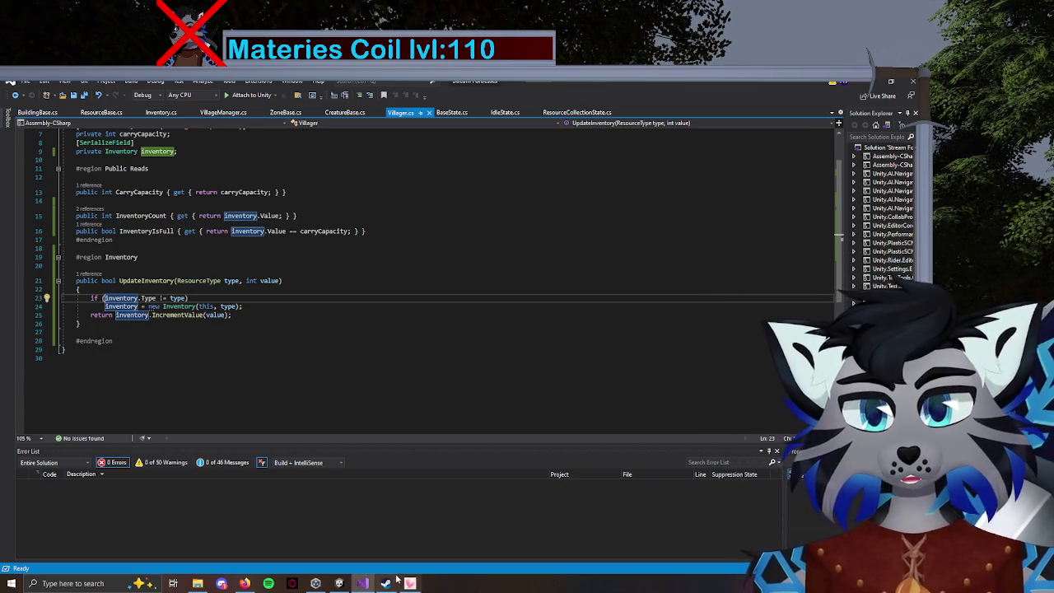
pyautogui.click(387, 582)
pyautogui.click(452, 102)
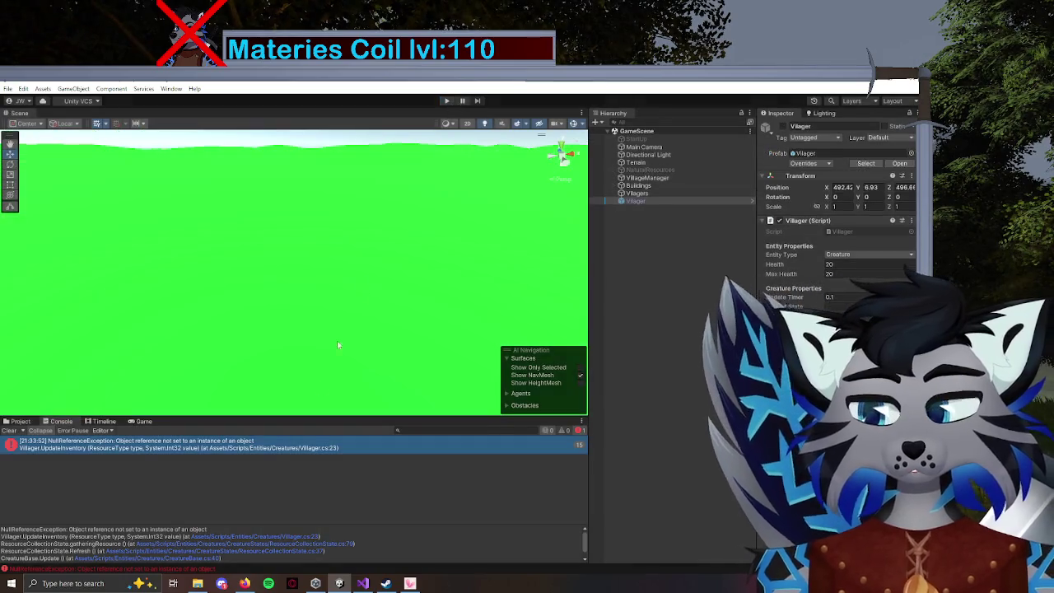
# Change Villager.cs line 23 to 'if (inventory == null || inventory.Type != type)' and return to Unity.
pyautogui.hotkey('alt', 'Tab')
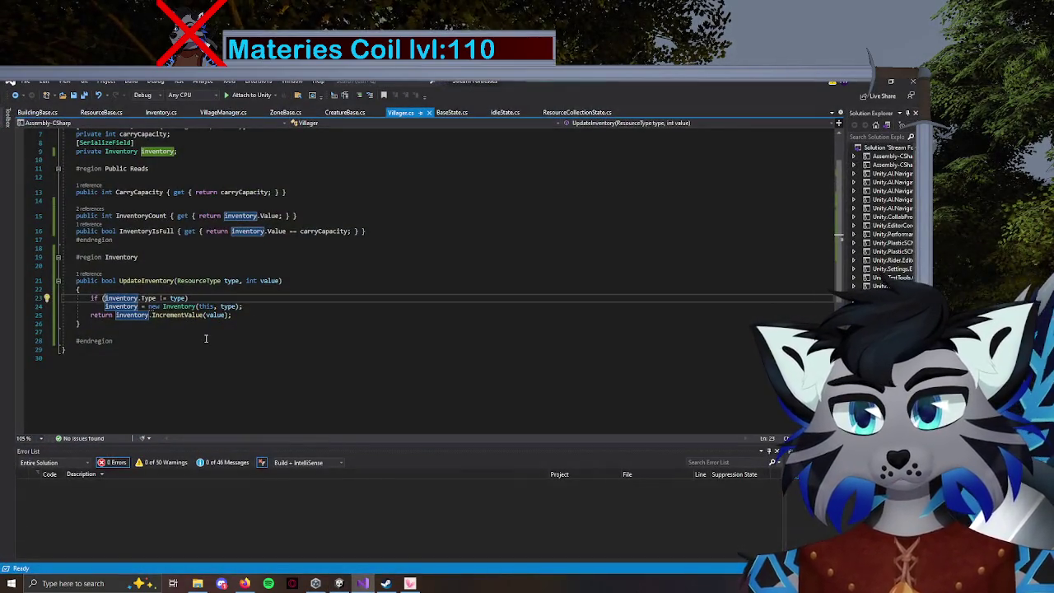
pyautogui.write('( ')
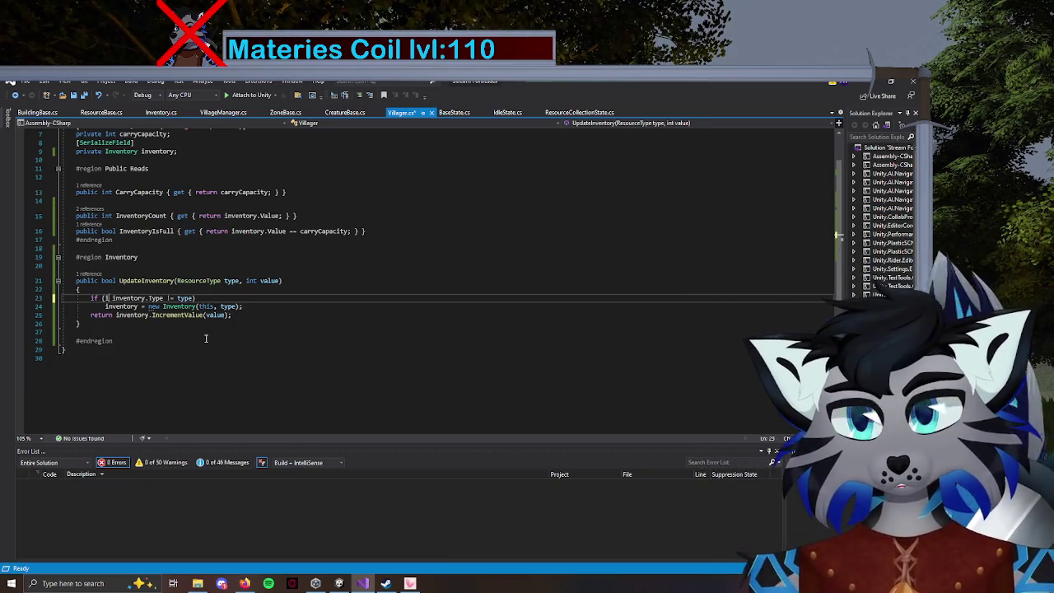
pyautogui.write('inventory')
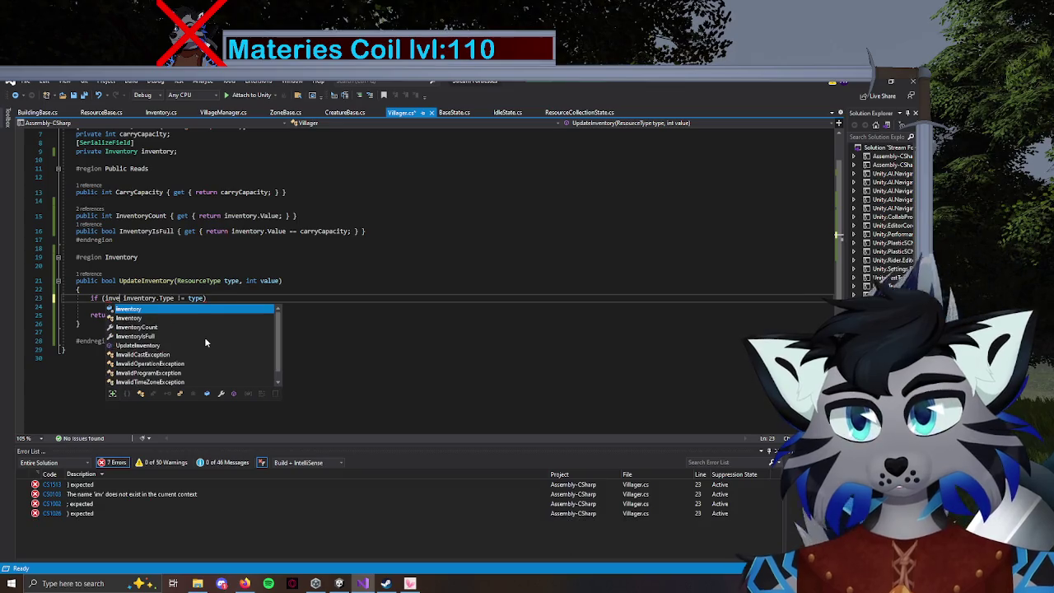
pyautogui.write('== ')
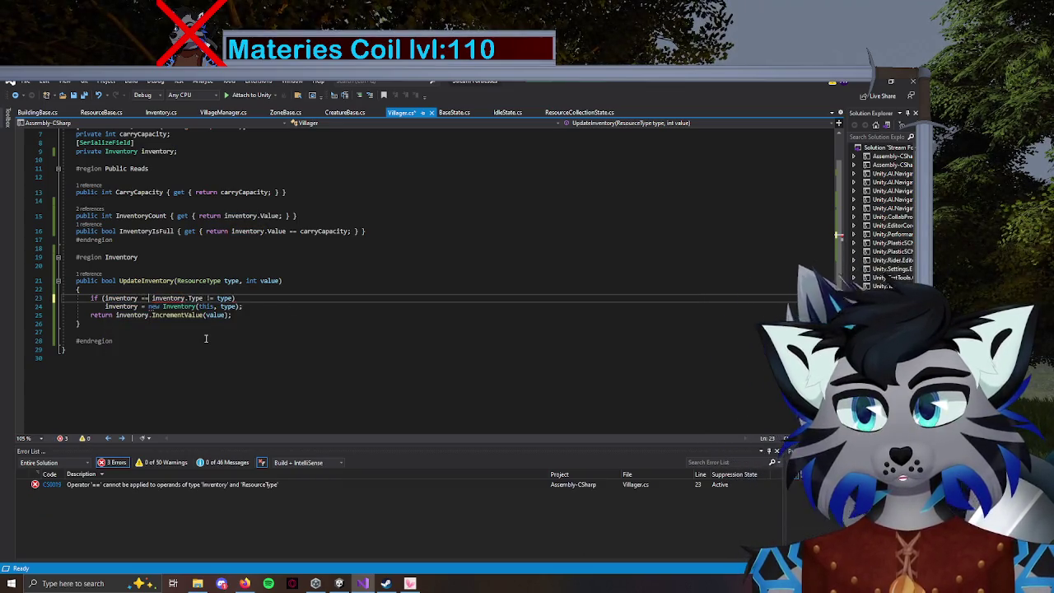
pyautogui.write('null ')
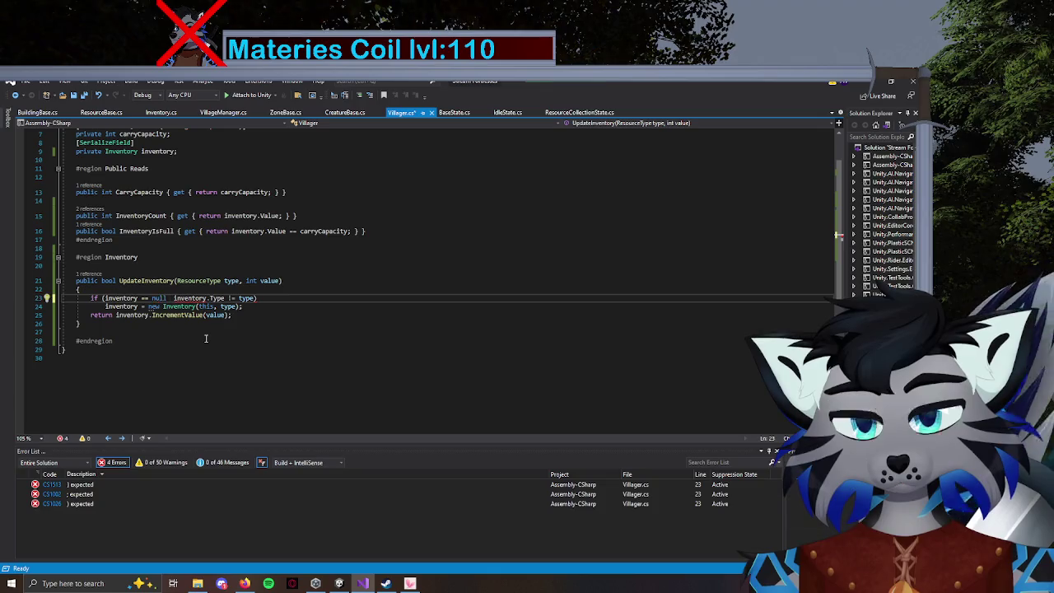
pyautogui.write('||')
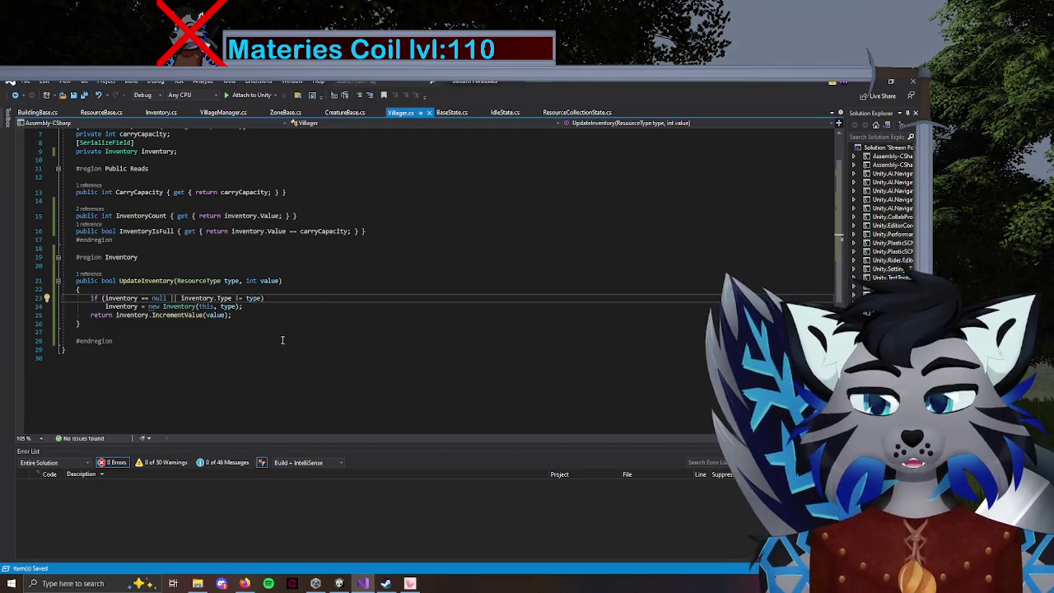
pyautogui.click(364, 584)
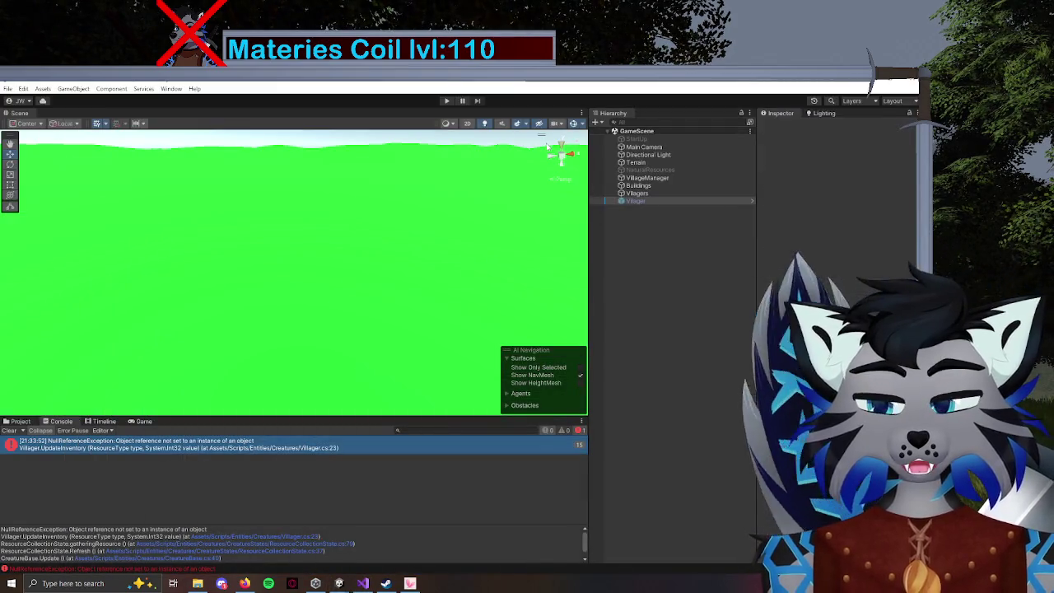
# Play the game, frame the Villager in the Scene view, and check the Console shows no errors.
pyautogui.click(447, 102)
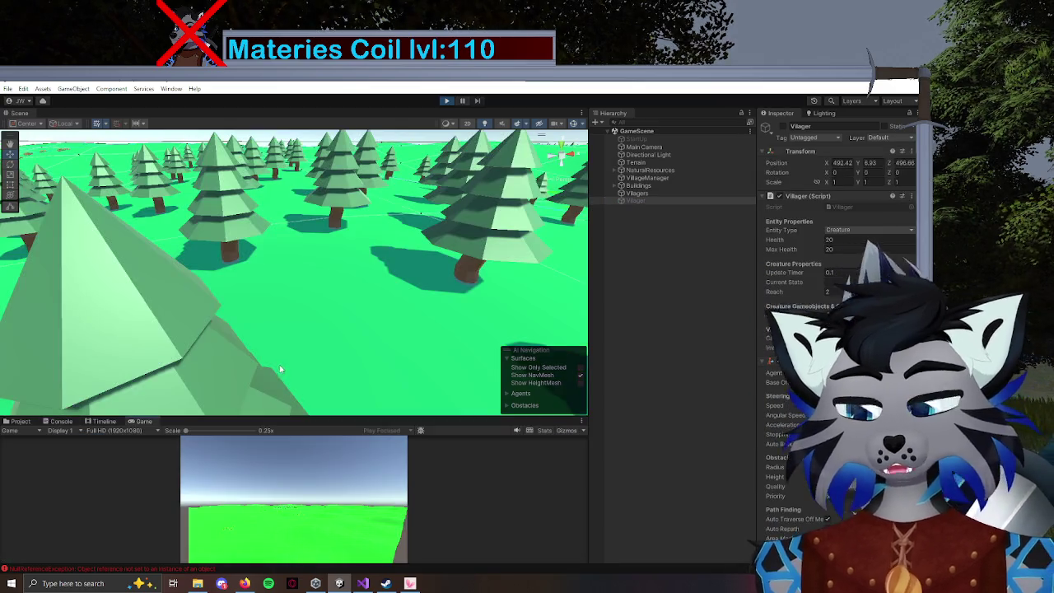
pyautogui.doubleClick(635, 200)
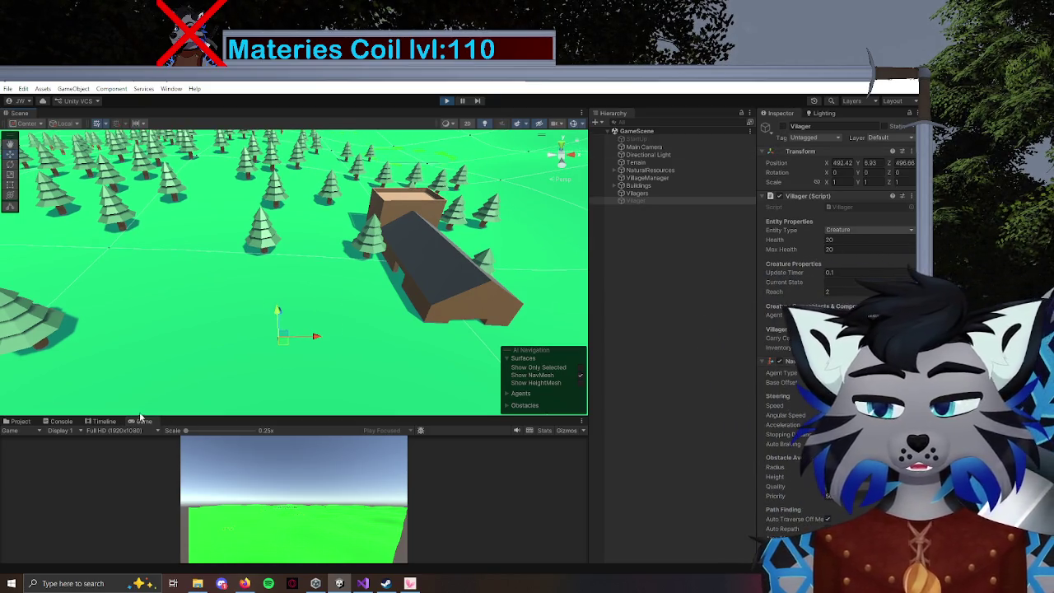
pyautogui.click(61, 421)
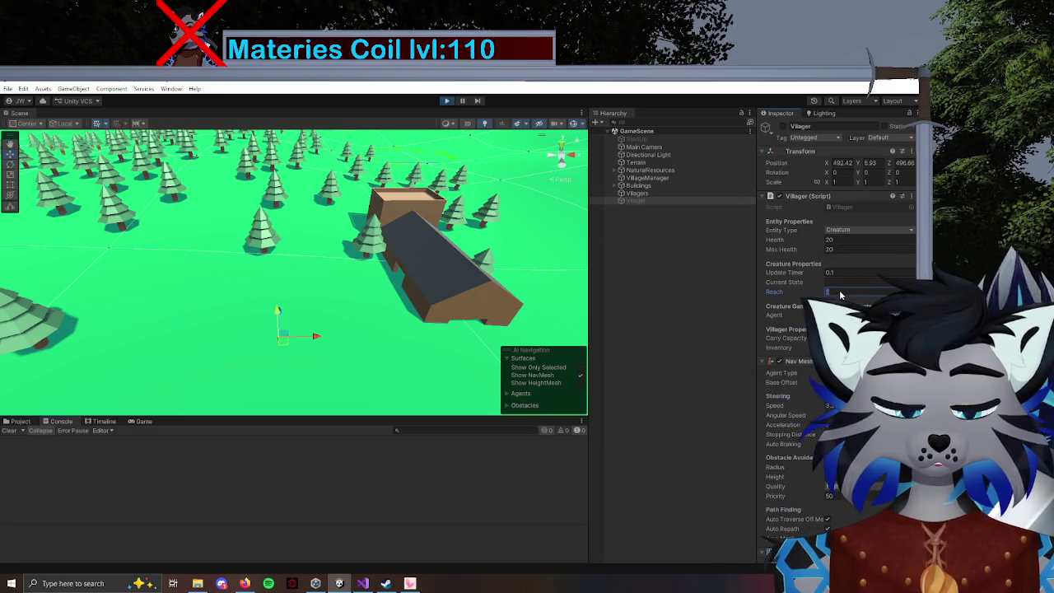
pyautogui.click(837, 293)
# Set the Villager's Reach to 5 and orbit the Scene view to watch it collect wood.
pyautogui.write('5')
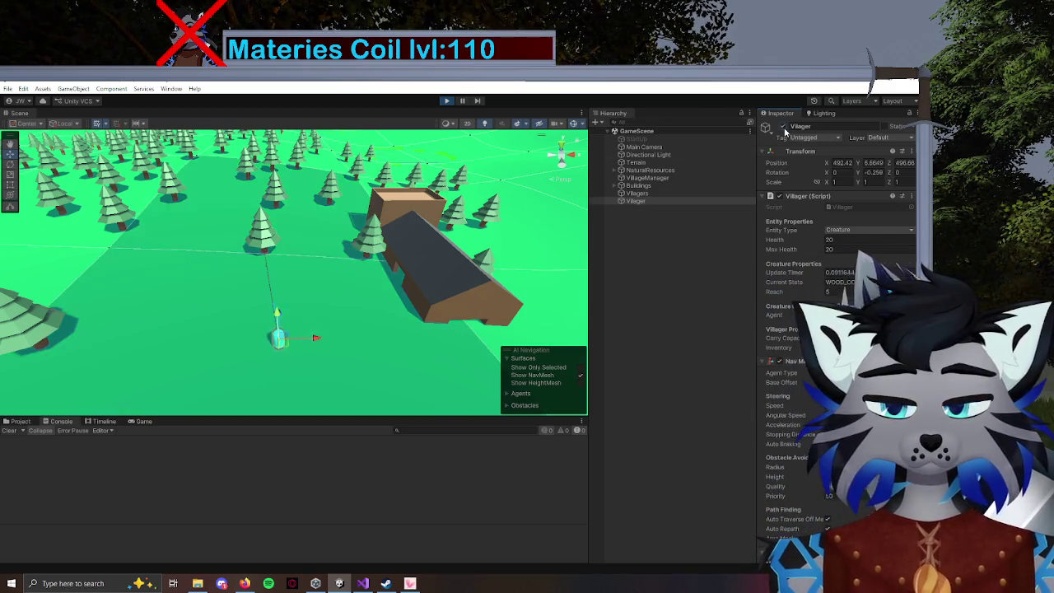
pyautogui.scroll(5, 342, 260)
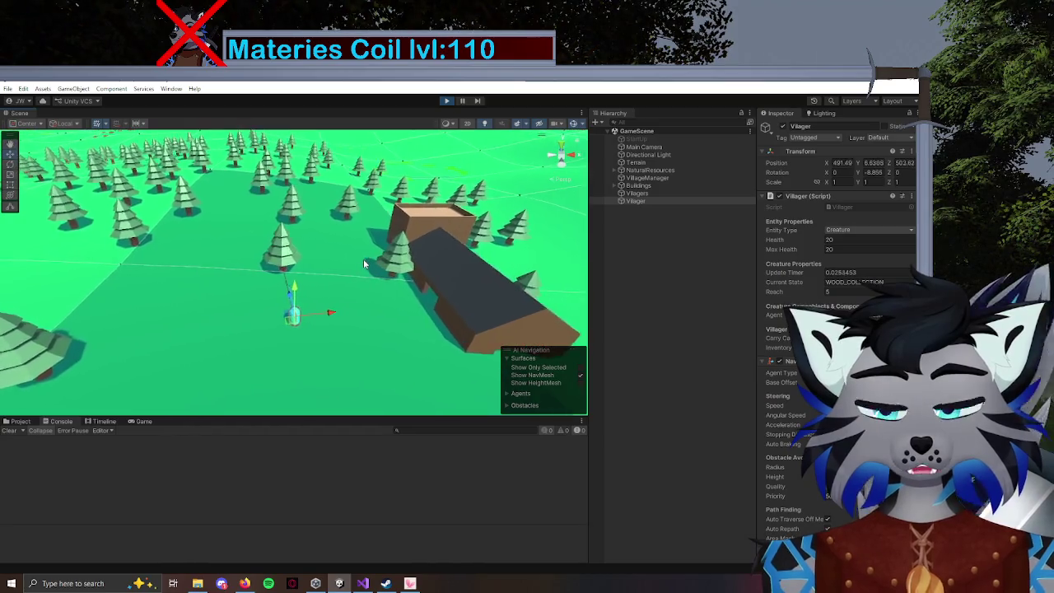
pyautogui.scroll(-3, 412, 271)
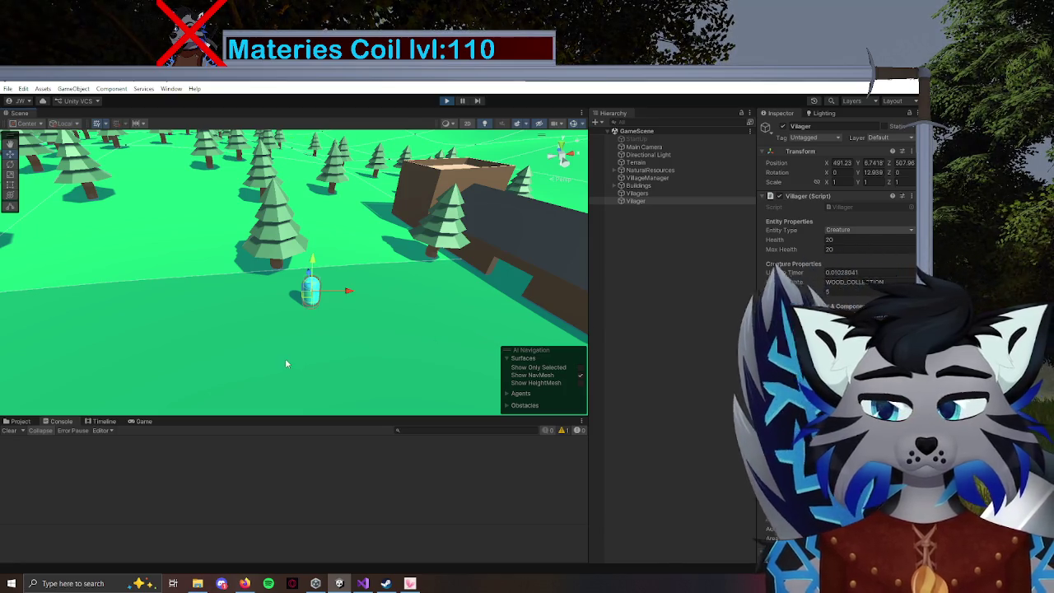
pyautogui.moveTo(374, 346)
pyautogui.mouseDown()
pyautogui.moveTo(339, 338)
pyautogui.moveTo(721, 291)
pyautogui.mouseUp()
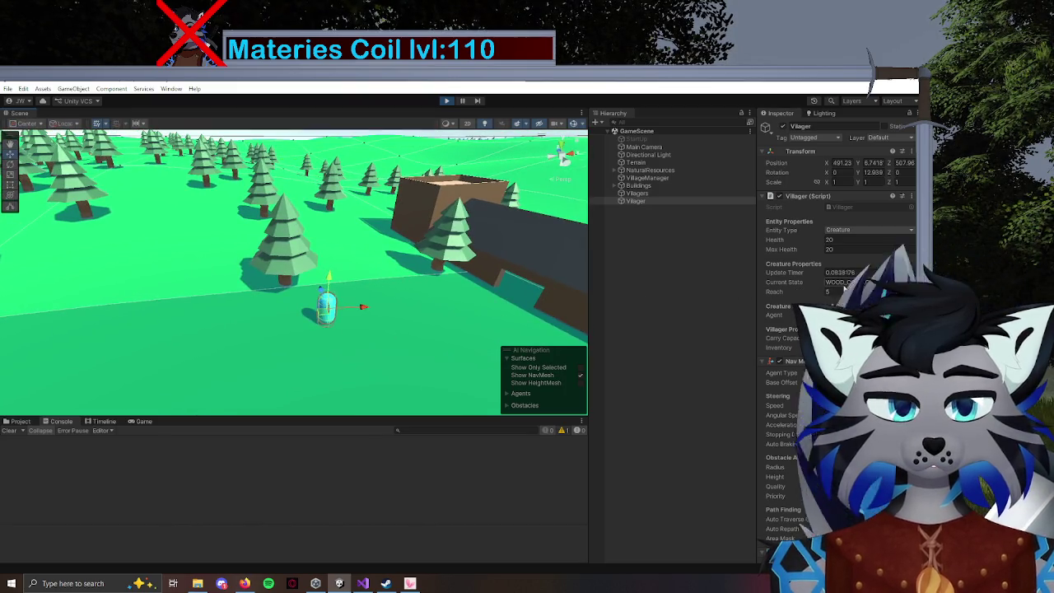
pyautogui.moveTo(409, 338)
pyautogui.mouseDown()
pyautogui.moveTo(391, 343)
pyautogui.moveTo(388, 327)
pyautogui.mouseUp()
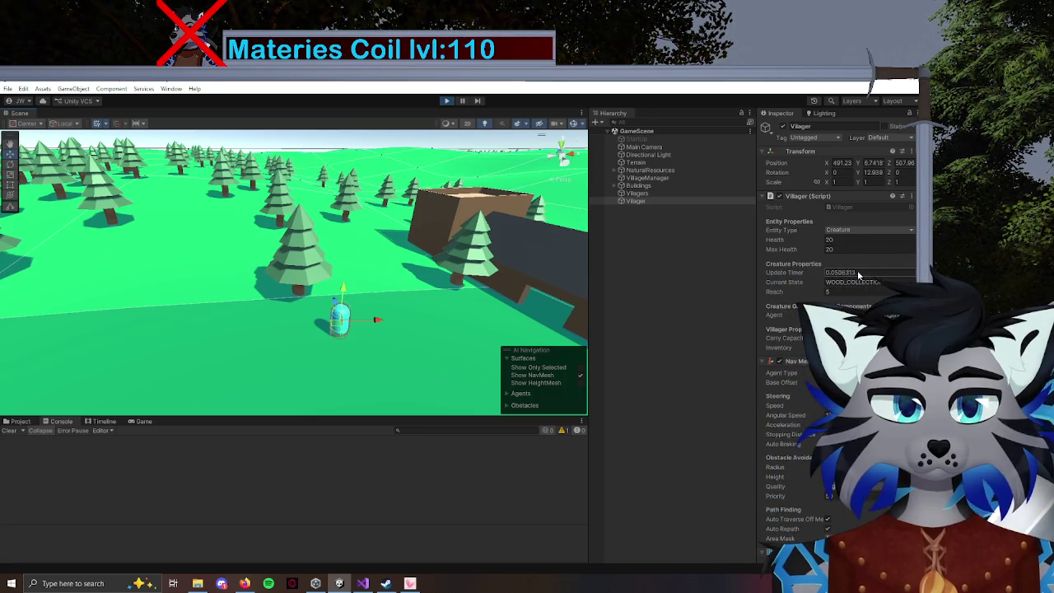
# Review CreatureBase.cs in Visual Studio, then go back to the running Unity game.
pyautogui.click(338, 583)
pyautogui.click(356, 585)
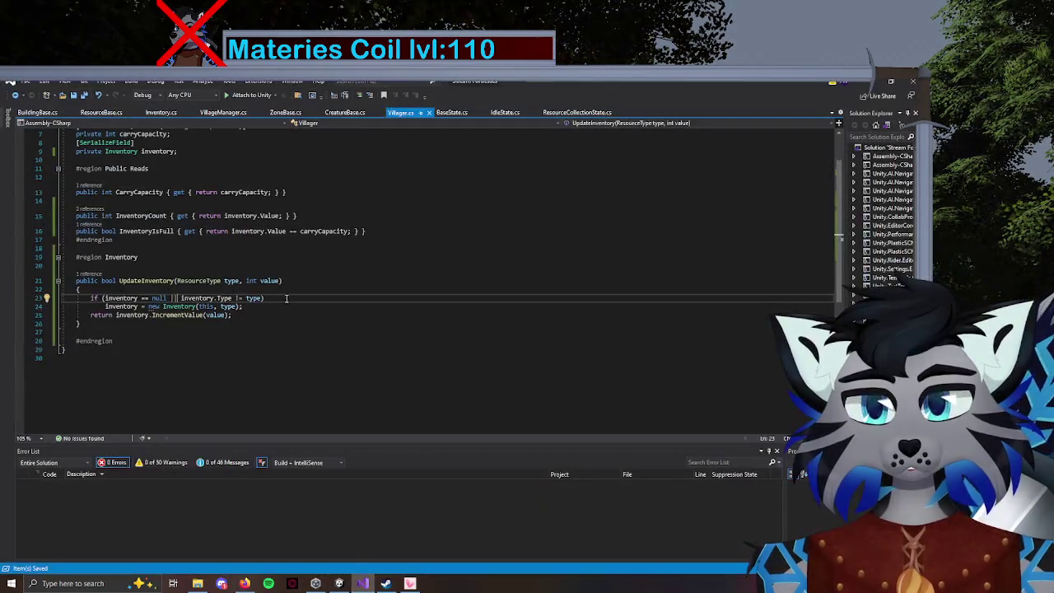
pyautogui.click(346, 112)
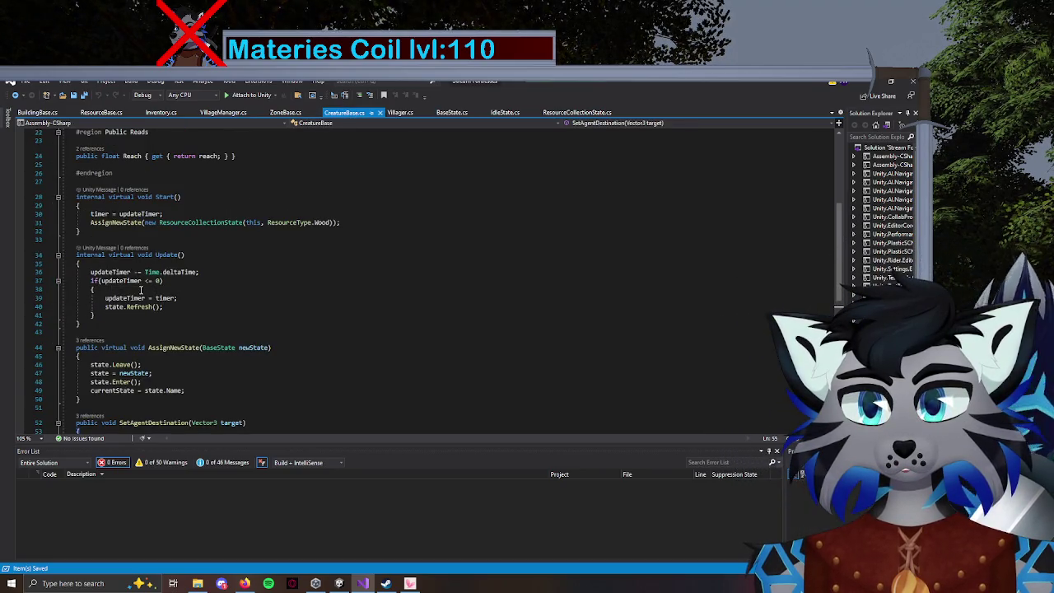
pyautogui.click(338, 583)
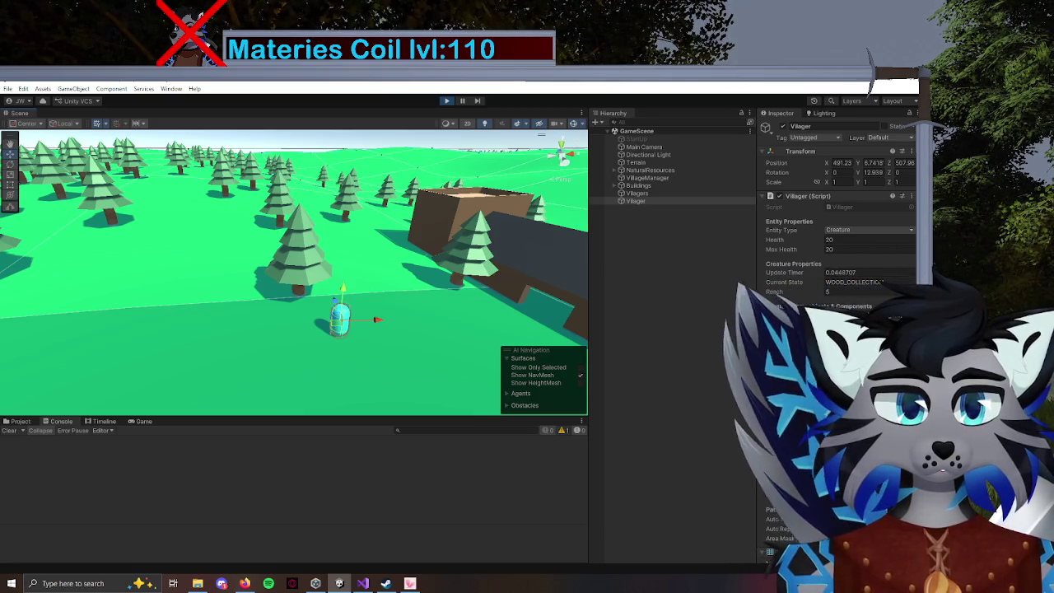
# Exit play mode in Unity and switch back to Visual Studio.
pyautogui.scroll(10, 391, 341)
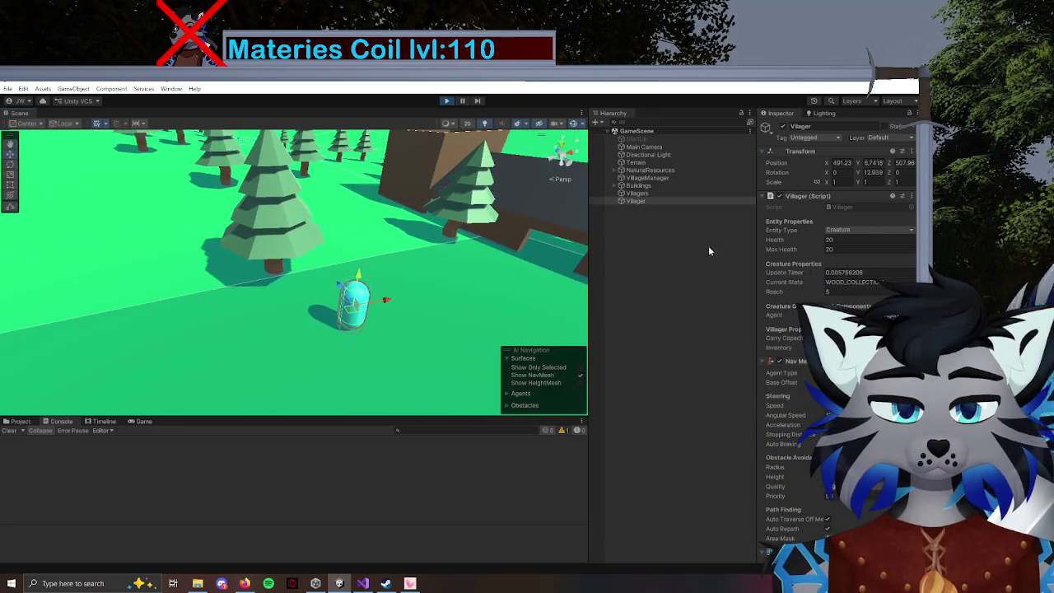
pyautogui.click(449, 101)
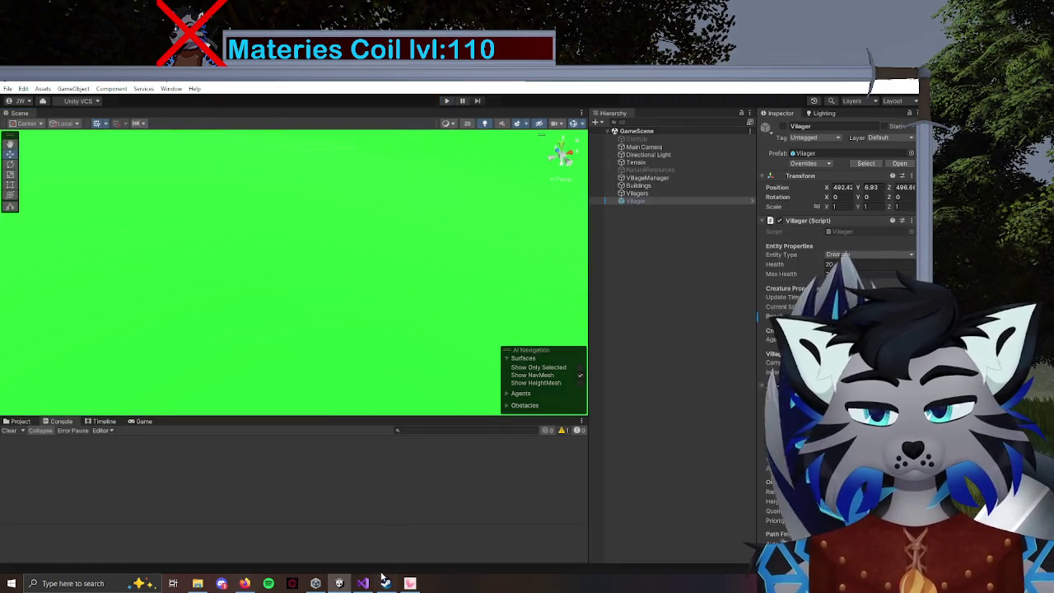
pyautogui.click(362, 583)
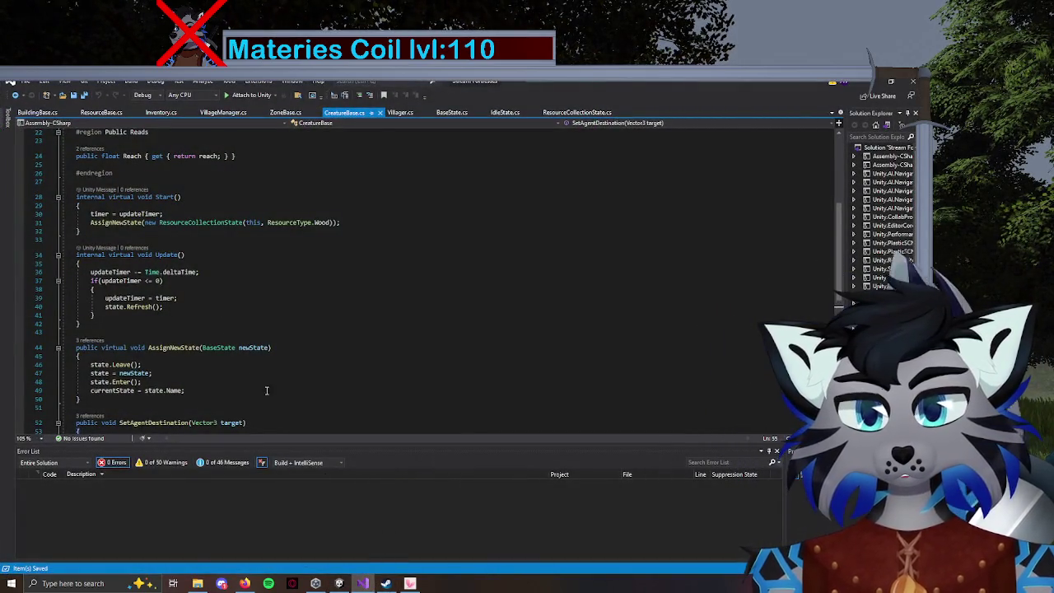
# In ResourceCollectionState.cs, start a private void setState method with an empty body above depositingResource.
pyautogui.scroll(-4, 265, 296)
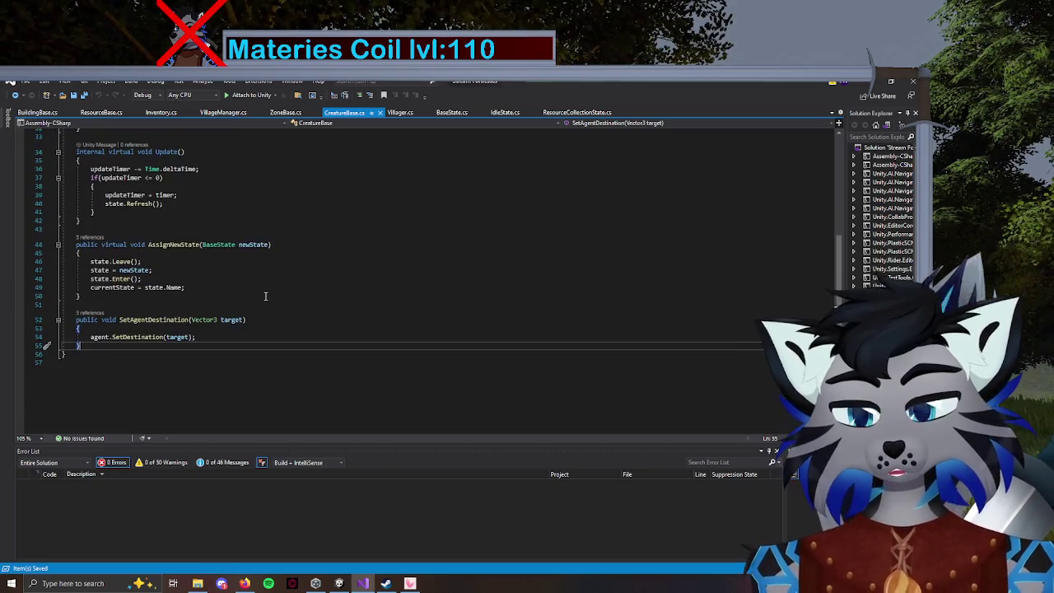
pyautogui.scroll(10, 248, 346)
pyautogui.click(577, 112)
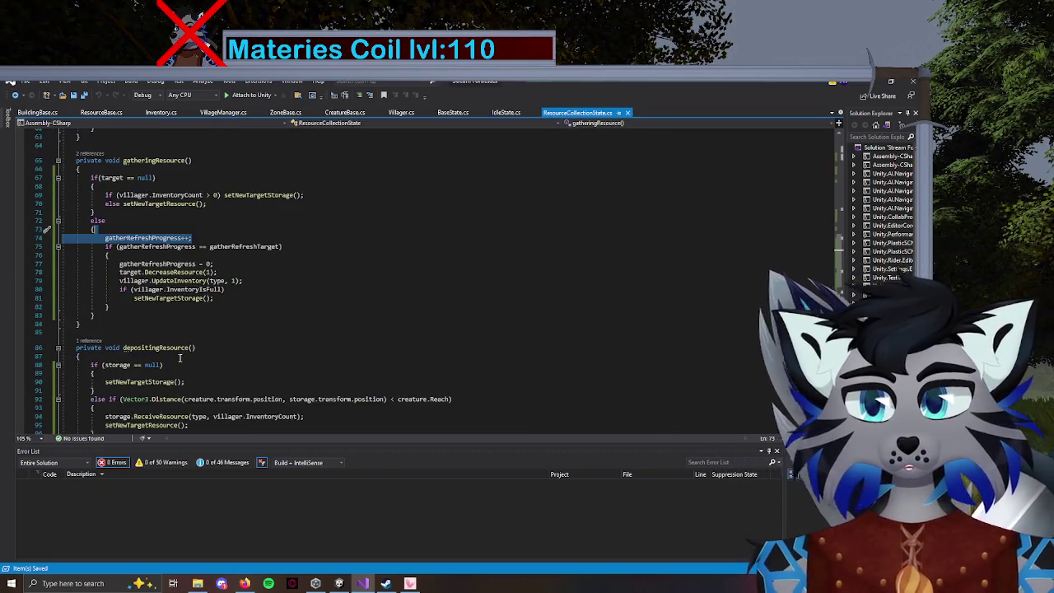
pyautogui.scroll(-2, 170, 354)
pyautogui.scroll(-3, 170, 354)
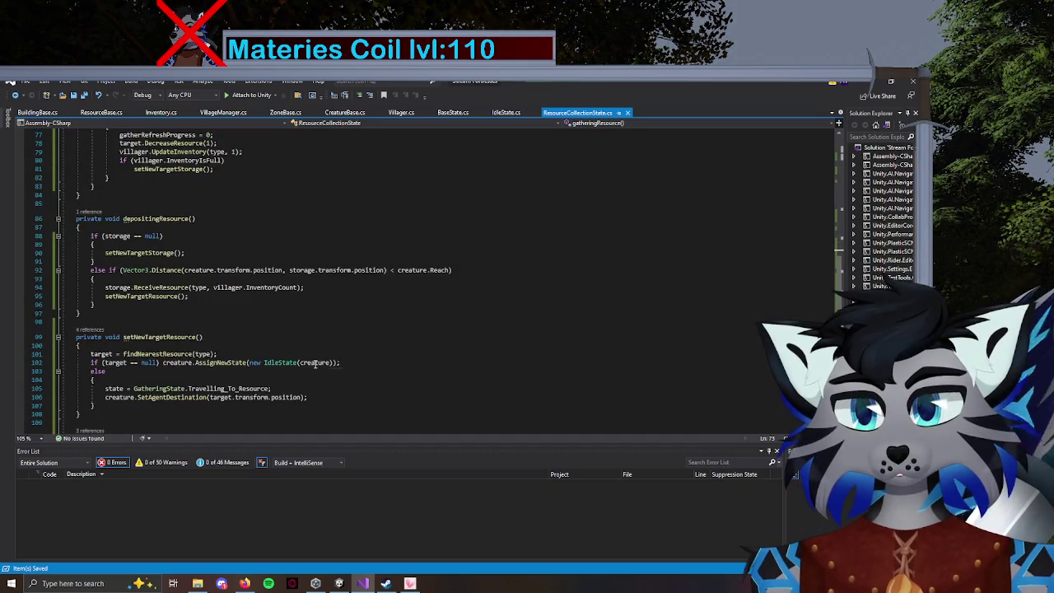
pyautogui.click(111, 205)
pyautogui.press('Return')
pyautogui.press('Return')
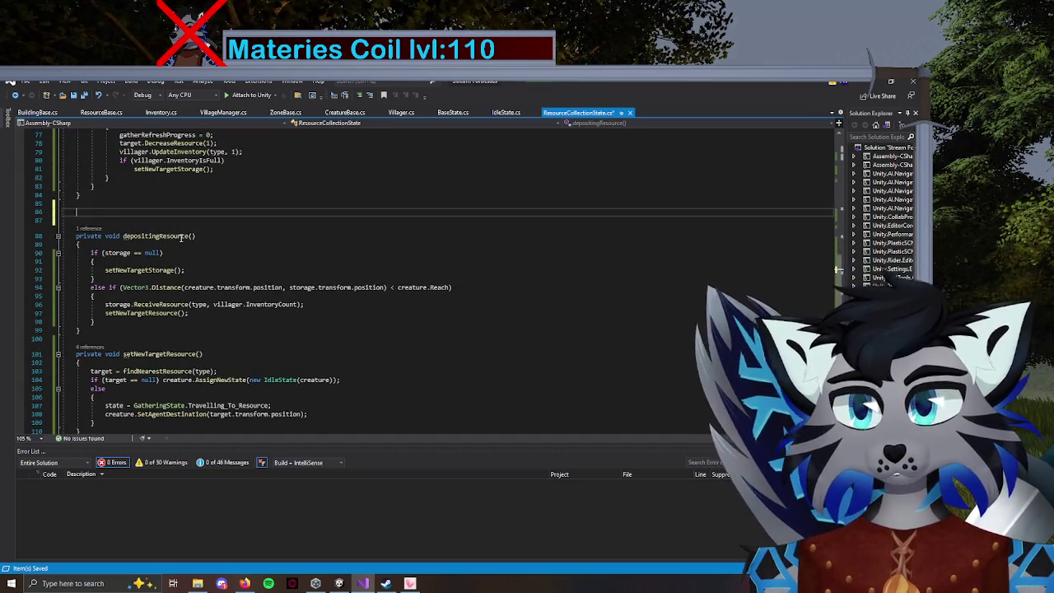
pyautogui.write('private')
pyautogui.press('Escape')
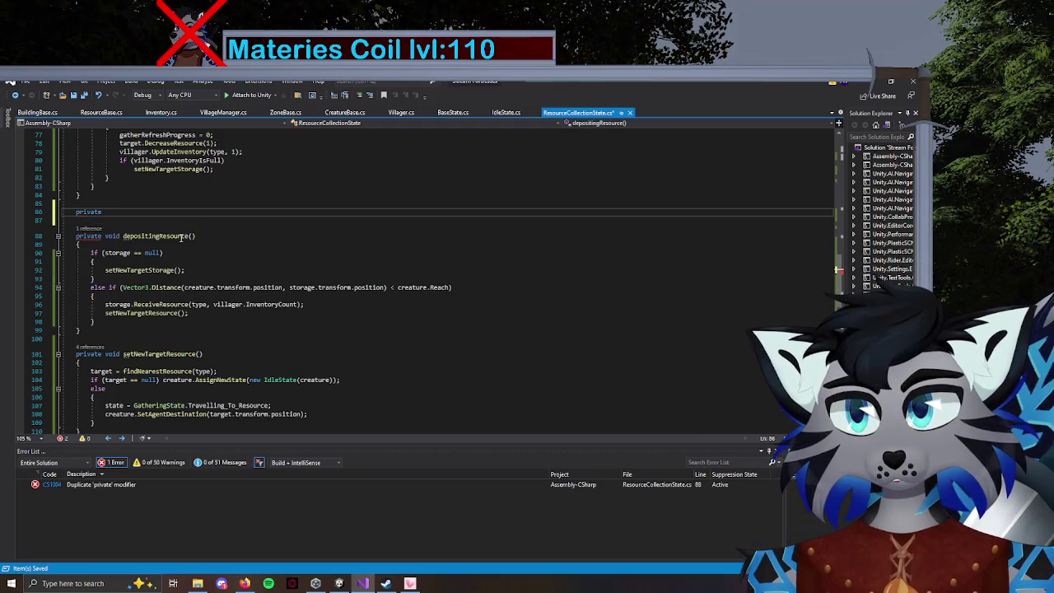
pyautogui.write(' setSta')
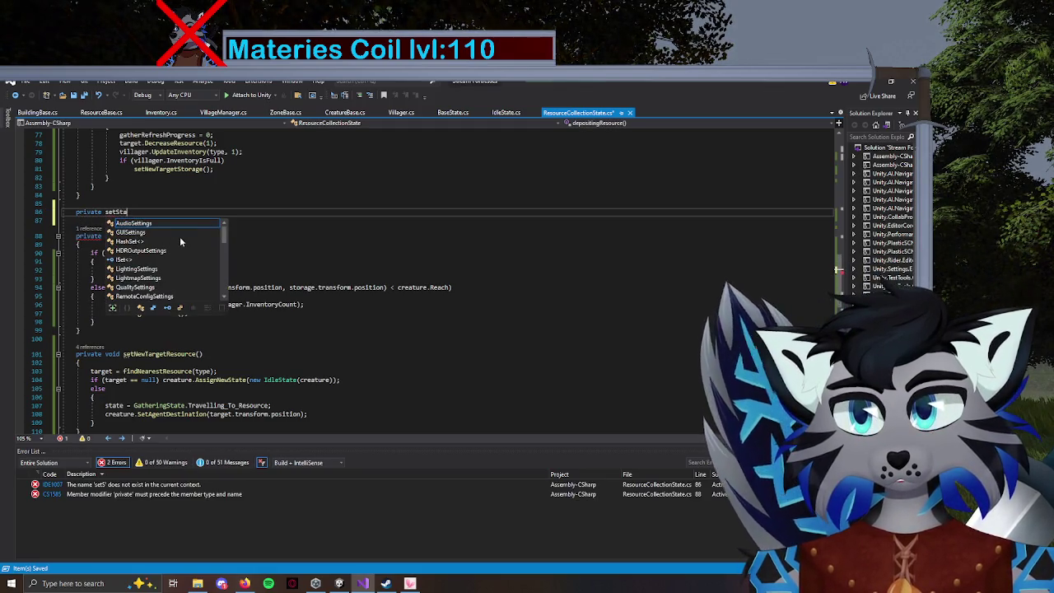
pyautogui.write('te(')
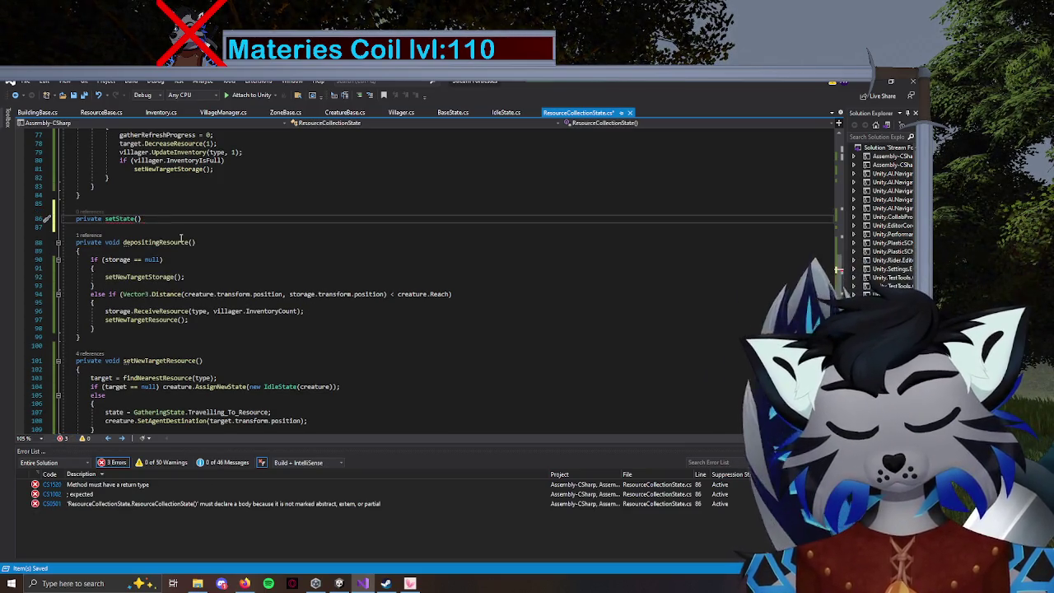
pyautogui.write('void')
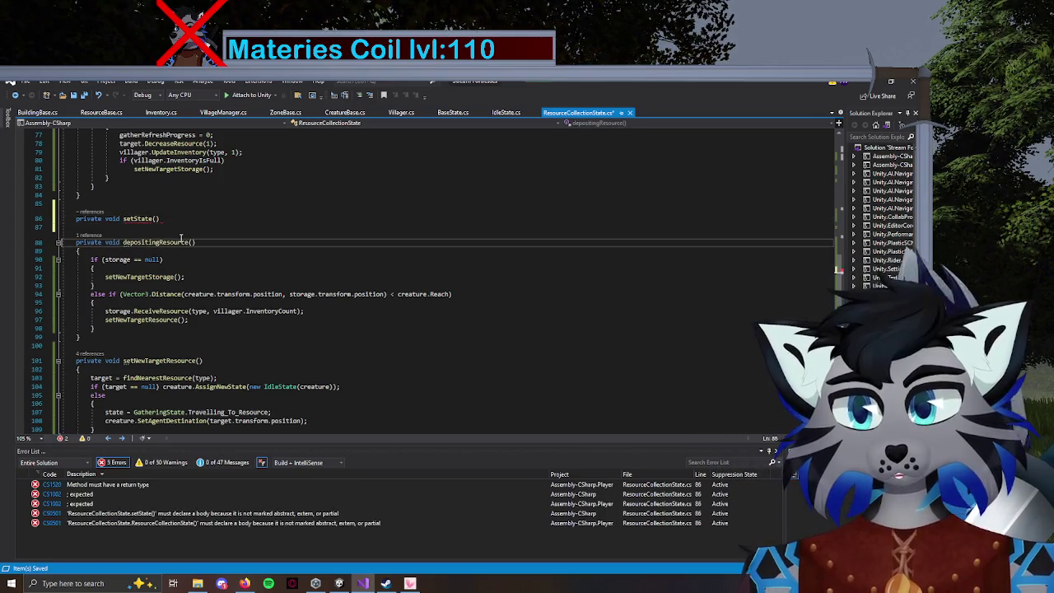
pyautogui.press('Up')
pyautogui.press('Up')
pyautogui.press('Return')
pyautogui.write('{')
pyautogui.press('Return')
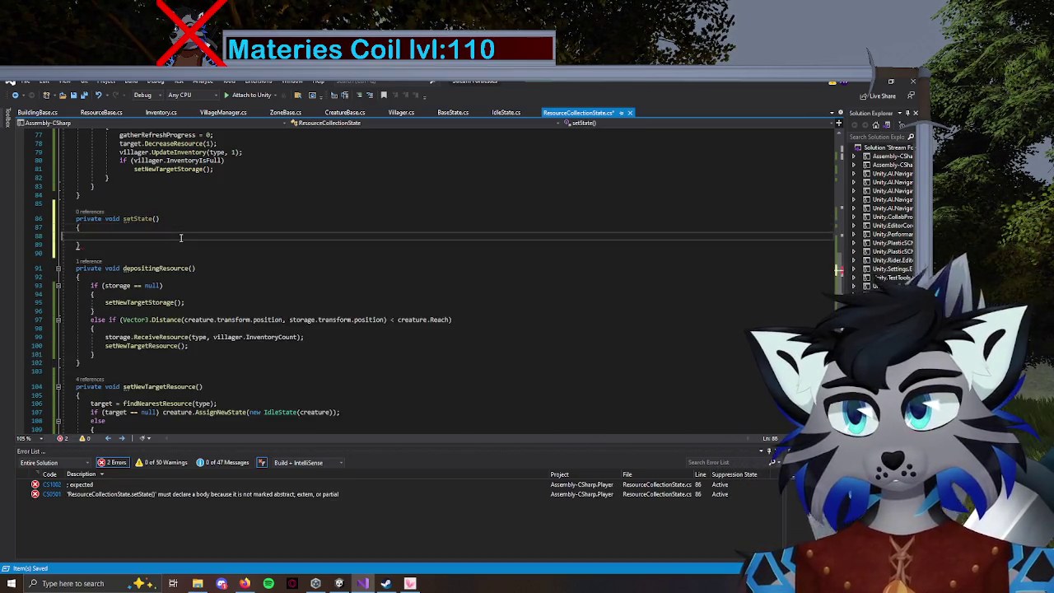
# Give setState a GatheringState newState parameter and assign state = newState in its body.
pyautogui.press('Up')
pyautogui.press('Up')
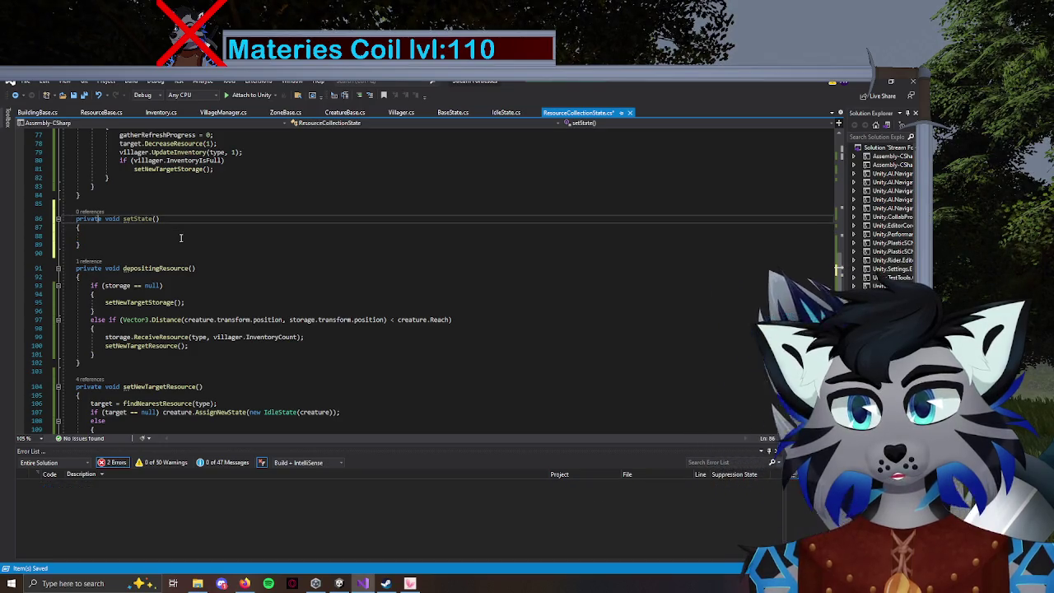
pyautogui.write('Gather')
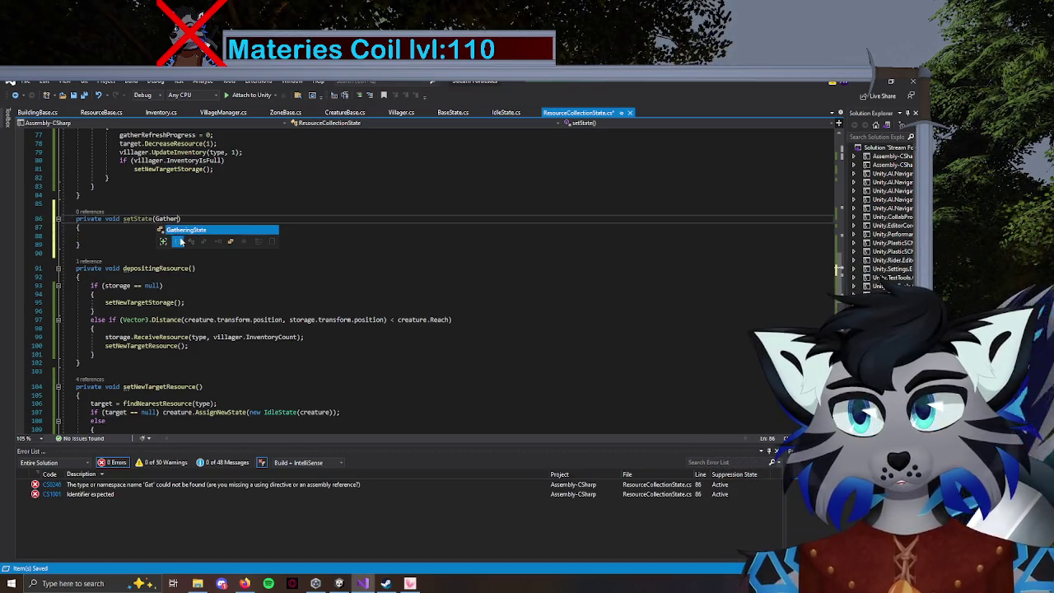
pyautogui.press('Tab')
pyautogui.write('newSta')
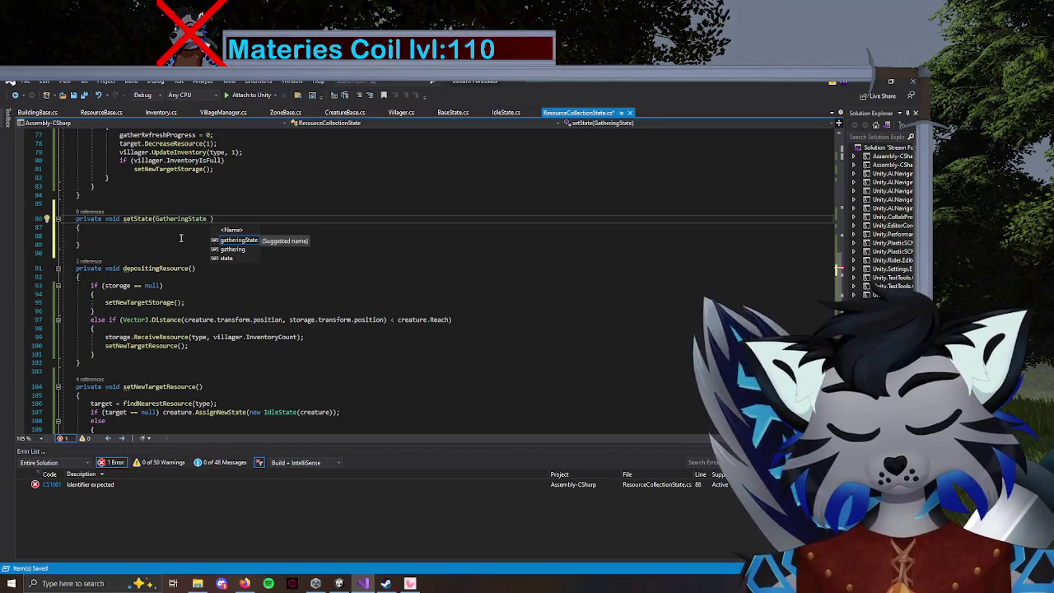
pyautogui.press('Down')
pyautogui.press('Down')
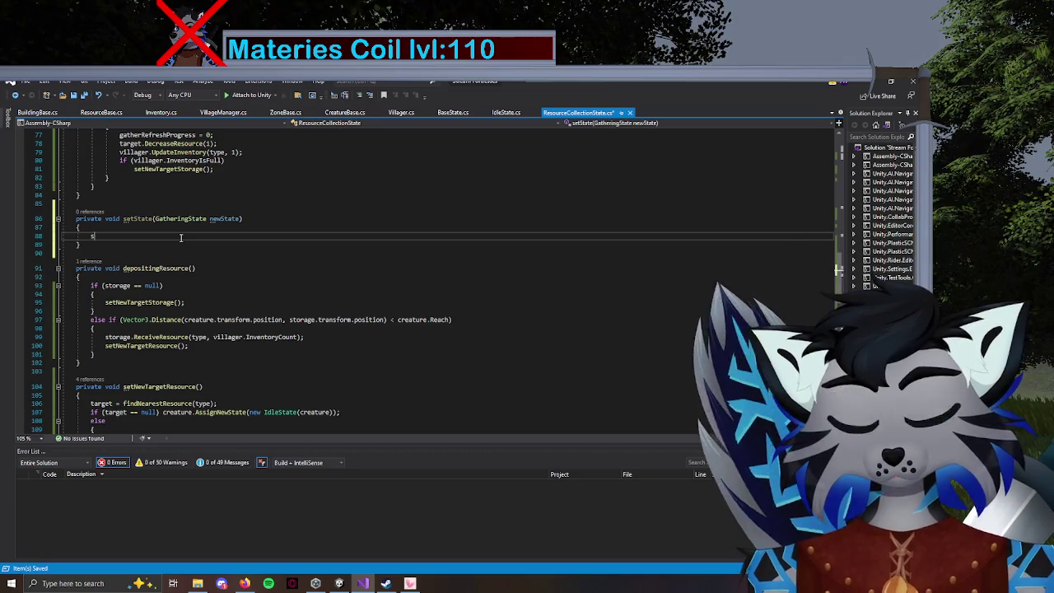
pyautogui.write('state = ')
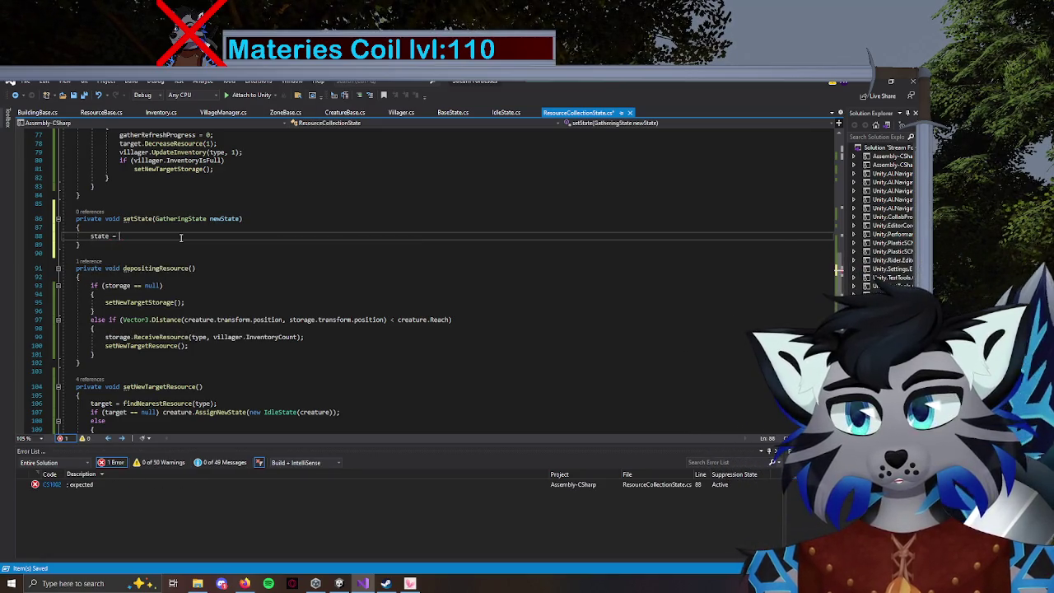
pyautogui.write('new')
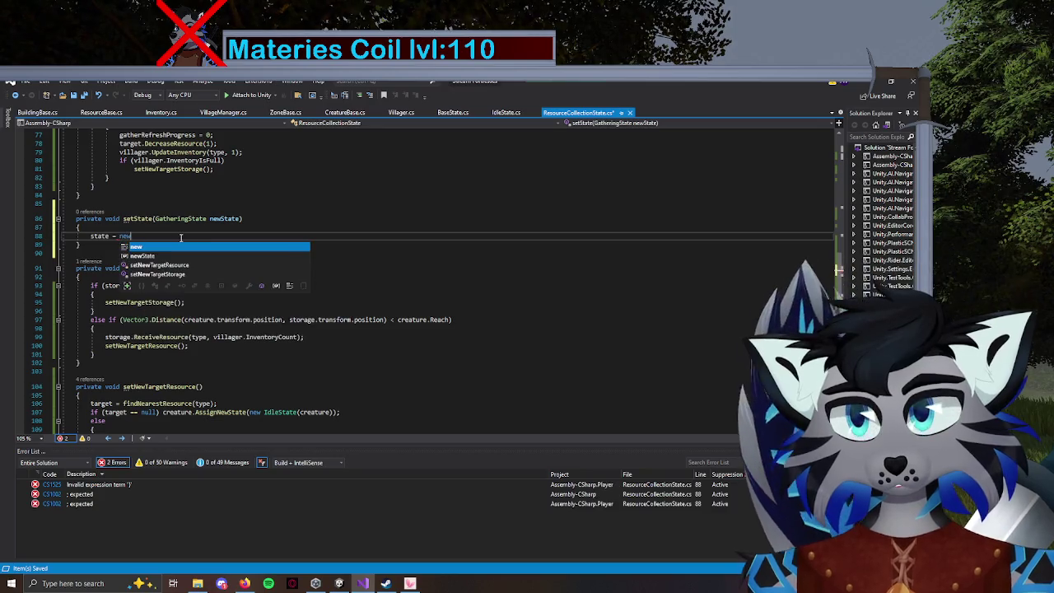
pyautogui.press('Tab')
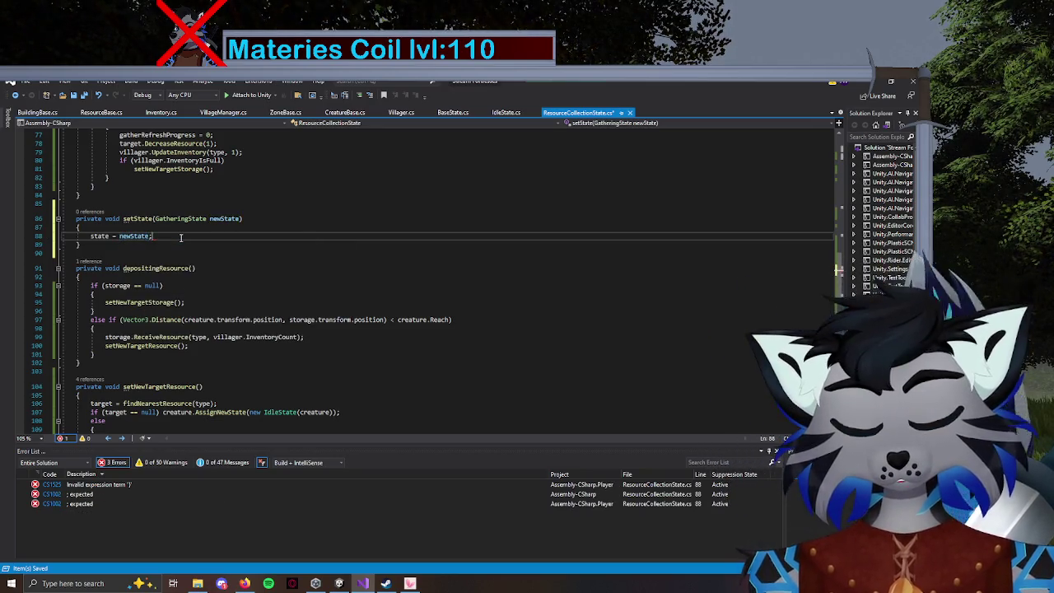
pyautogui.press('Return')
pyautogui.scroll(15, 162, 210)
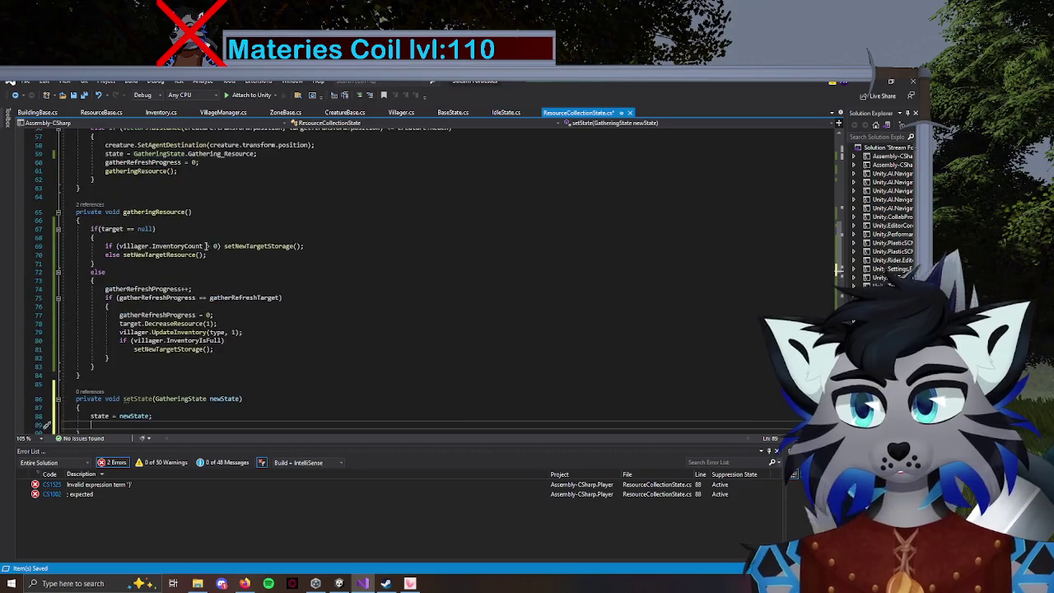
# Add a switch (state) block with a case for GatheringState.Travelling_To_Resource.
pyautogui.scroll(-12, 245, 273)
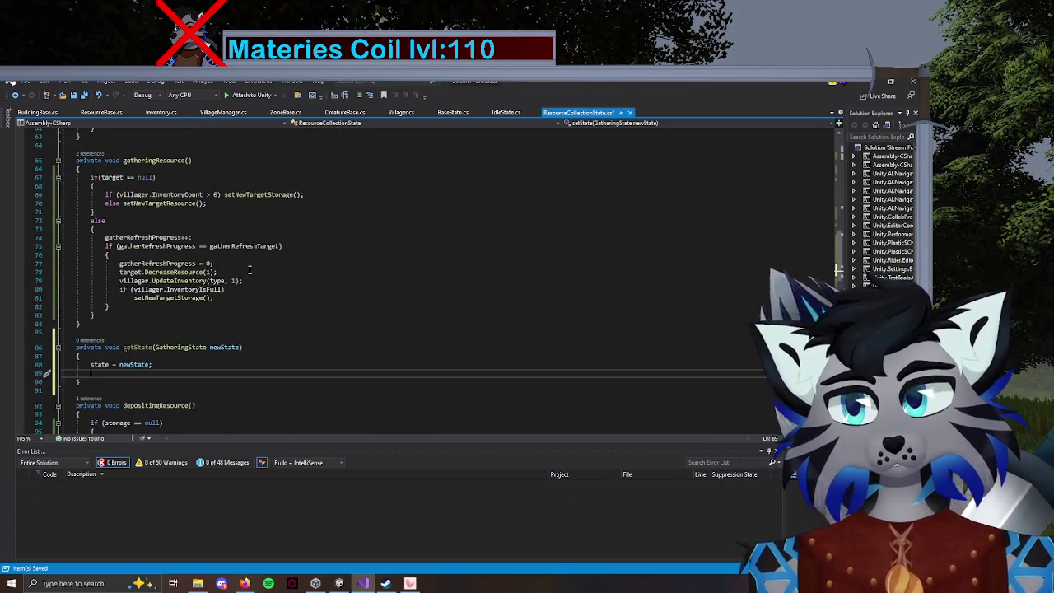
pyautogui.write('swit')
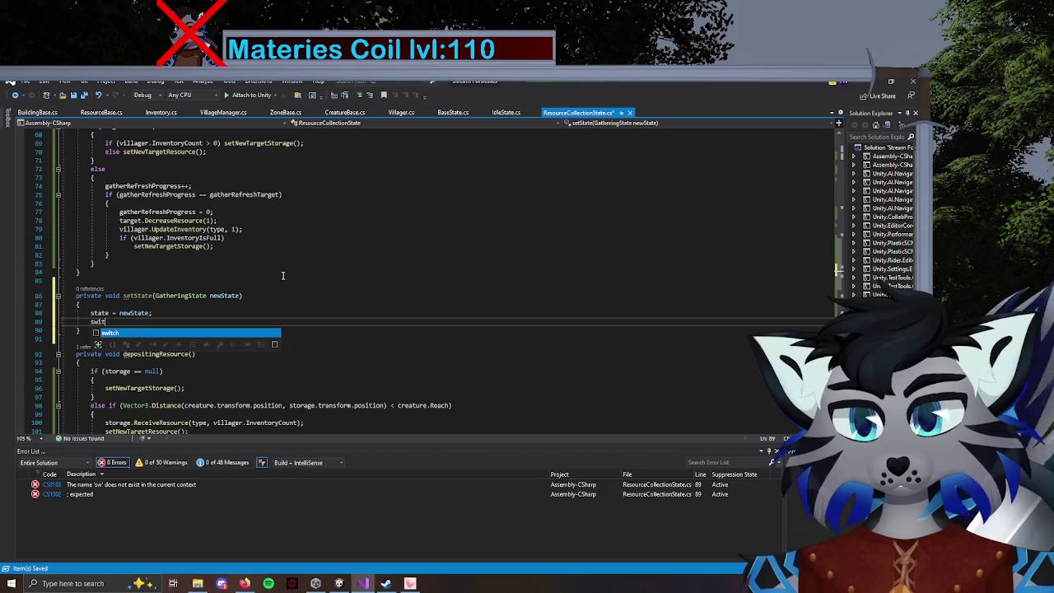
pyautogui.write('ch (')
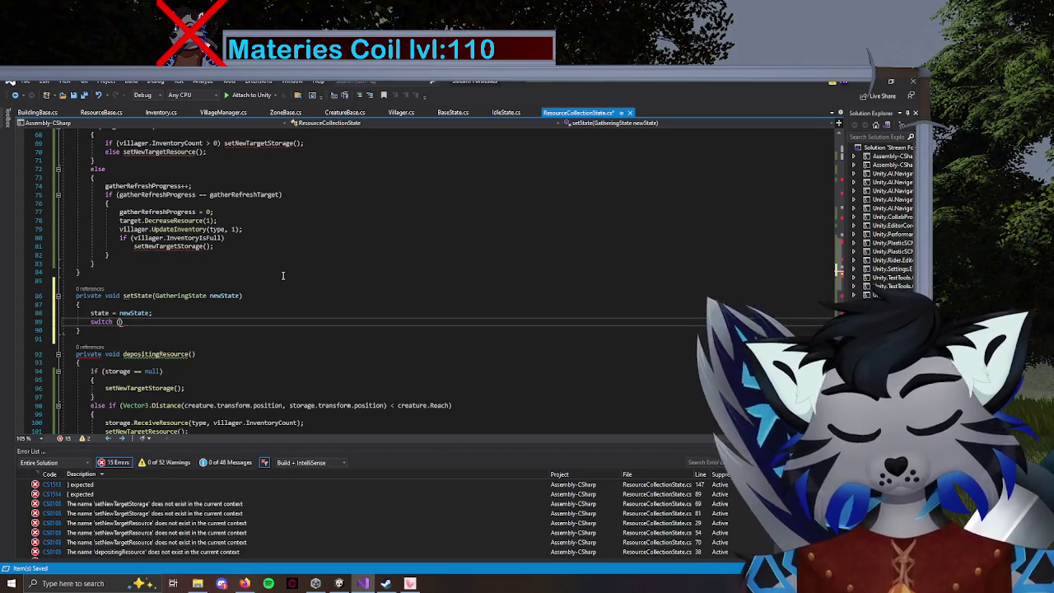
pyautogui.write('state')
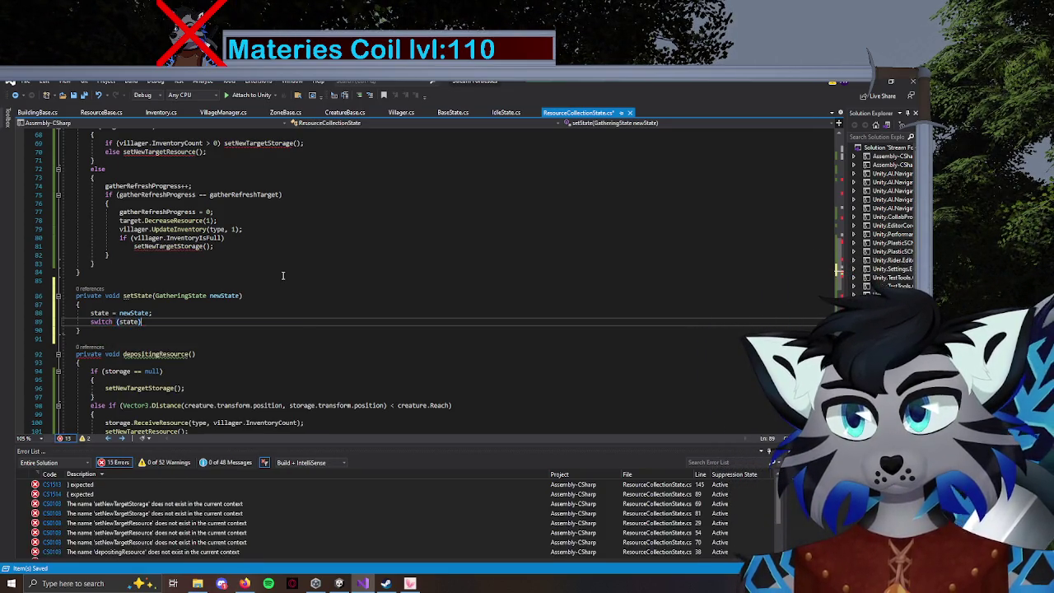
pyautogui.press('Return')
pyautogui.write('{')
pyautogui.press('Return')
pyautogui.write('case ')
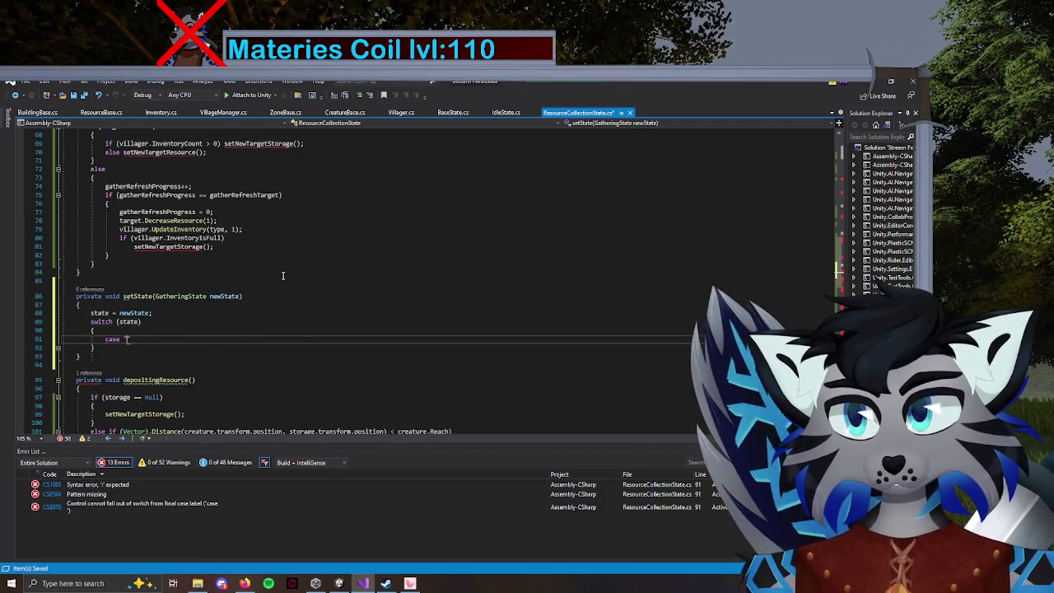
pyautogui.write('Gather')
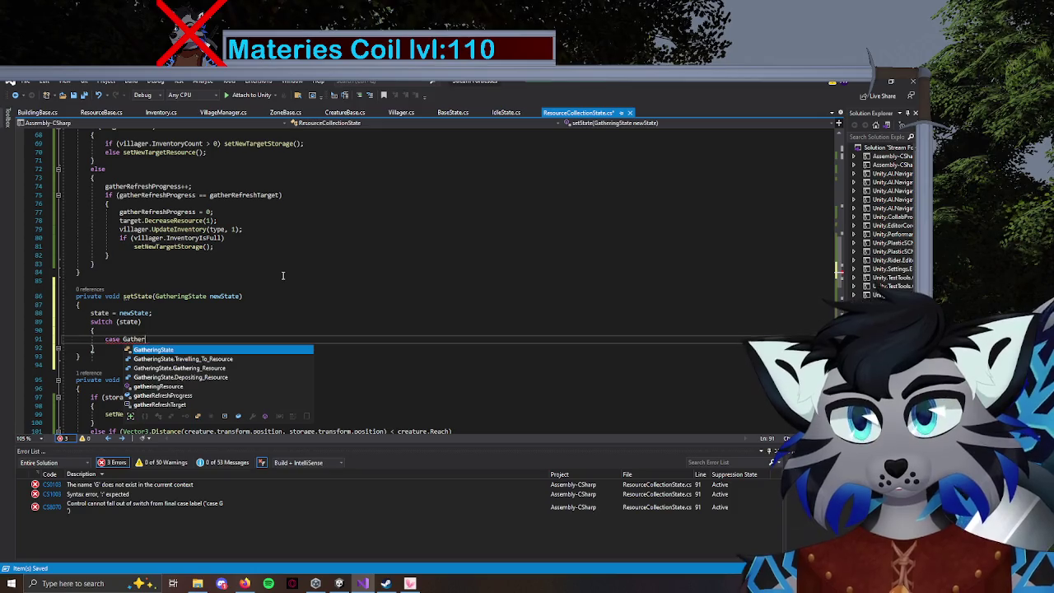
pyautogui.press('Tab')
pyautogui.write('.T')
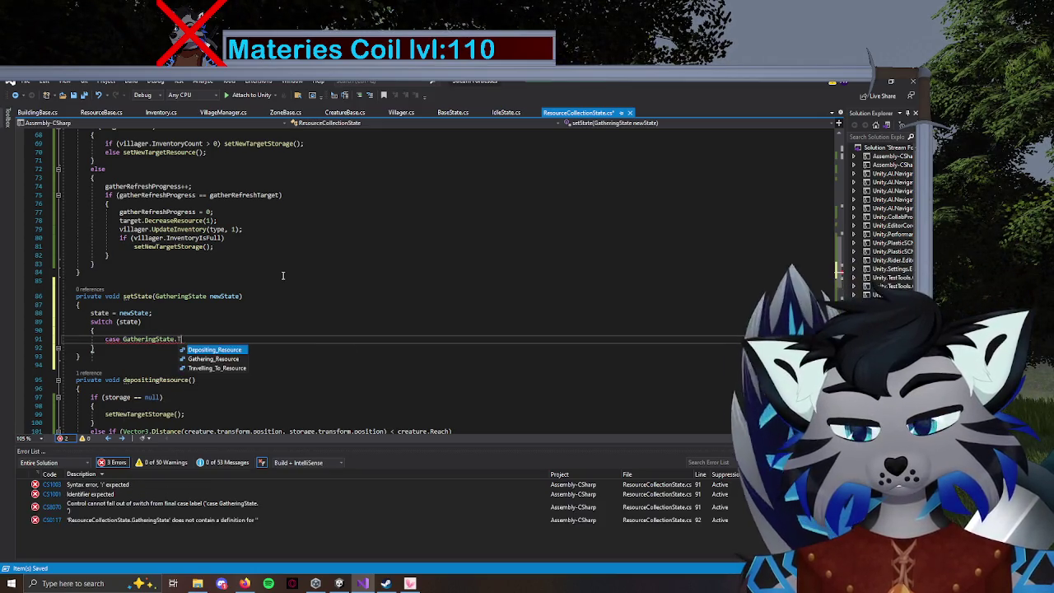
pyautogui.press('Tab')
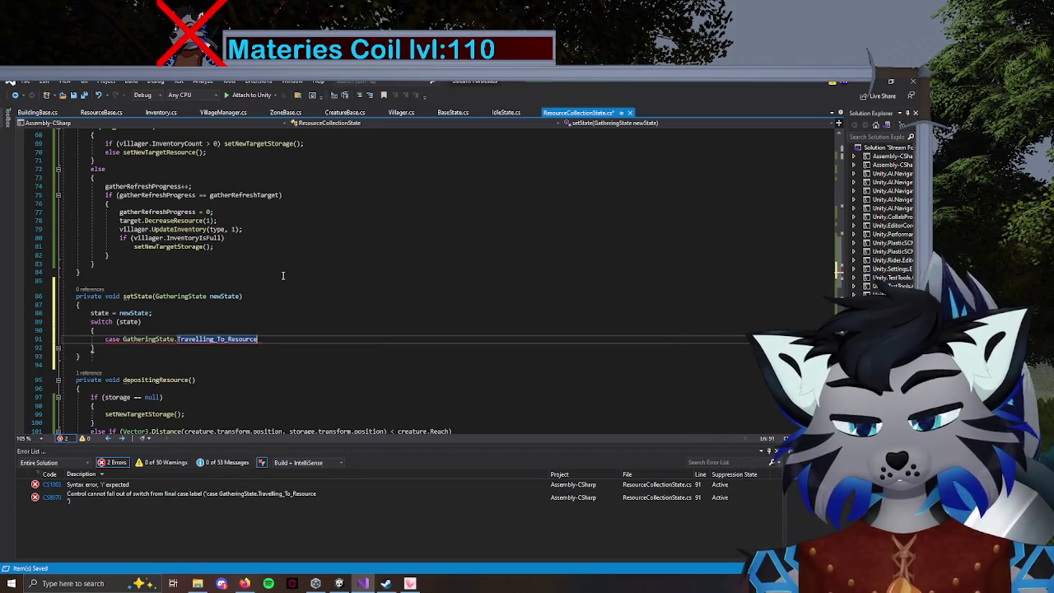
# Set name in that case to $"{type.ToString().ToUpper()}_COLLECTION_TRAVELING", reusing the copied COLLECTION string.
pyautogui.write(': s')
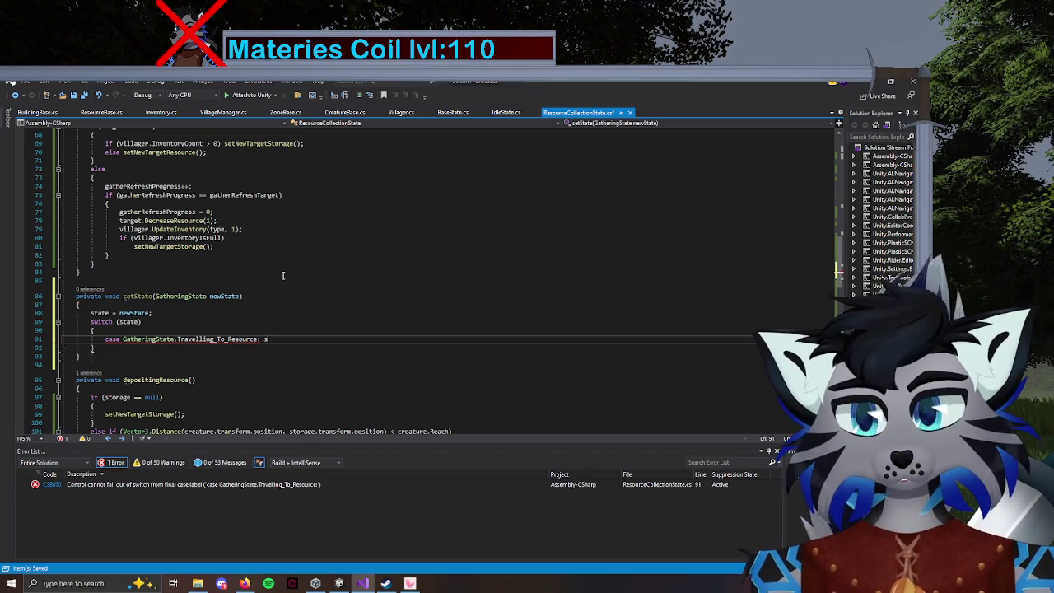
pyautogui.write('tar')
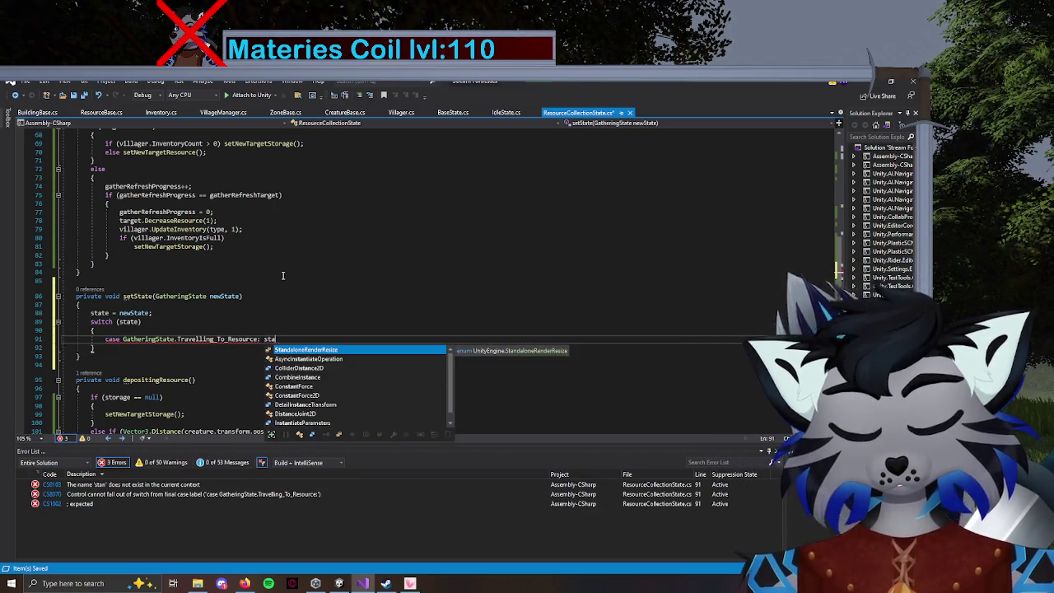
pyautogui.write('te')
pyautogui.write('Nam')
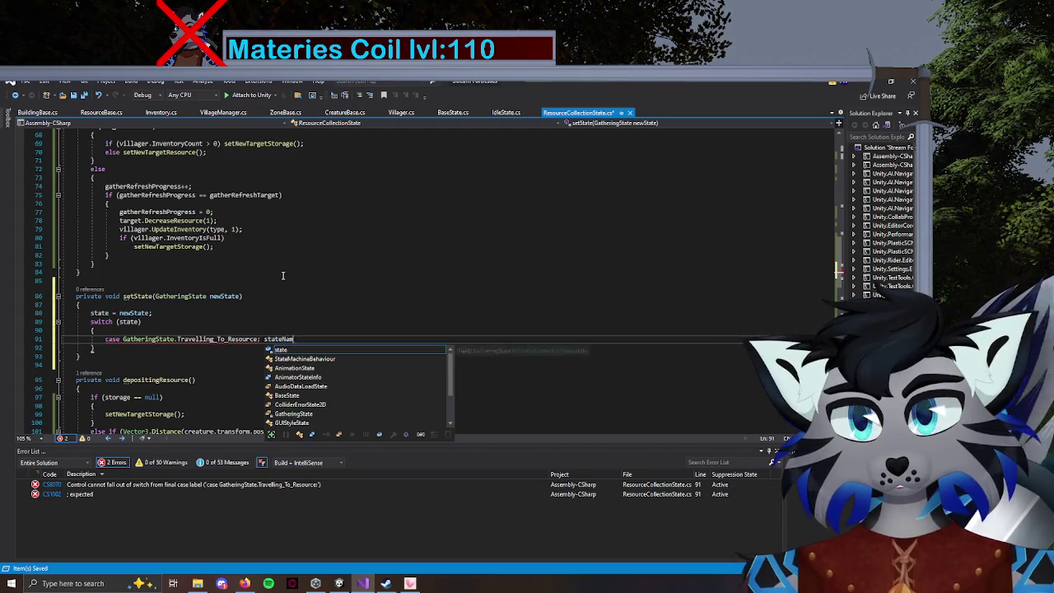
pyautogui.press('BackSpace')
pyautogui.press('BackSpace')
pyautogui.press('BackSpace')
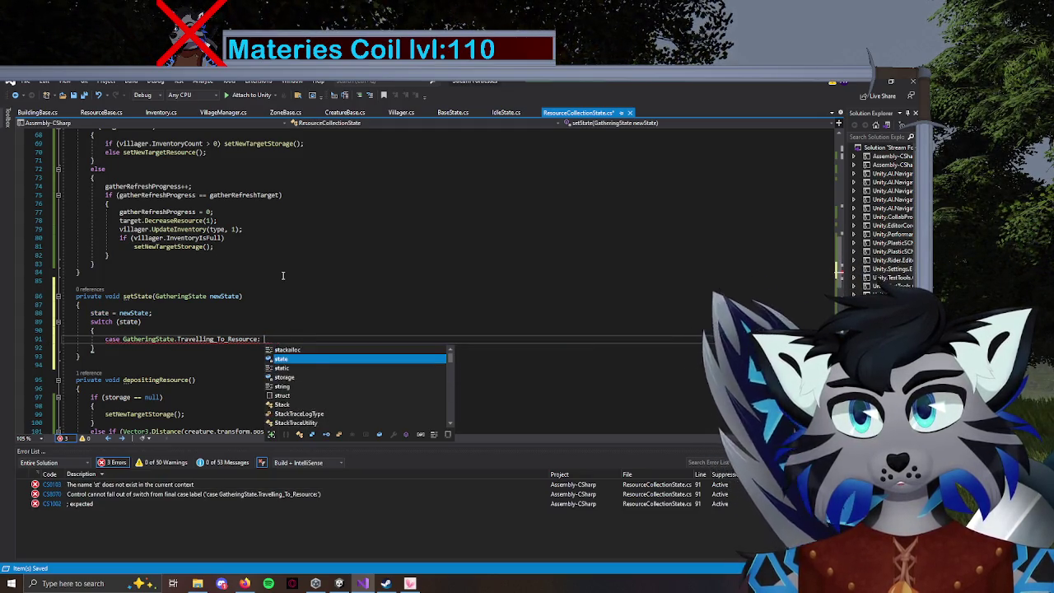
pyautogui.write('name = "')
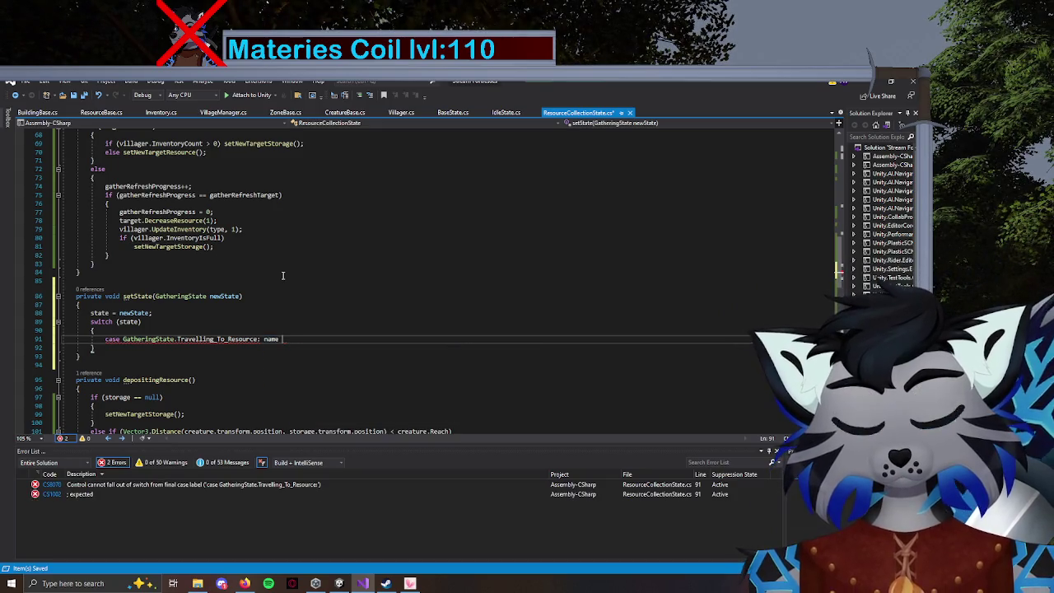
pyautogui.scroll(20, 318, 252)
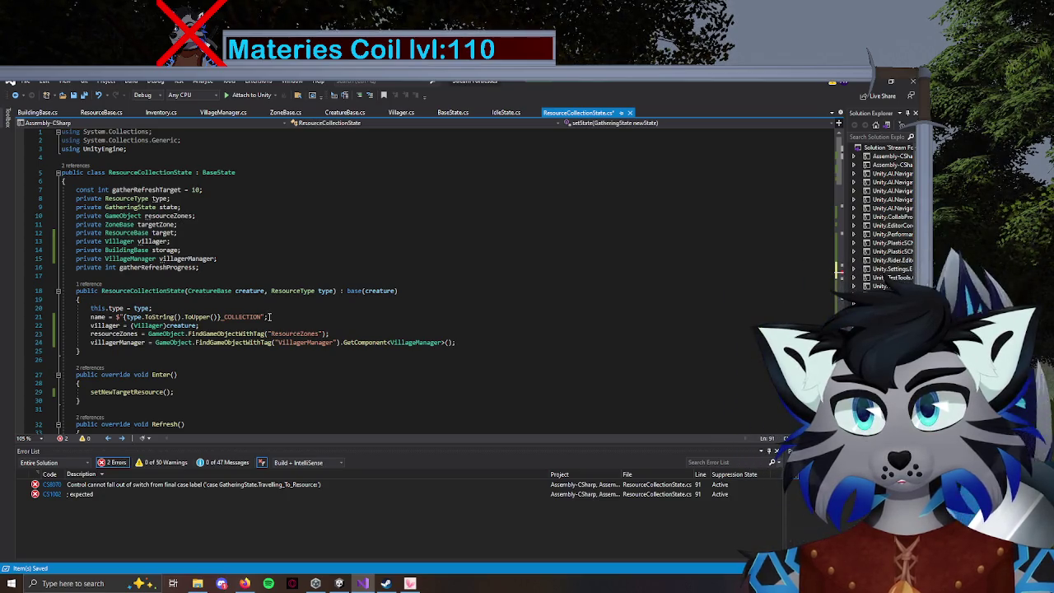
pyautogui.moveTo(261, 317); pyautogui.dragTo(241, 317)
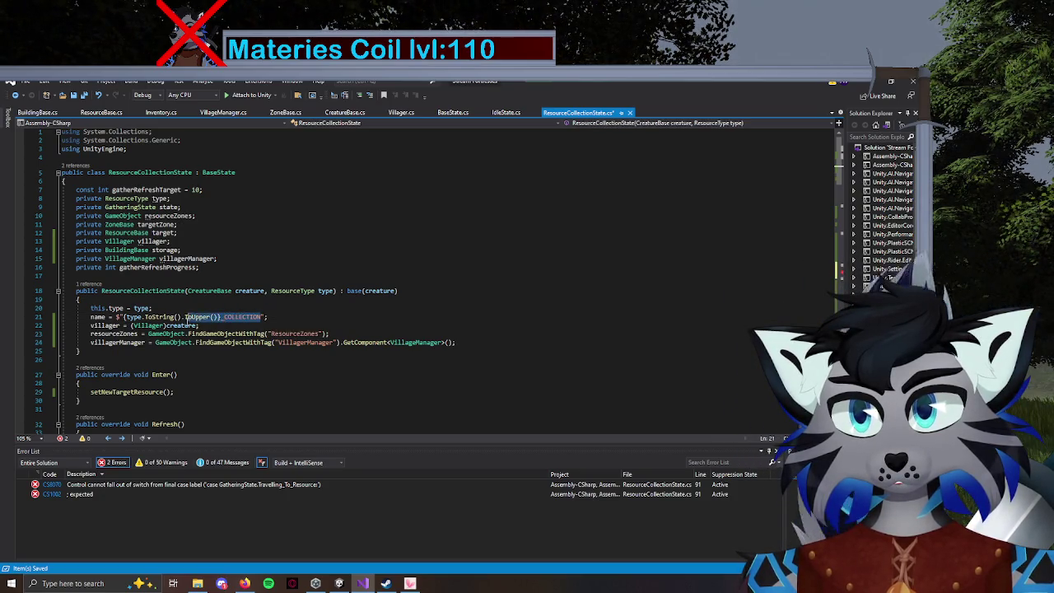
pyautogui.moveTo(122, 325); pyautogui.dragTo(117, 319)
pyautogui.hotkey('ctrl', 'c')
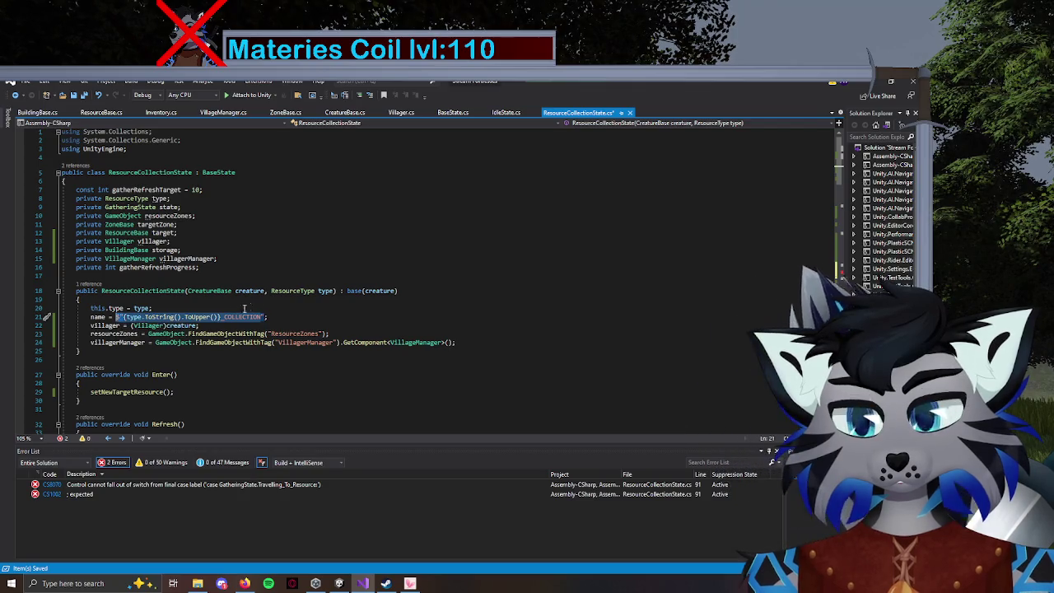
pyautogui.scroll(-20, 355, 348)
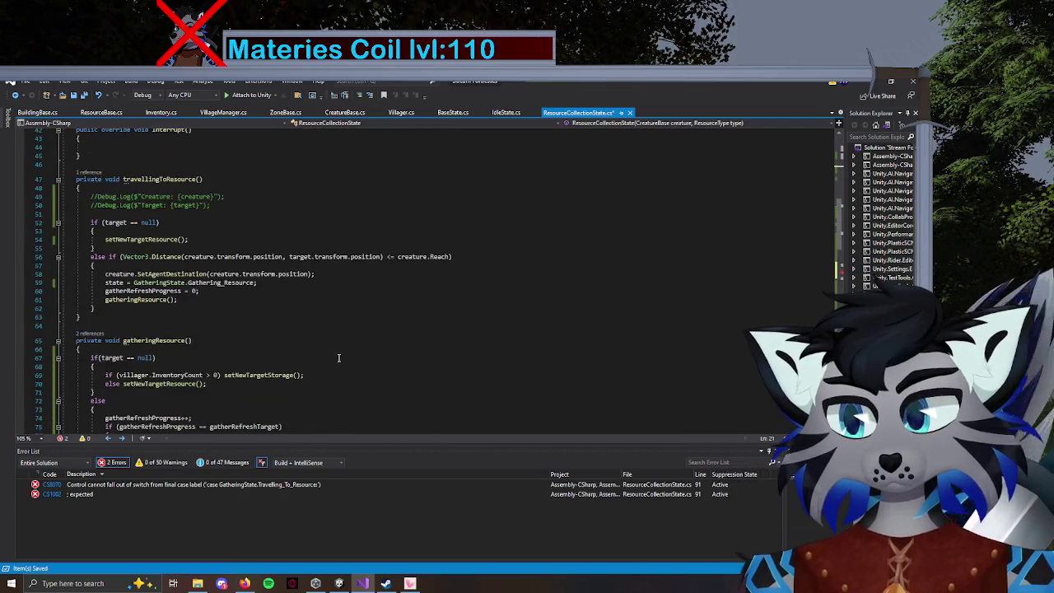
pyautogui.click(292, 261)
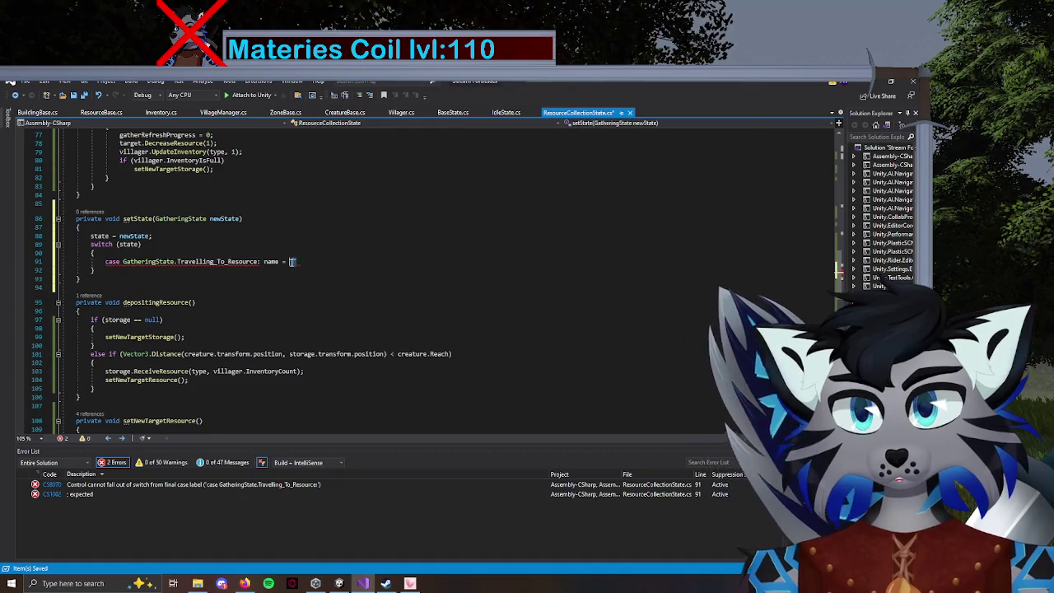
pyautogui.hotkey('ctrl', 'v')
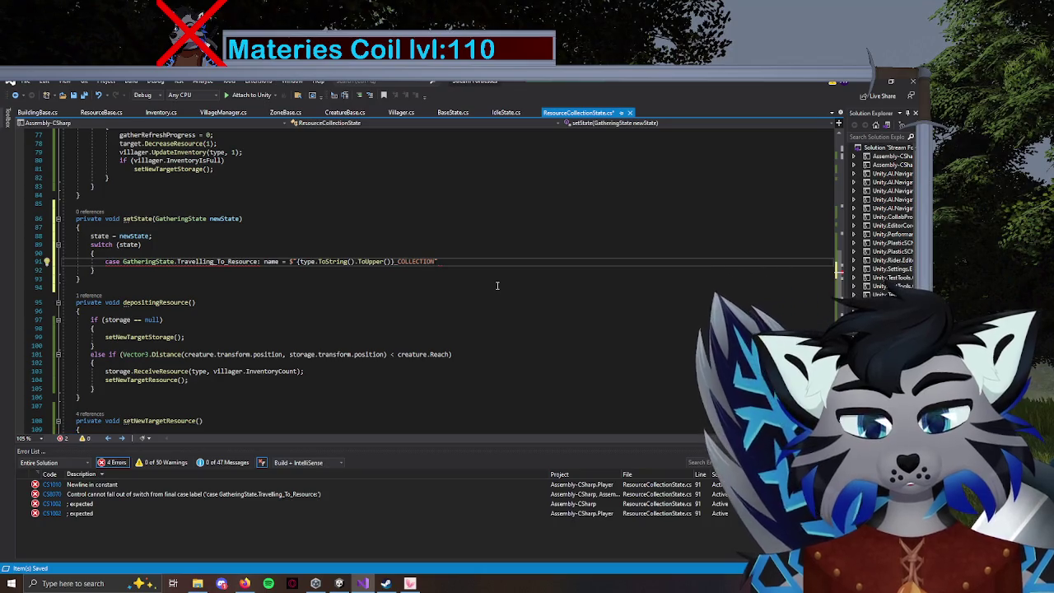
pyautogui.write('_{')
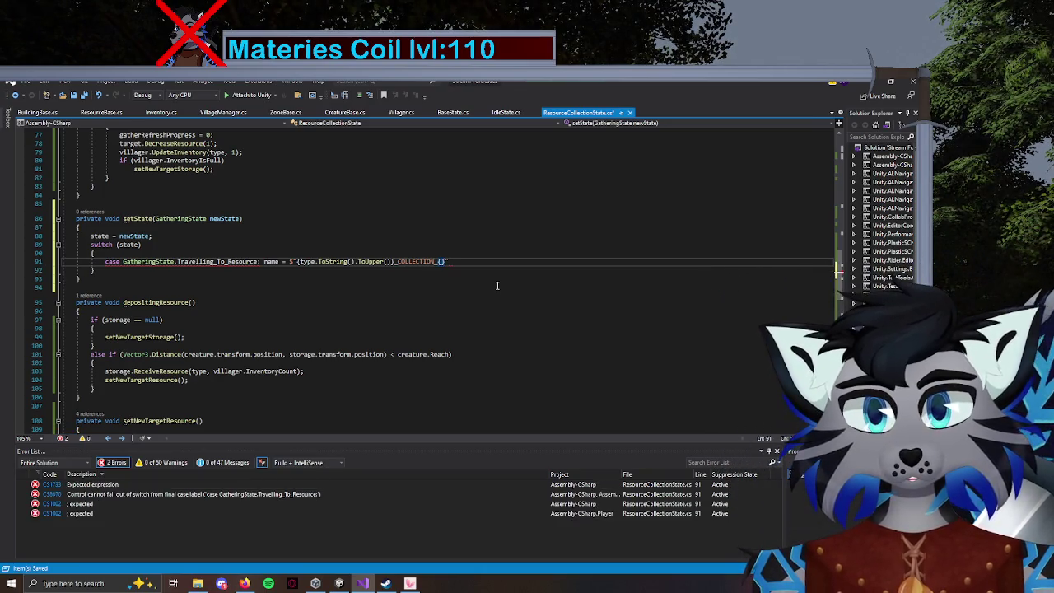
pyautogui.press('BackSpace')
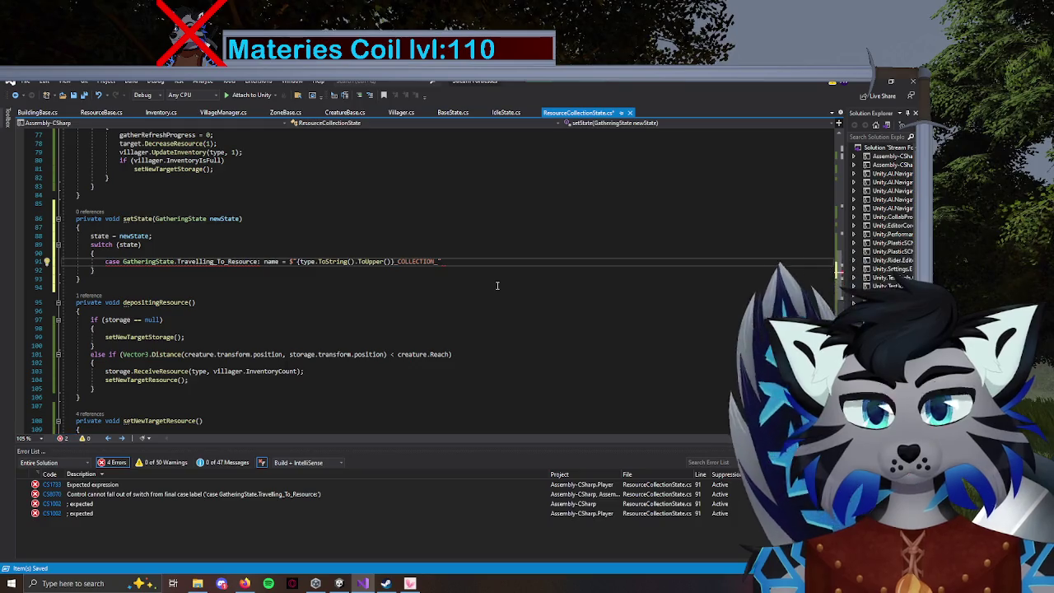
pyautogui.write('Travelling')
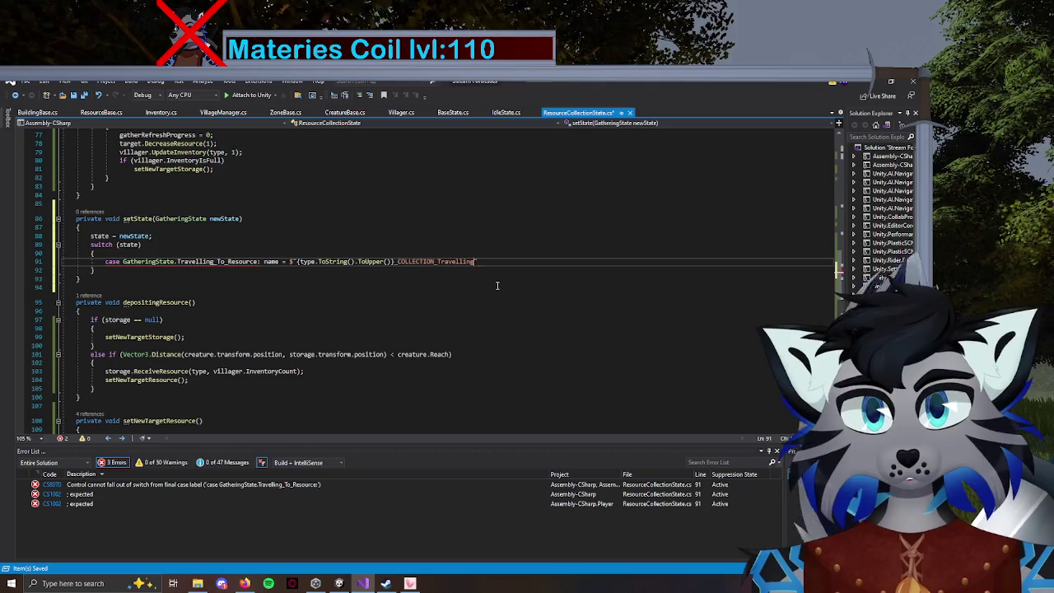
pyautogui.press('BackSpace')
pyautogui.press('BackSpace')
pyautogui.press('BackSpace')
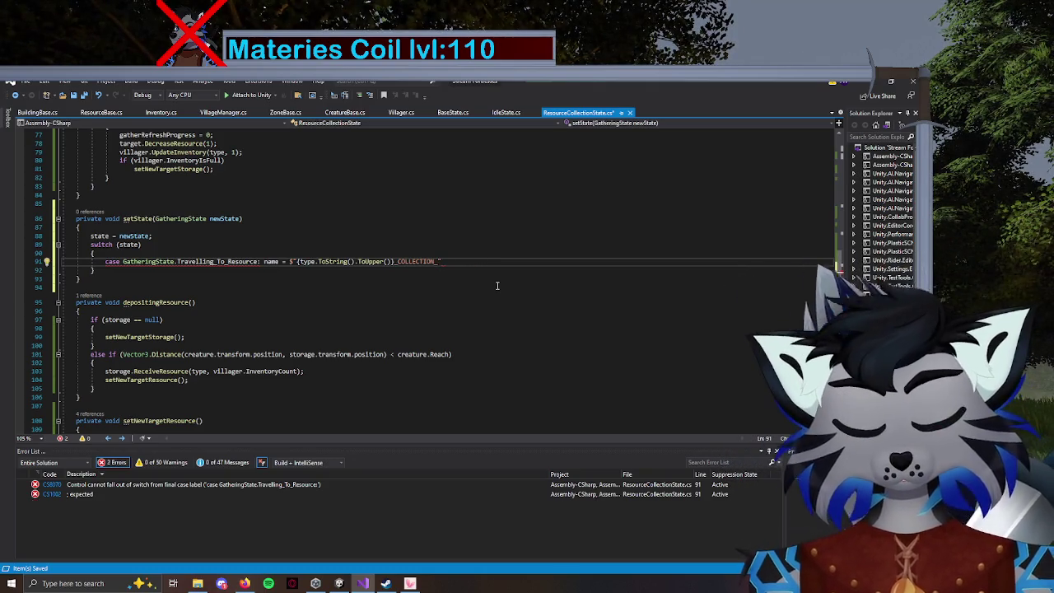
pyautogui.write('RAVELL')
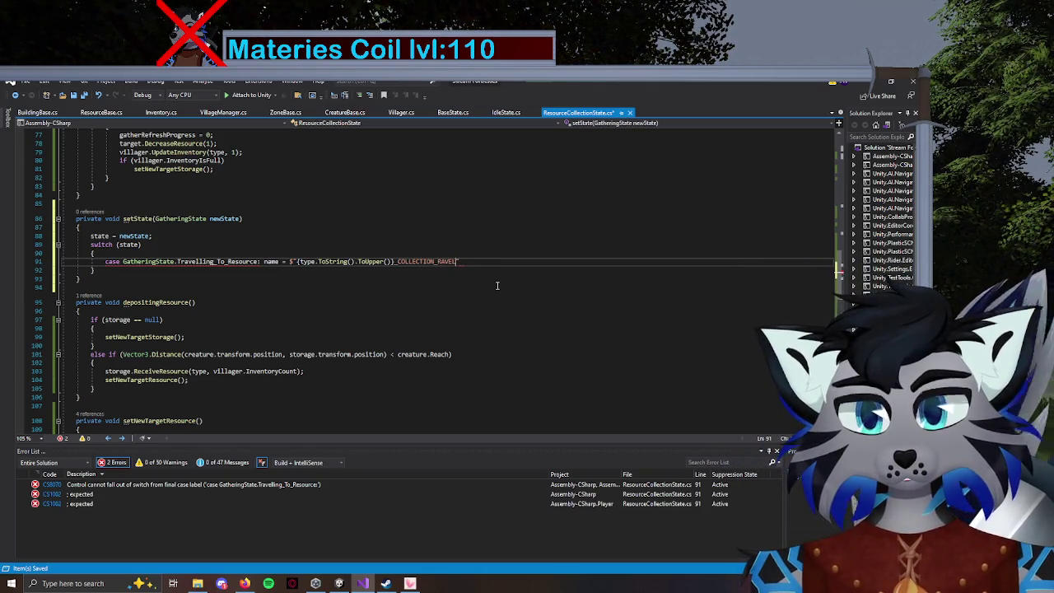
pyautogui.write('V')
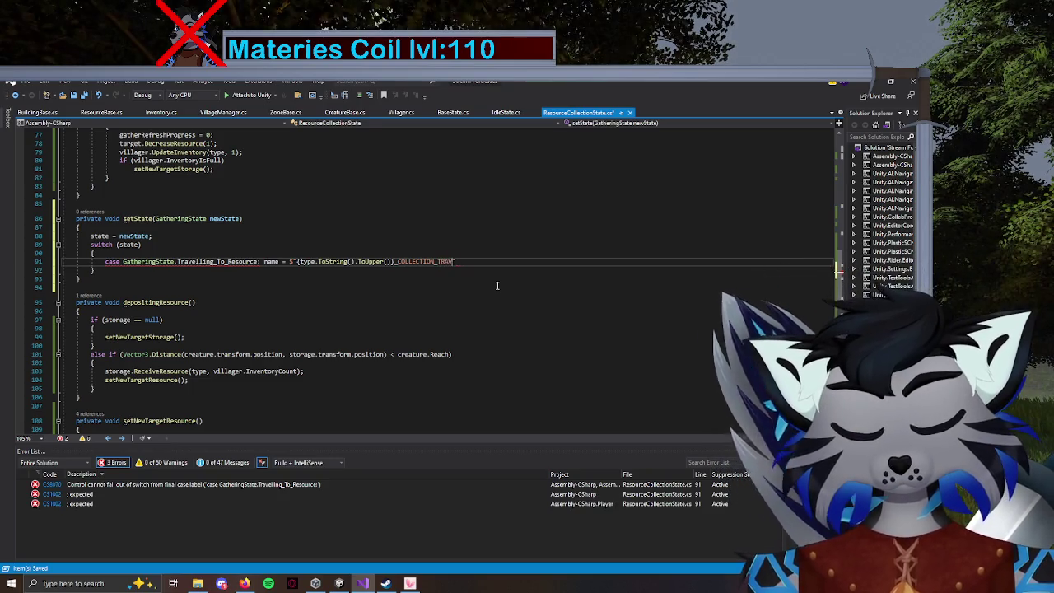
pyautogui.write(';')
pyautogui.press('Return')
# End the travelling case with break; and start a GatheringState.Gathering_Resource case.
pyautogui.write('c')
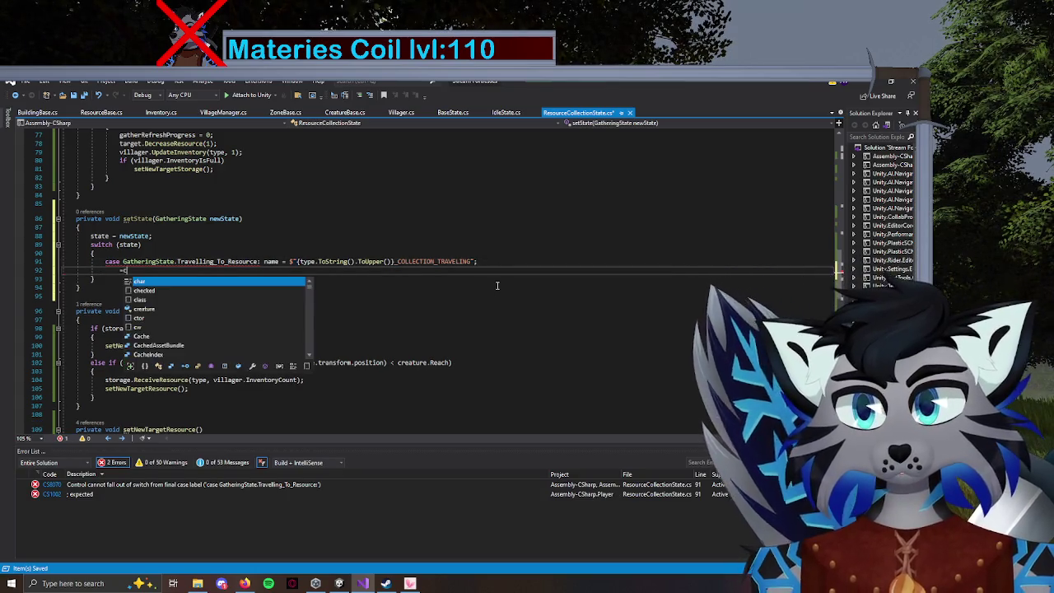
pyautogui.press('BackSpace')
pyautogui.write('case Gather')
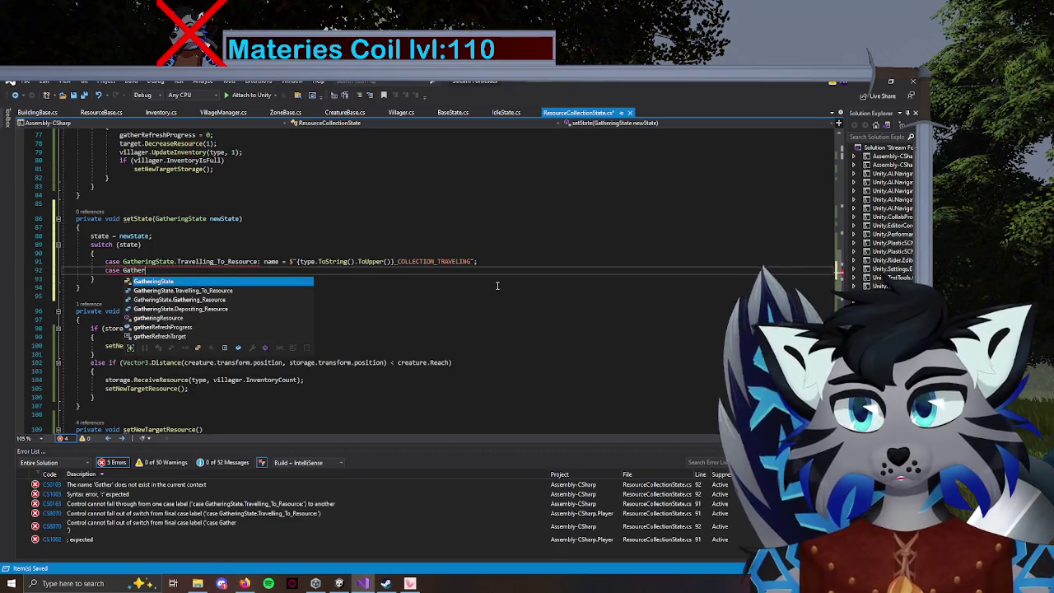
pyautogui.press('Tab')
pyautogui.write('.')
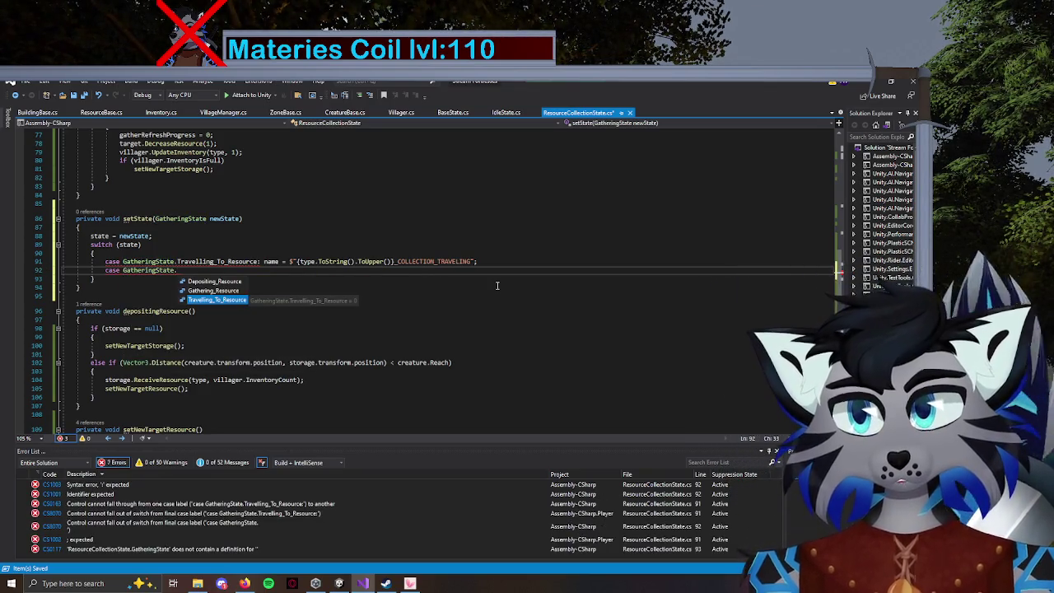
pyautogui.write('Ga')
pyautogui.press('Tab')
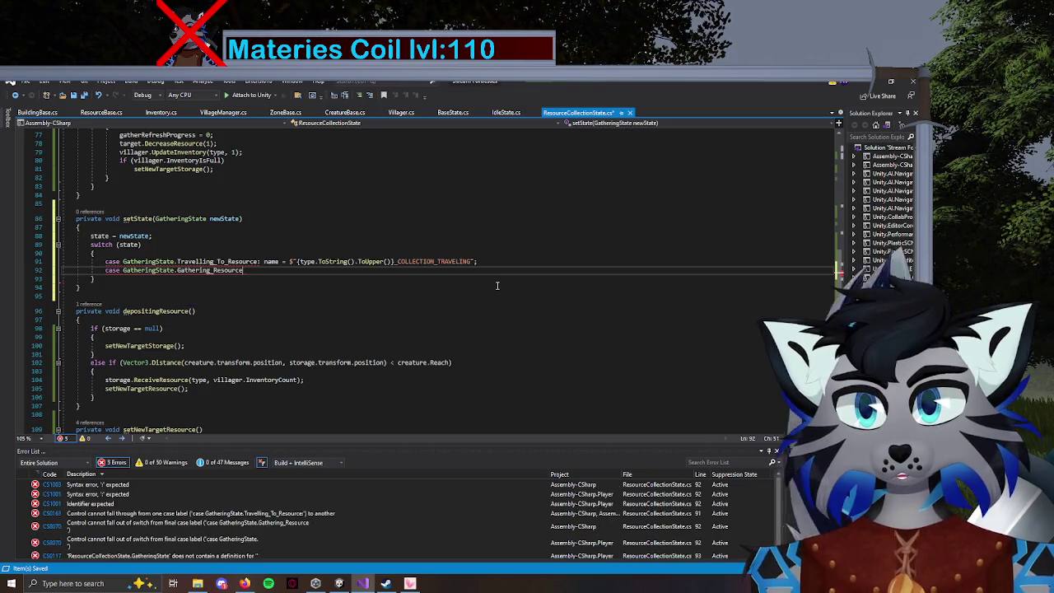
pyautogui.click(502, 264)
pyautogui.write('break;')
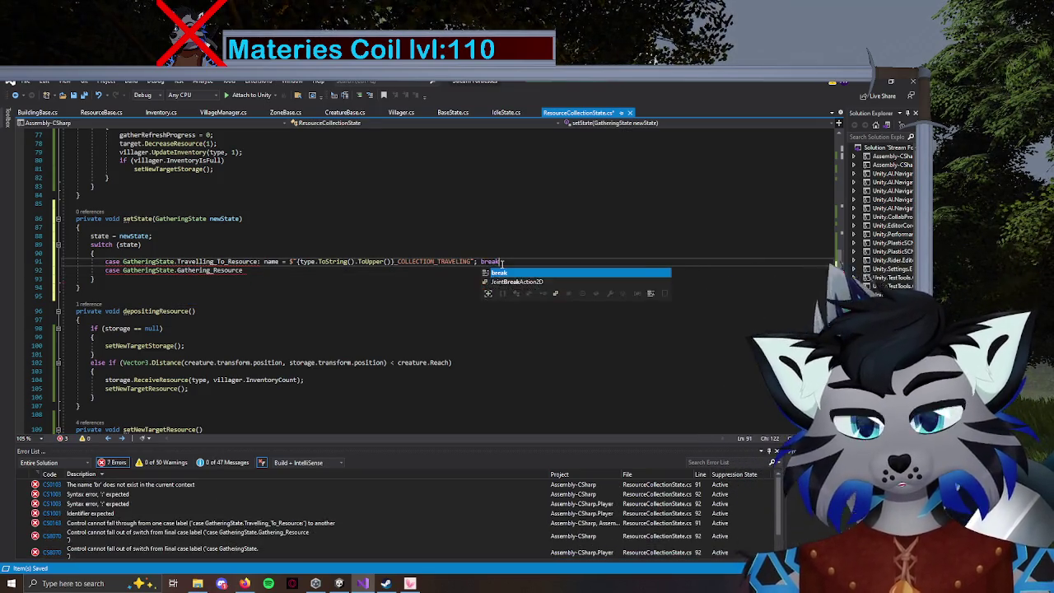
pyautogui.press('Down')
# Make the Gathering_Resource case set name to the uppercased type plus _COLLECTION_GATHERING, then break.
pyautogui.write(': ')
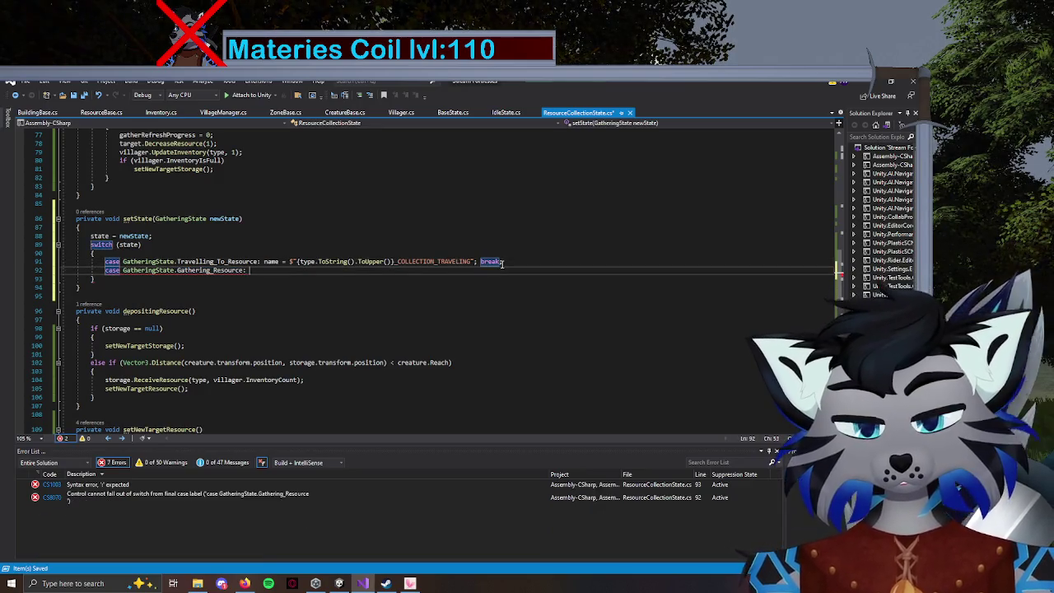
pyautogui.write('name = $"{type.ToString().ToUpper()}_COLLECTION')
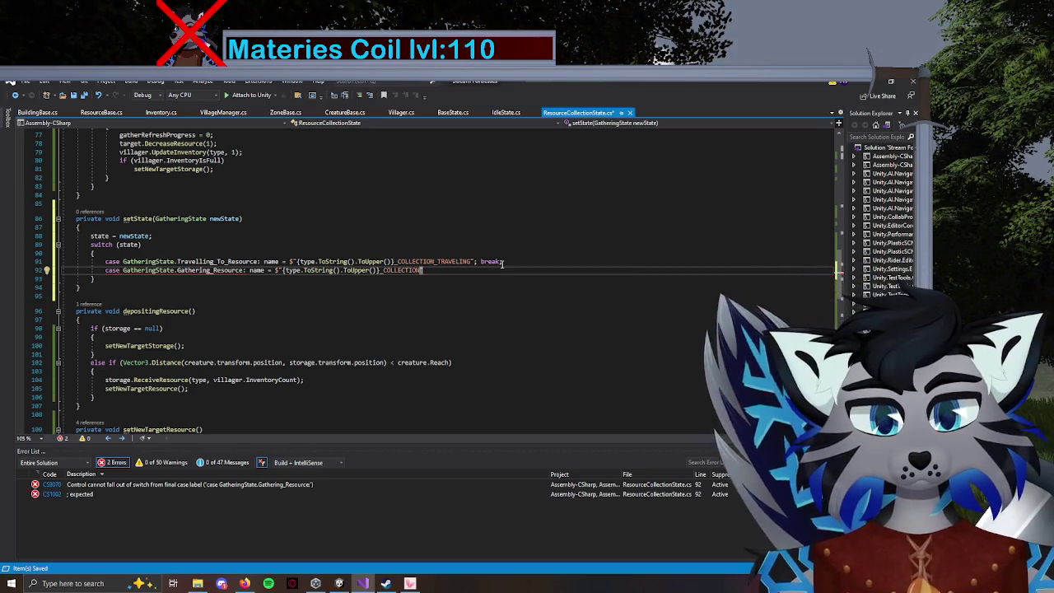
pyautogui.hotkey('ctrl', 'v')
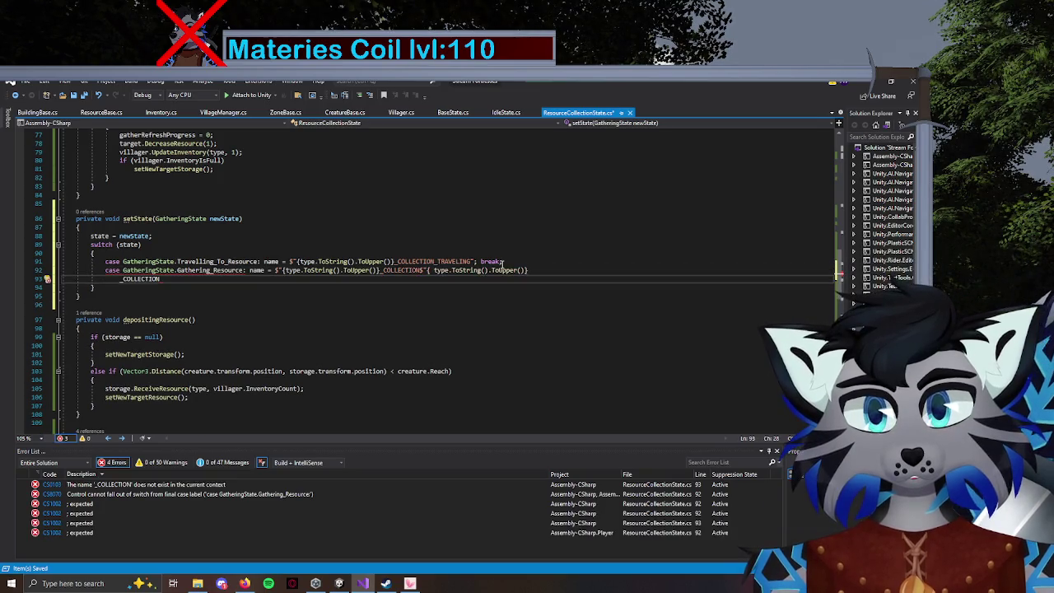
pyautogui.write('"')
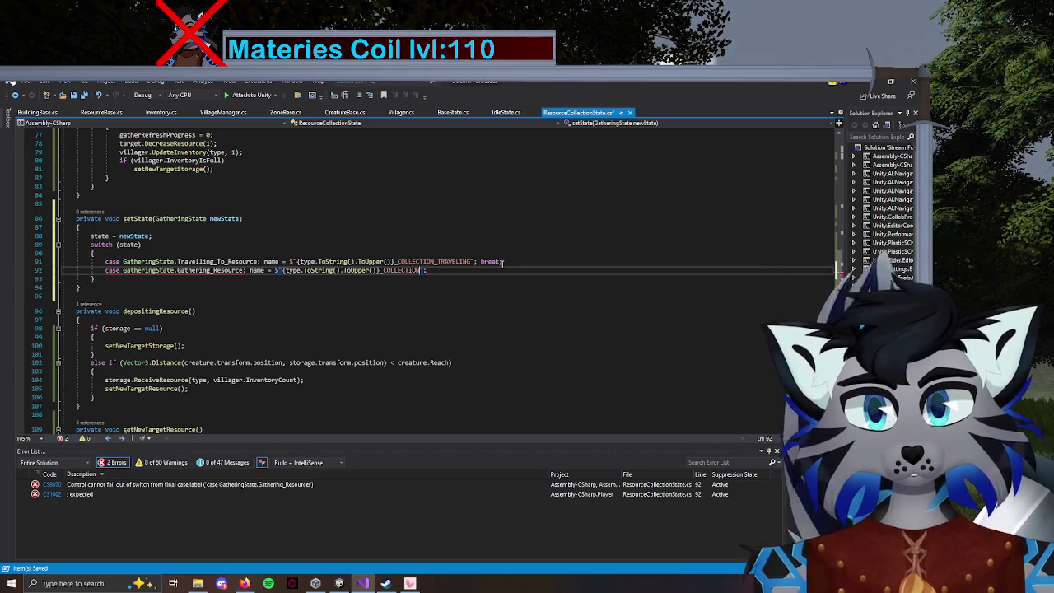
pyautogui.write('_Gathering')
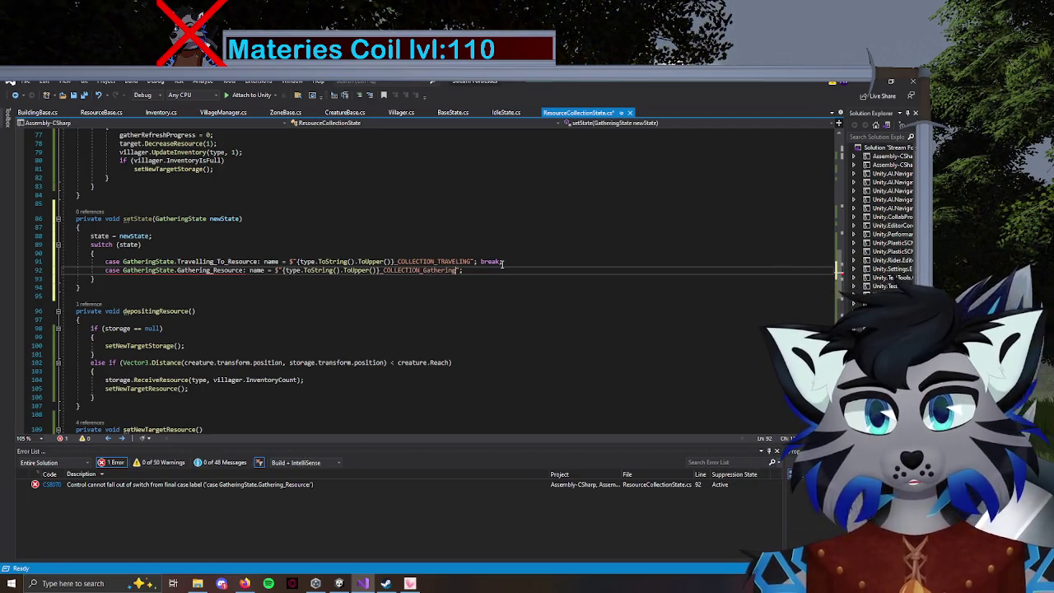
pyautogui.press('BackSpace')
pyautogui.press('BackSpace')
pyautogui.press('BackSpace')
pyautogui.write('GATHERING"; ')
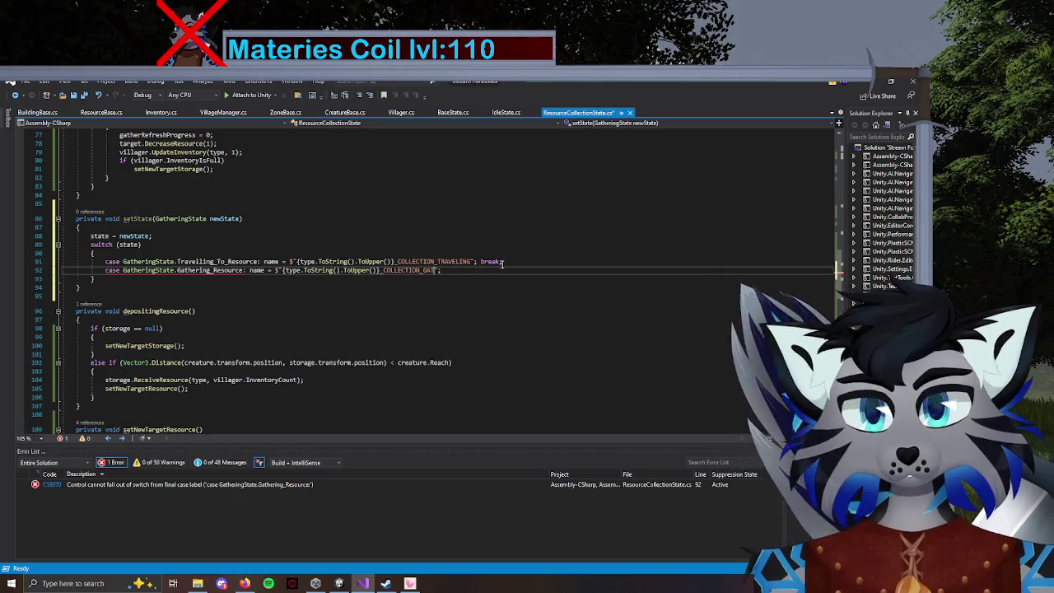
pyautogui.write('break;')
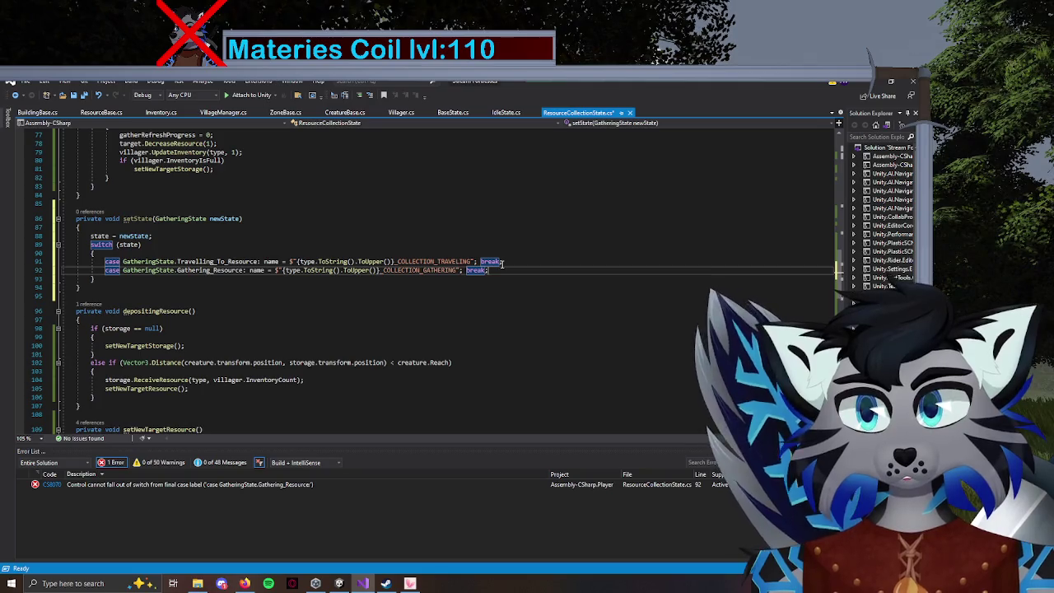
pyautogui.press('Return')
pyautogui.write('case Gather')
# Add a Depositing_Resource case setting name to the uppercased type plus _COLLECTION_DEPOSITING with break, and save.
pyautogui.press('Tab')
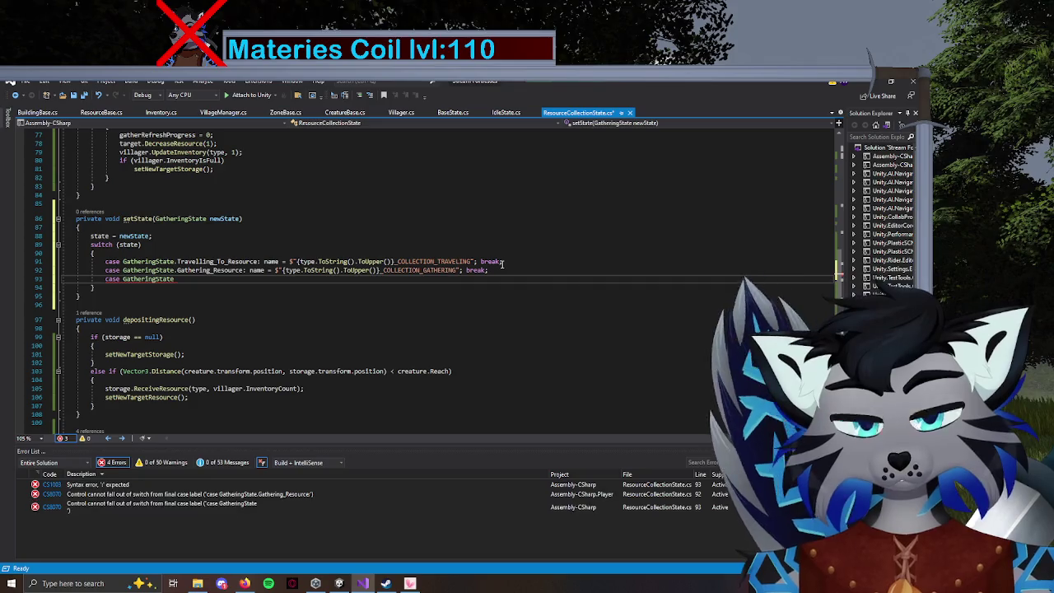
pyautogui.write('.')
pyautogui.press('Tab')
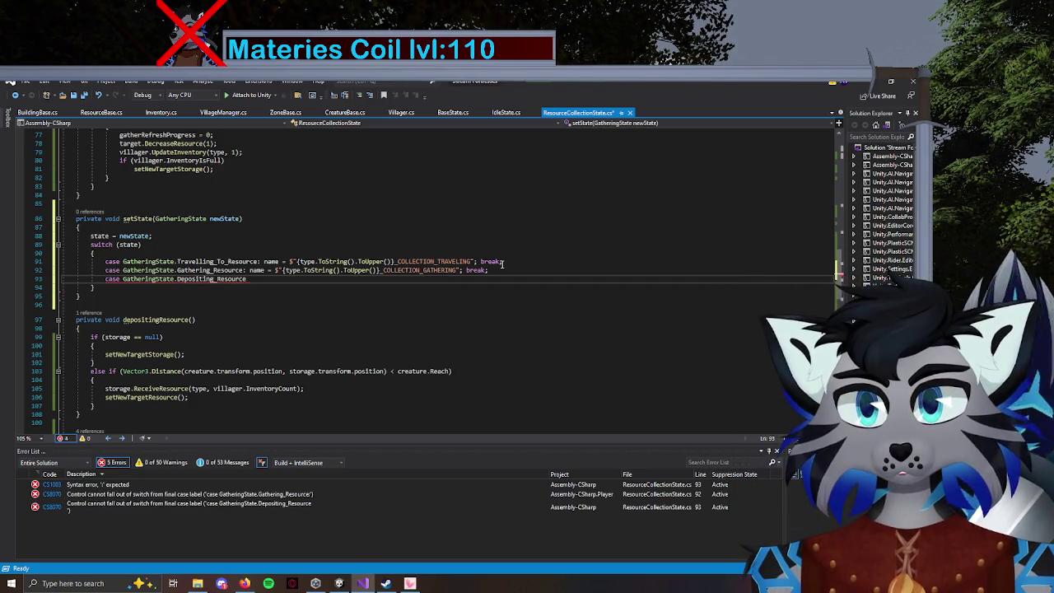
pyautogui.write(':')
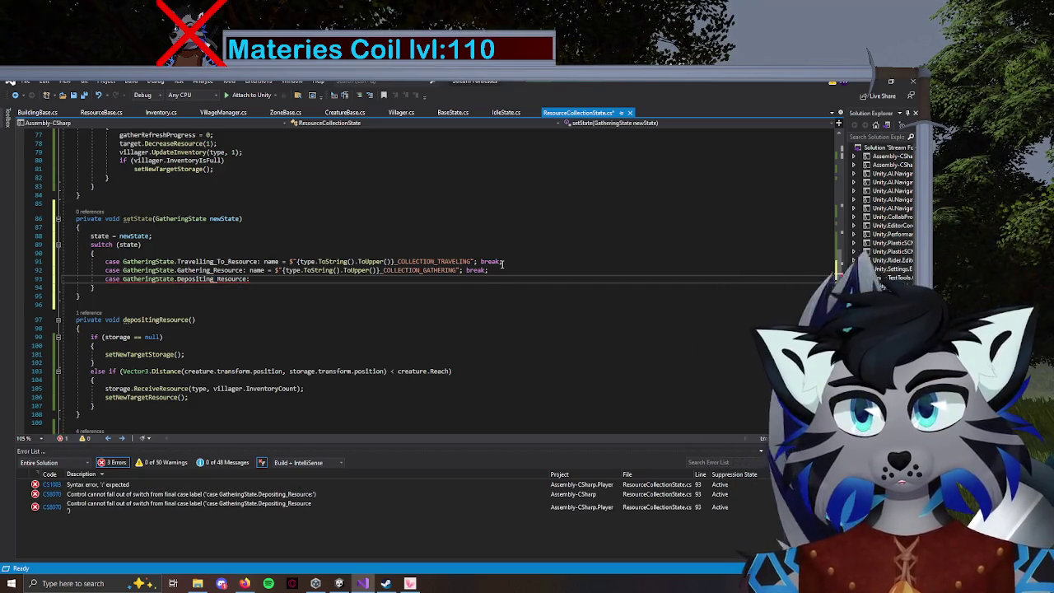
pyautogui.write(' name = ')
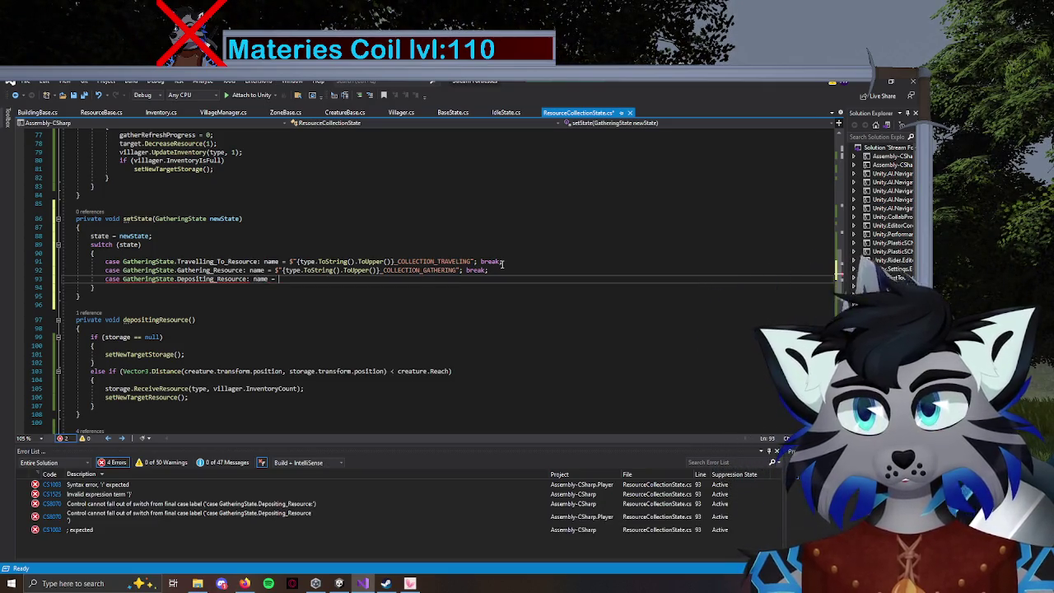
pyautogui.write('$"{type.ToString().ToUpper()}_COLLECTION_DEPOSITIN')
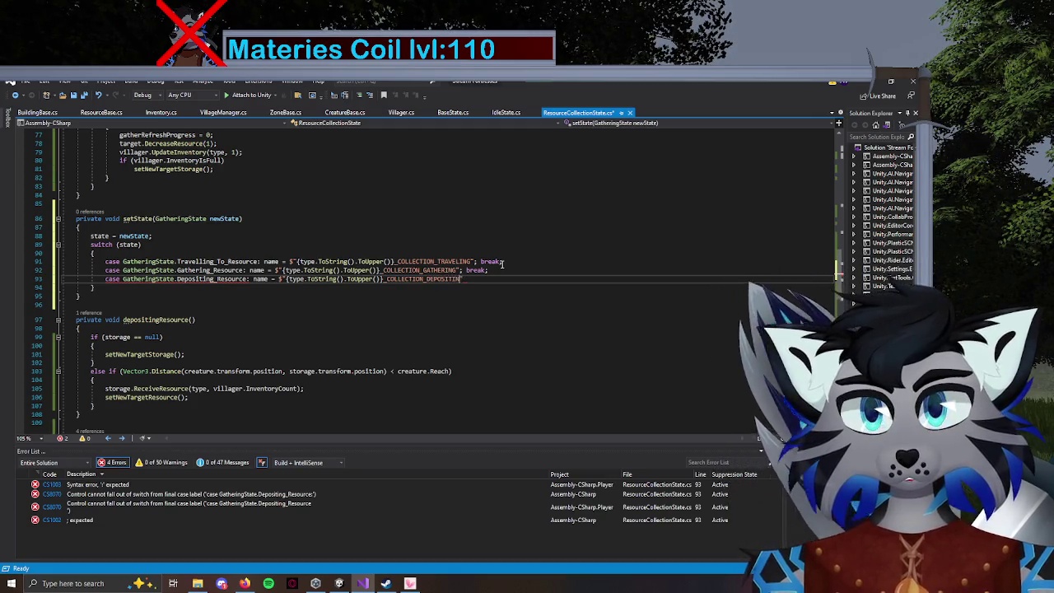
pyautogui.write('G"; ')
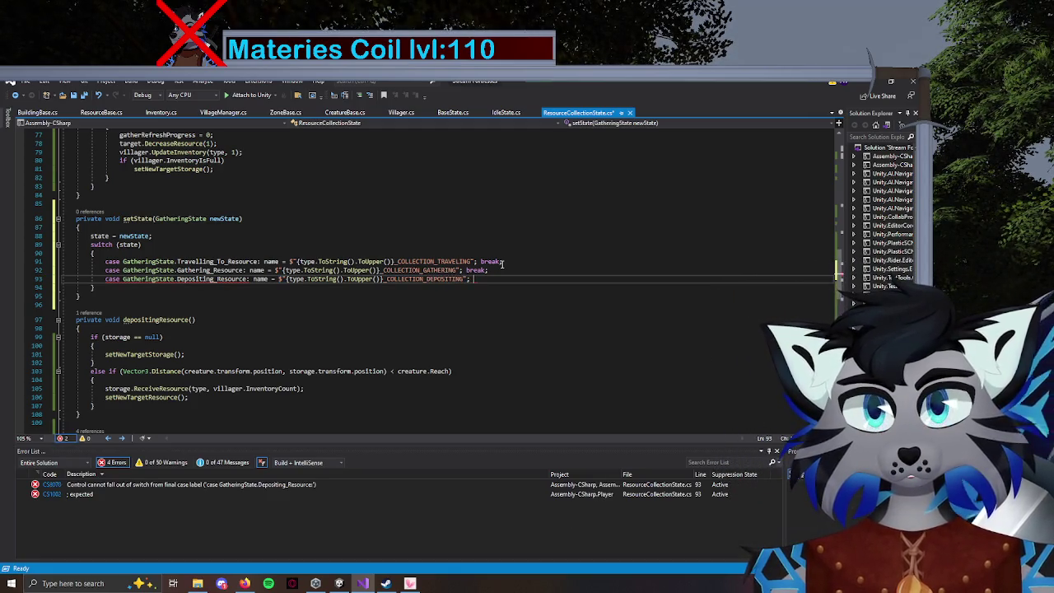
pyautogui.write('break;')
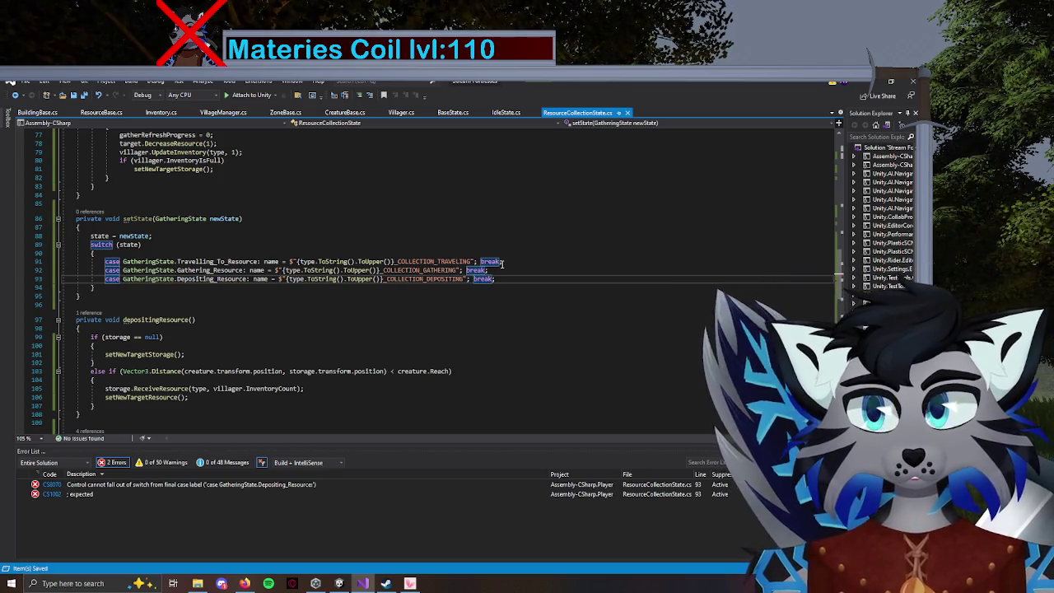
pyautogui.hotkey('ctrl', 's')
pyautogui.press('Return')
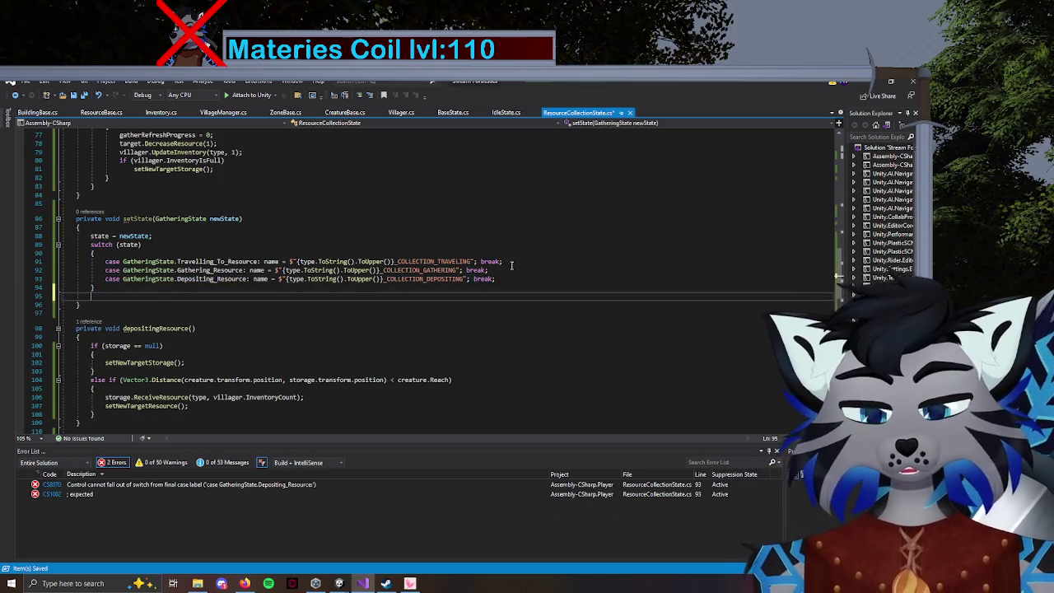
pyautogui.moveTo(837, 270); pyautogui.dragTo(838, 151)
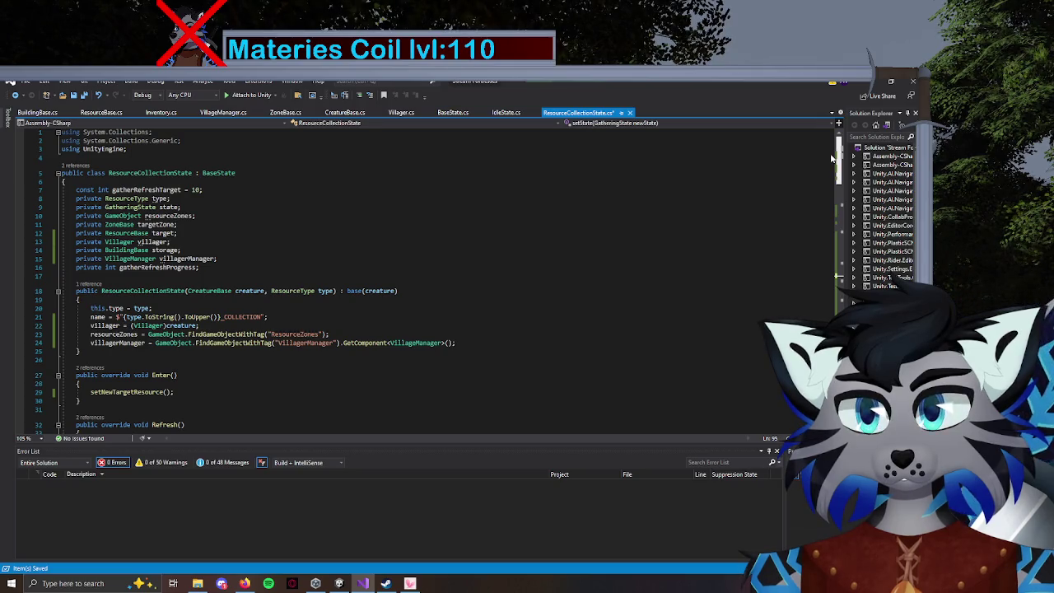
pyautogui.moveTo(833, 159); pyautogui.dragTo(855, 267)
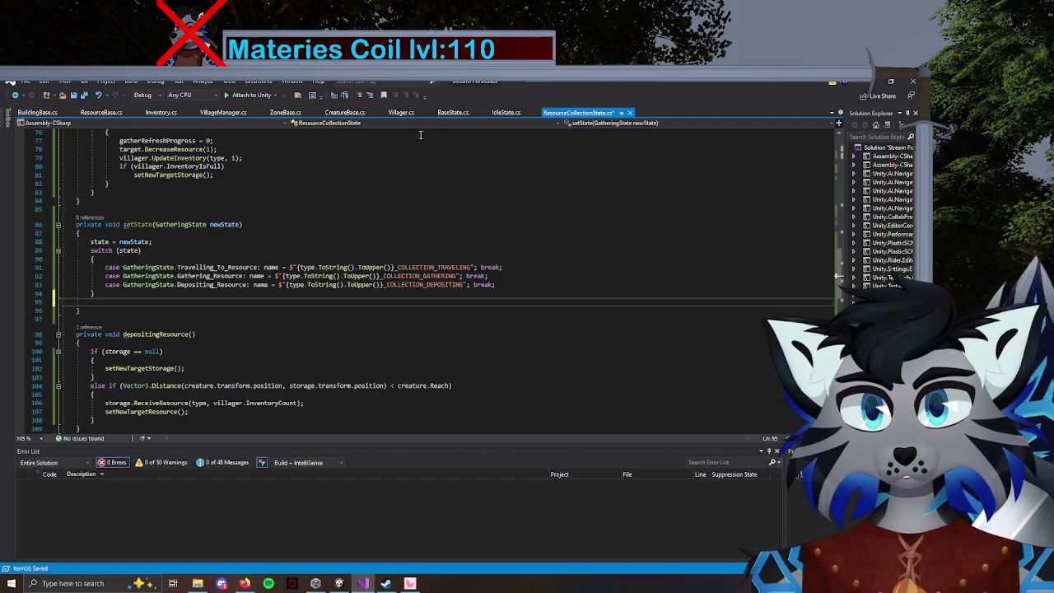
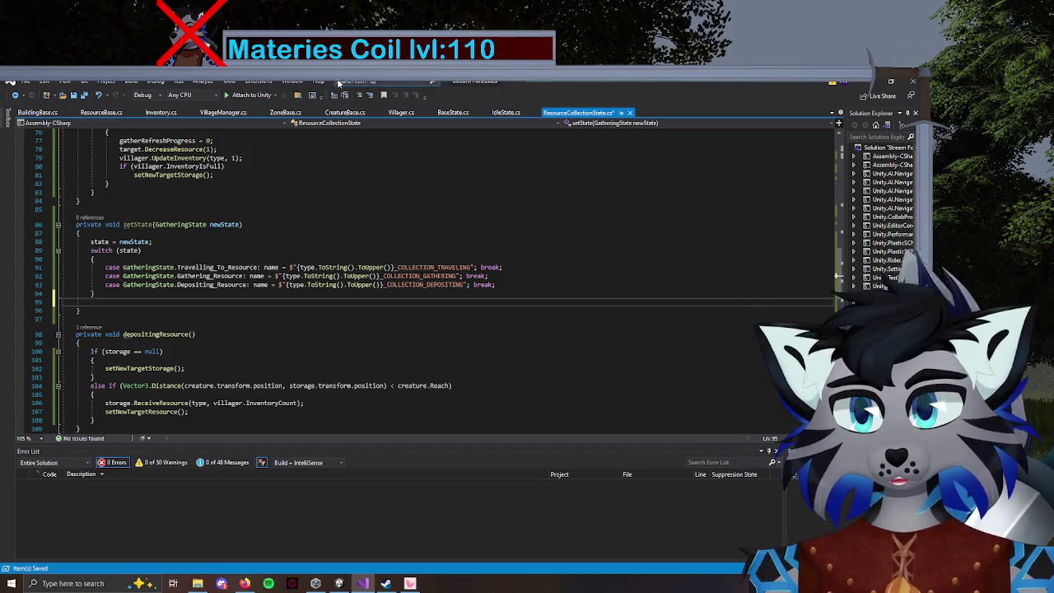
# In Villager.cs, try adding region lines above the Inventory region, then remove them again.
pyautogui.click(398, 113)
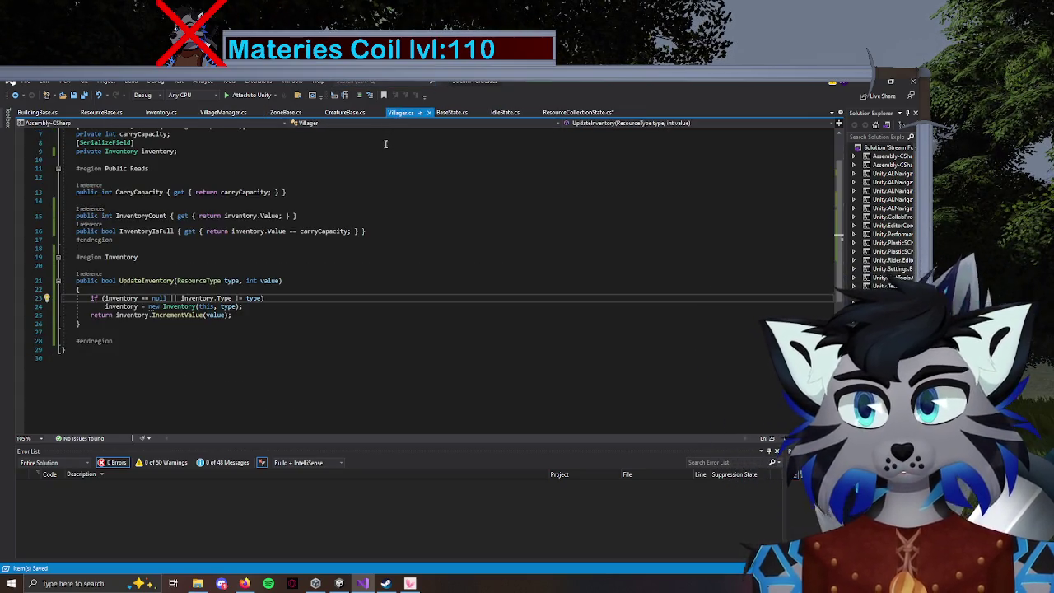
pyautogui.moveTo(176, 316)
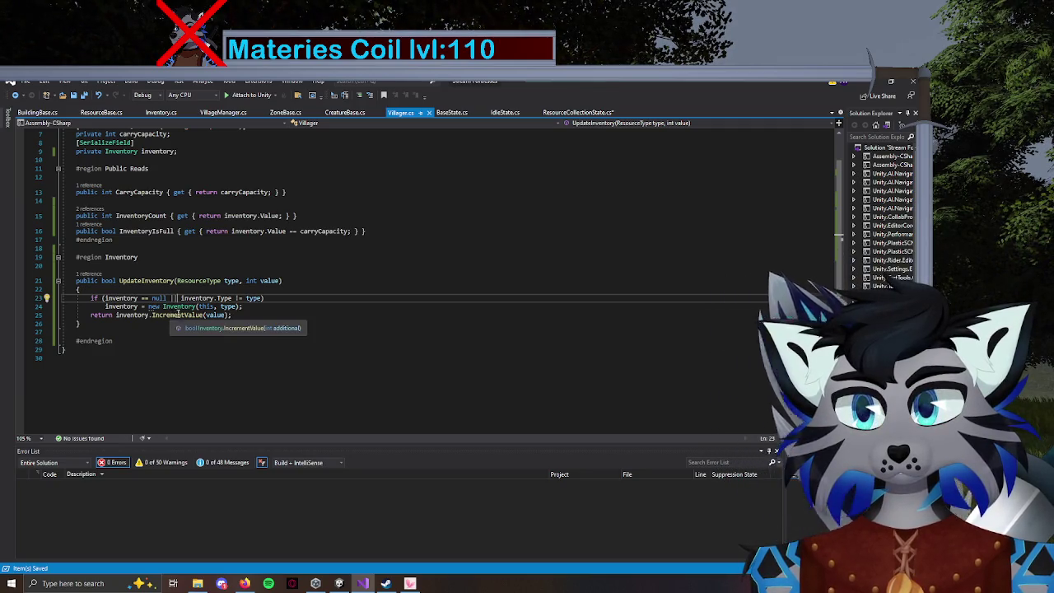
pyautogui.click(94, 247)
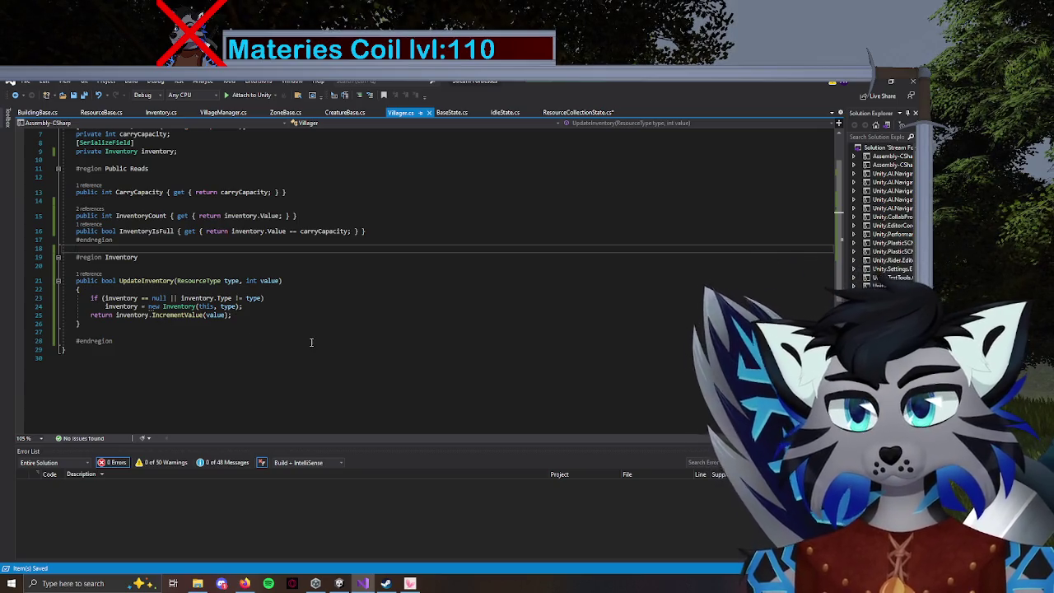
pyautogui.press('Return')
pyautogui.press('Return')
pyautogui.press('Up')
pyautogui.write('#')
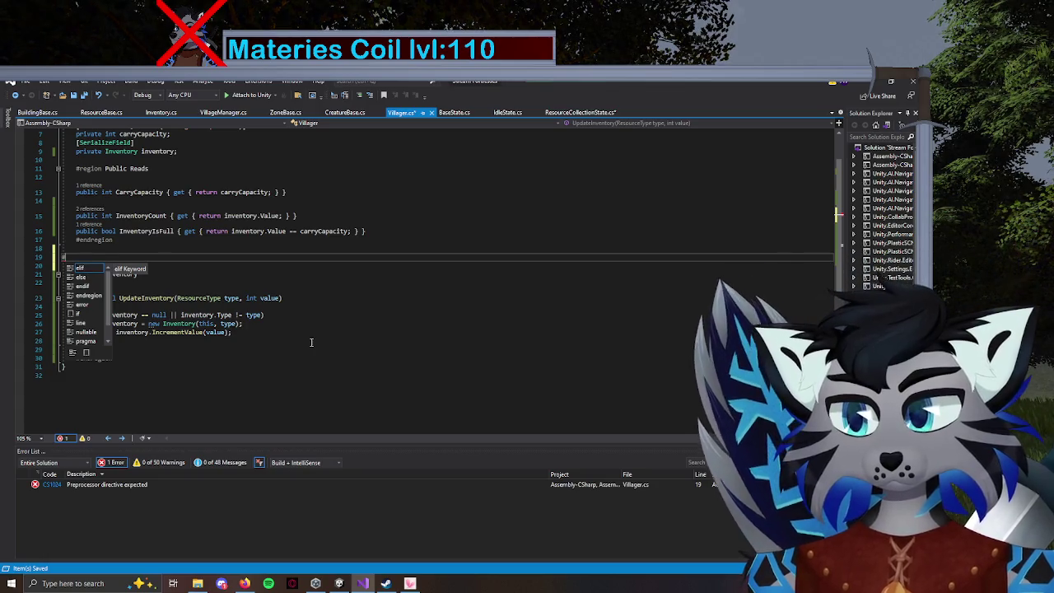
pyautogui.press('Escape')
pyautogui.write('region')
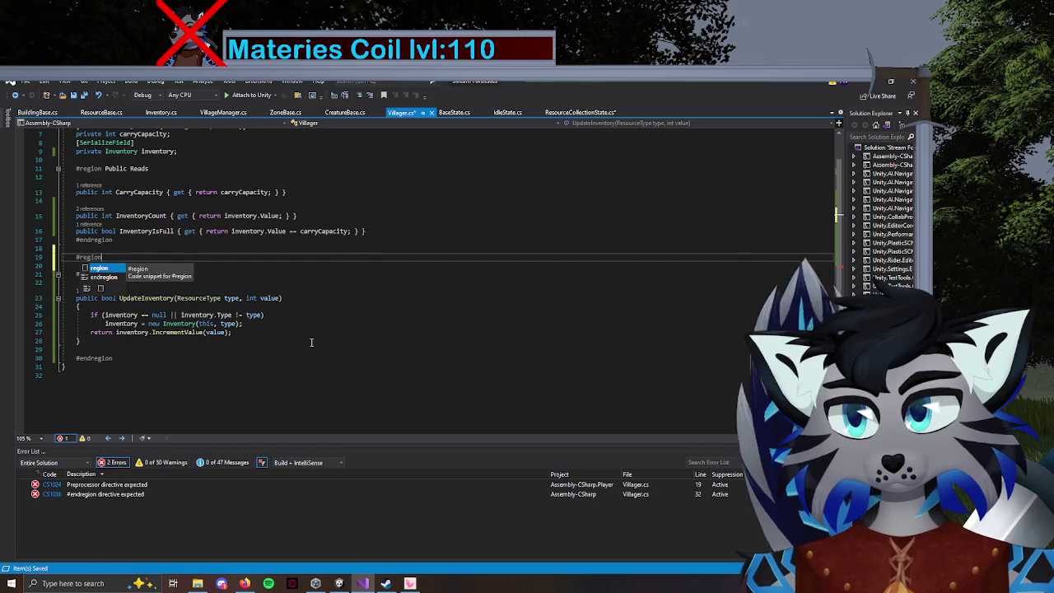
pyautogui.write(' Inventory')
pyautogui.press('Delete')
pyautogui.press('Delete')
pyautogui.press('Up')
pyautogui.press('Up')
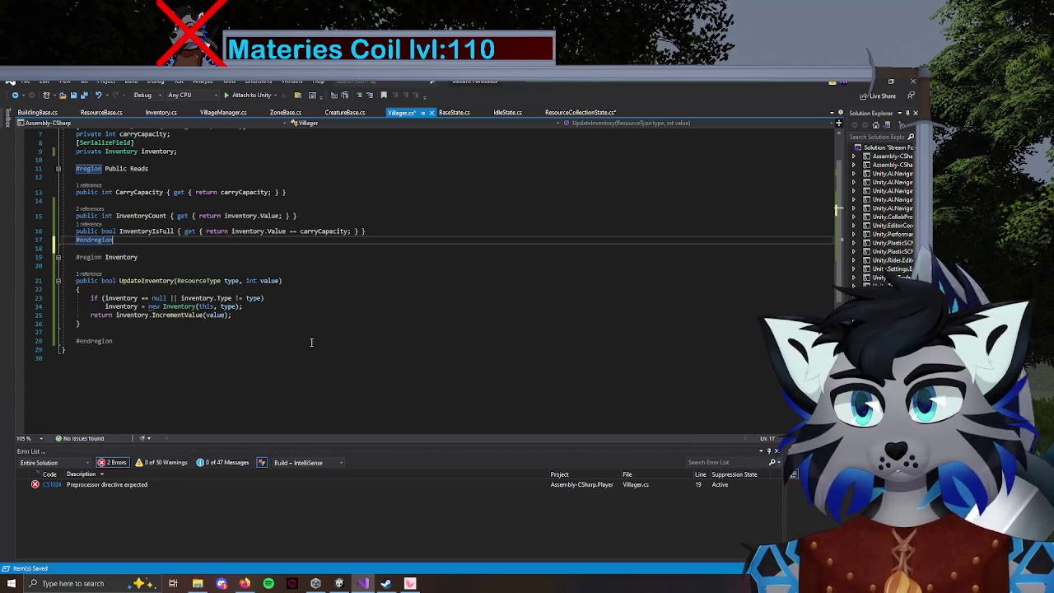
# Add an empty #region Misc with its #endregion after the Inventory region.
pyautogui.click(142, 341)
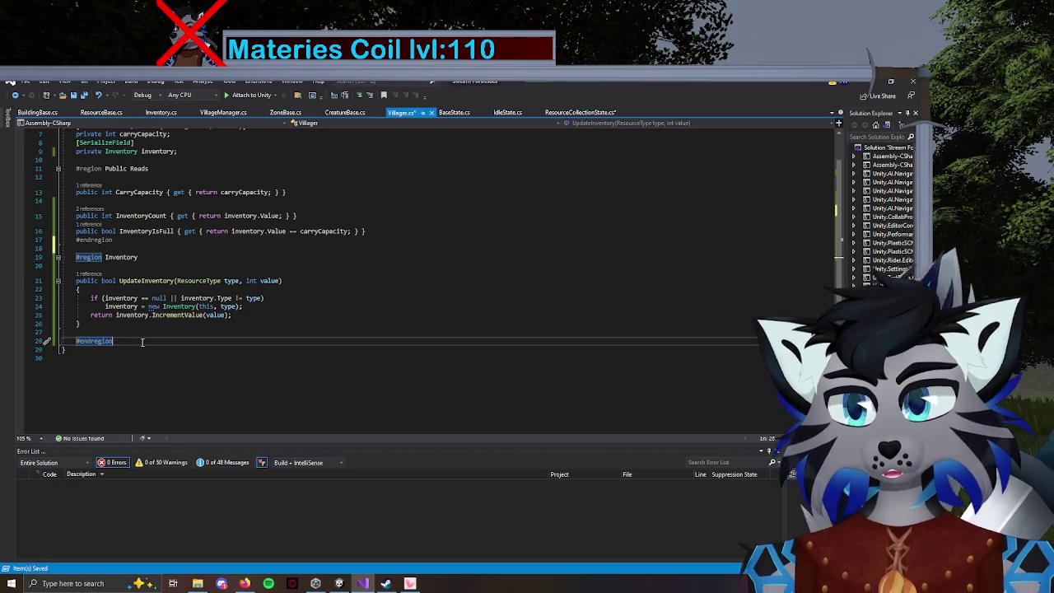
pyautogui.press('Return')
pyautogui.press('Return')
pyautogui.write('#')
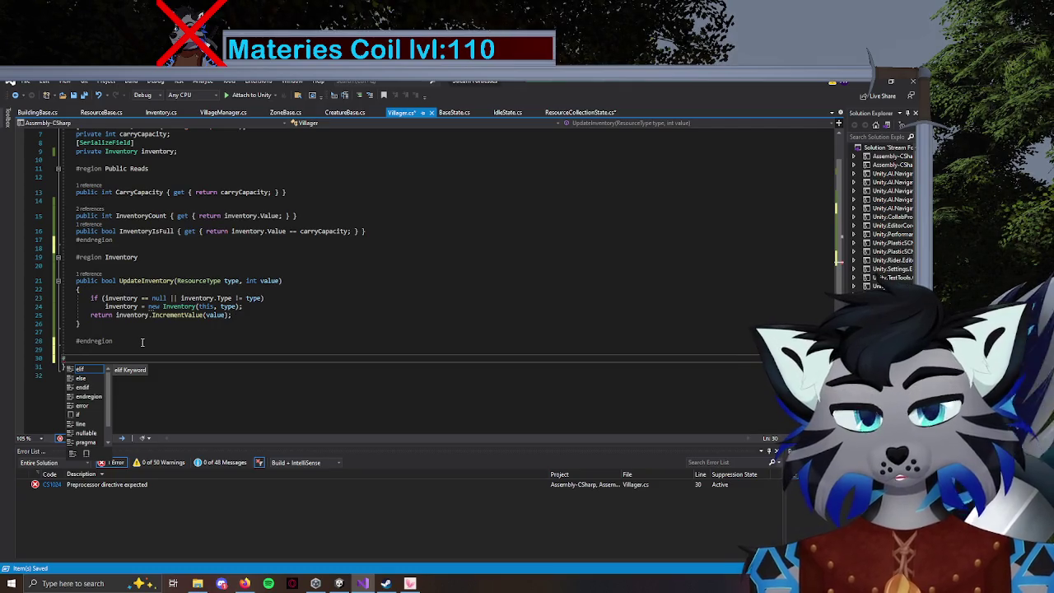
pyautogui.write('region Misc')
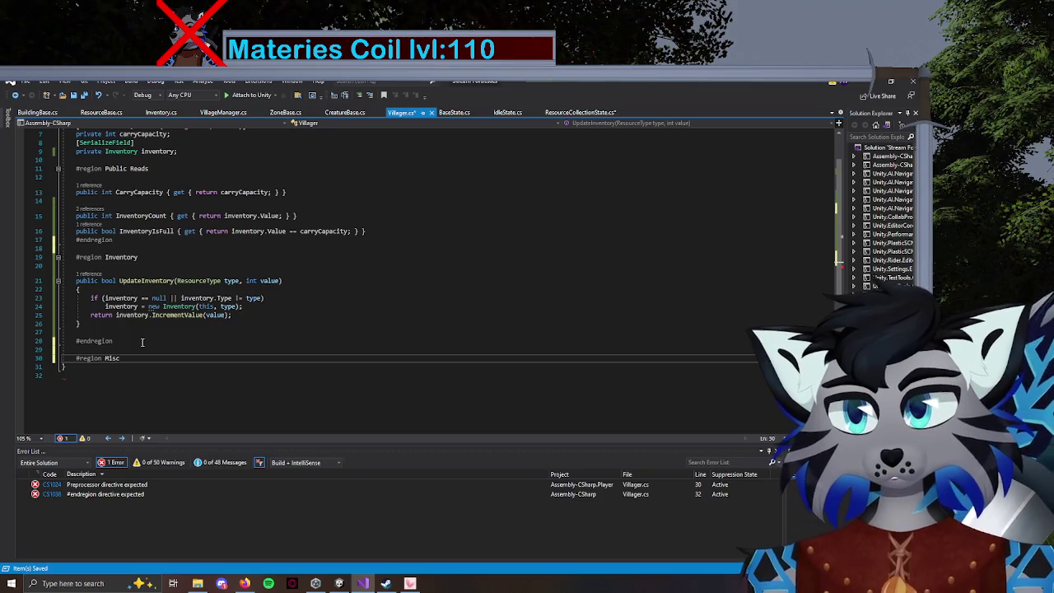
pyautogui.press('Return')
pyautogui.press('Return')
pyautogui.press('Return')
pyautogui.write('#en')
pyautogui.press('Down')
pyautogui.press('Tab')
pyautogui.press('Up')
pyautogui.press('Up')
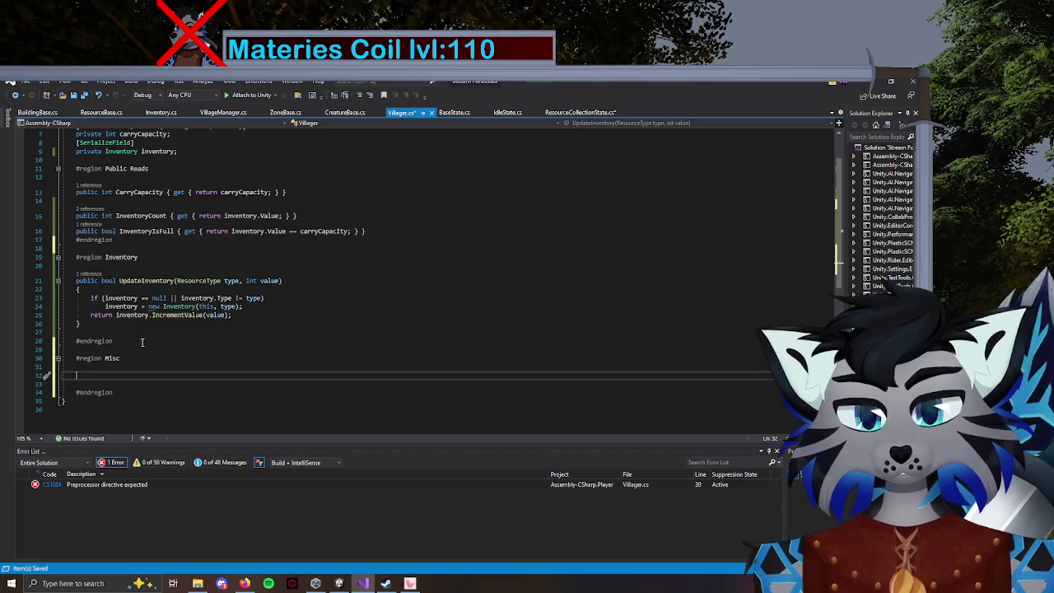
# Write the public void UpdateStateName(string stateName) method in the Misc region.
pyautogui.write('public')
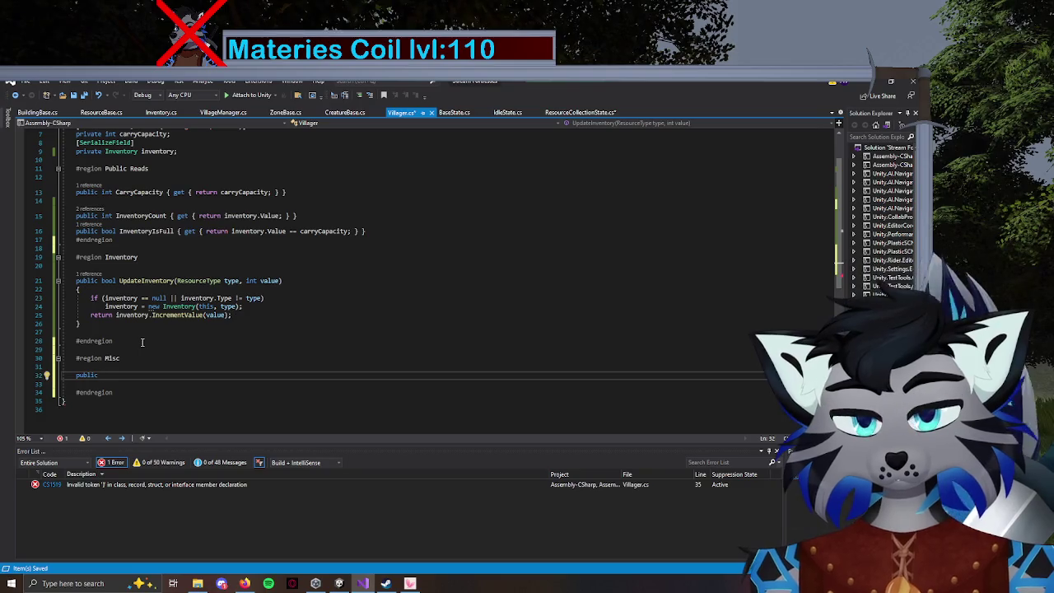
pyautogui.write(' void Updat')
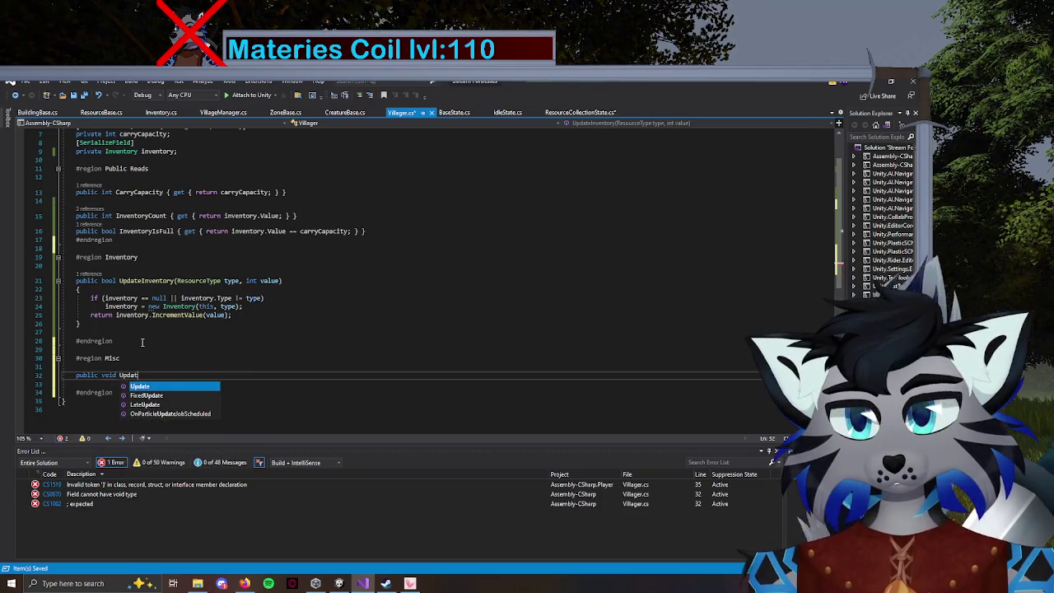
pyautogui.write('eStateMa')
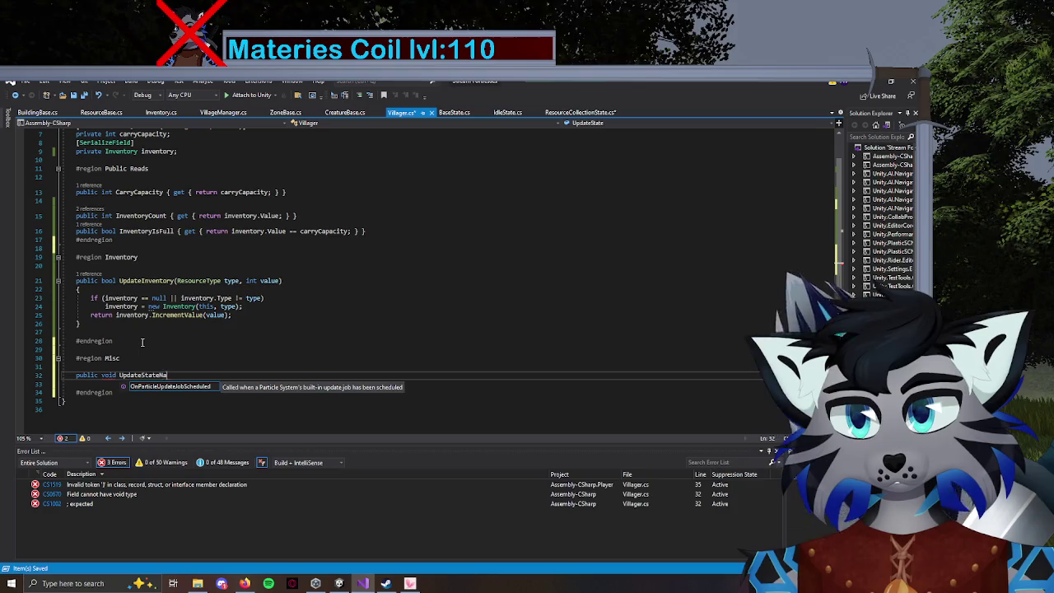
pyautogui.write('(string ')
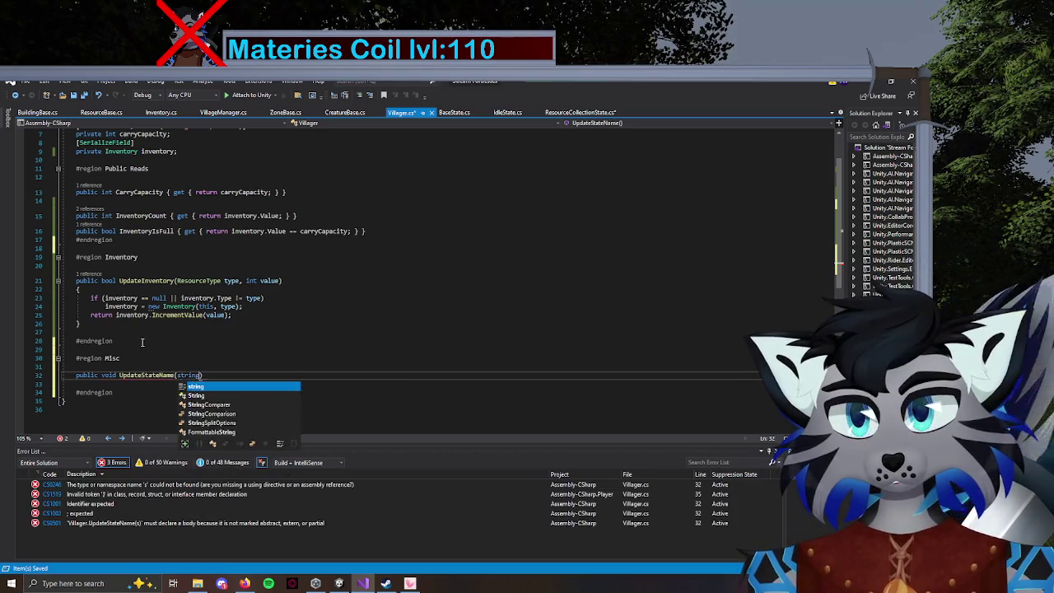
pyautogui.write('stateName')
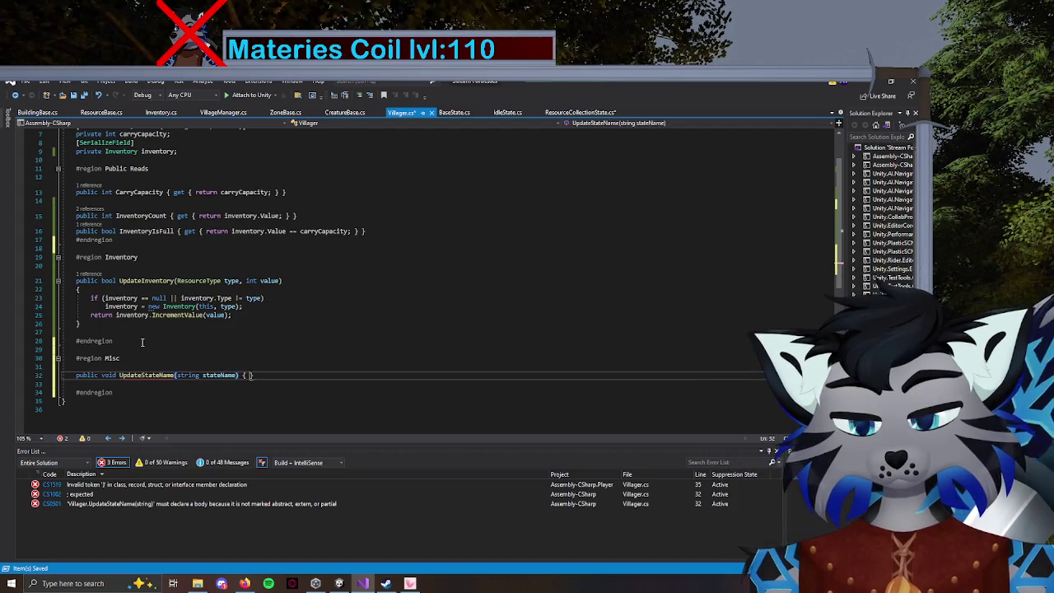
pyautogui.press('Return')
pyautogui.write('state')
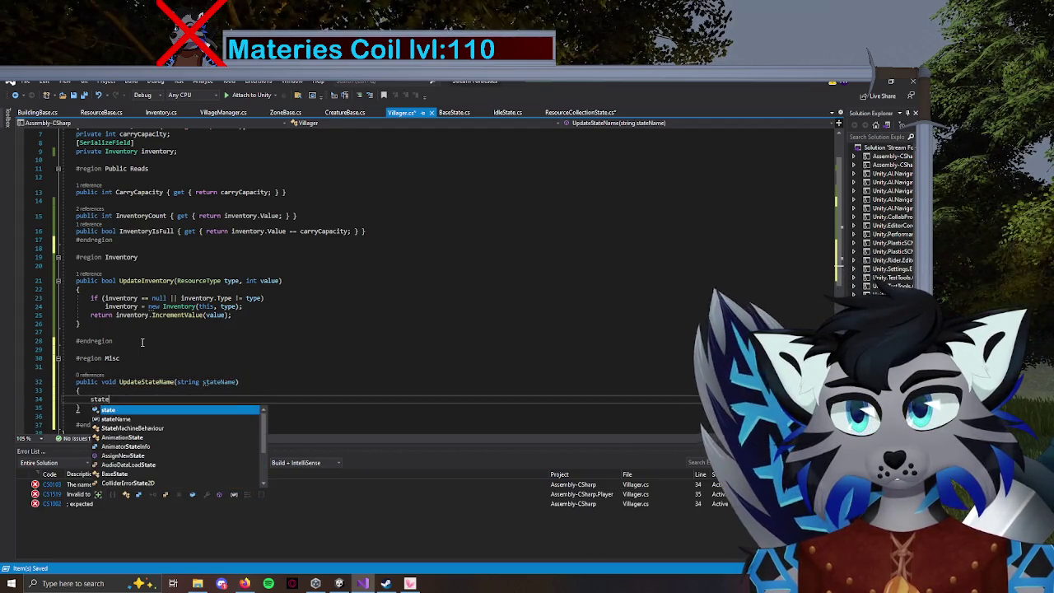
pyautogui.write('N')
pyautogui.press('Tab')
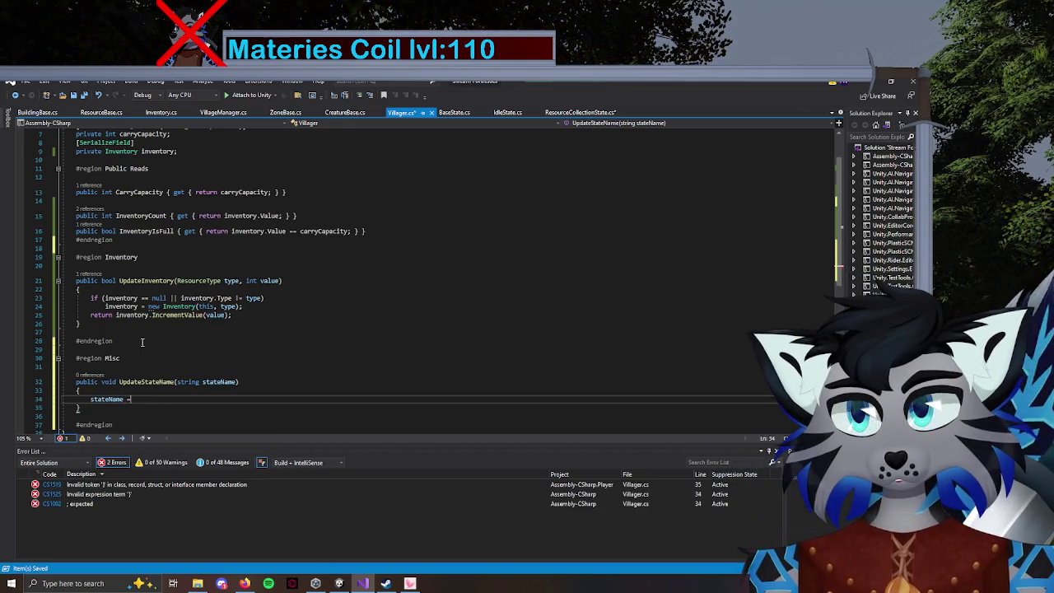
pyautogui.write('thi')
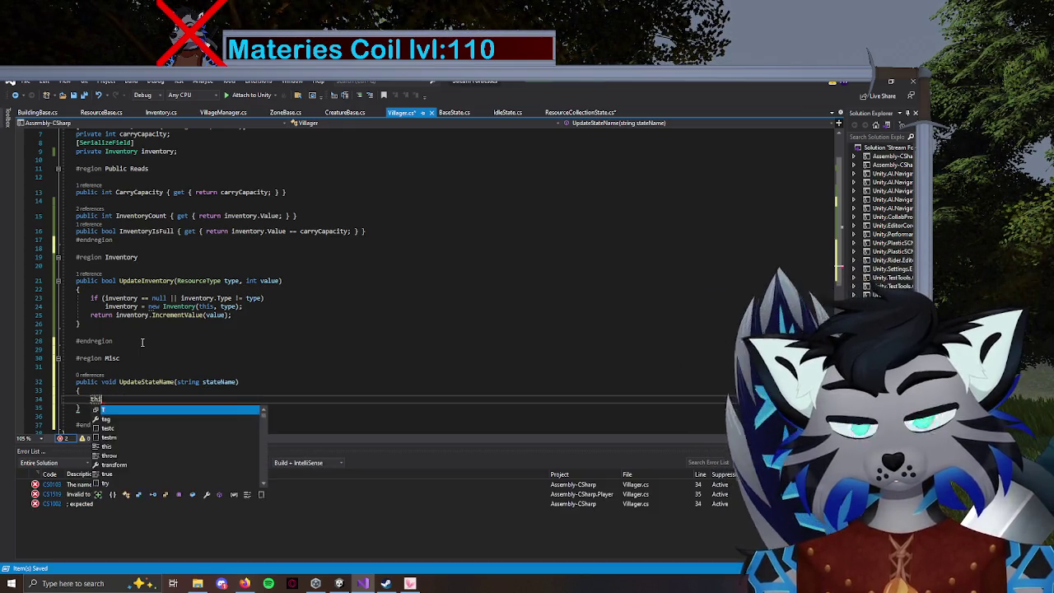
pyautogui.write('s.state')
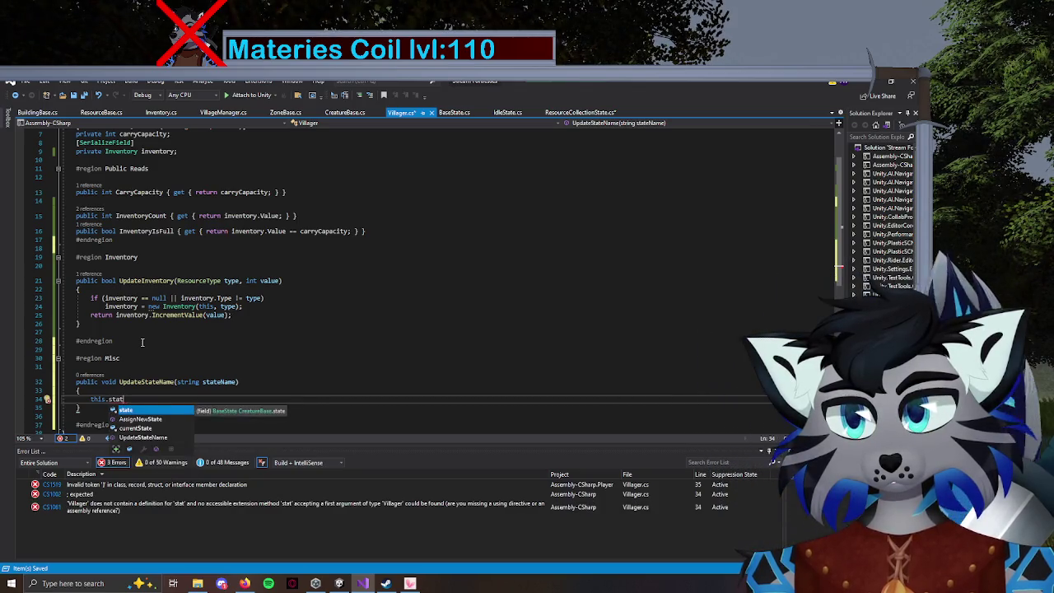
pyautogui.press('Escape')
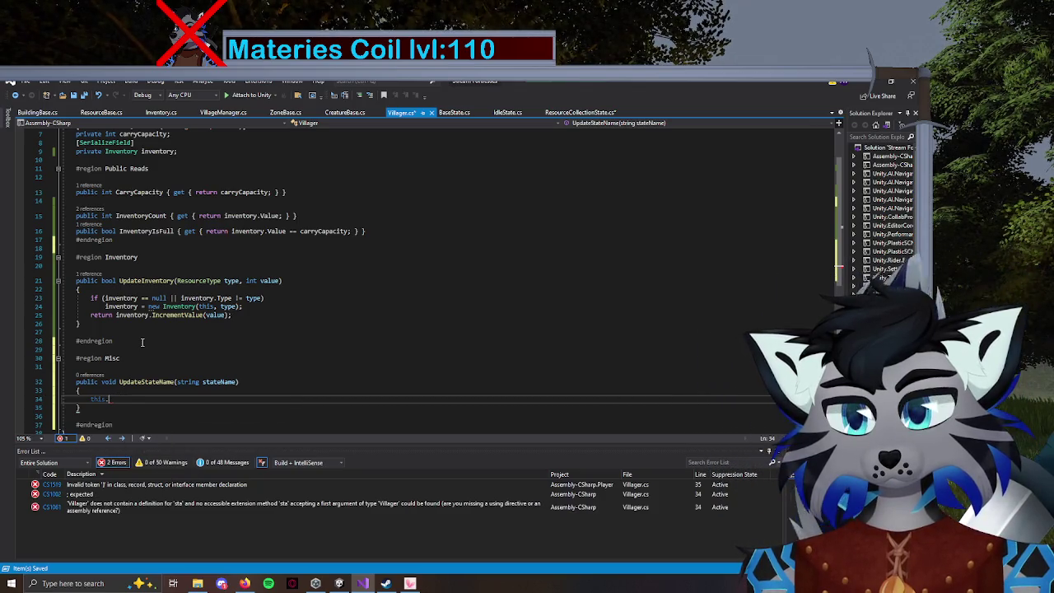
# Check CreatureBase's fields, make the body assign currentState = stateName, and save Villager.cs.
pyautogui.click(354, 112)
pyautogui.scroll(7, 346, 189)
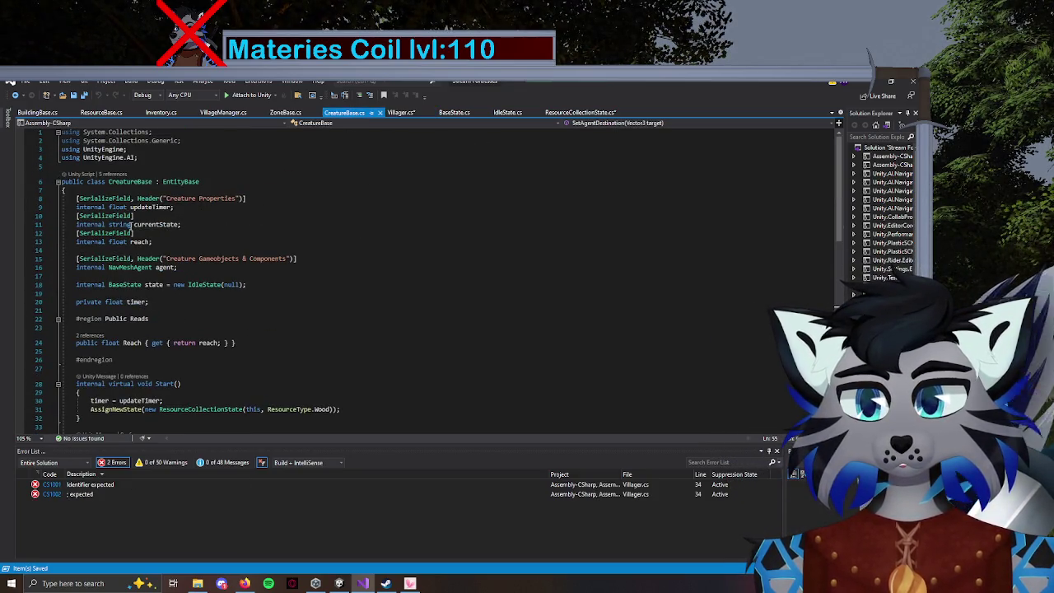
pyautogui.click(401, 112)
pyautogui.press('BackSpace')
pyautogui.press('BackSpace')
pyautogui.press('BackSpace')
pyautogui.write('currentState = s')
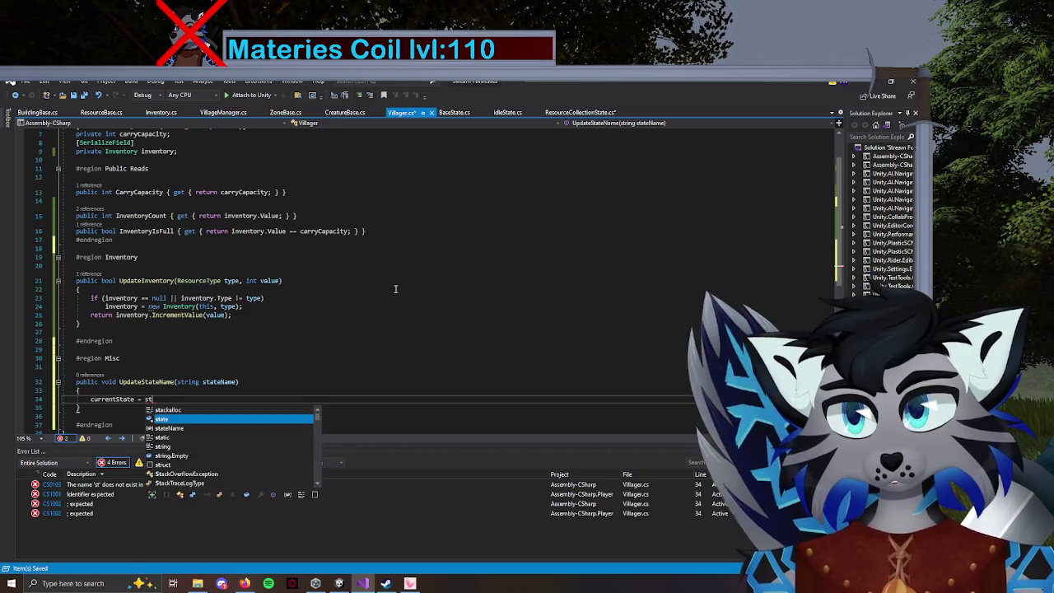
pyautogui.write('t')
pyautogui.press('Tab')
pyautogui.hotkey('ctrl', 's')
pyautogui.click(576, 112)
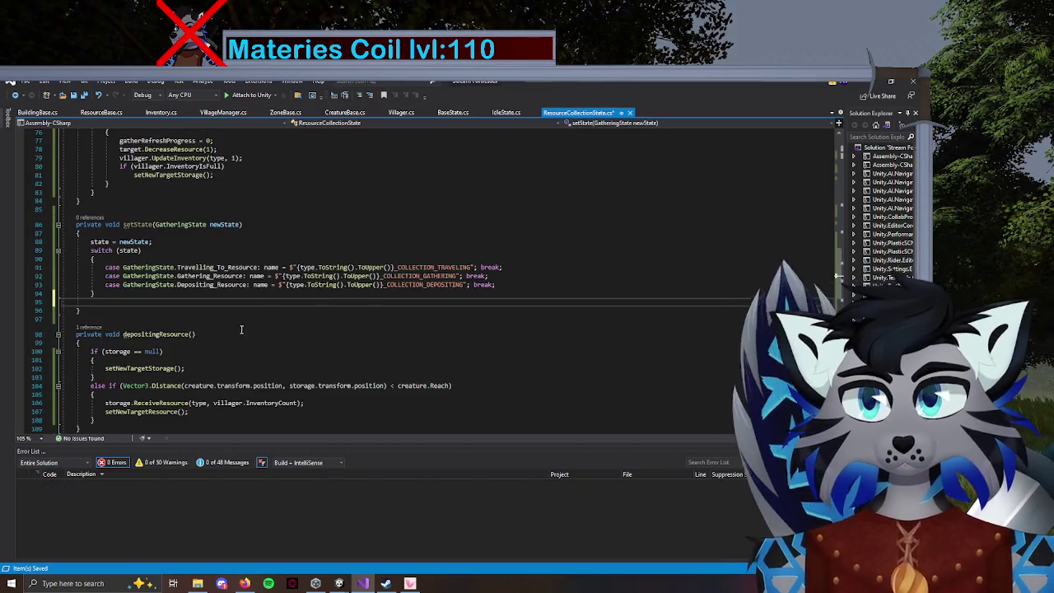
# Add a villager.UpdateStateName(name) call on the line after setState's switch.
pyautogui.write('villager')
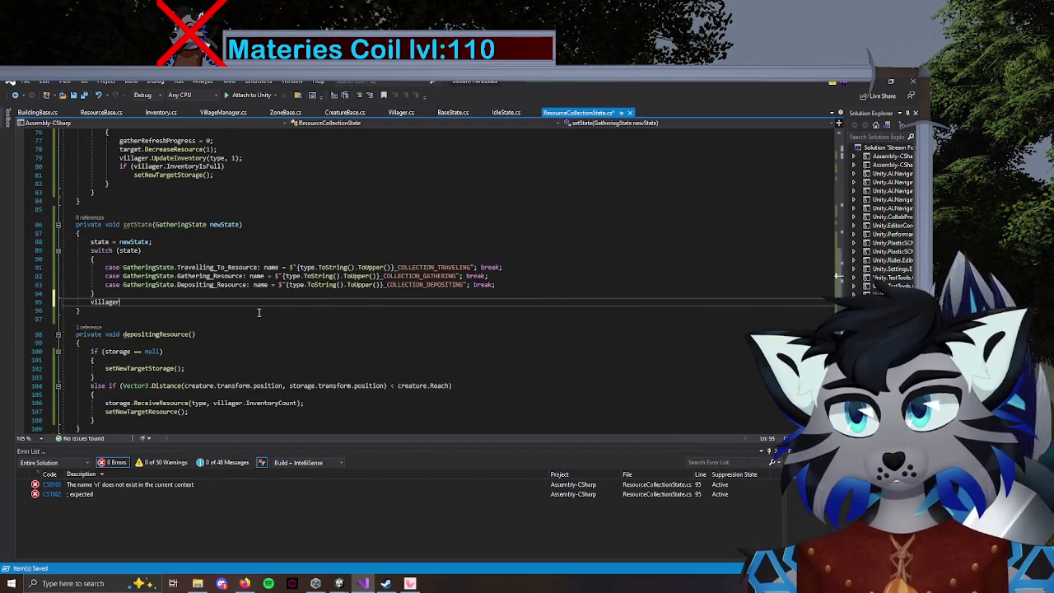
pyautogui.write('.')
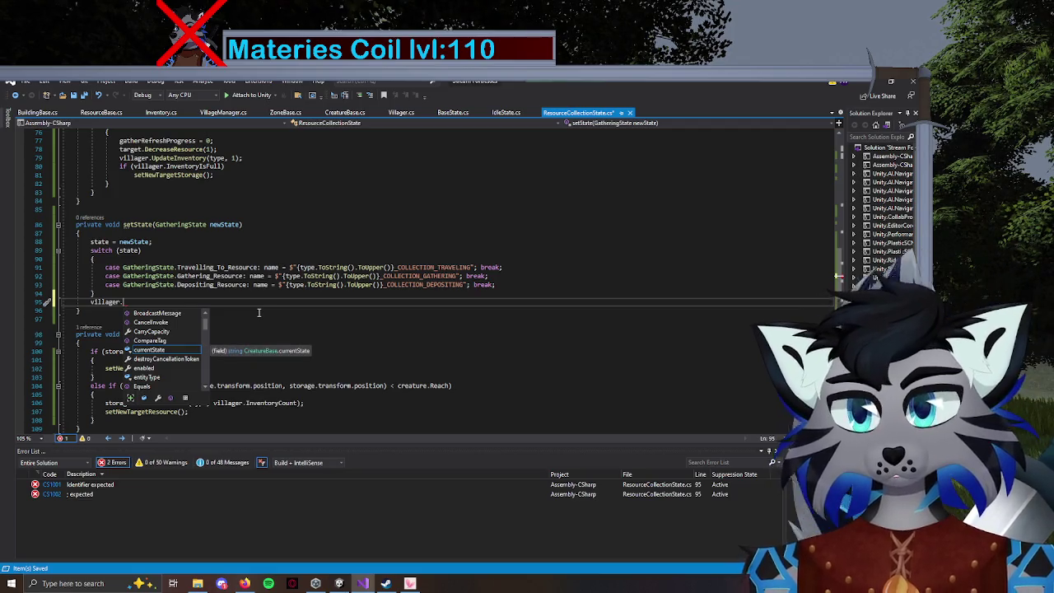
pyautogui.write('Set')
pyautogui.press('BackSpace')
pyautogui.press('BackSpace')
pyautogui.press('BackSpace')
pyautogui.write('Up')
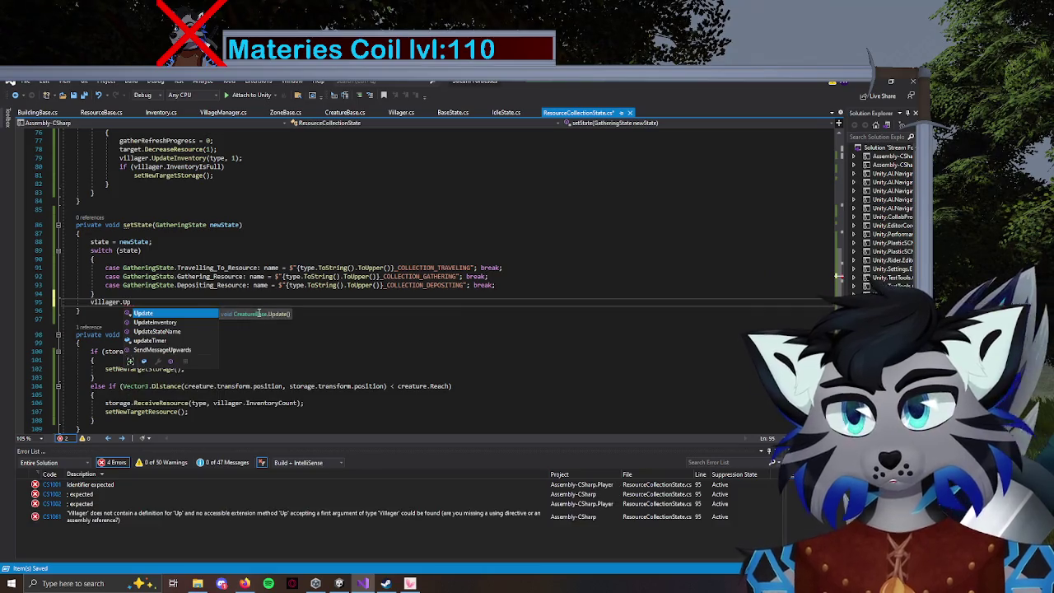
pyautogui.press('Down')
pyautogui.press('Down')
pyautogui.press('Tab')
pyautogui.write('(')
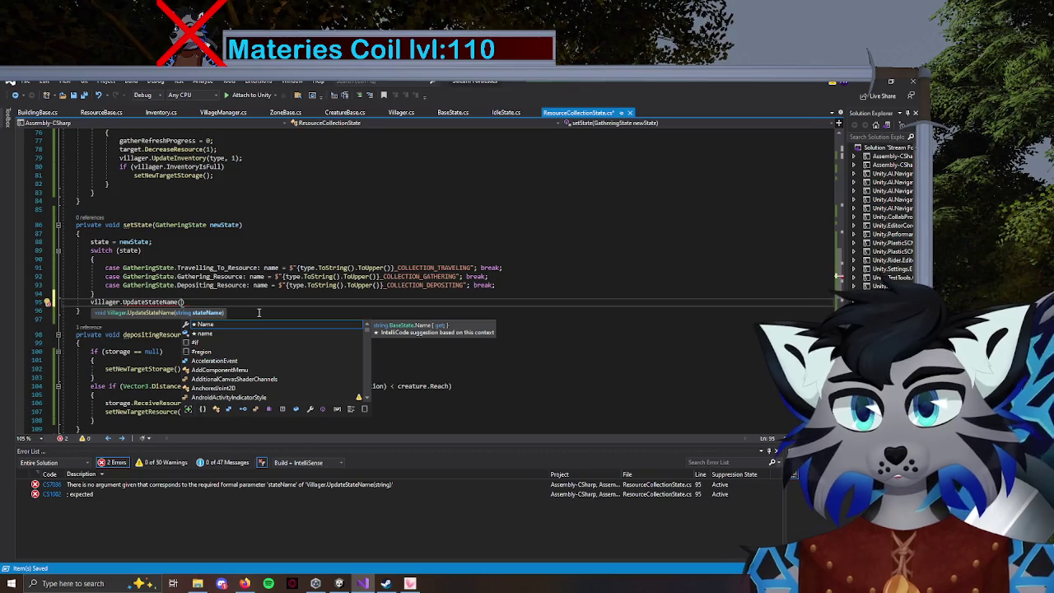
pyautogui.press('Down')
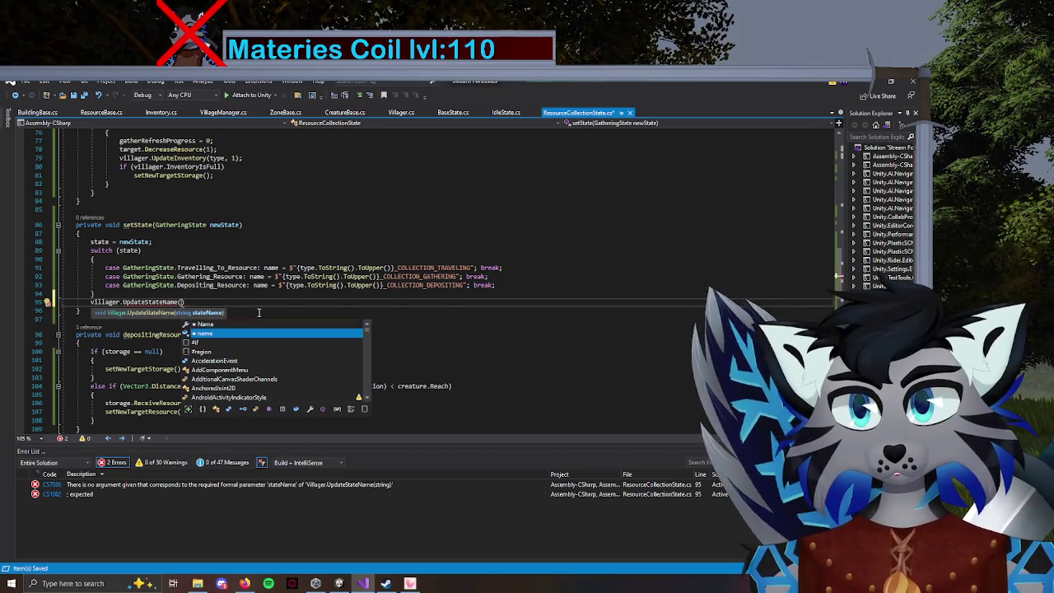
pyautogui.press('Tab')
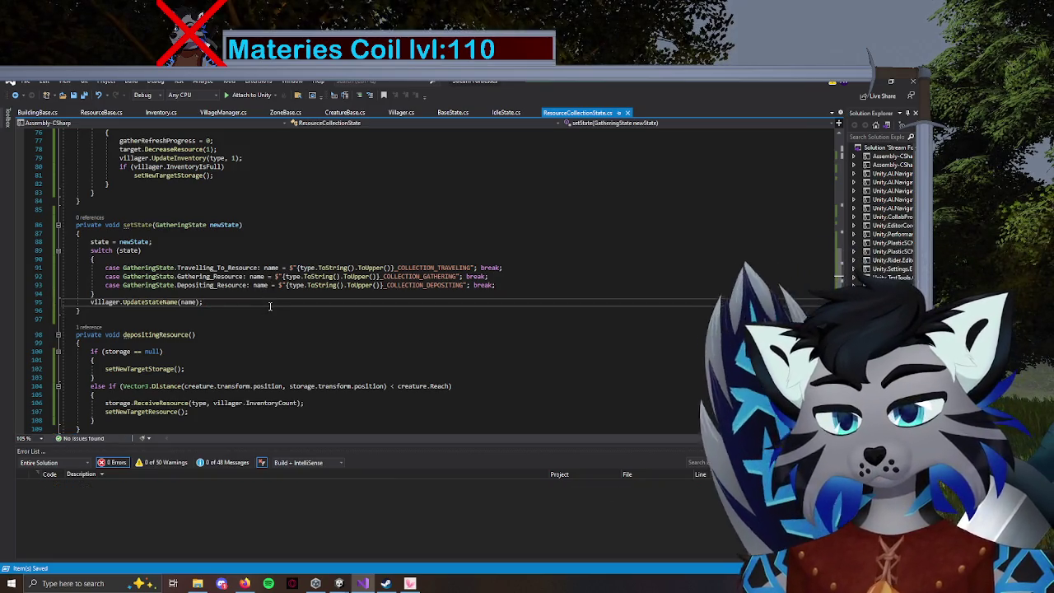
# Delete the commented-out Debug.Log lines in ResourceCollectionState.cs.
pyautogui.scroll(10, 177, 296)
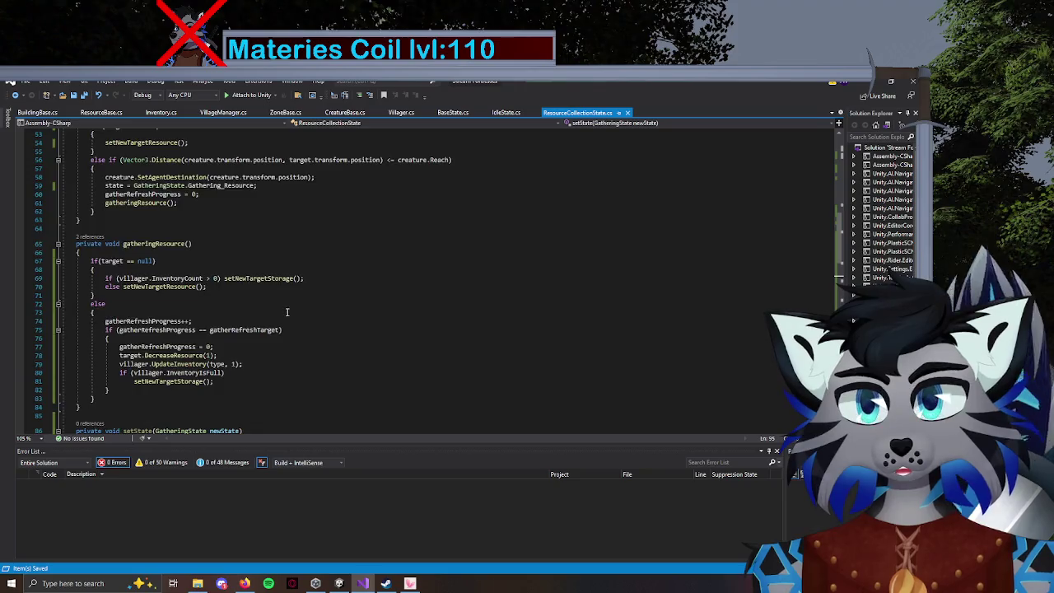
pyautogui.scroll(-5, 191, 280)
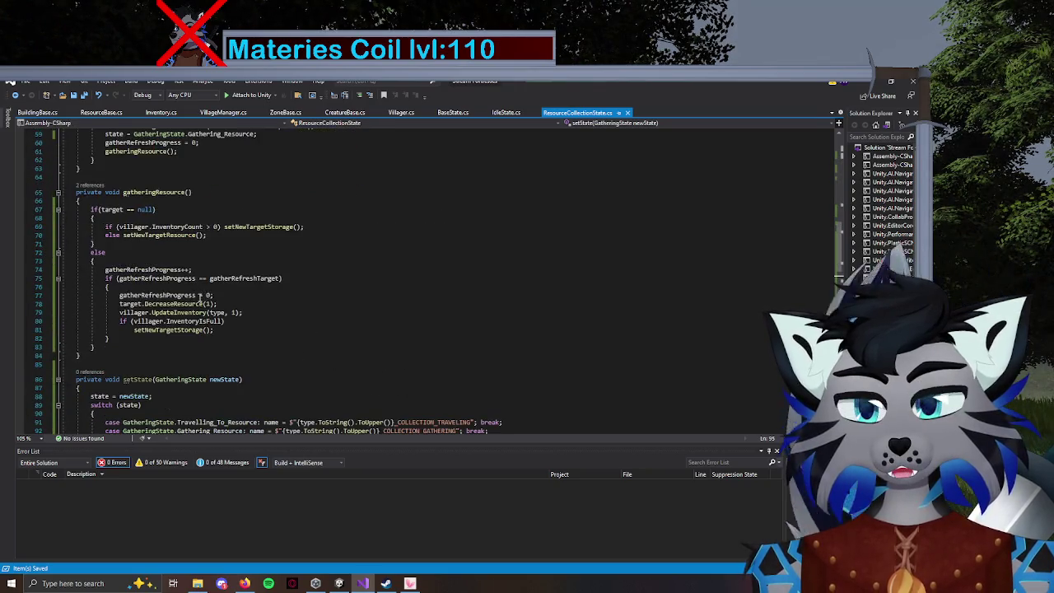
pyautogui.scroll(5, 194, 281)
pyautogui.scroll(-7, 198, 283)
pyautogui.scroll(3, 199, 247)
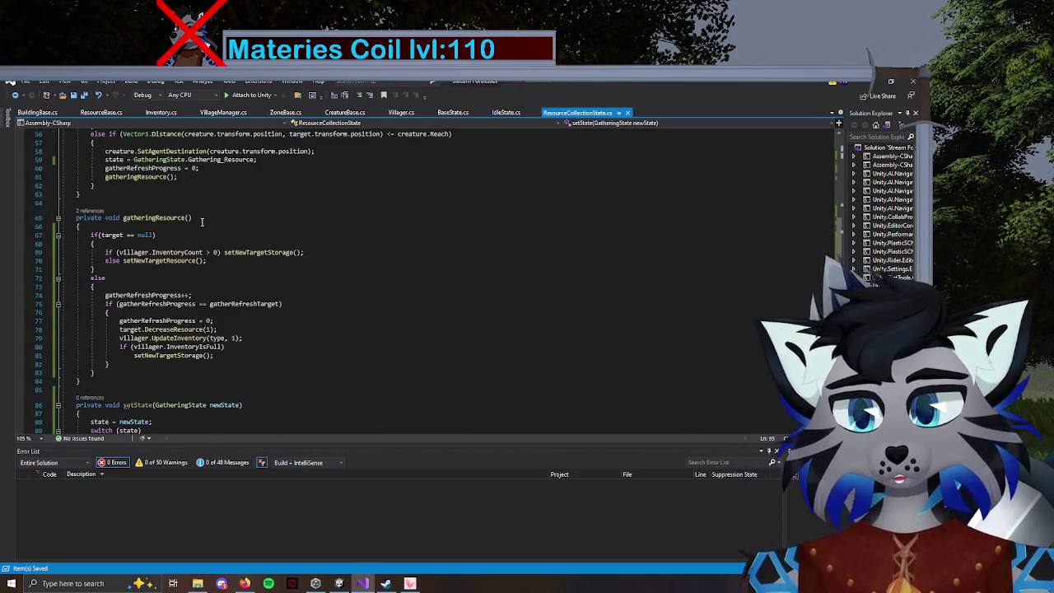
pyautogui.scroll(10, 242, 248)
pyautogui.scroll(-2, 229, 247)
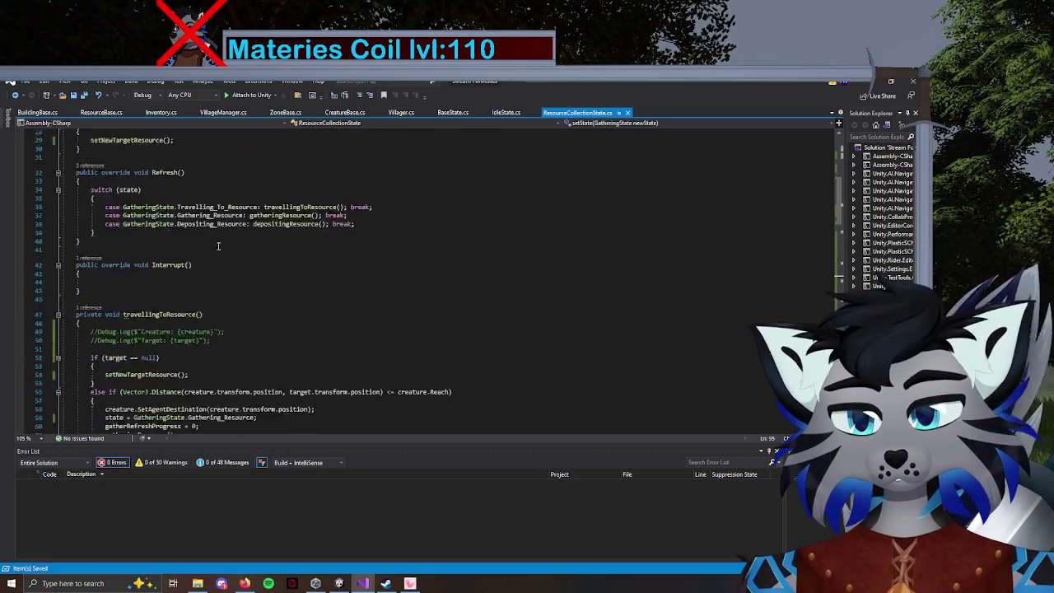
pyautogui.moveTo(117, 323); pyautogui.dragTo(66, 305)
pyautogui.press('Delete')
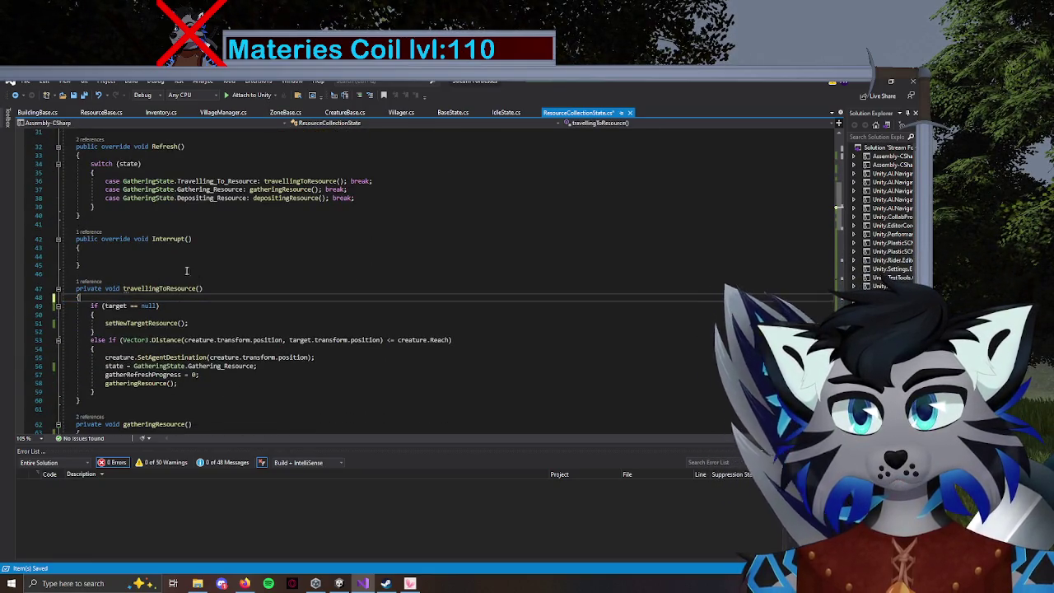
# Delete the empty Interrupt method and its leftover blank line.
pyautogui.scroll(5, 243, 239)
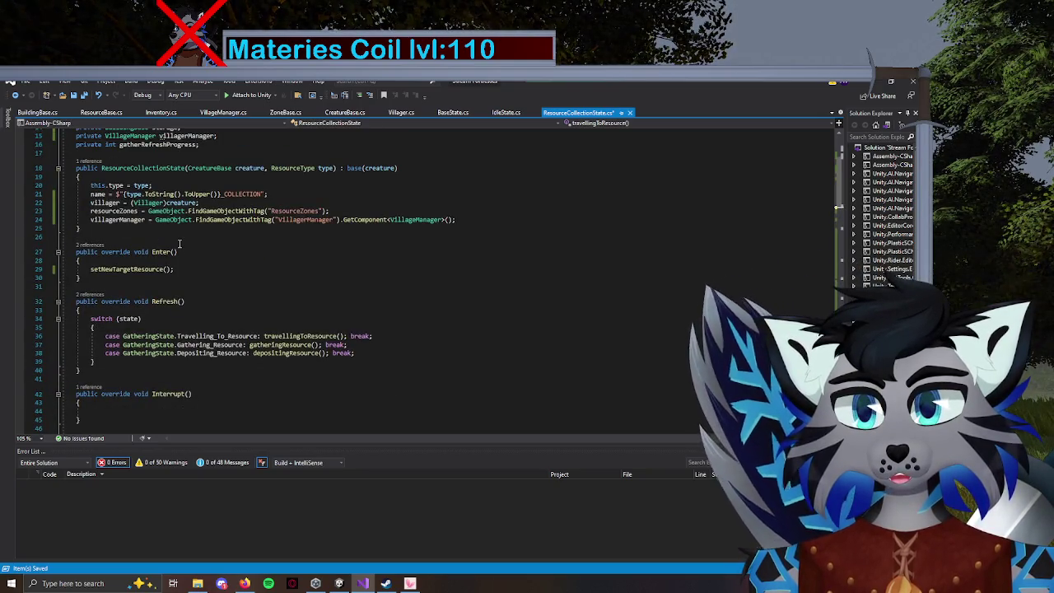
pyautogui.scroll(-3, 174, 245)
pyautogui.scroll(-2, 202, 264)
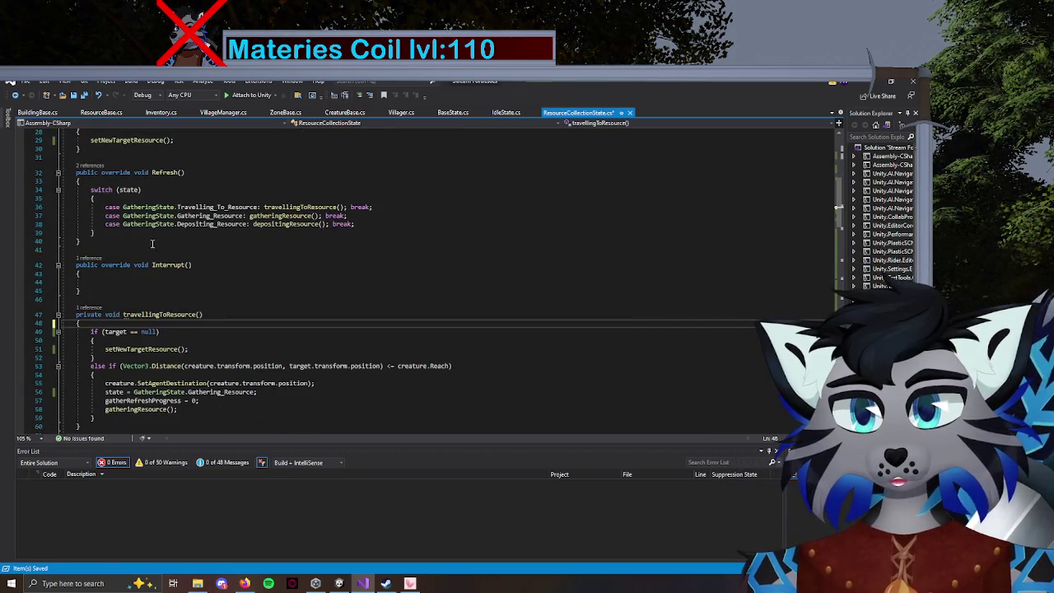
pyautogui.scroll(4, 152, 244)
pyautogui.moveTo(82, 401)
pyautogui.mouseDown()
pyautogui.moveTo(82, 410)
pyautogui.moveTo(61, 354)
pyautogui.mouseUp()
pyautogui.press('Delete')
pyautogui.press('BackSpace')
# Replace travellingToResource's state assignment with setState(GatheringState.Gathering_Resource).
pyautogui.scroll(-4, 181, 286)
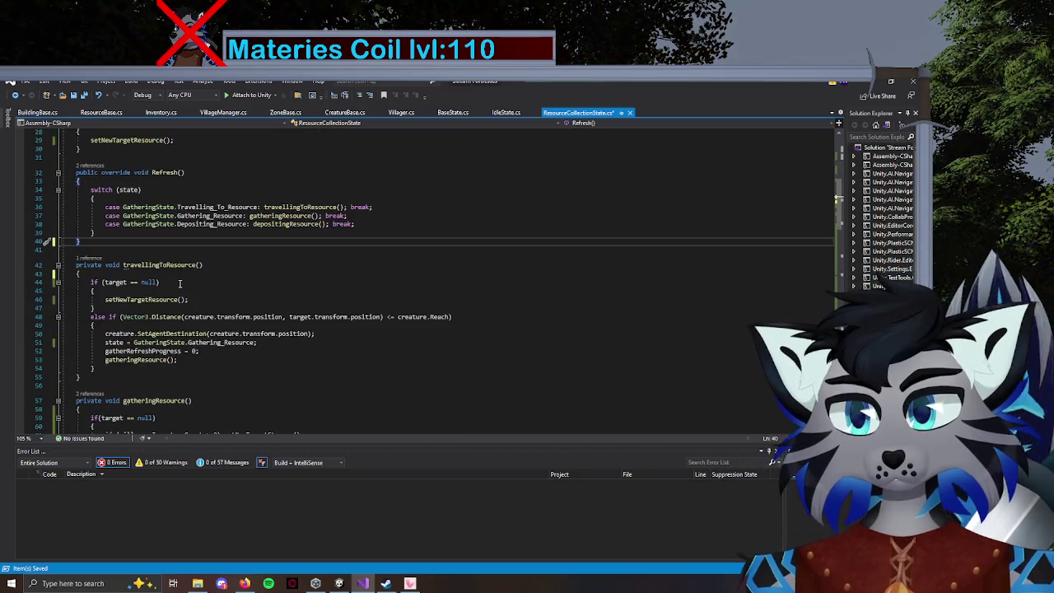
pyautogui.scroll(-4, 175, 276)
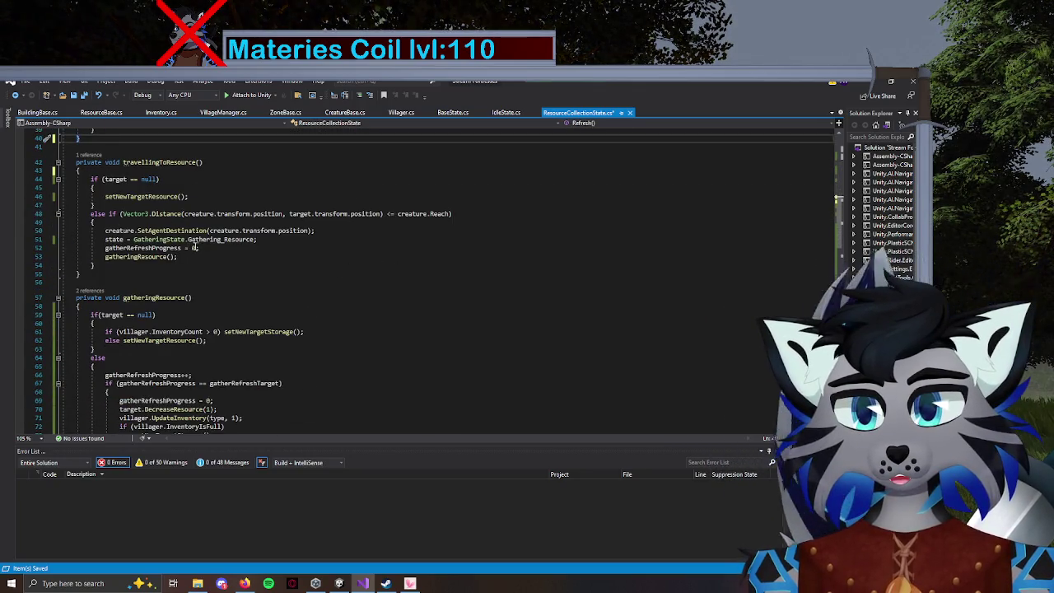
pyautogui.moveTo(257, 239); pyautogui.dragTo(106, 240)
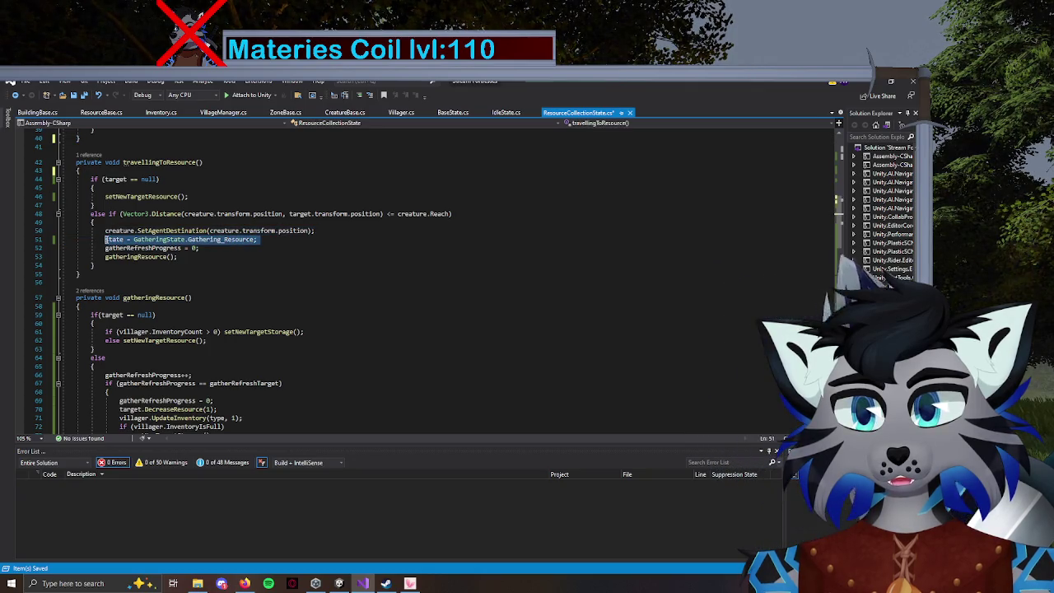
pyautogui.moveTo(259, 239); pyautogui.dragTo(107, 240)
pyautogui.write('setSta')
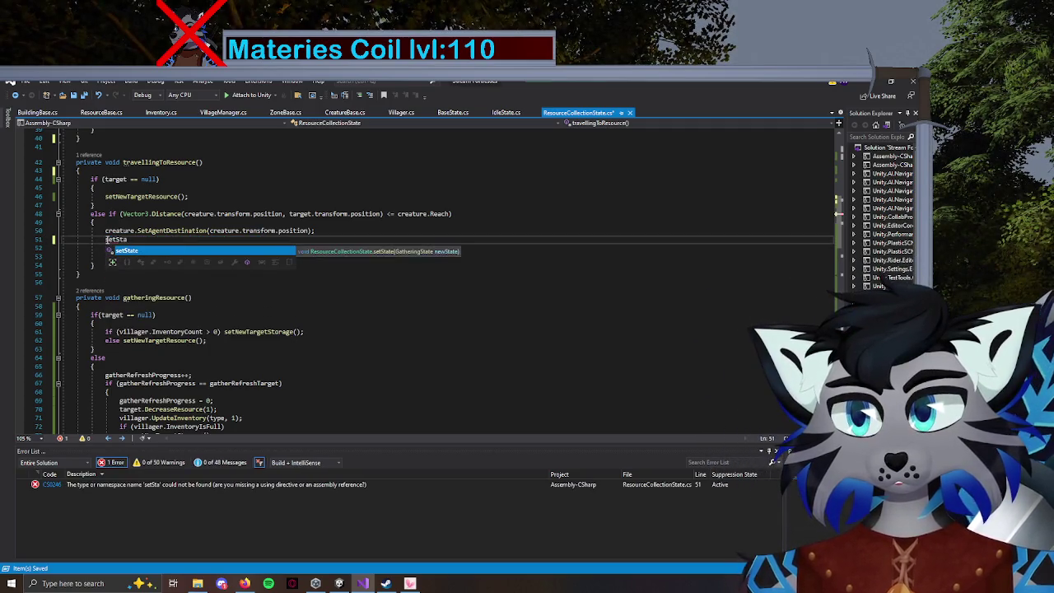
pyautogui.press('Tab')
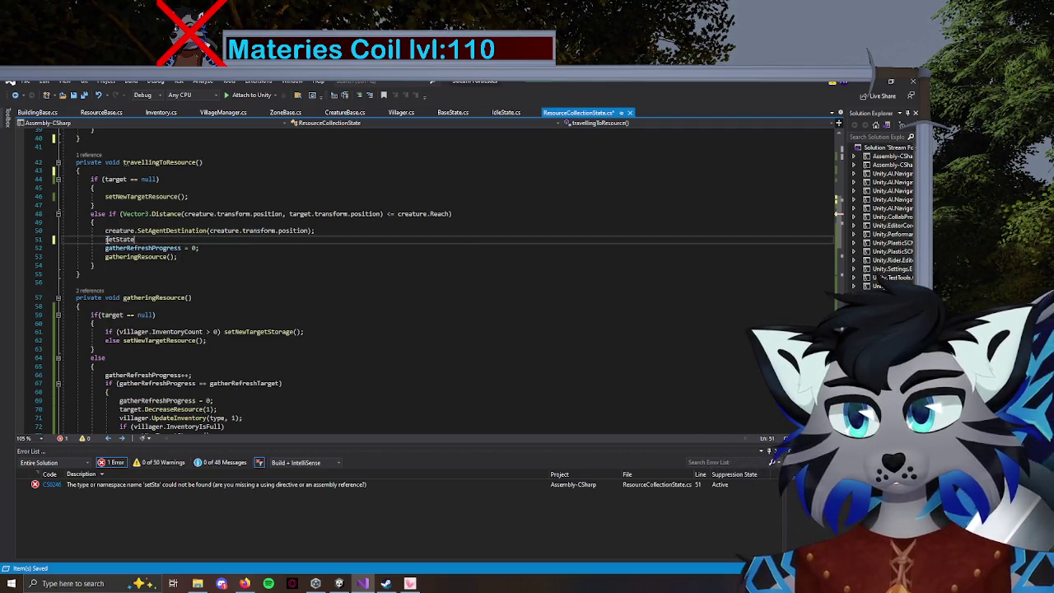
pyautogui.write('(Gather')
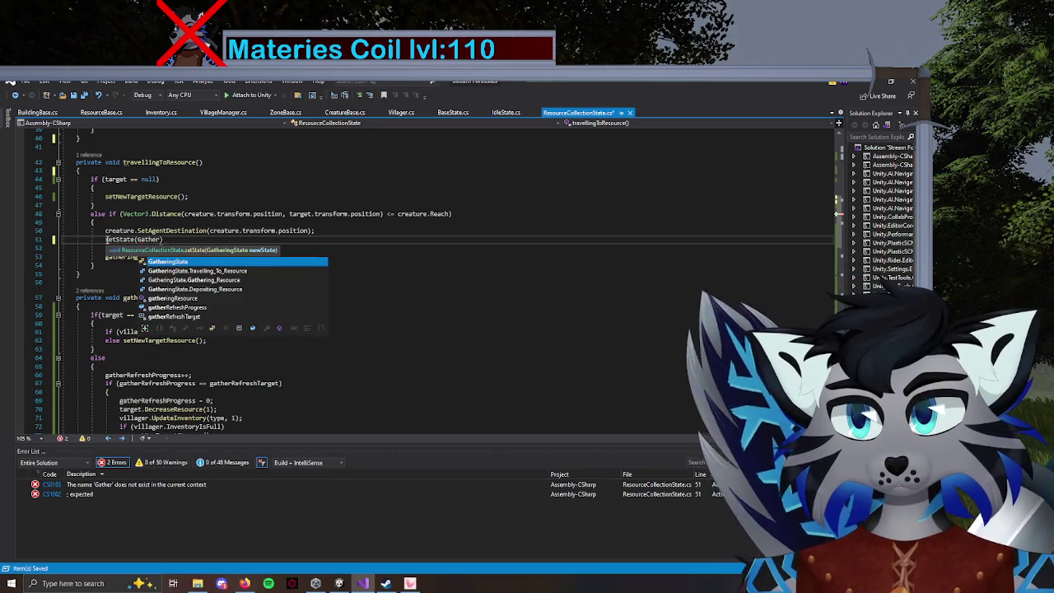
pyautogui.press('Down')
pyautogui.press('Tab')
pyautogui.write(')')
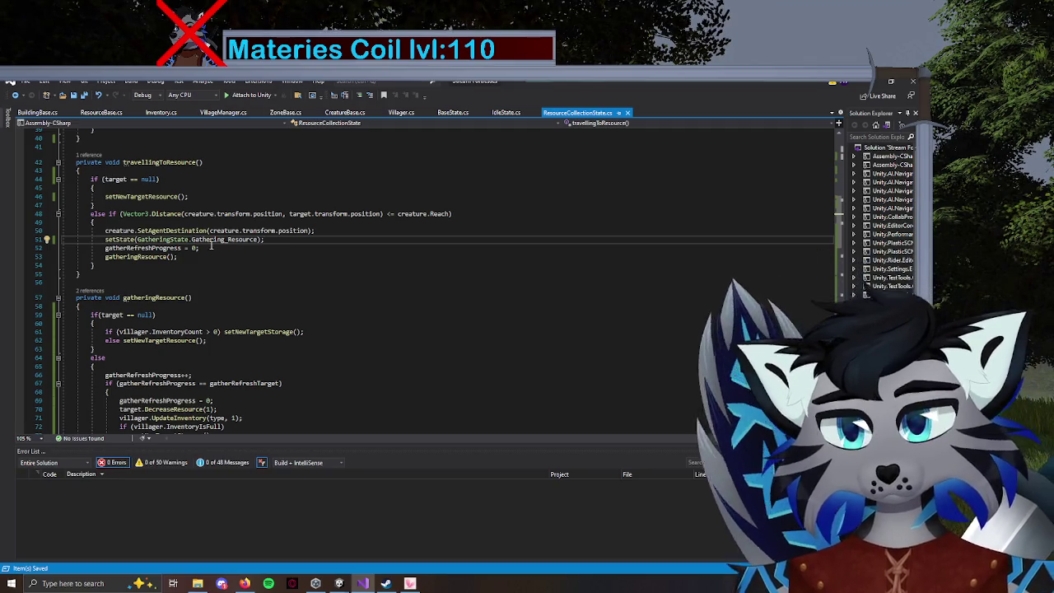
# Search the document for 'state' and step through the matches.
pyautogui.click(284, 178)
pyautogui.hotkey('ctrl', 'f')
pyautogui.write('state')
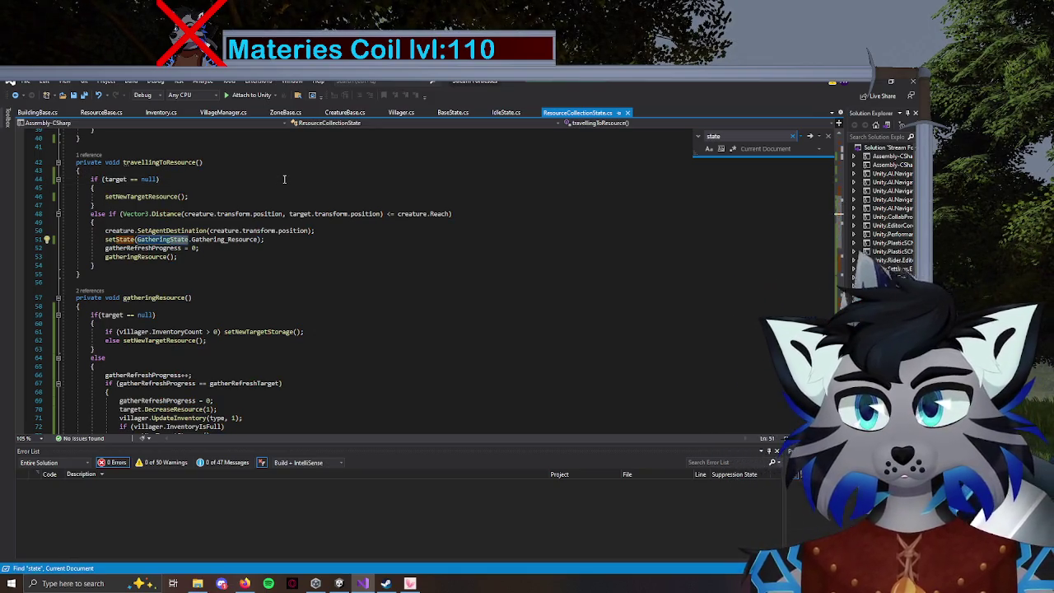
pyautogui.press('Return')
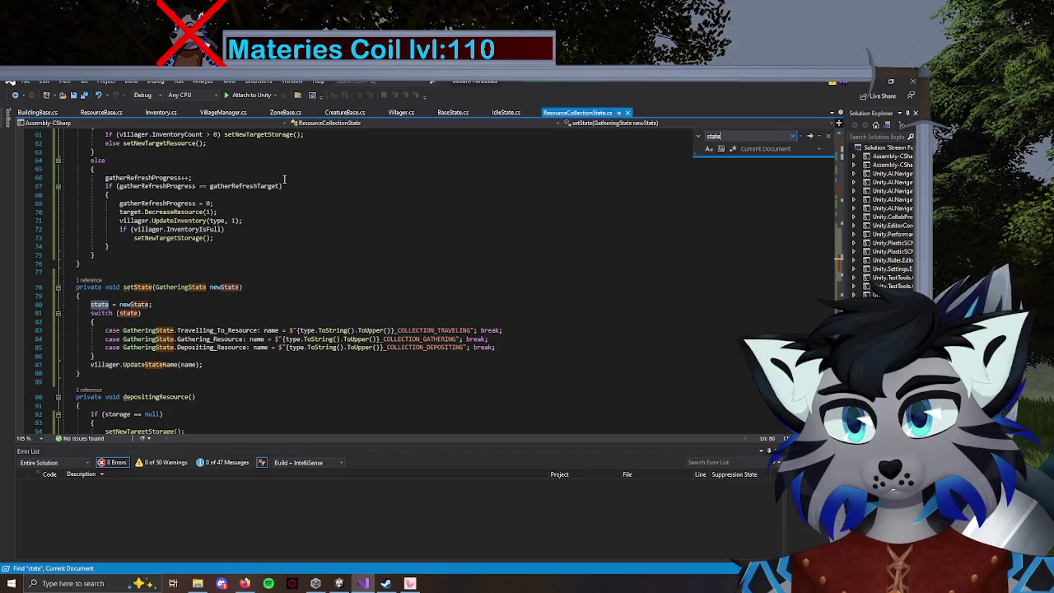
pyautogui.press('Return')
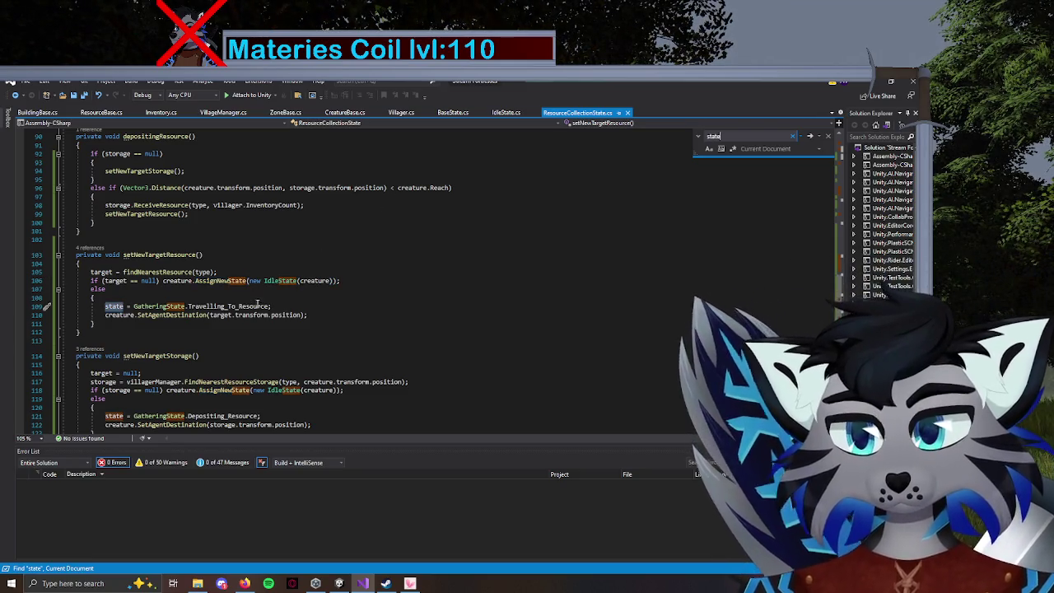
# Replace setNewTargetResource's state assignment with setState(GatheringState.Travelling_To_Resource) and save.
pyautogui.moveTo(271, 306); pyautogui.dragTo(108, 311)
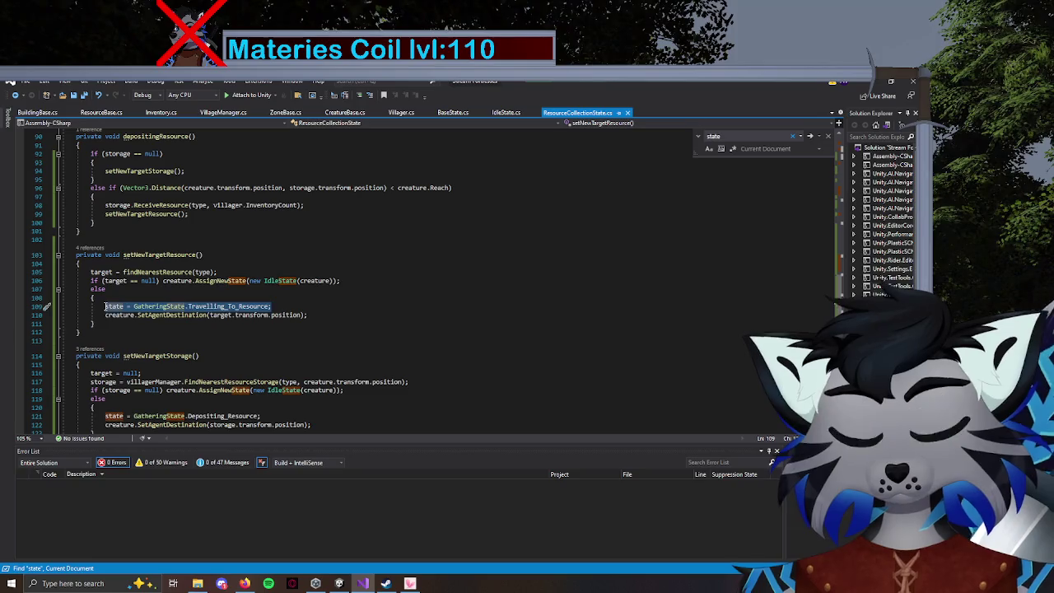
pyautogui.write('setState')
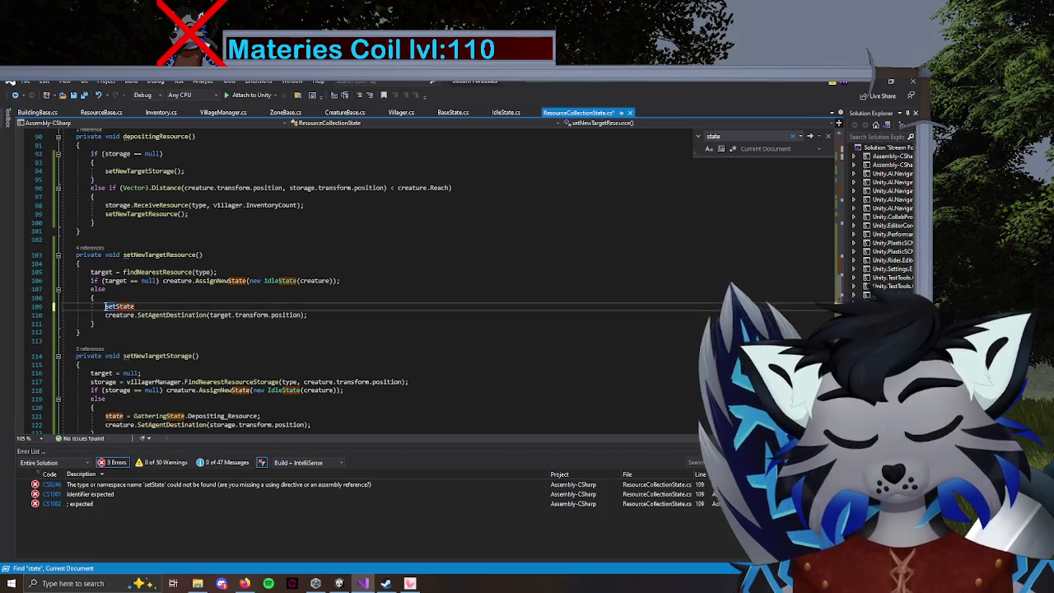
pyautogui.write('(GA')
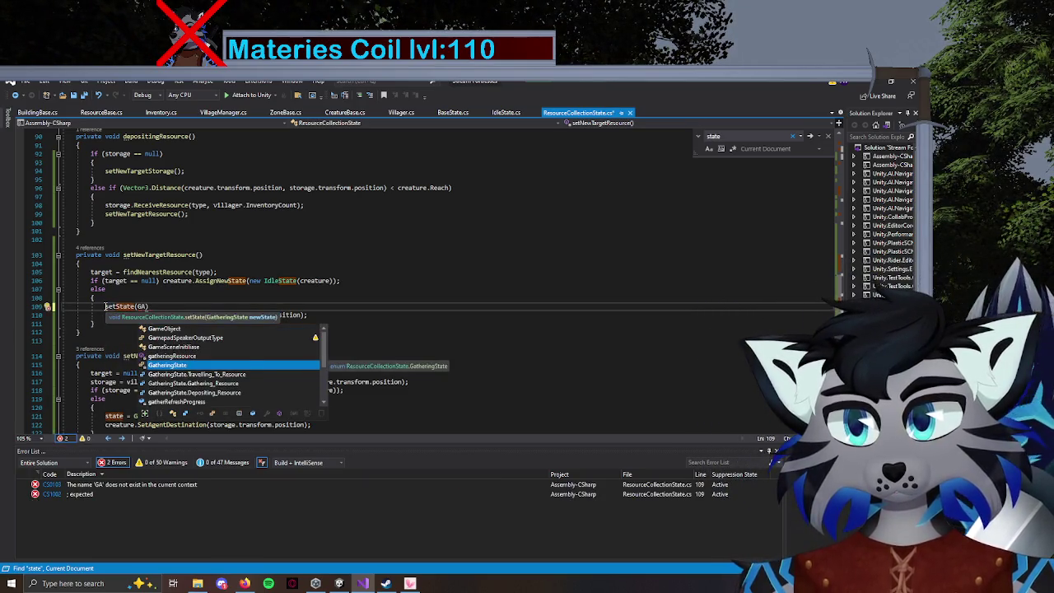
pyautogui.press('Tab')
pyautogui.write('.Tr')
pyautogui.press('Tab')
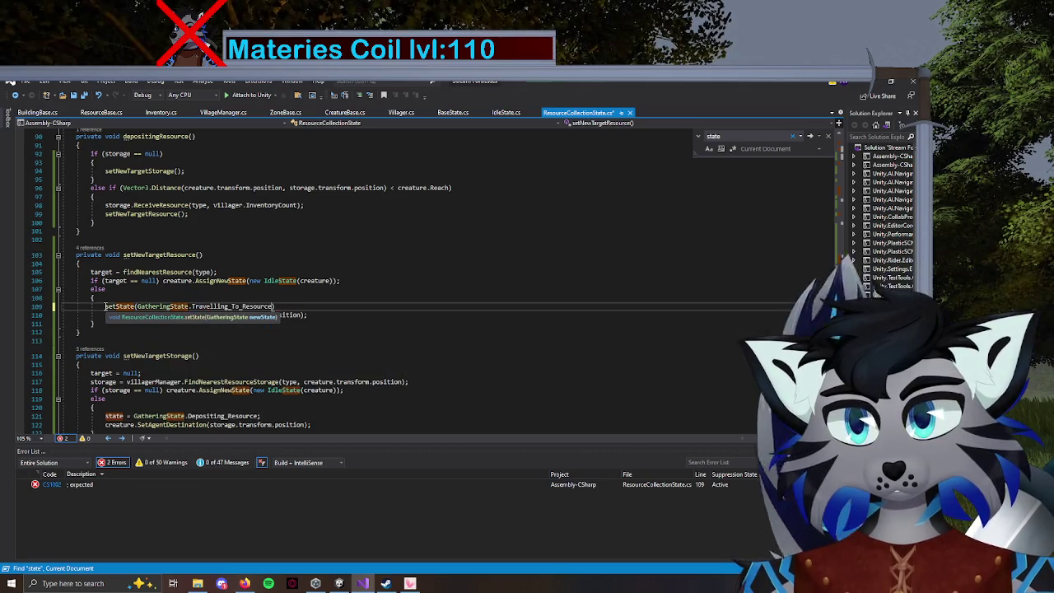
pyautogui.write(';')
pyautogui.hotkey('ctrl', 's')
pyautogui.click(811, 136)
pyautogui.scroll(-4, 504, 266)
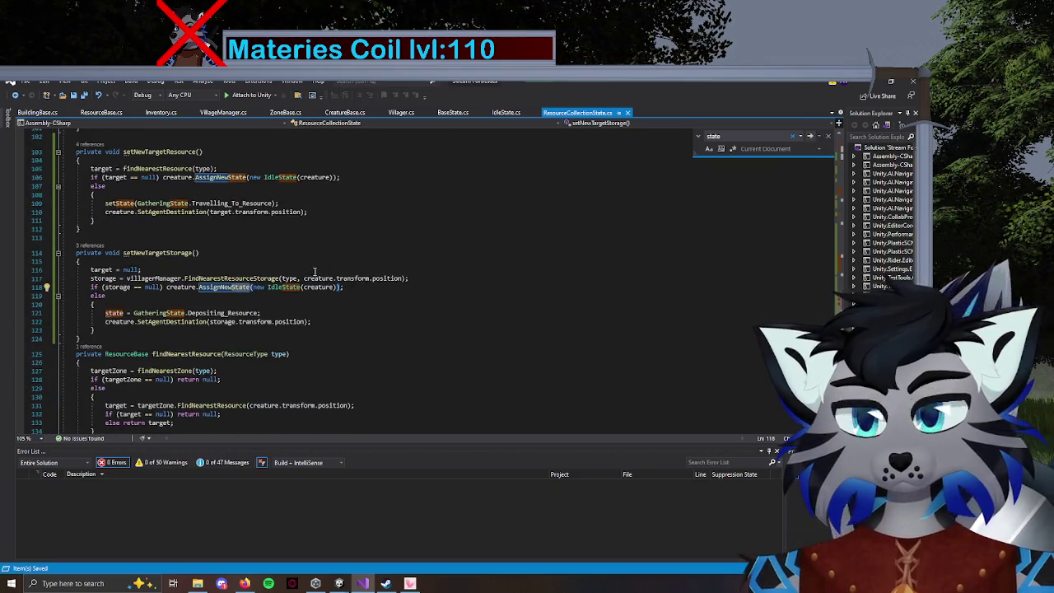
# In setNewTargetStorage, replace the state assignment with setState(GatheringState.Depositing_Resource).
pyautogui.scroll(-2, 541, 257)
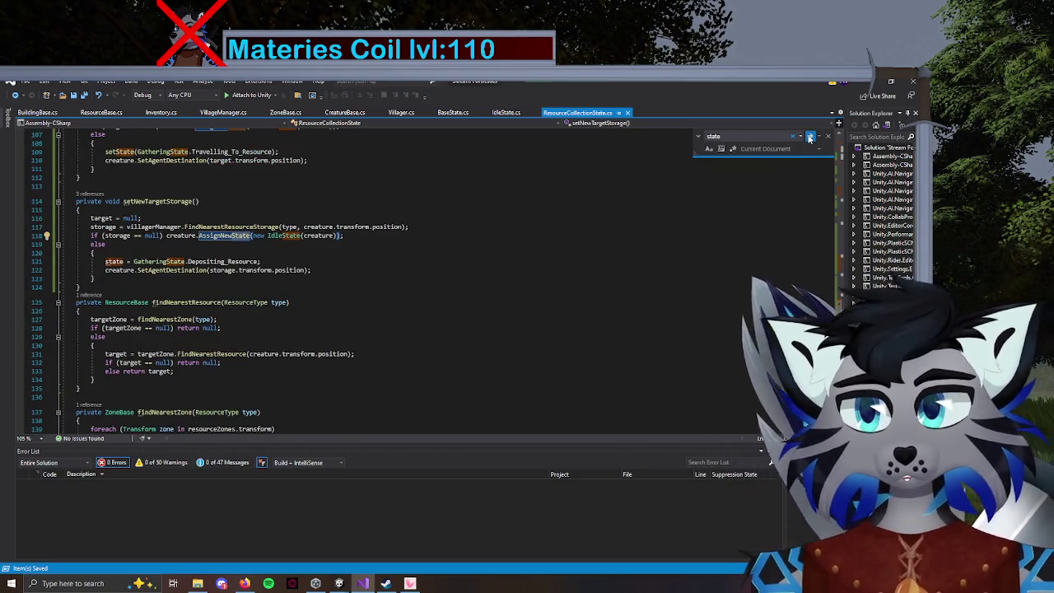
pyautogui.click(138, 248)
pyautogui.press('Down')
pyautogui.press('Return')
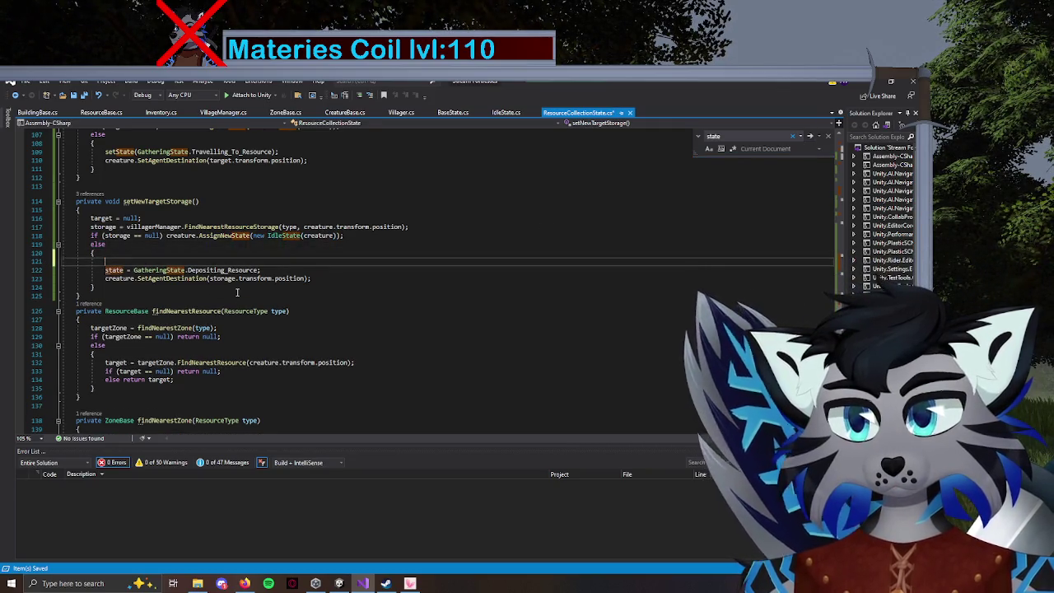
pyautogui.write('setSta')
pyautogui.press('Tab')
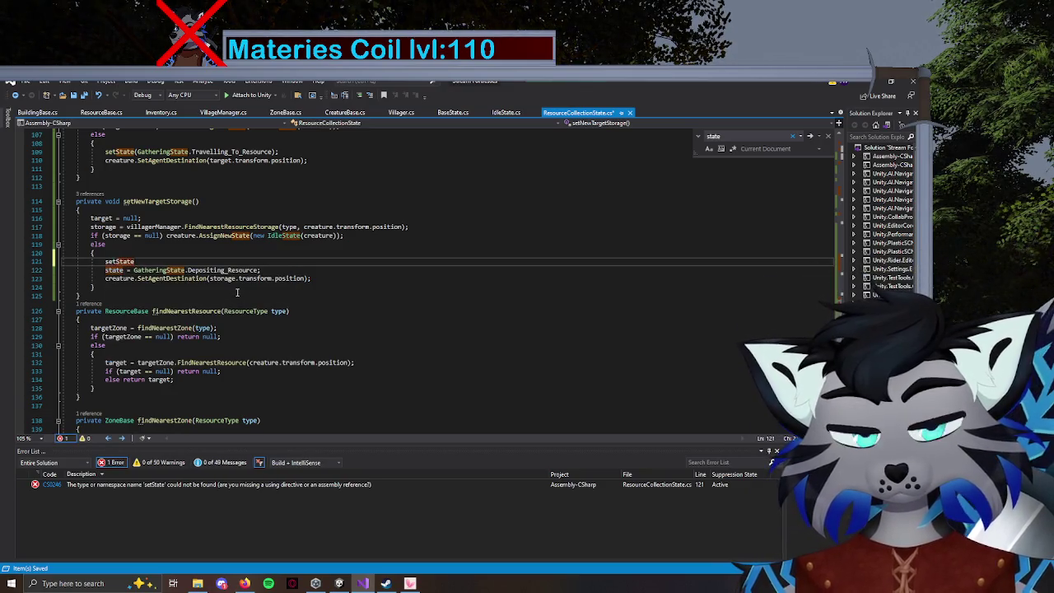
pyautogui.write('(GatheringState.')
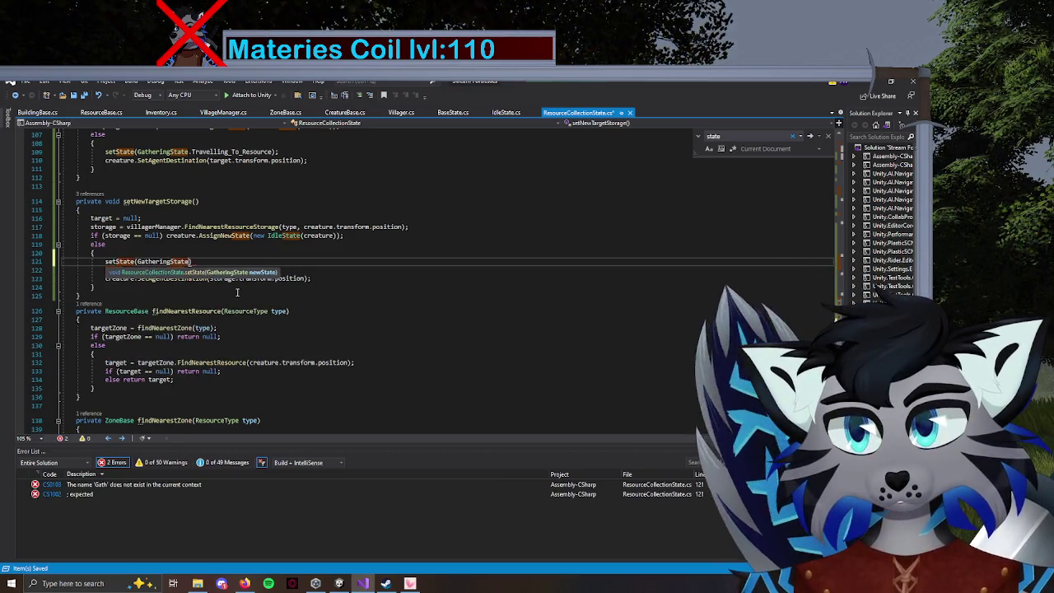
pyautogui.press('Escape')
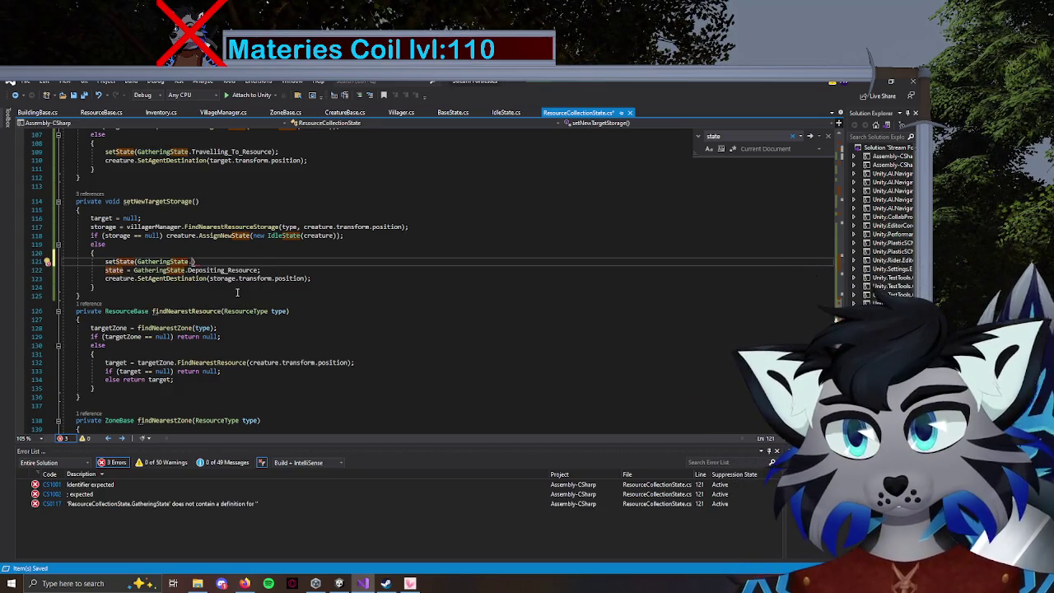
pyautogui.write('De')
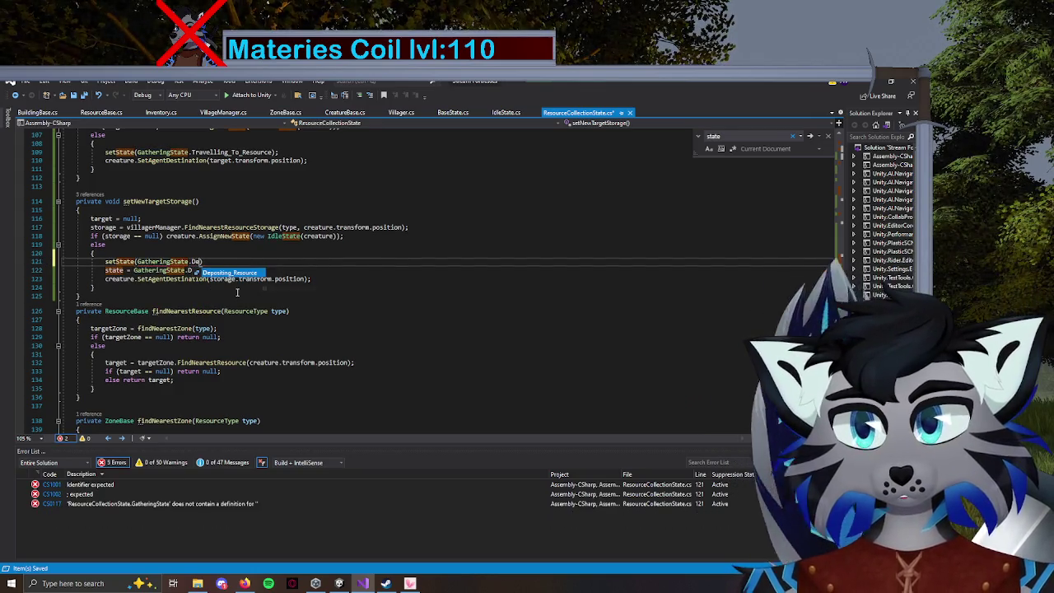
pyautogui.press('Tab')
pyautogui.write(');')
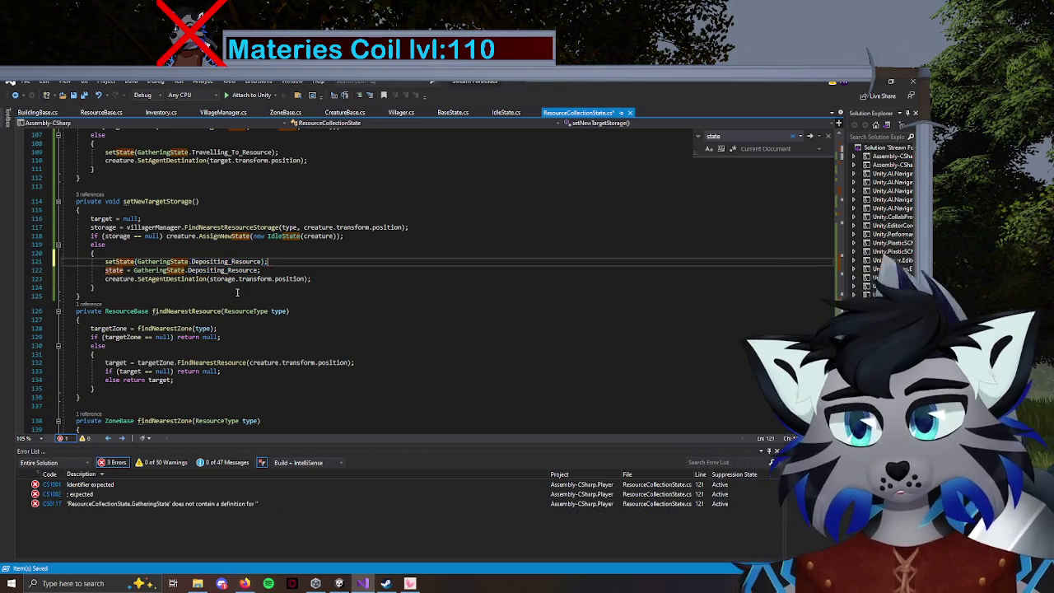
pyautogui.moveTo(264, 270); pyautogui.dragTo(72, 272)
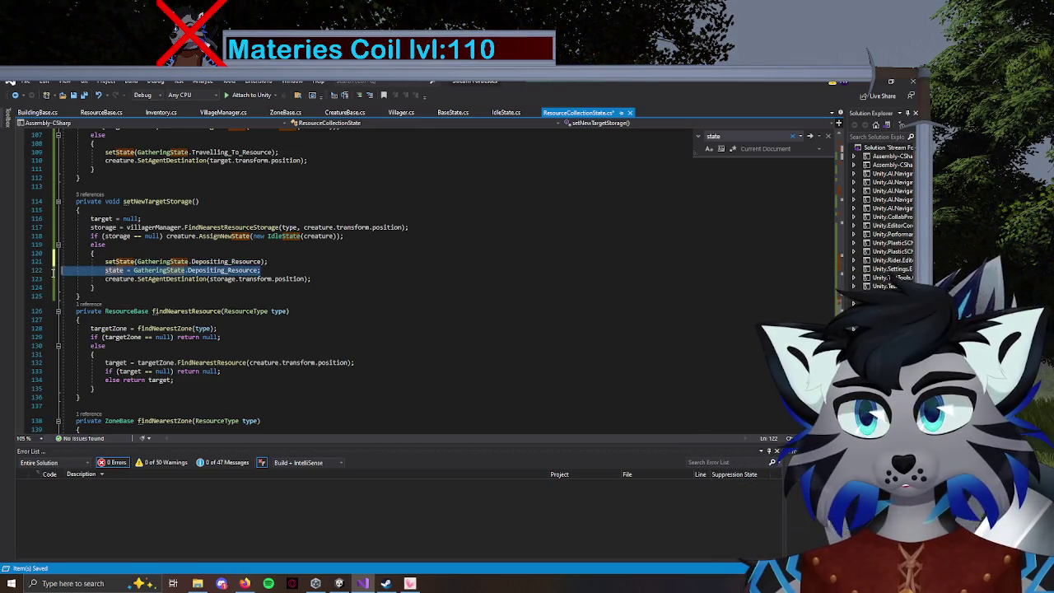
pyautogui.press('BackSpace')
pyautogui.press('BackSpace')
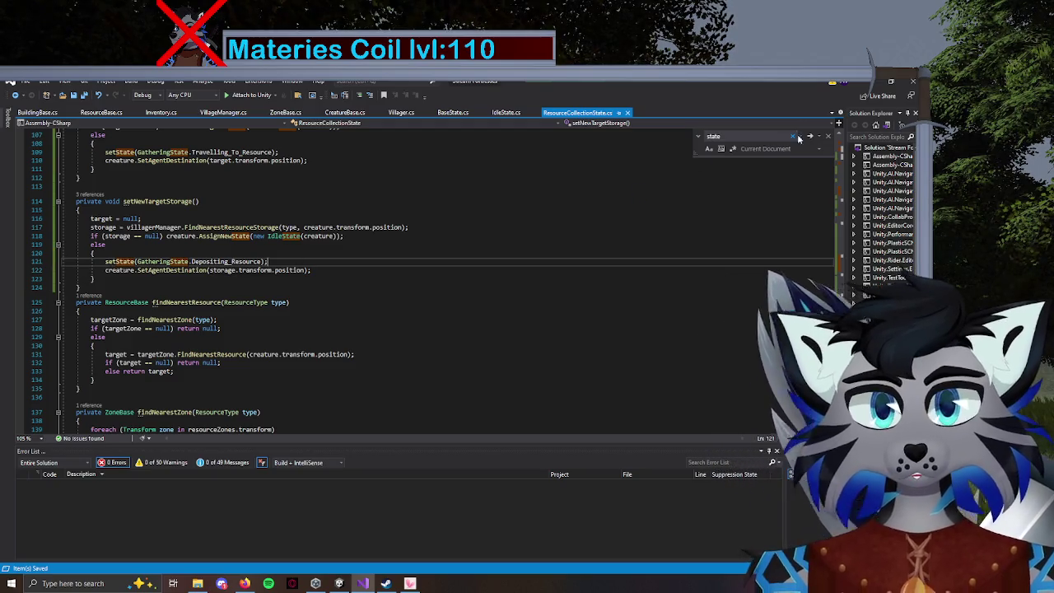
# Check the last 'state' match, close the search, and return to the class fields at line 8.
pyautogui.click(808, 138)
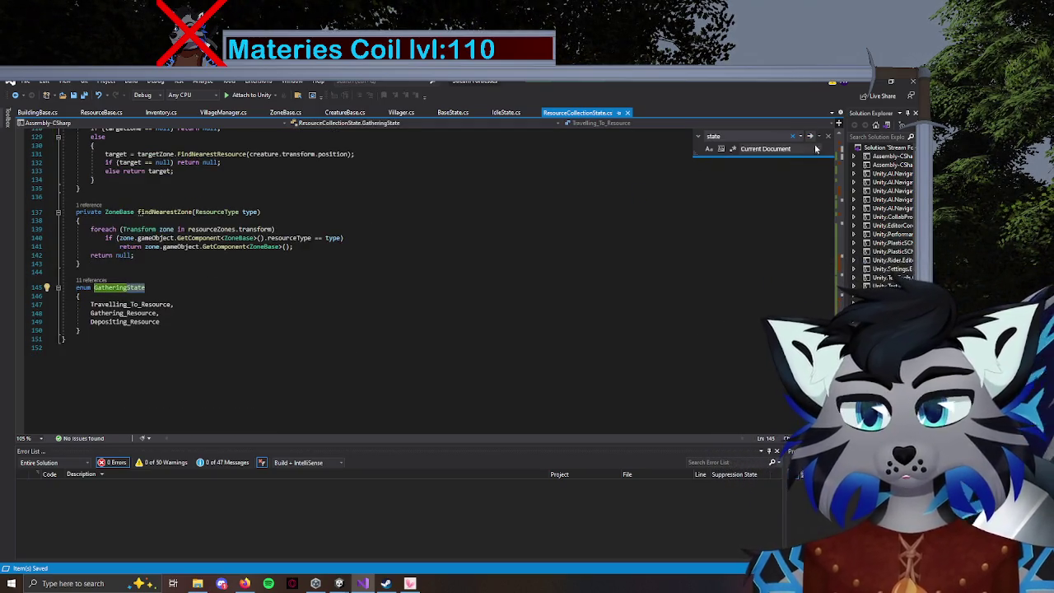
pyautogui.click(827, 137)
pyautogui.scroll(20, 475, 302)
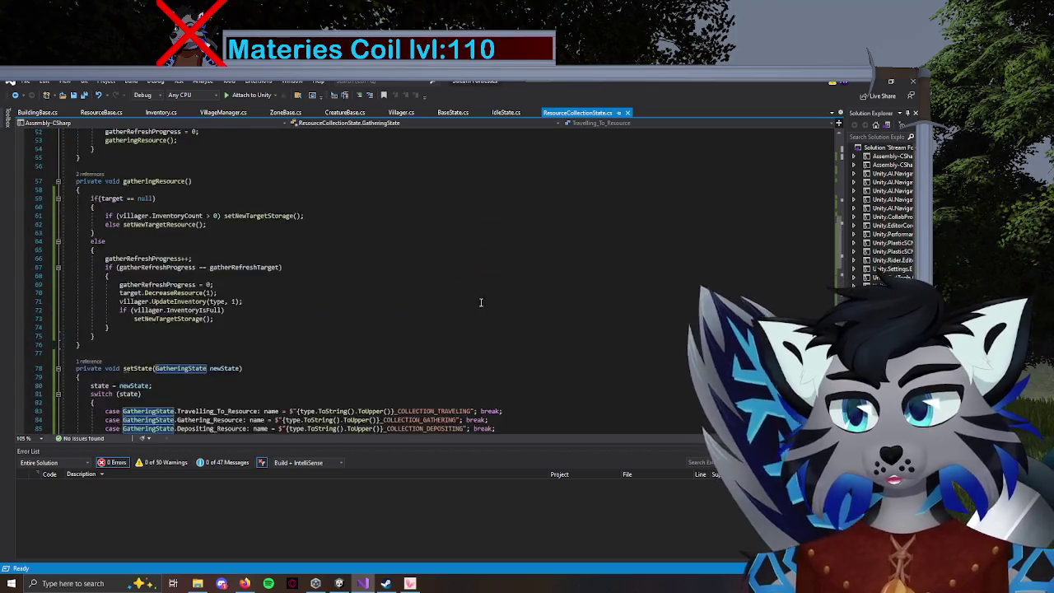
pyautogui.scroll(5, 474, 302)
pyautogui.click(279, 198)
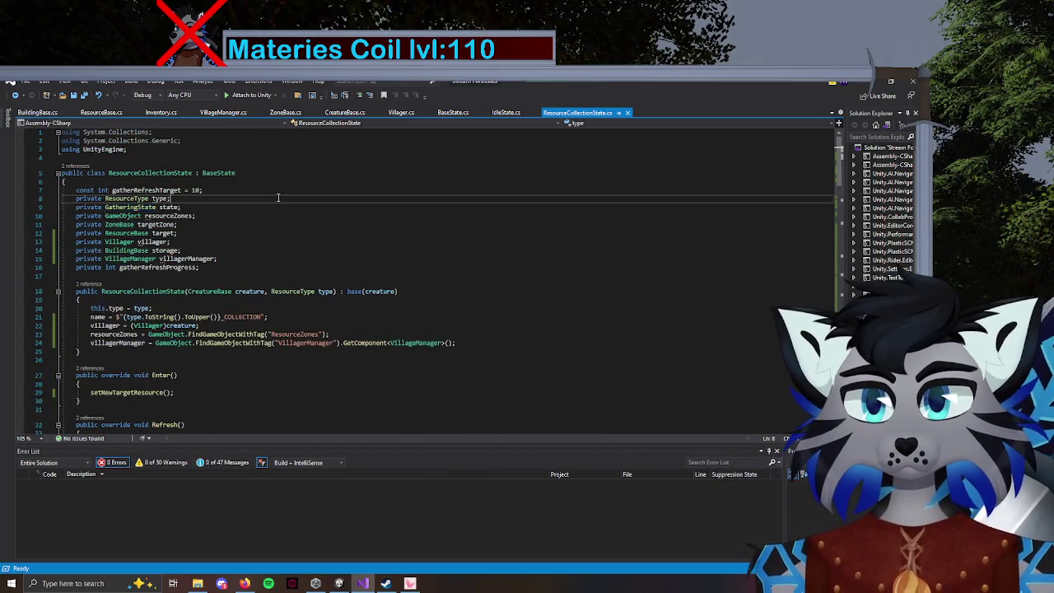
pyautogui.click(379, 584)
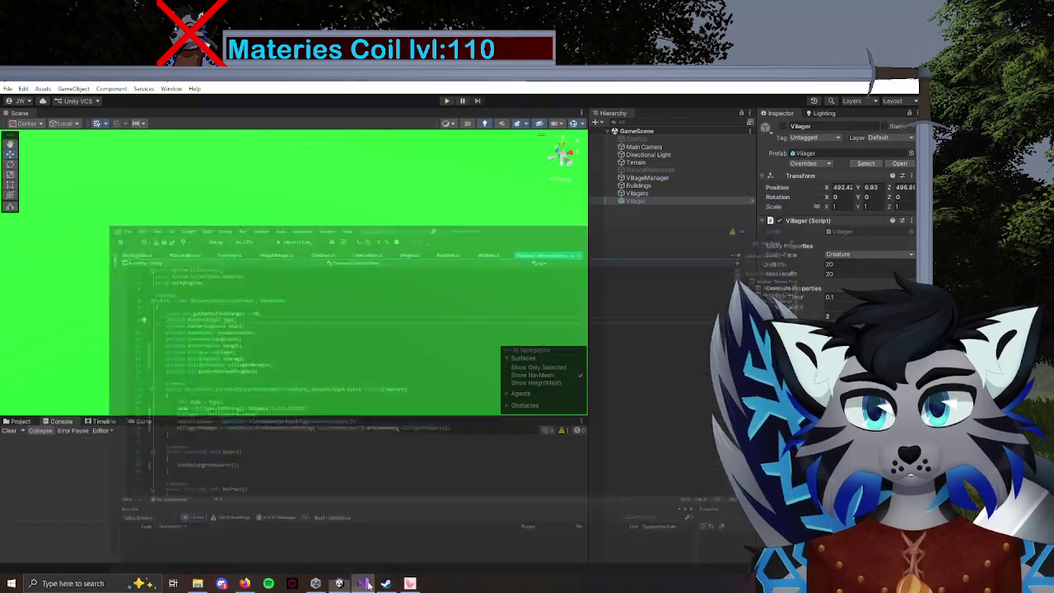
# Tilt the Scene view, play the game, and watch the Console as the villager starts wood gathering.
pyautogui.moveTo(289, 318); pyautogui.dragTo(437, 362)
pyautogui.click(445, 101)
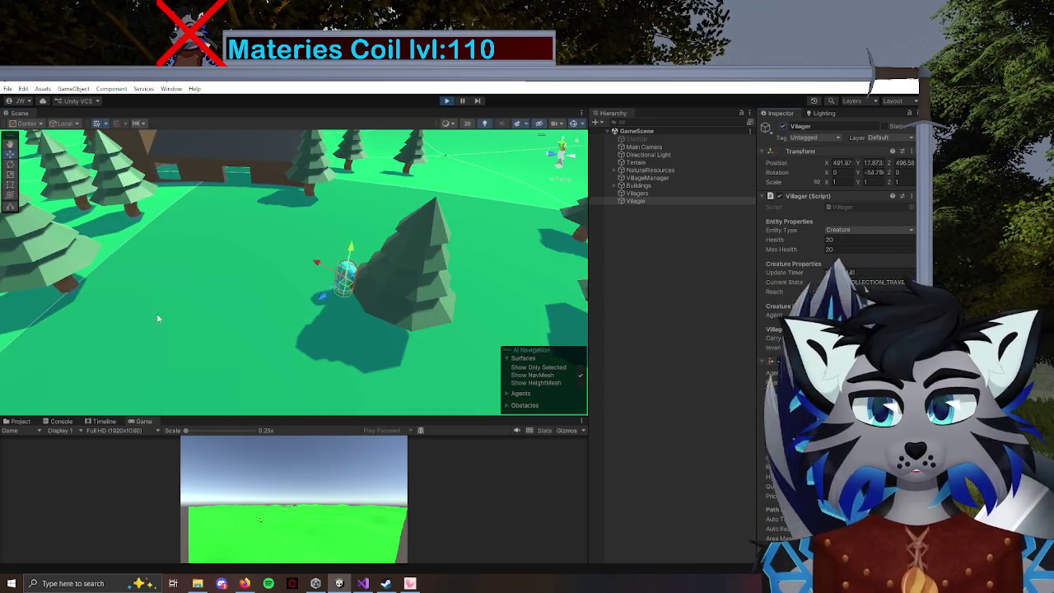
pyautogui.click(59, 421)
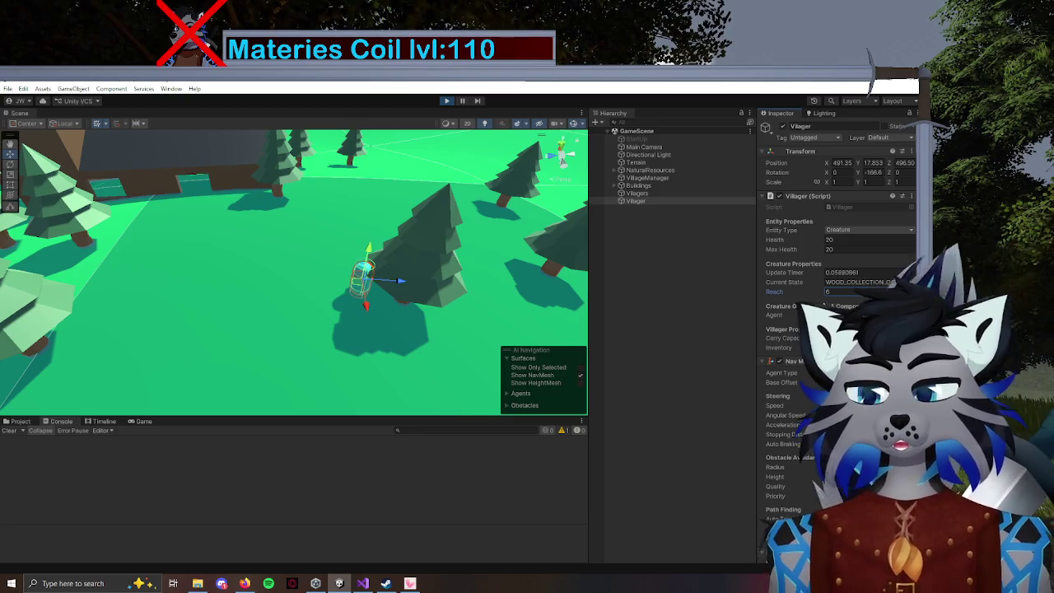
pyautogui.click(362, 583)
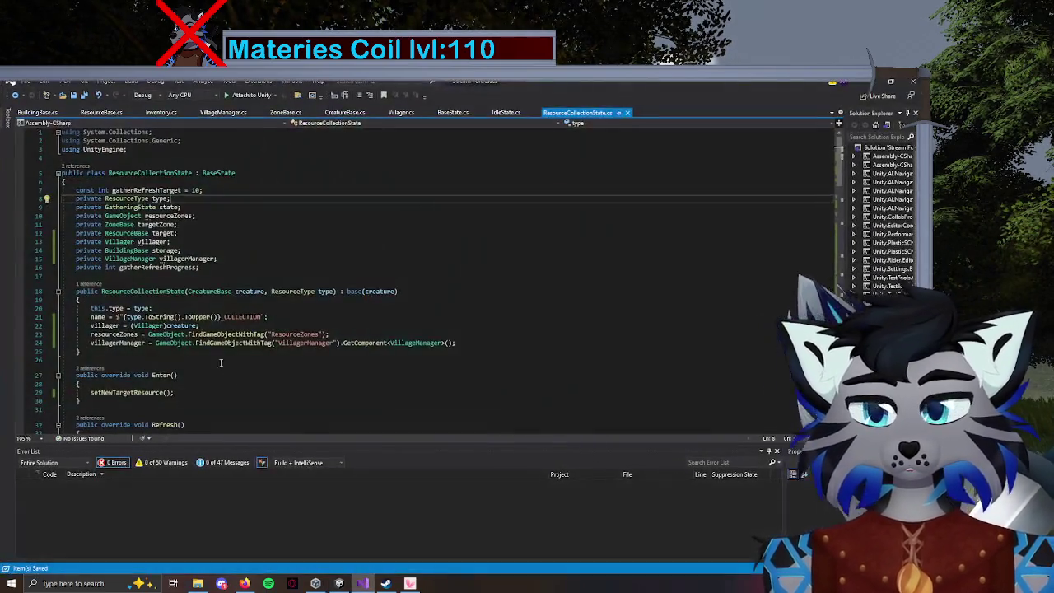
# Review the gathering code, highlight '== null' on line 59, then select the harvested tree in Unity.
pyautogui.scroll(-6, 257, 317)
pyautogui.scroll(-5, 257, 317)
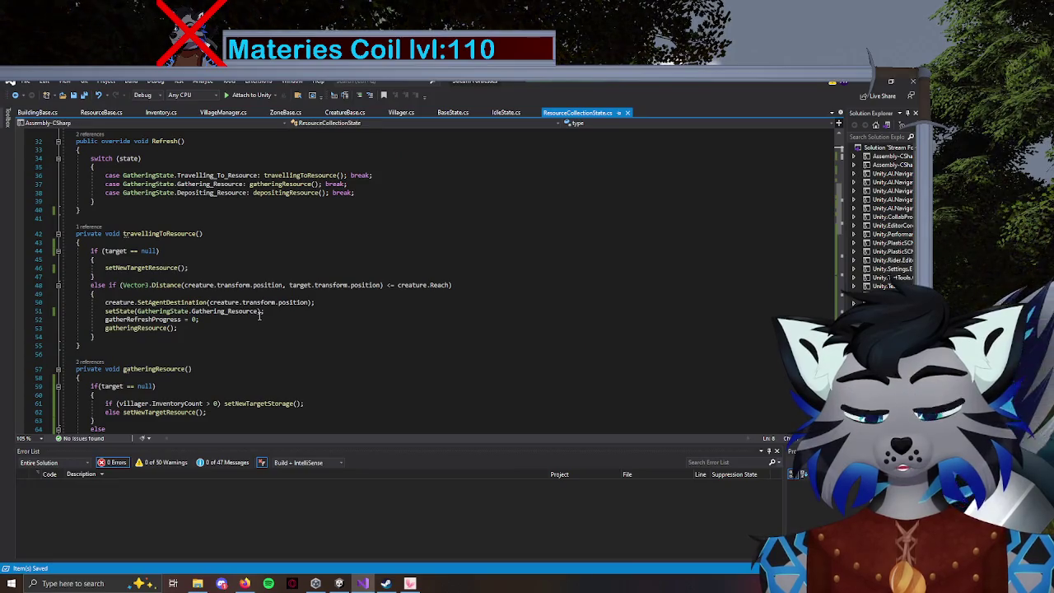
pyautogui.scroll(-4, 260, 315)
pyautogui.scroll(3, 239, 286)
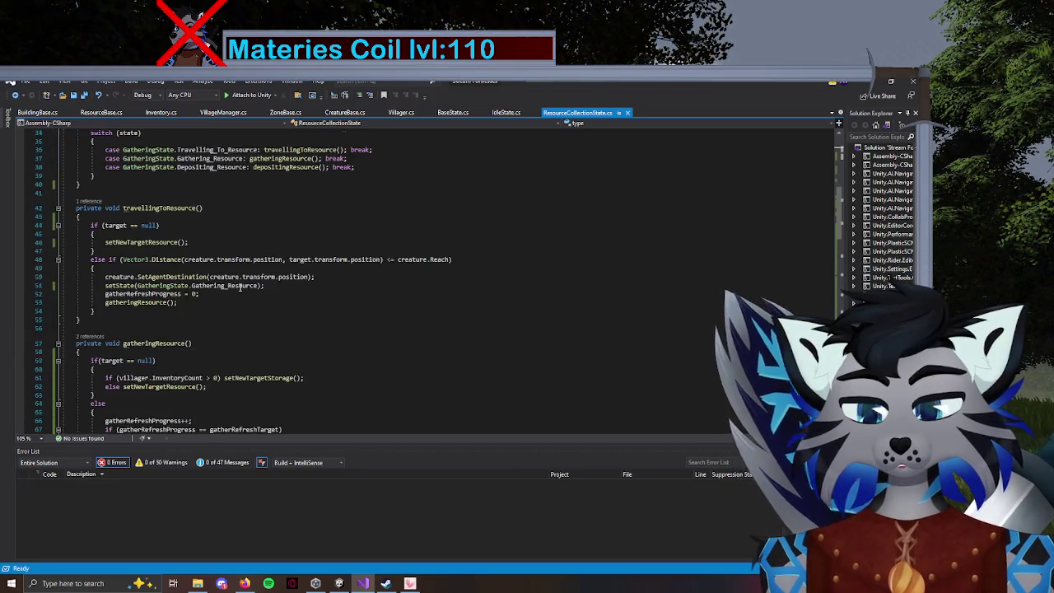
pyautogui.scroll(5, 294, 350)
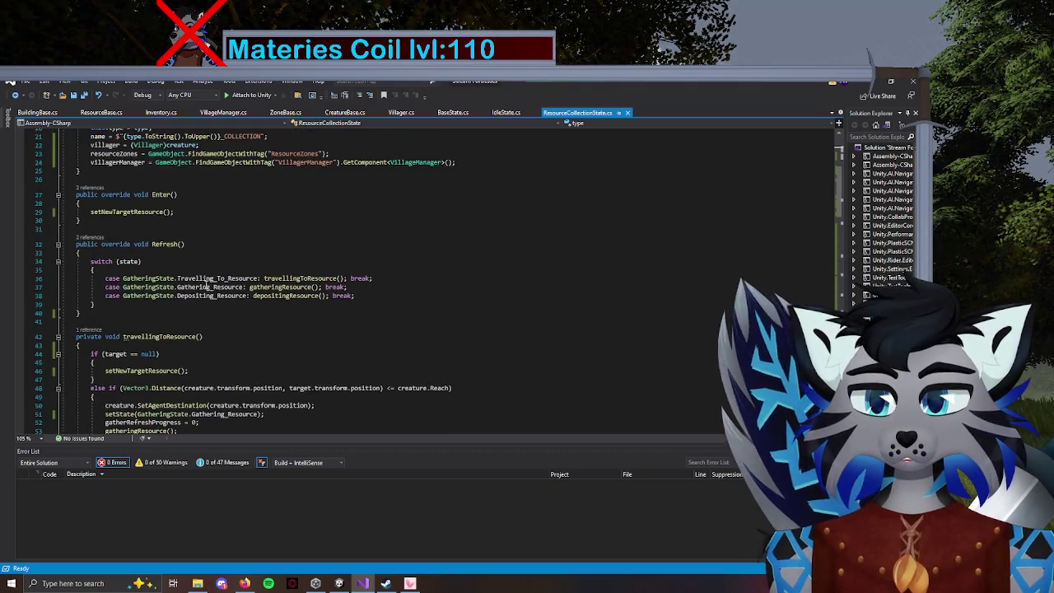
pyautogui.scroll(-8, 151, 287)
pyautogui.scroll(-1, 144, 263)
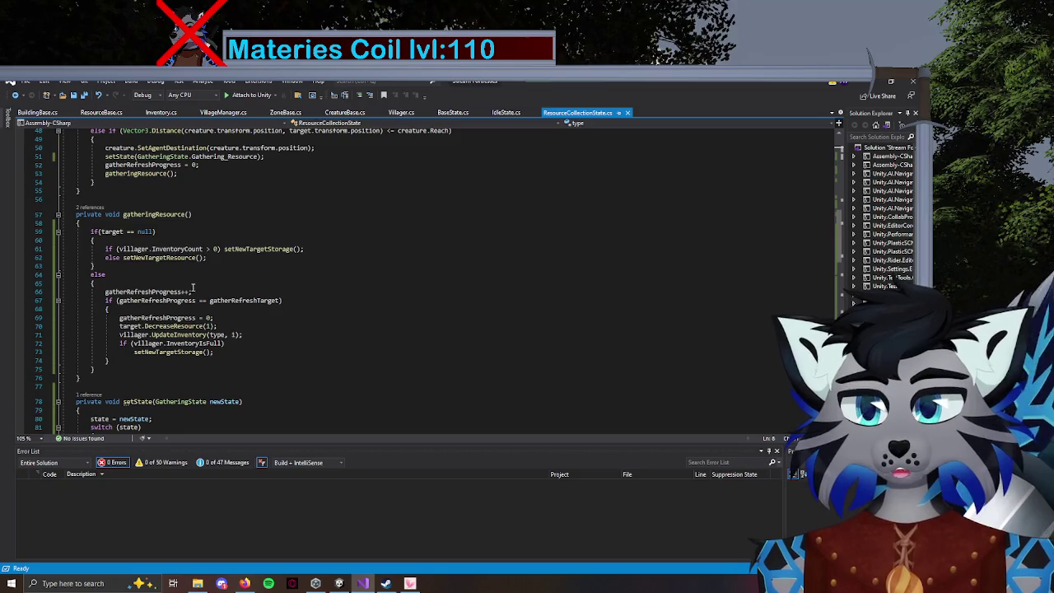
pyautogui.moveTo(130, 232); pyautogui.dragTo(154, 232)
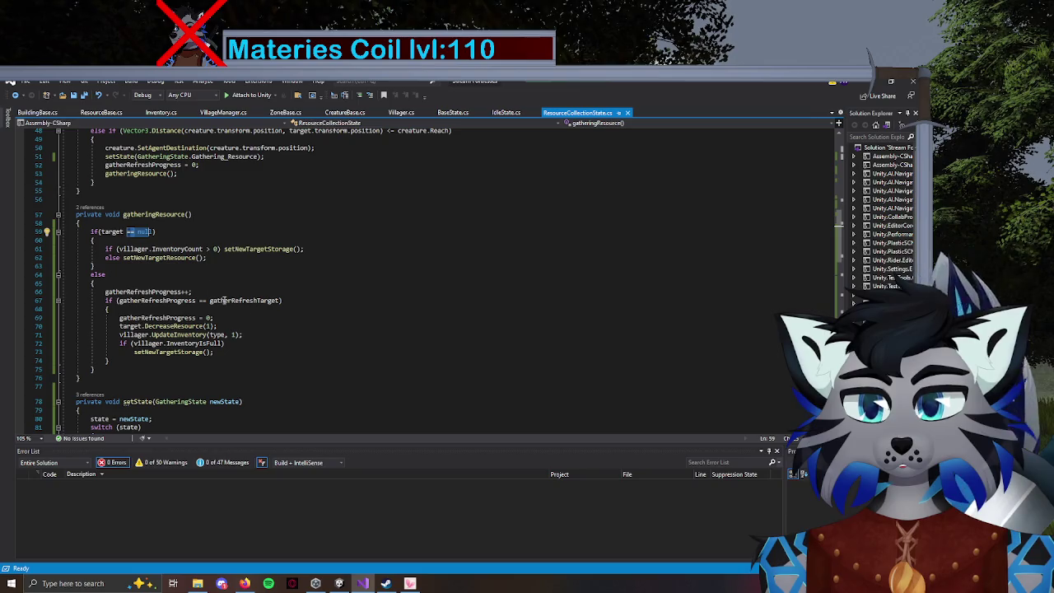
pyautogui.click(363, 583)
pyautogui.click(423, 264)
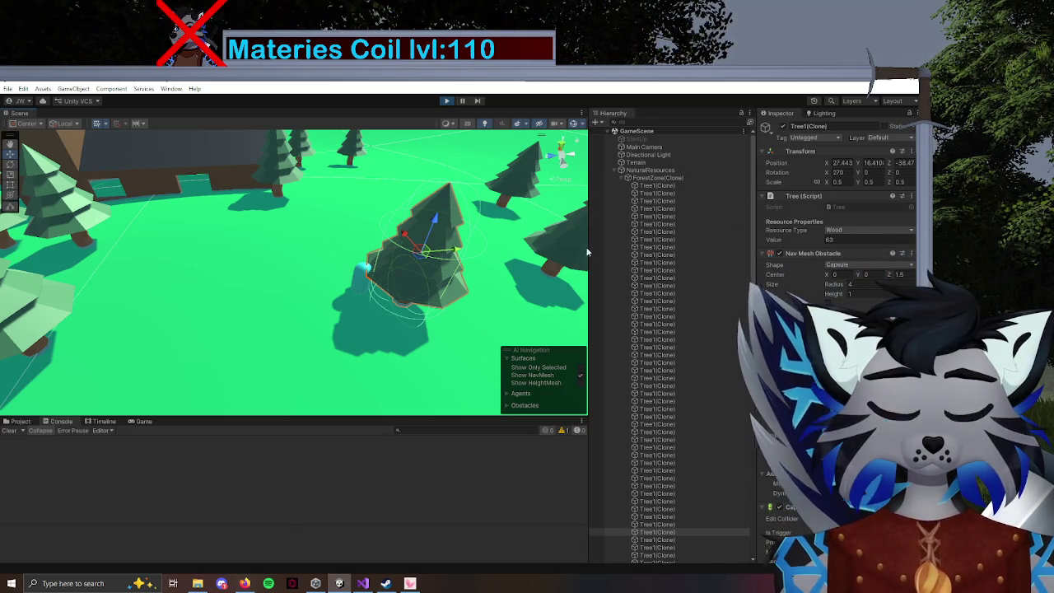
# Compare the villager's state with the tree's value, then set the tree's Value to 5 and delete it.
pyautogui.click(359, 286)
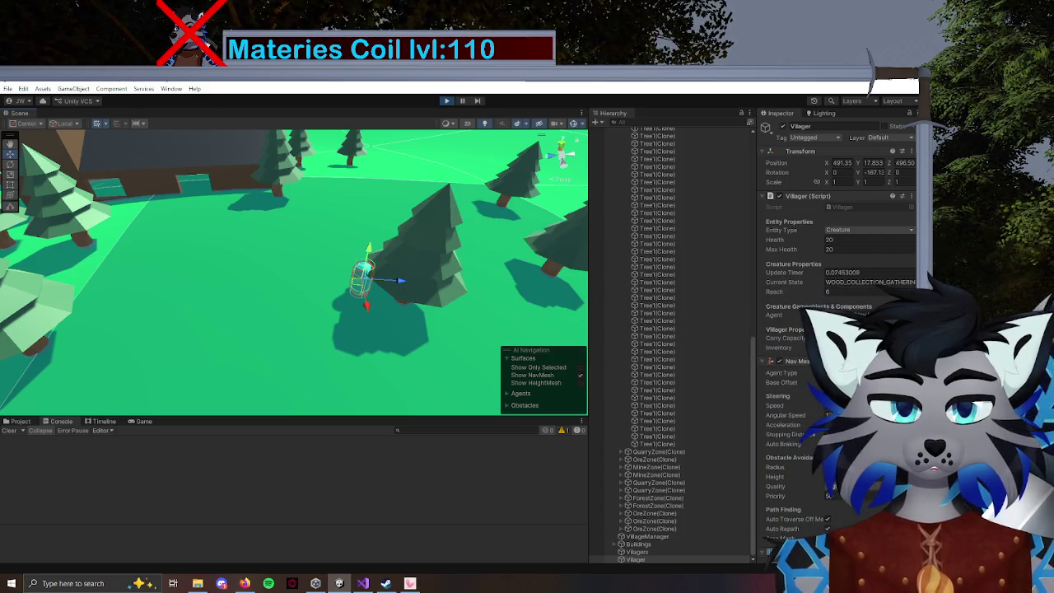
pyautogui.click(439, 249)
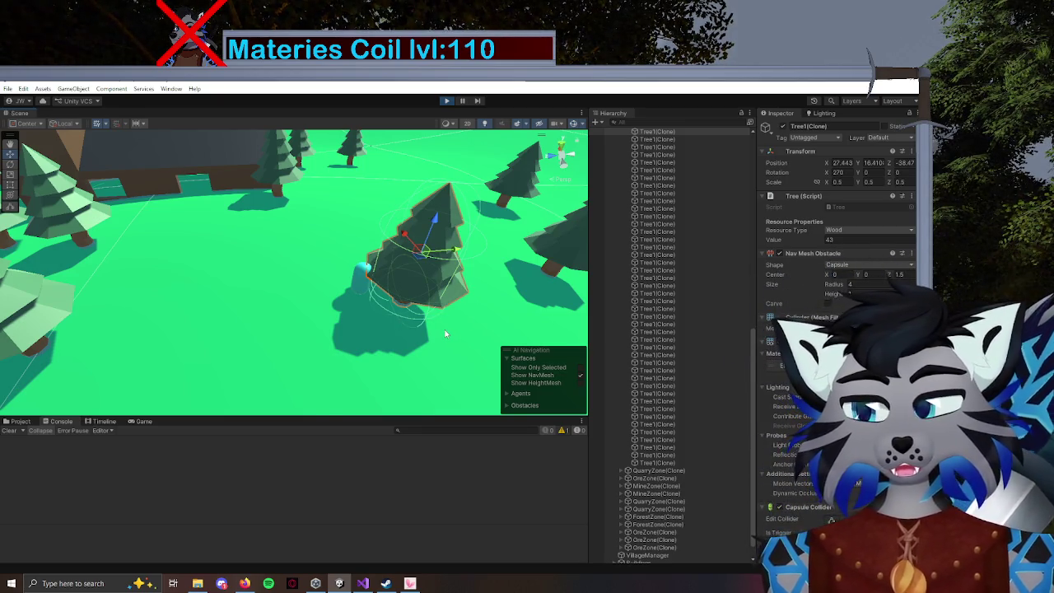
pyautogui.click(361, 278)
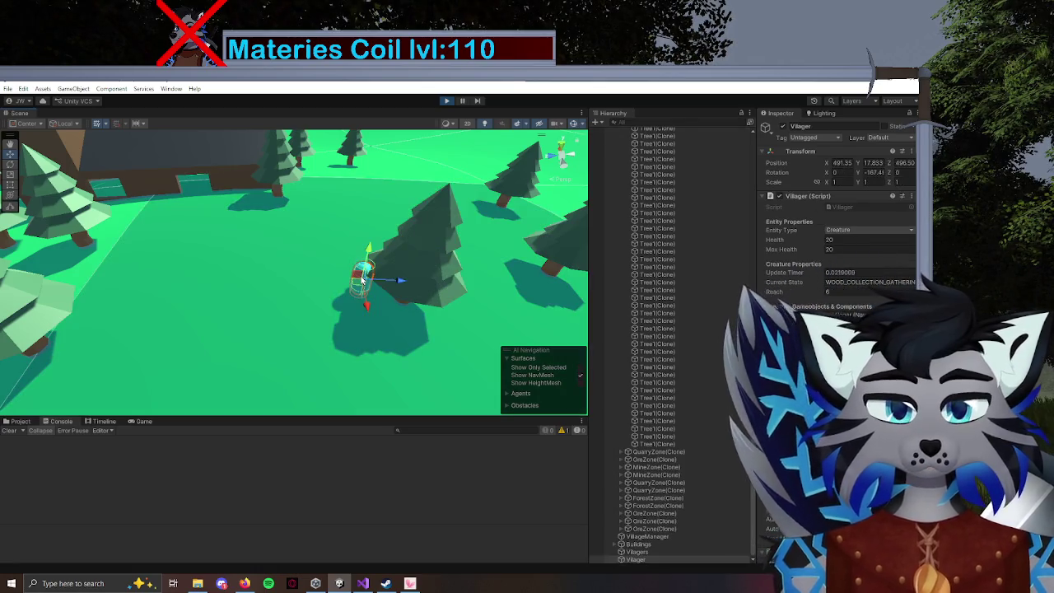
pyautogui.click(438, 260)
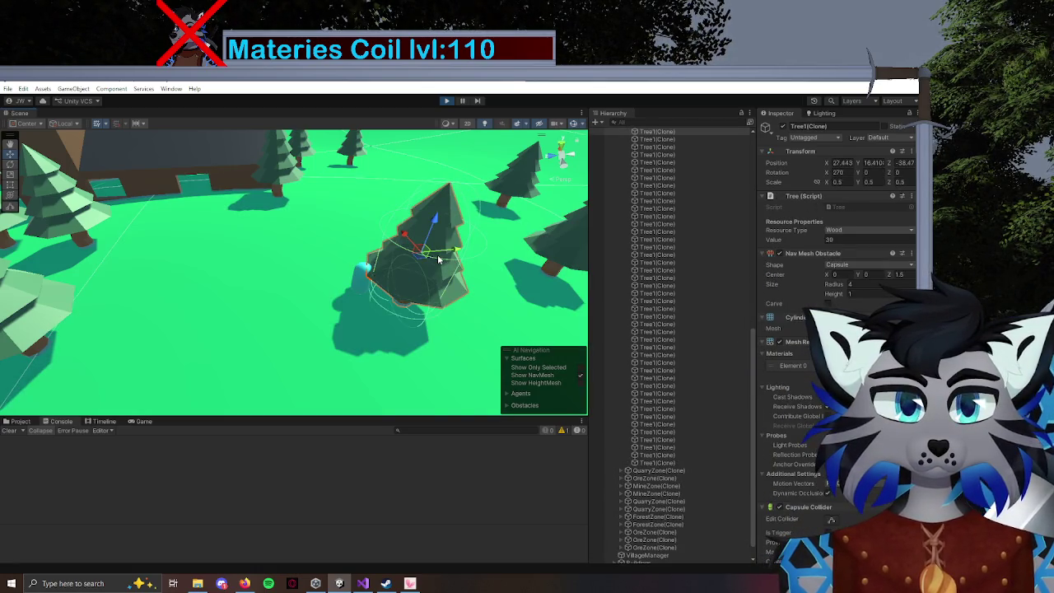
pyautogui.write('5')
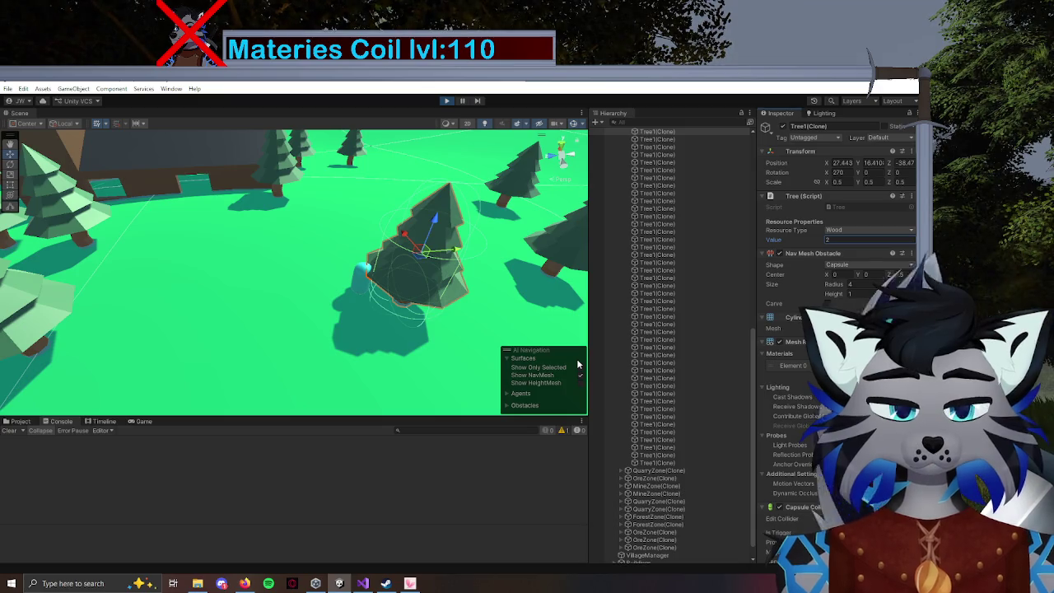
pyautogui.press('Delete')
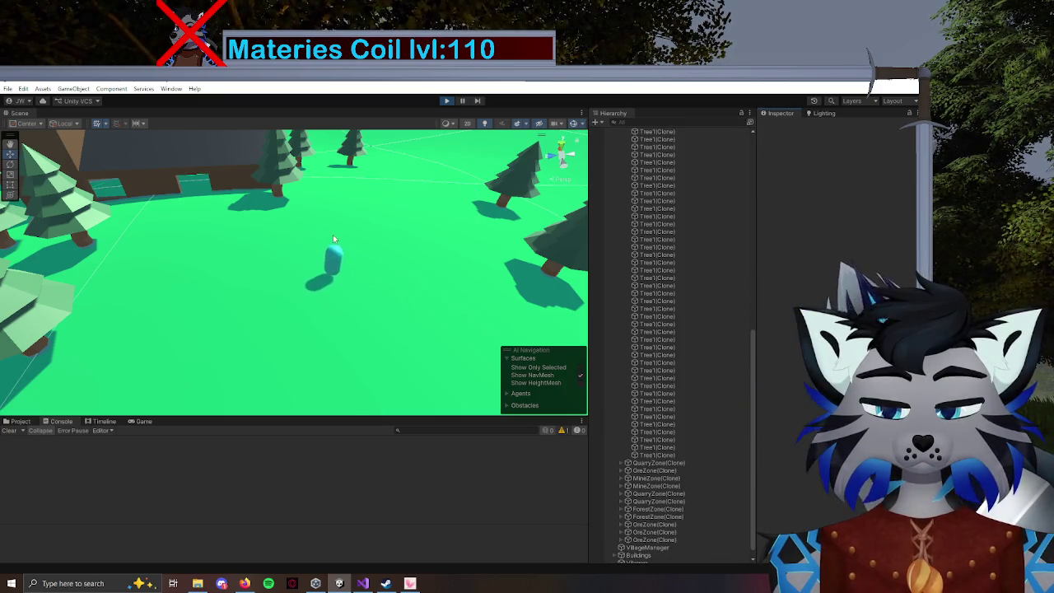
# Inspect the villager and VillageManager to confirm 1 Wood stored, then stop the game.
pyautogui.click(313, 245)
pyautogui.scroll(-3, 387, 257)
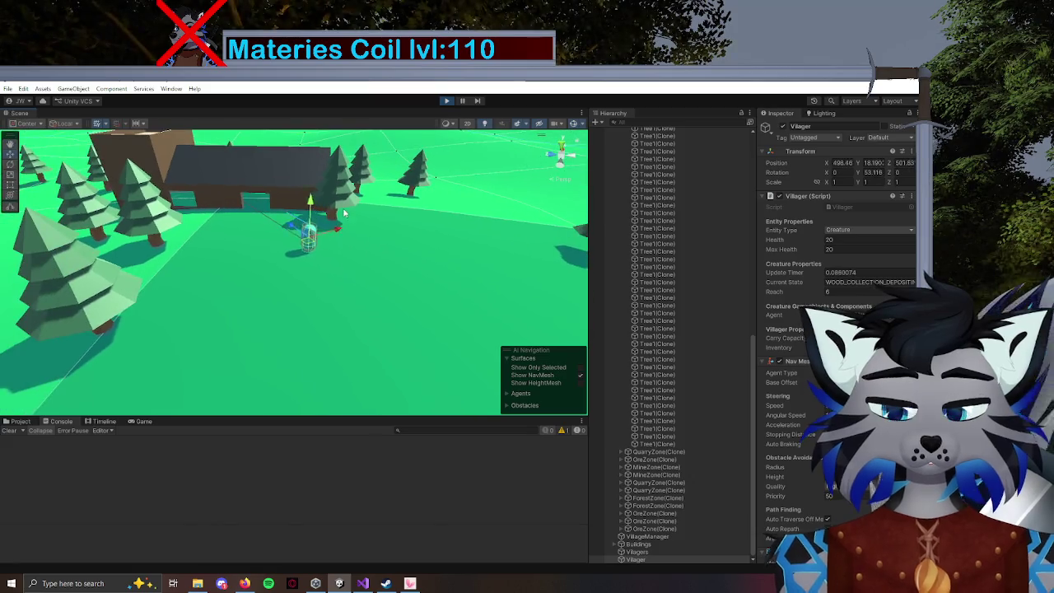
pyautogui.moveTo(387, 257); pyautogui.dragTo(345, 276)
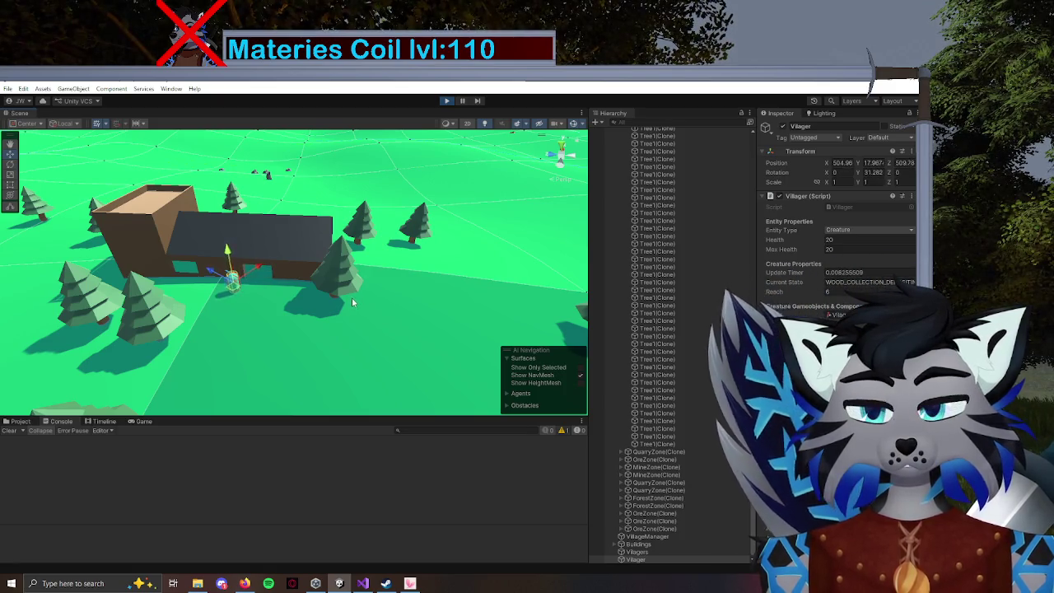
pyautogui.click(856, 292)
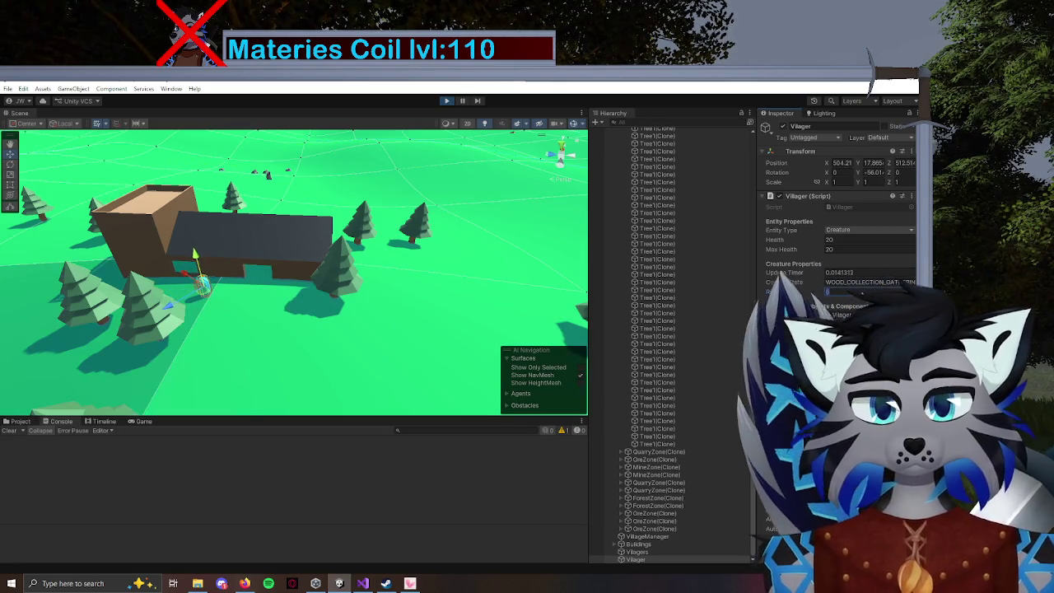
pyautogui.scroll(15, 651, 313)
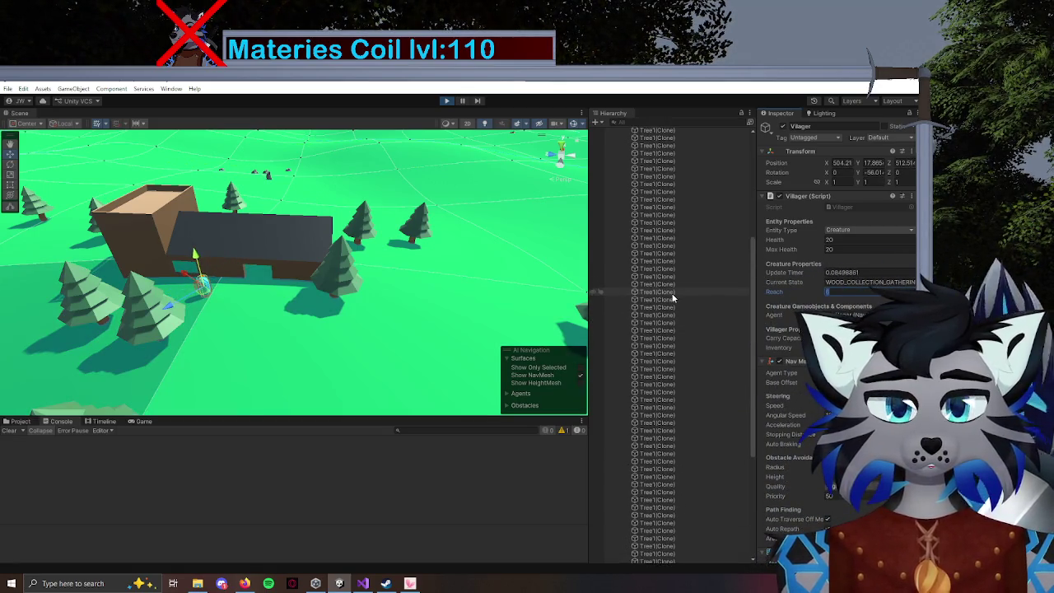
pyautogui.click(613, 170)
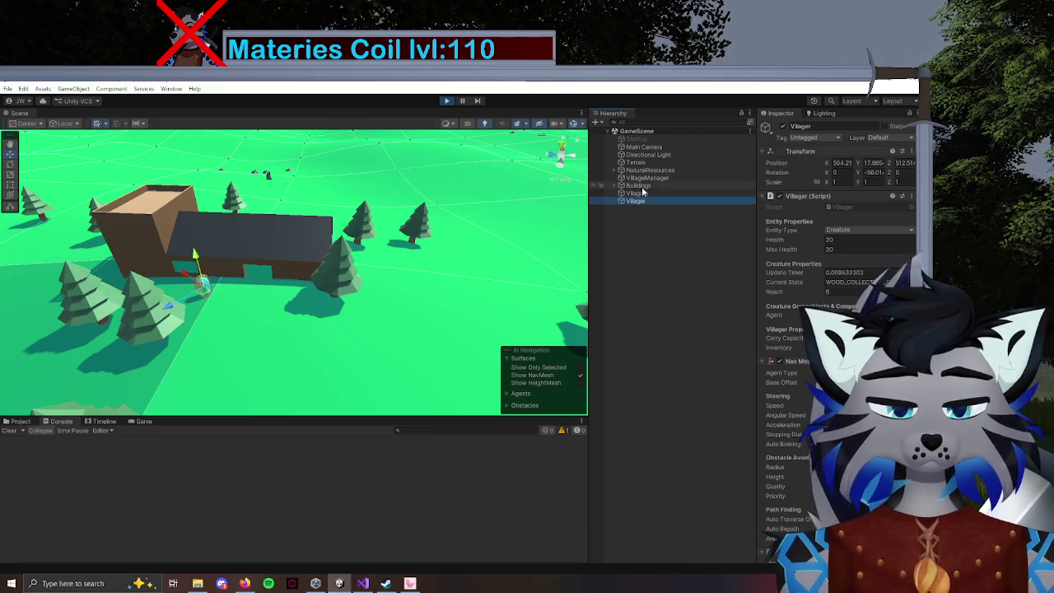
pyautogui.click(648, 178)
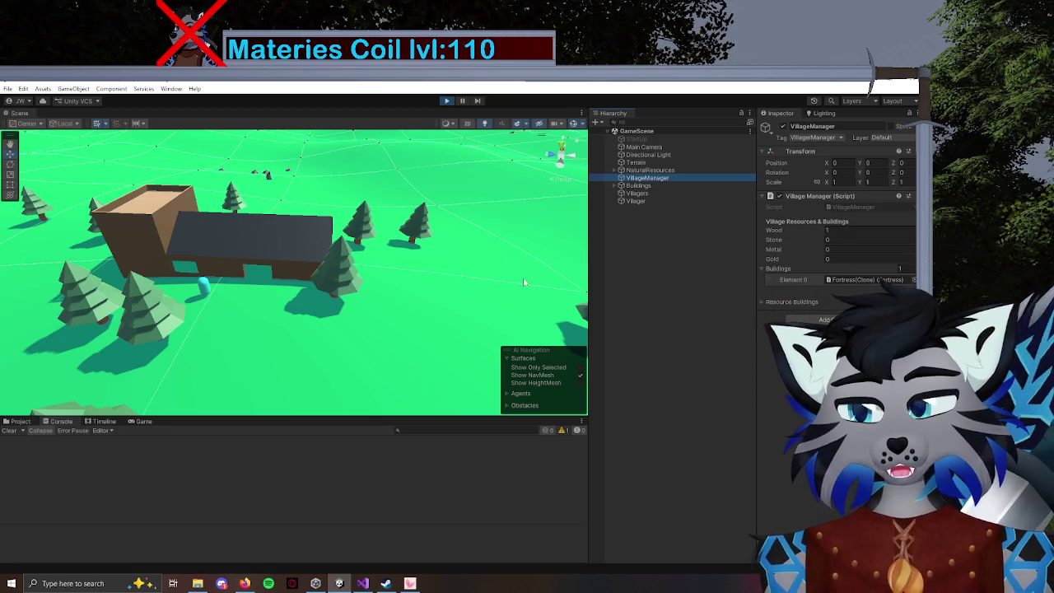
pyautogui.moveTo(488, 294); pyautogui.dragTo(457, 292)
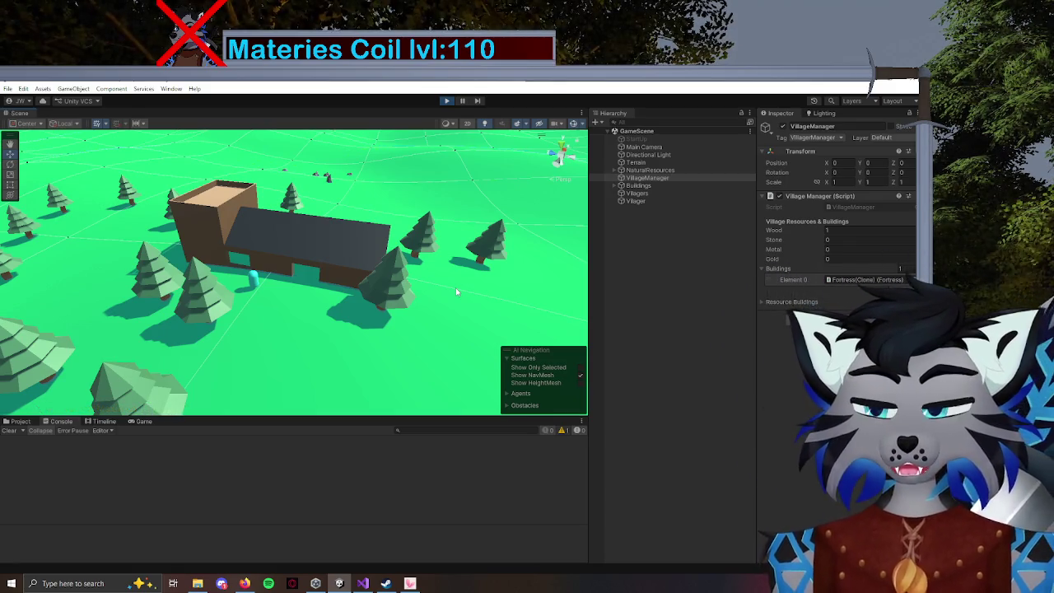
pyautogui.click(449, 100)
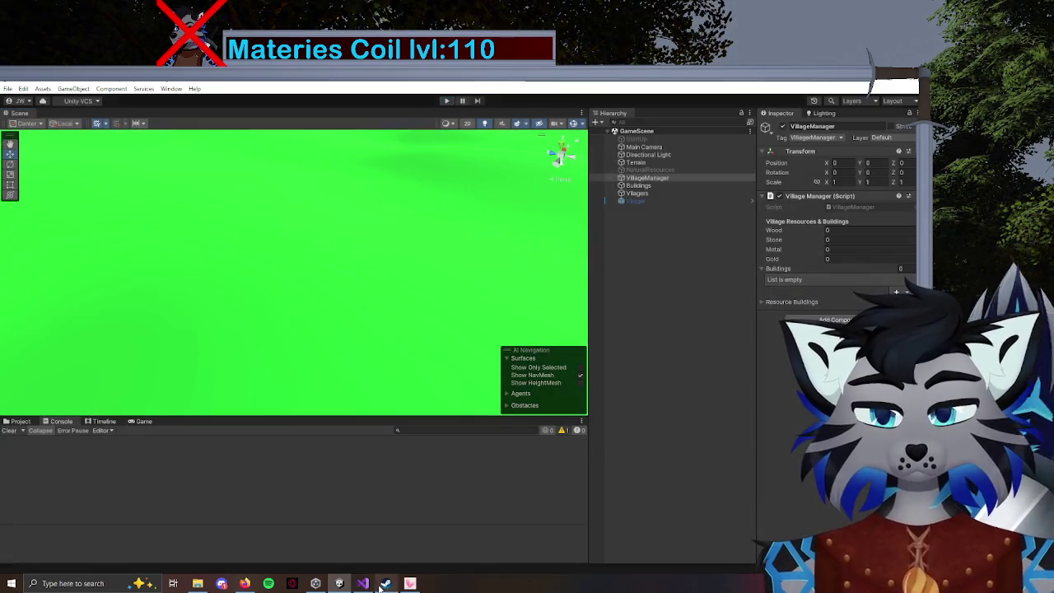
# Jump to UpdateInventory's definition with F12 and return to its call on line 71.
pyautogui.click(363, 583)
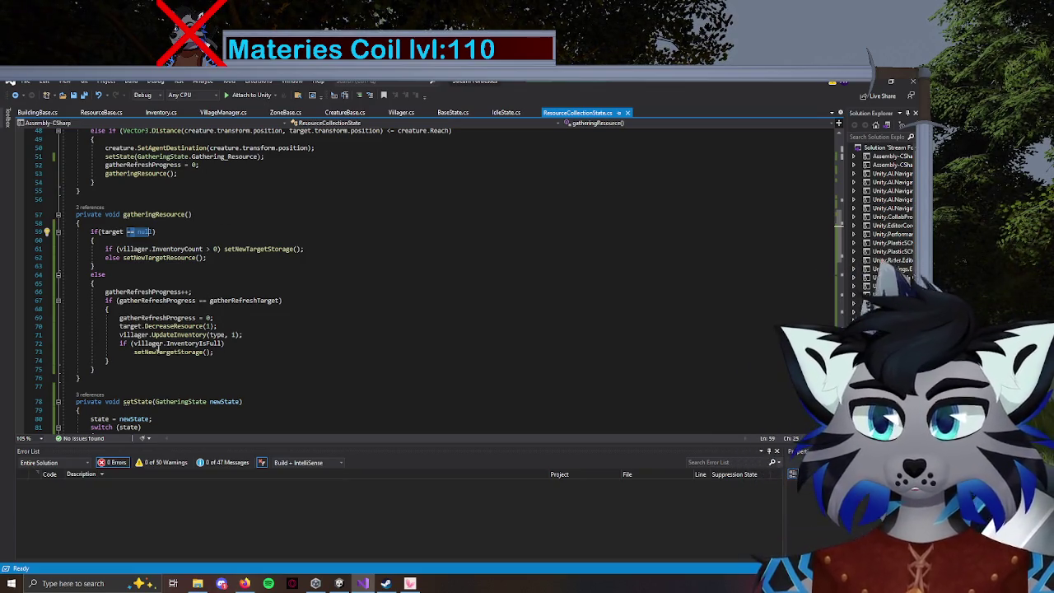
pyautogui.click(217, 328)
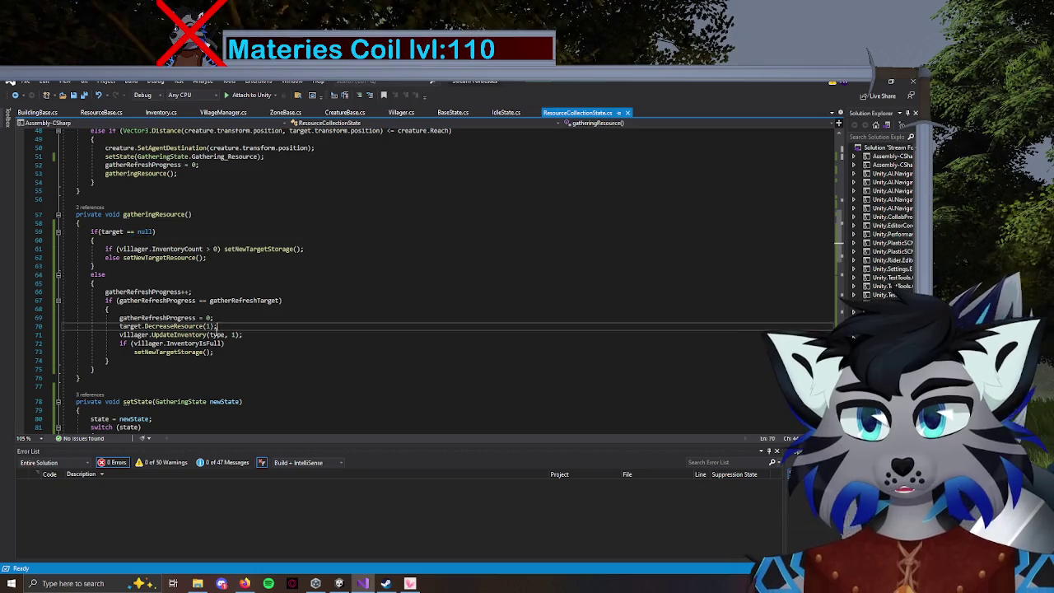
pyautogui.click(154, 335)
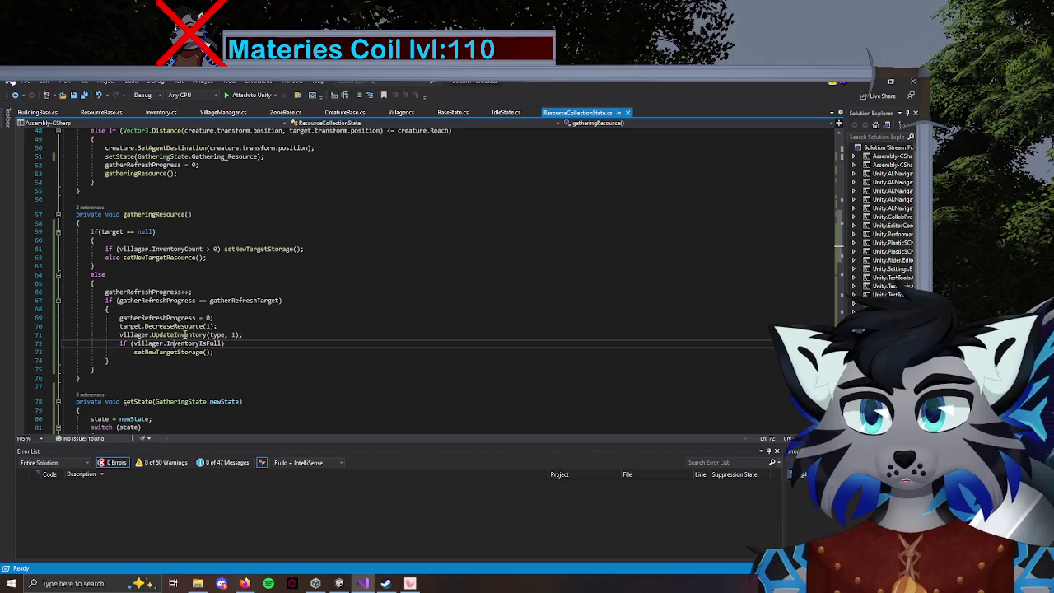
pyautogui.press('F12')
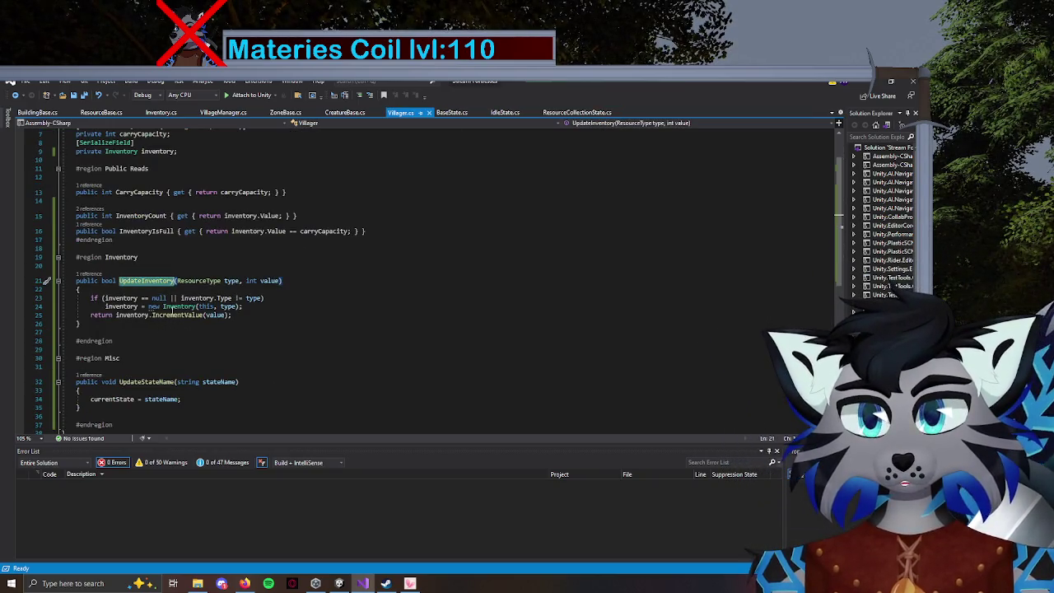
pyautogui.hotkey('ctrl', '-')
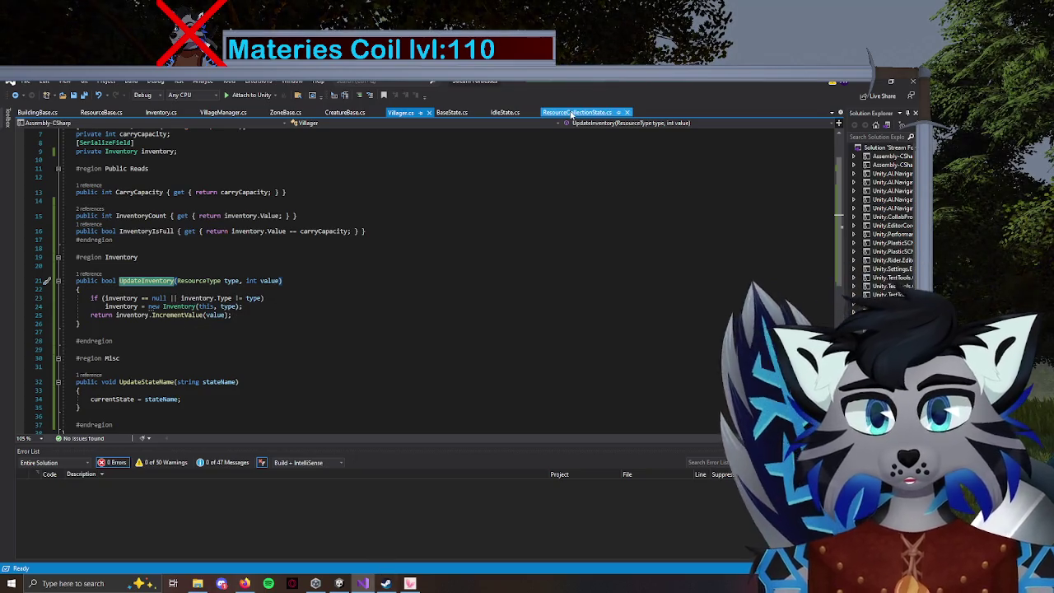
# Glance at the IdleState script, then open an empty line at the top of UpdateInventory.
pyautogui.scroll(8, 236, 305)
pyautogui.scroll(6, 236, 305)
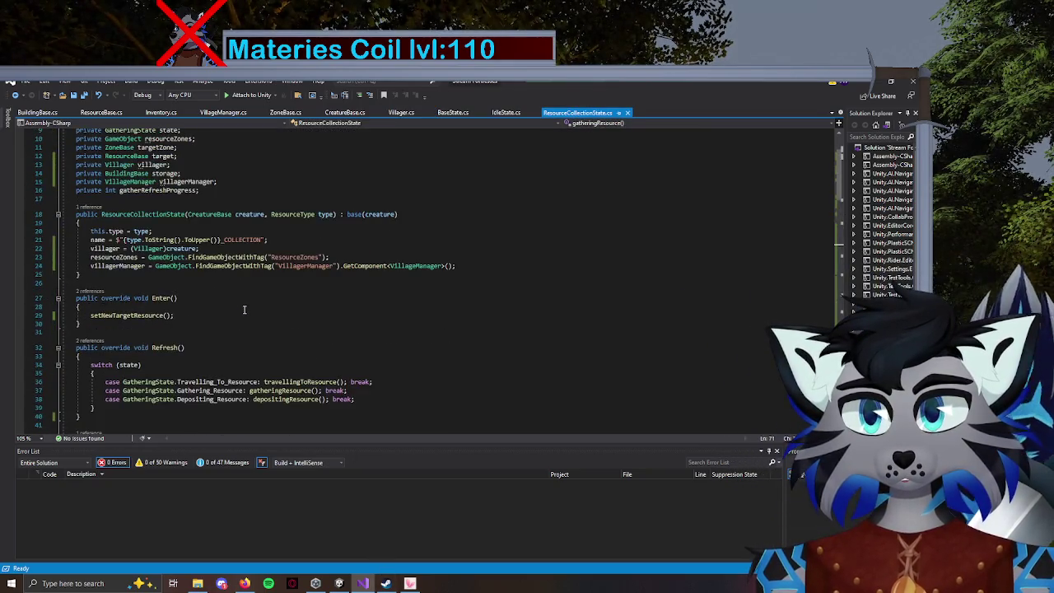
pyautogui.scroll(-17, 214, 282)
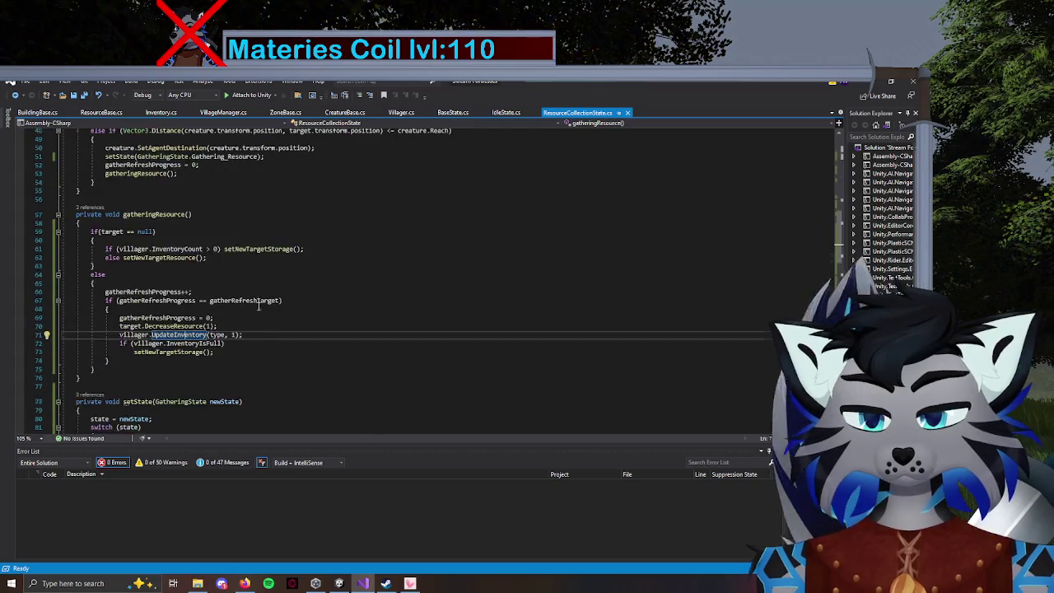
pyautogui.scroll(2, 215, 282)
pyautogui.click(505, 112)
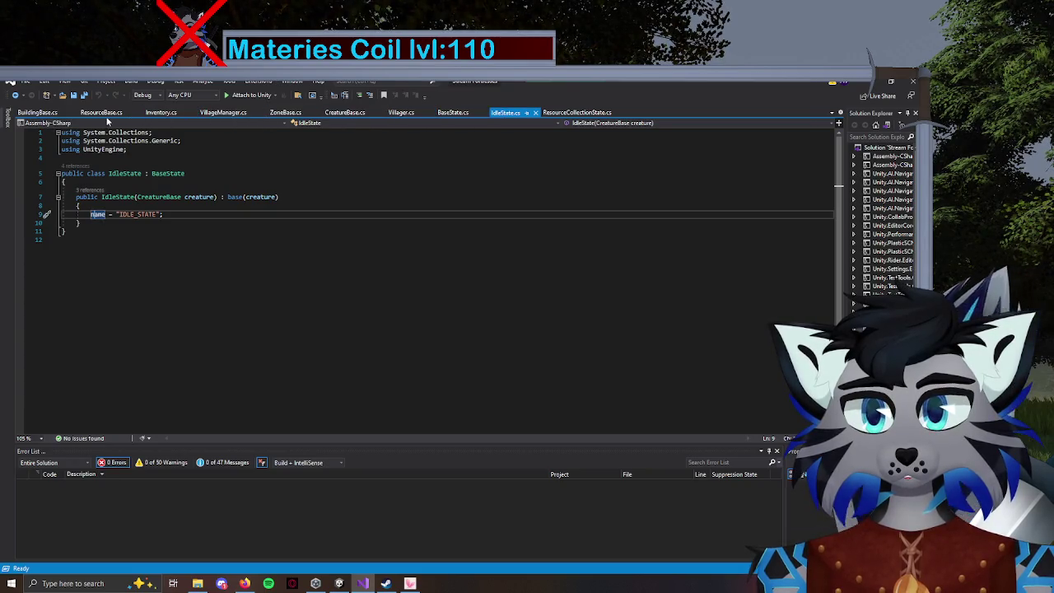
pyautogui.click(401, 112)
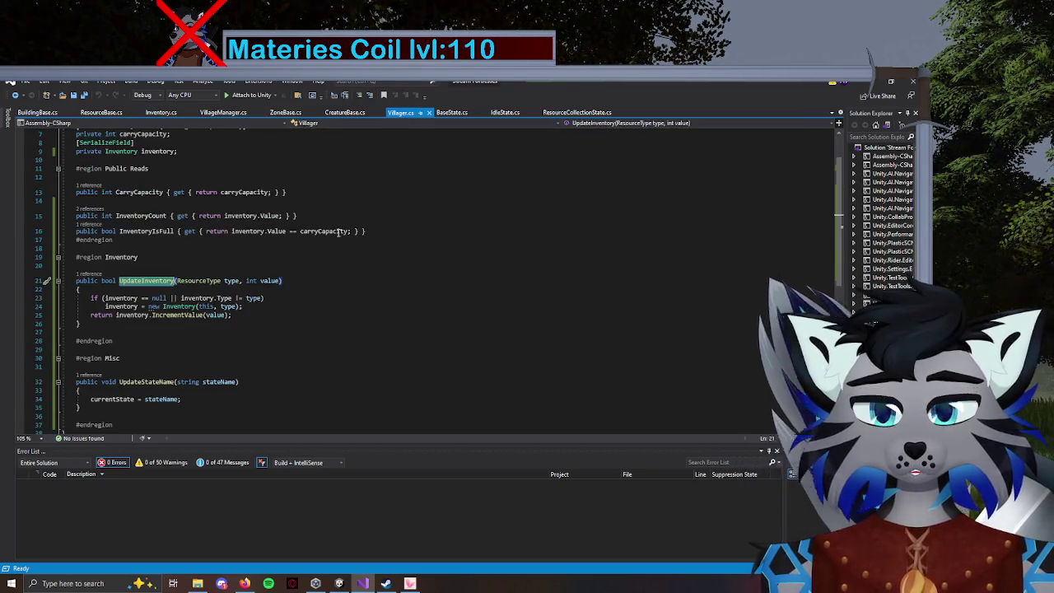
pyautogui.press('Down')
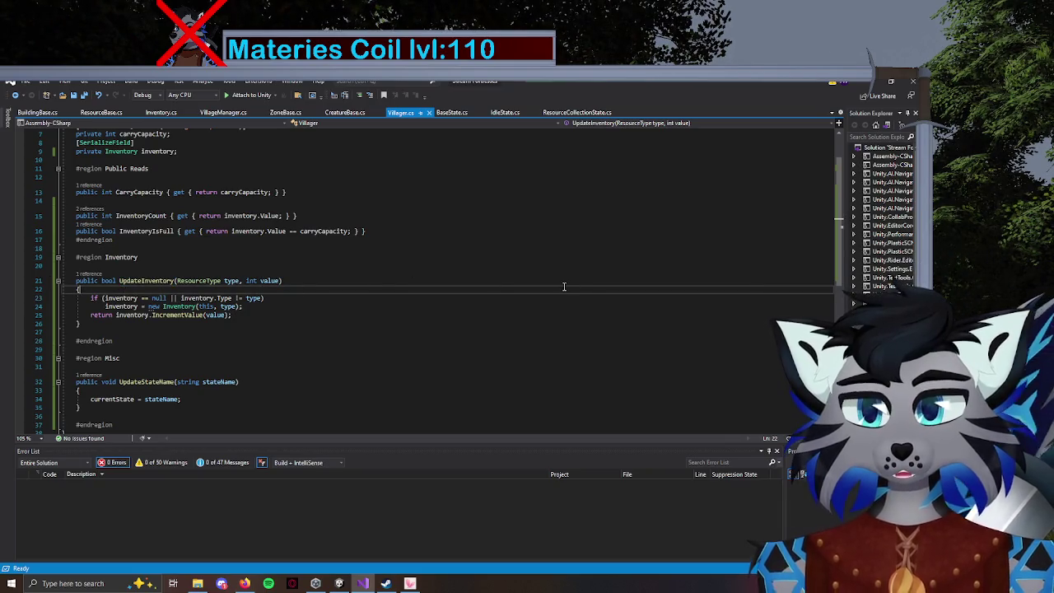
pyautogui.press('Return')
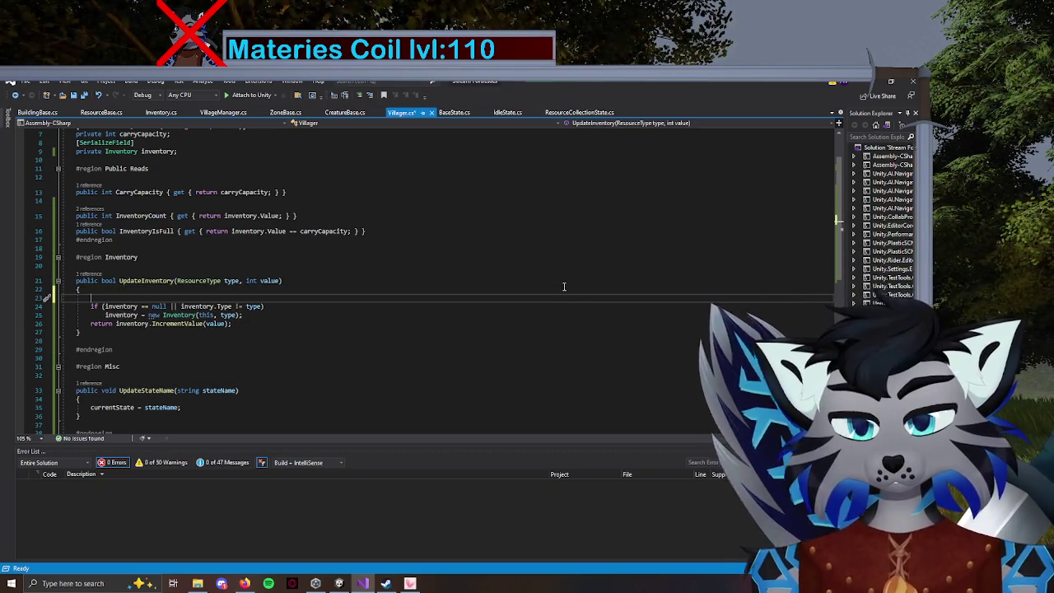
# Add Debug.Log($"Inventory: {inventory}"); as the first line of UpdateInventory.
pyautogui.write('Debug')
pyautogui.press('Tab')
pyautogui.write('.Log(')
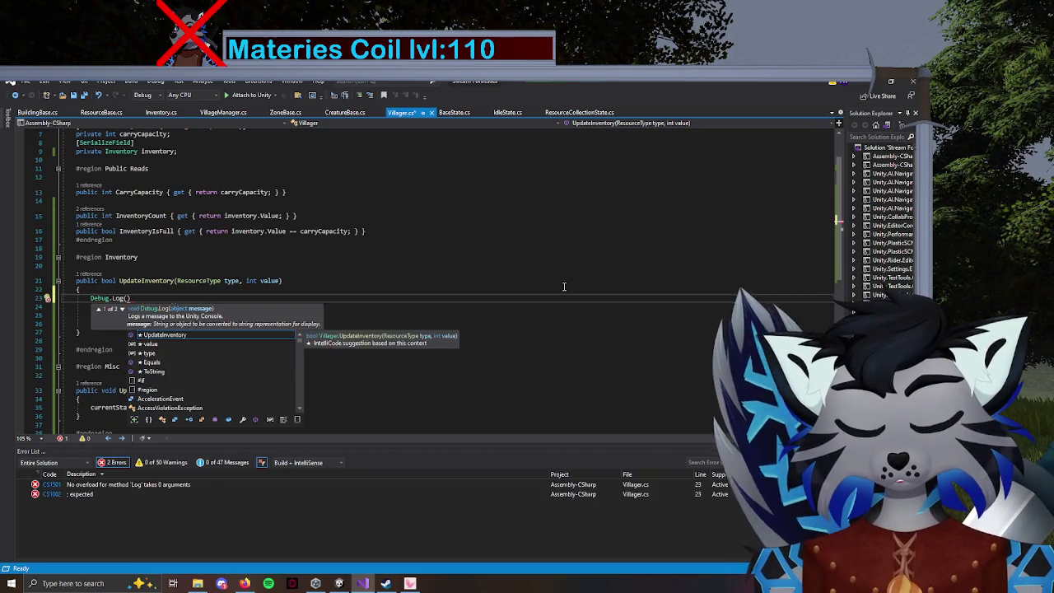
pyautogui.write('"Inventory:')
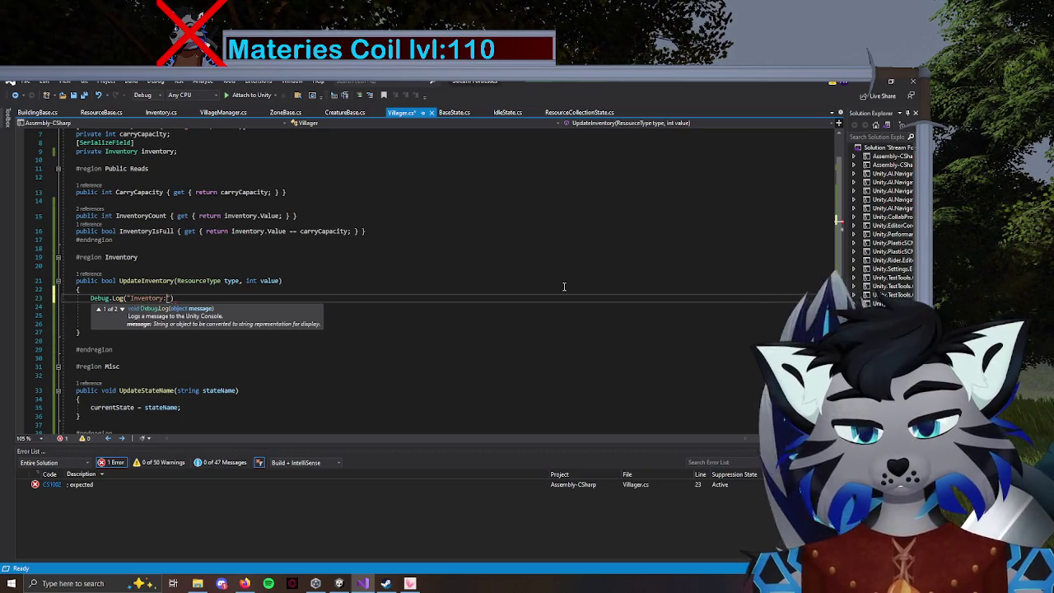
pyautogui.write(' {')
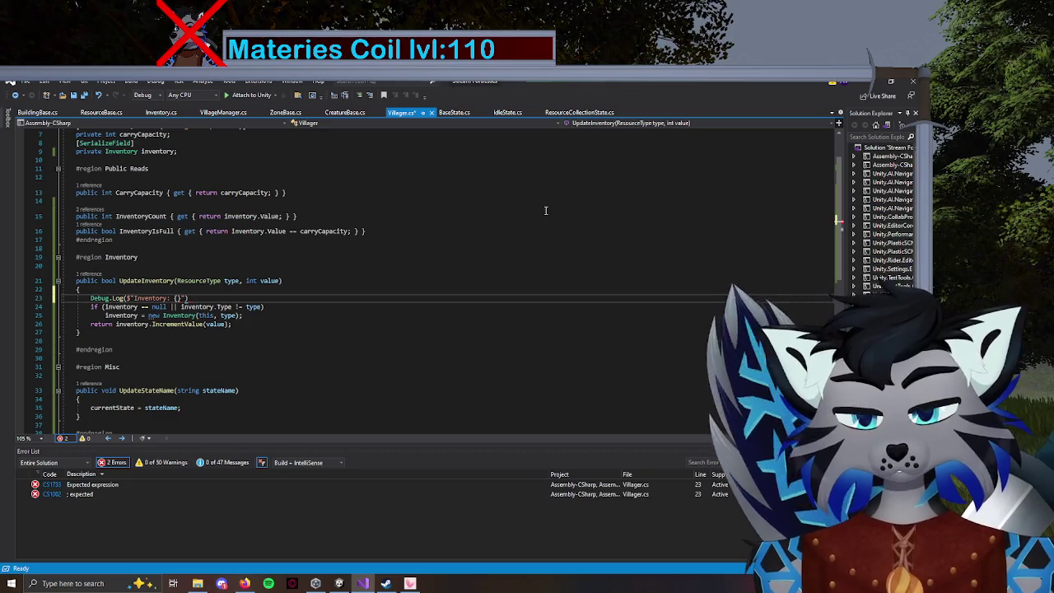
pyautogui.write('inves')
pyautogui.press('Tab')
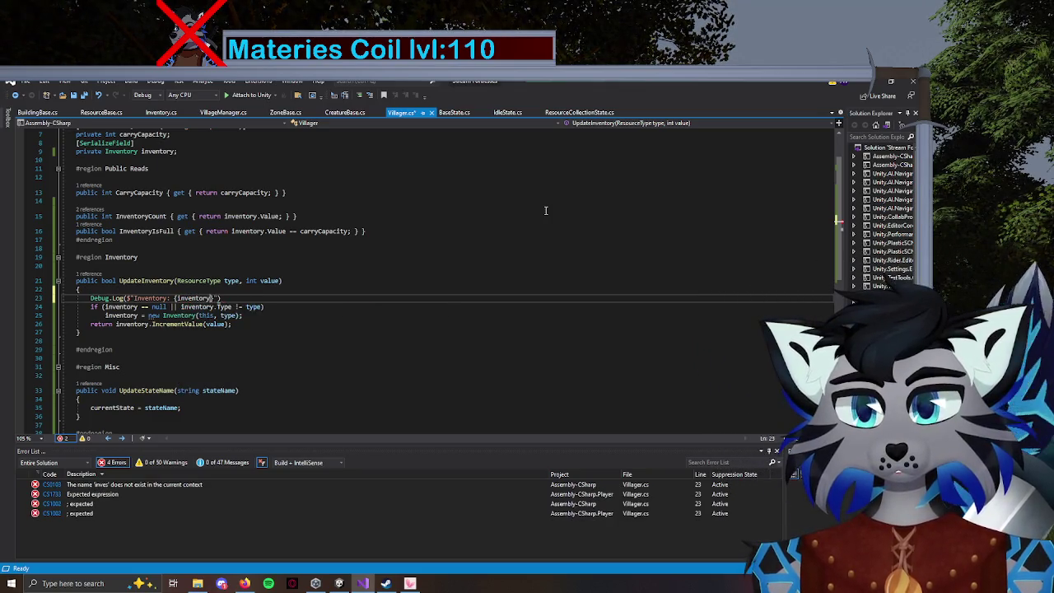
pyautogui.write(';')
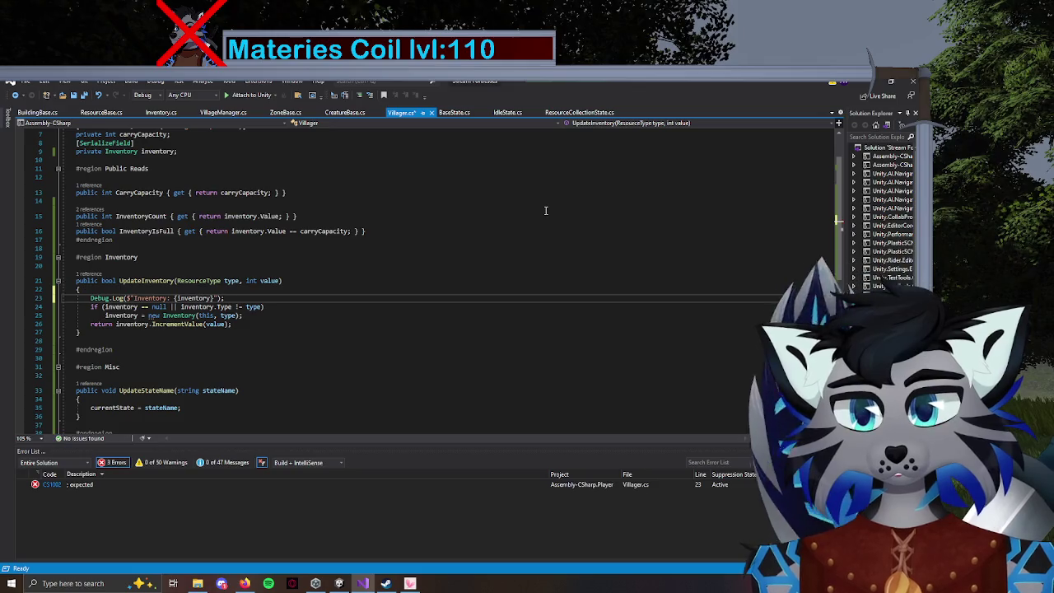
pyautogui.press('Return')
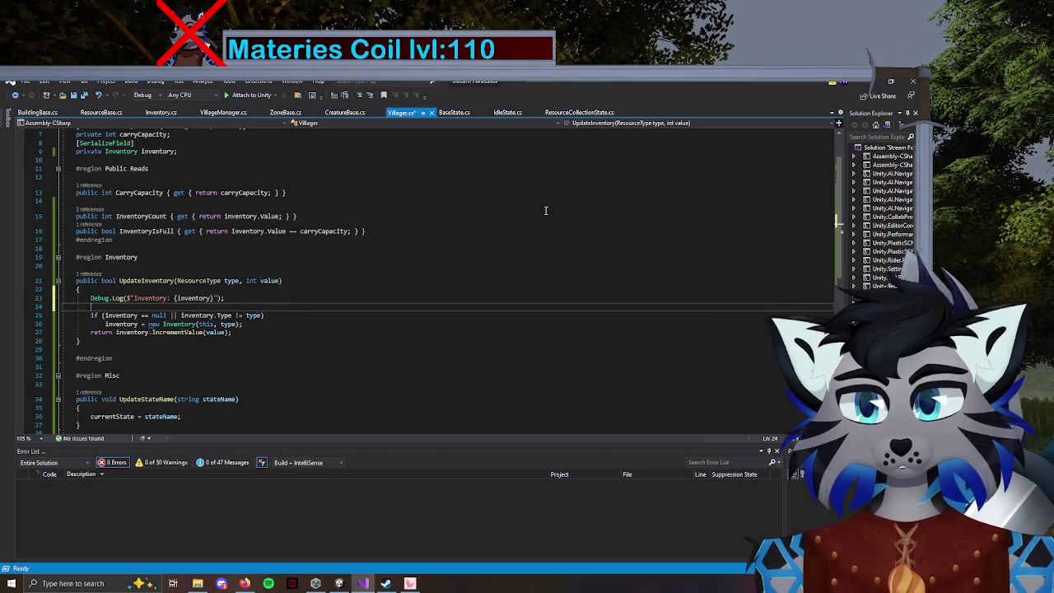
# Add Debug.Log($"Inventory Count: {inventory.Value}"); below it and save Villager.cs.
pyautogui.write('Debug')
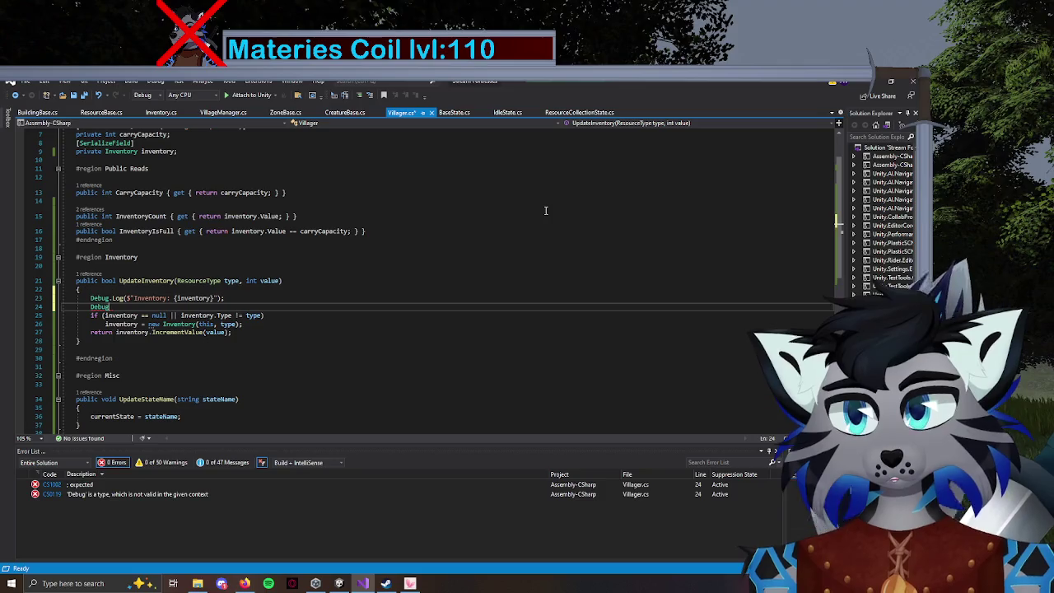
pyautogui.write('.Log(')
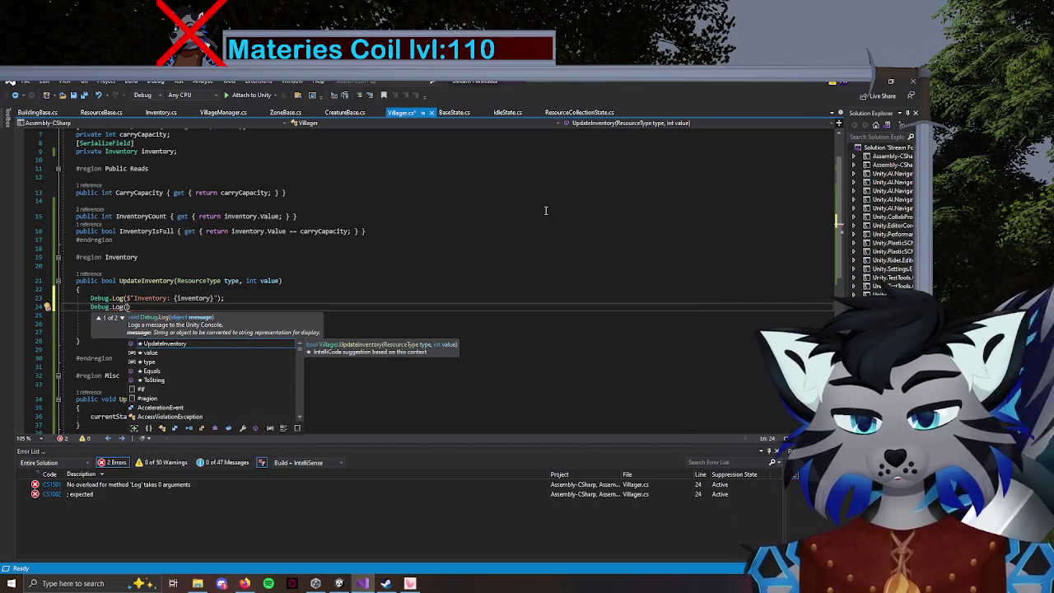
pyautogui.write('"Inve')
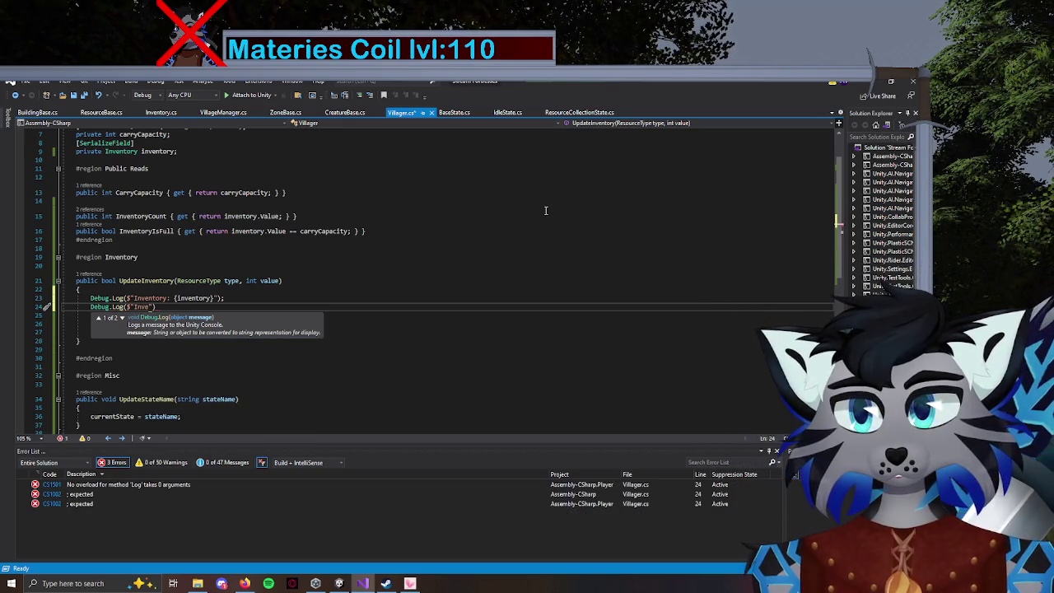
pyautogui.write(': Co')
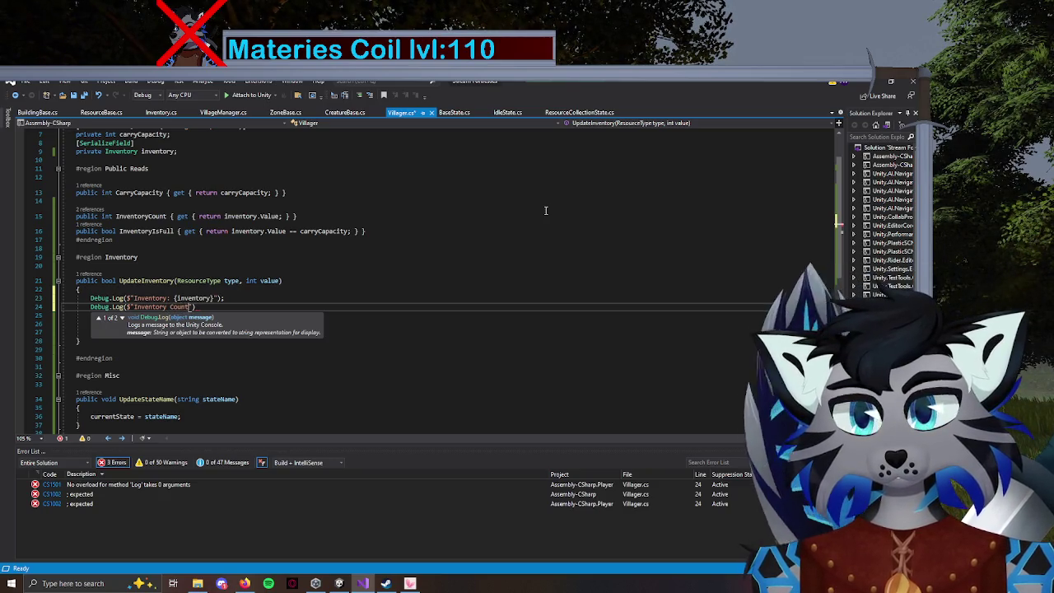
pyautogui.write(': ')
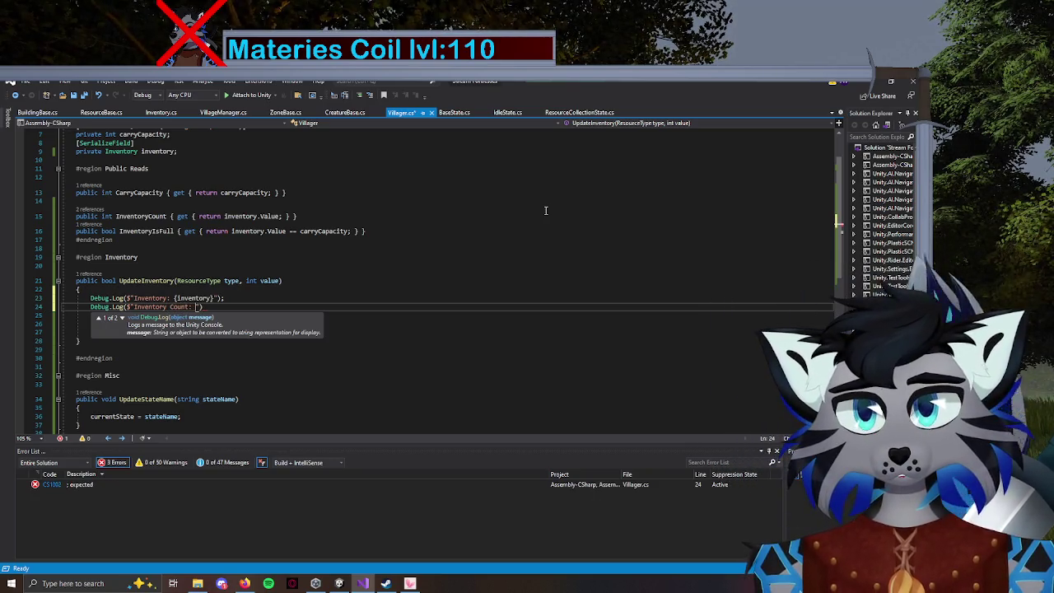
pyautogui.write('{')
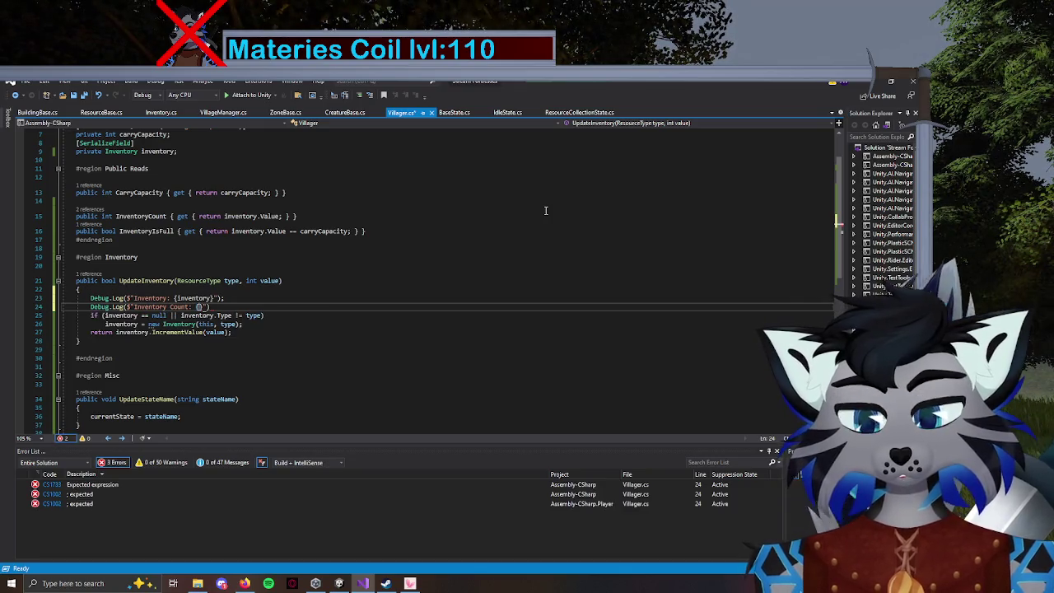
pyautogui.write('inventory.')
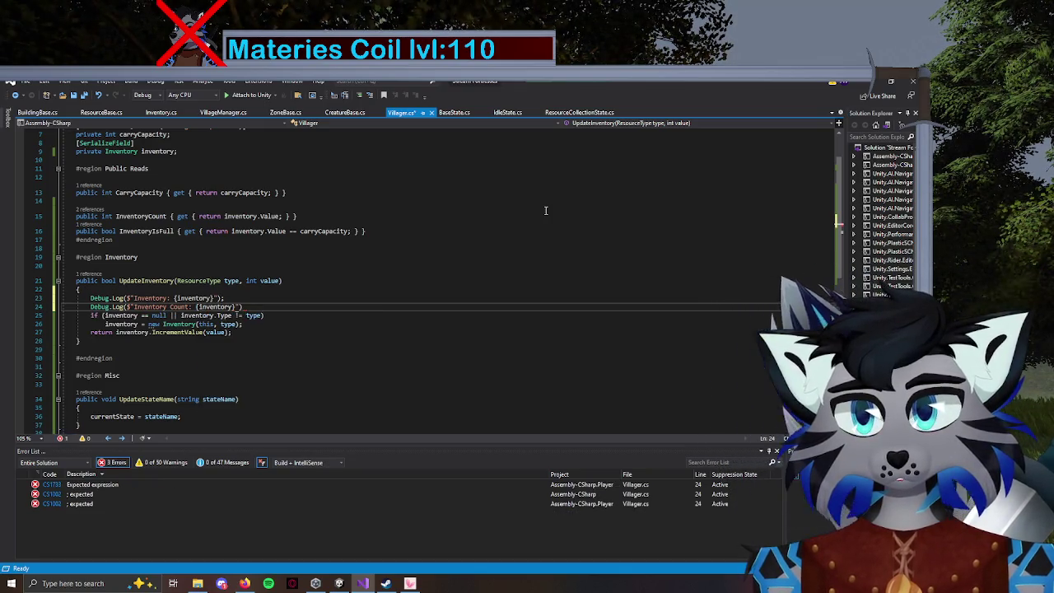
pyautogui.write('Val')
pyautogui.press('Tab')
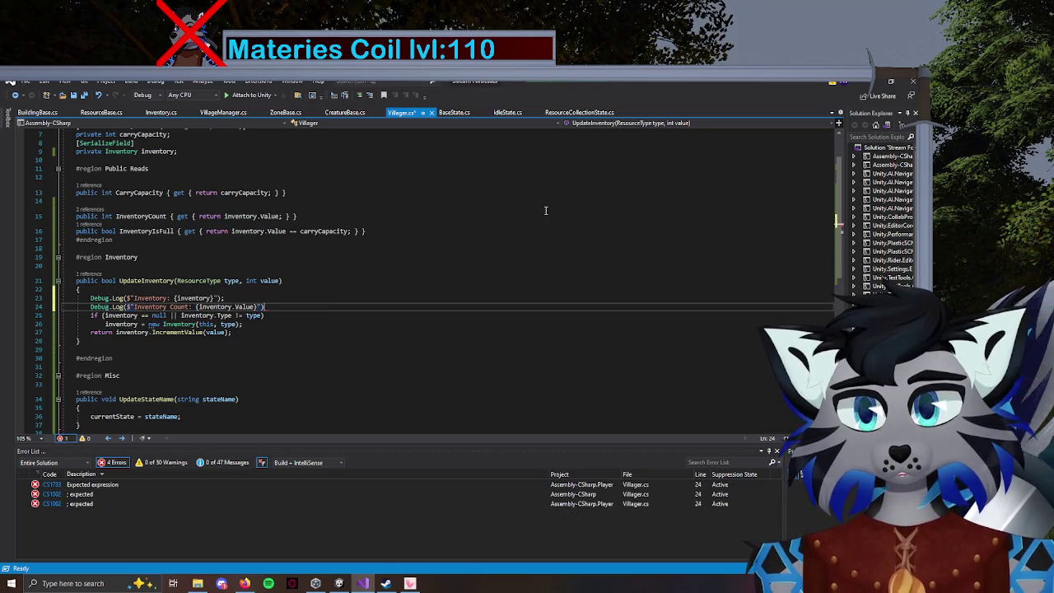
pyautogui.write(';')
pyautogui.hotkey('ctrl', 's')
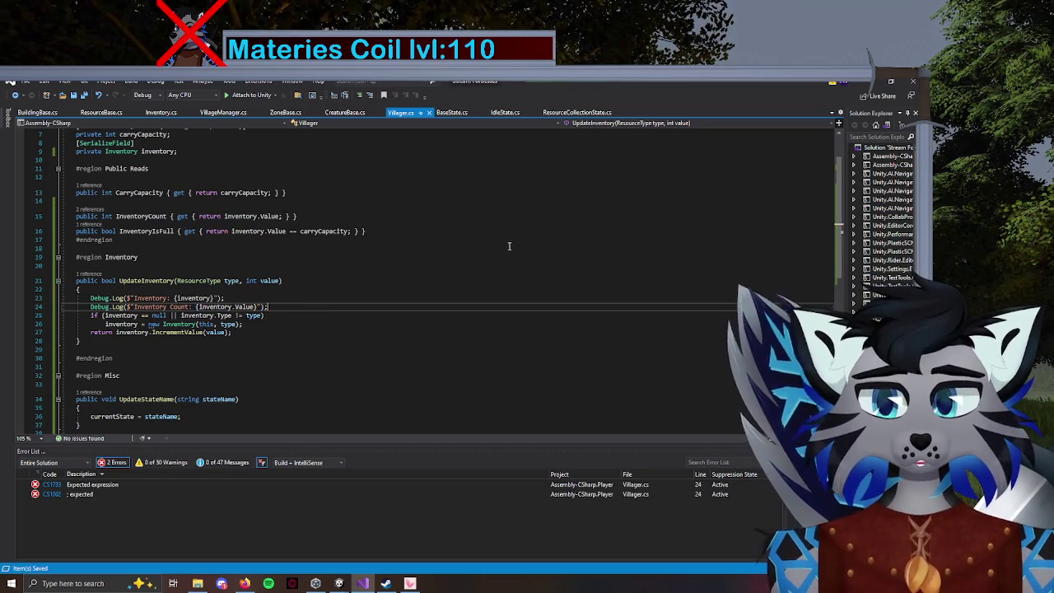
pyautogui.click(338, 583)
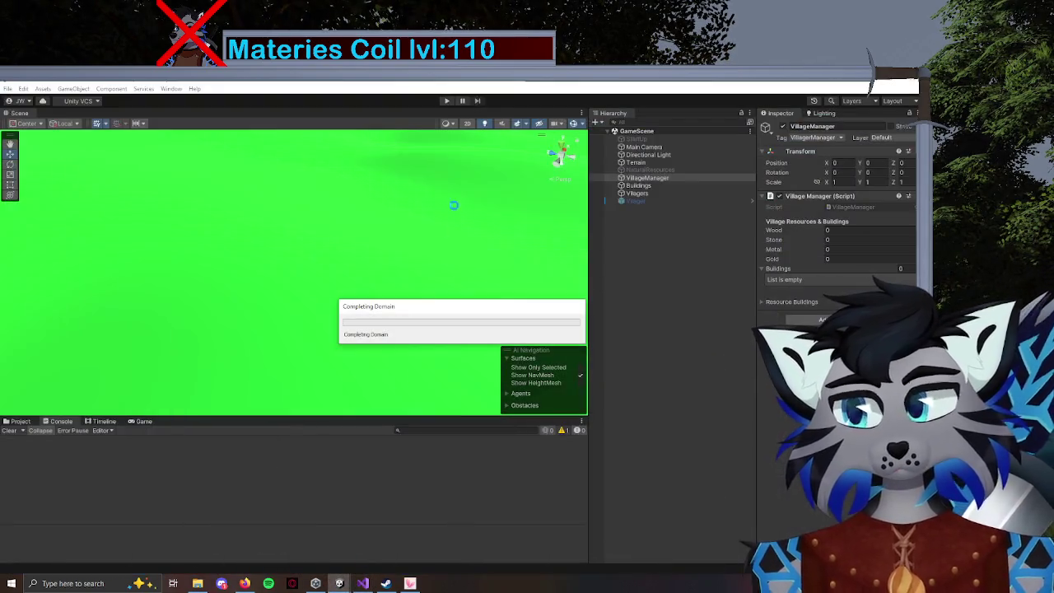
# Select the Villager, start Play mode, and frame the villager in the Scene view.
pyautogui.click(659, 200)
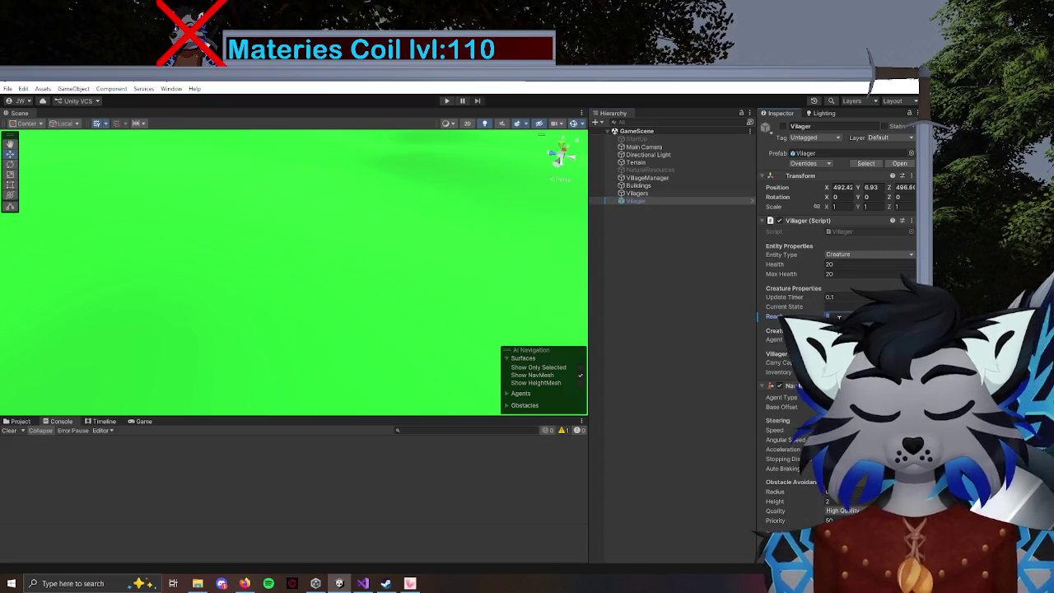
pyautogui.click(440, 101)
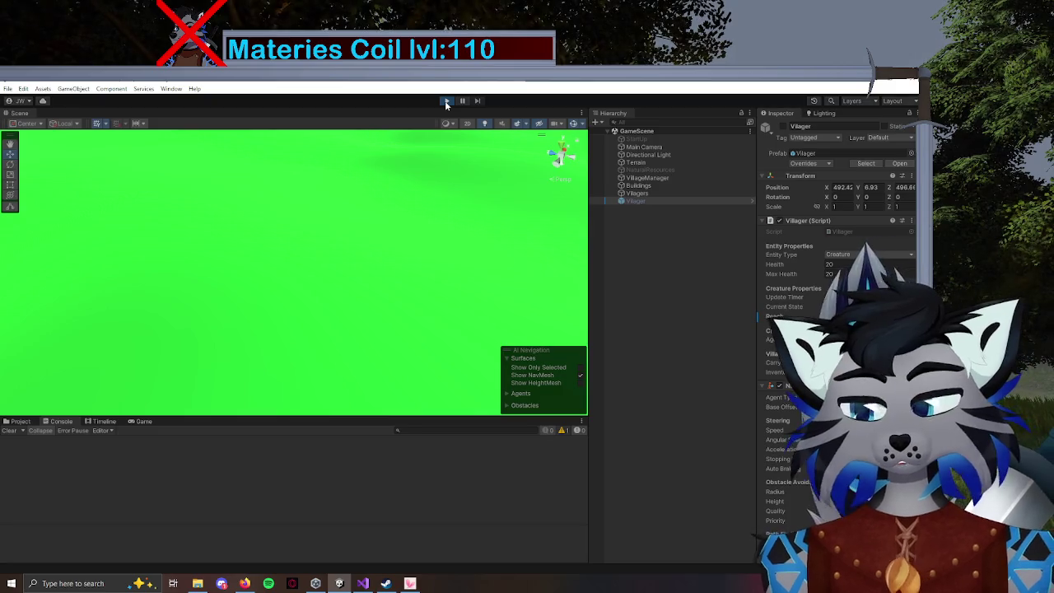
pyautogui.moveTo(336, 301)
pyautogui.mouseDown()
pyautogui.moveTo(217, 287)
pyautogui.moveTo(513, 291)
pyautogui.moveTo(523, 278)
pyautogui.moveTo(444, 283)
pyautogui.mouseUp()
pyautogui.moveTo(263, 271)
pyautogui.mouseDown()
pyautogui.moveTo(236, 264)
pyautogui.moveTo(216, 214)
pyautogui.moveTo(140, 211)
pyautogui.moveTo(471, 285)
pyautogui.moveTo(643, 234)
pyautogui.moveTo(33, 247)
pyautogui.moveTo(29, 269)
pyautogui.moveTo(518, 264)
pyautogui.mouseUp()
pyautogui.press('f')
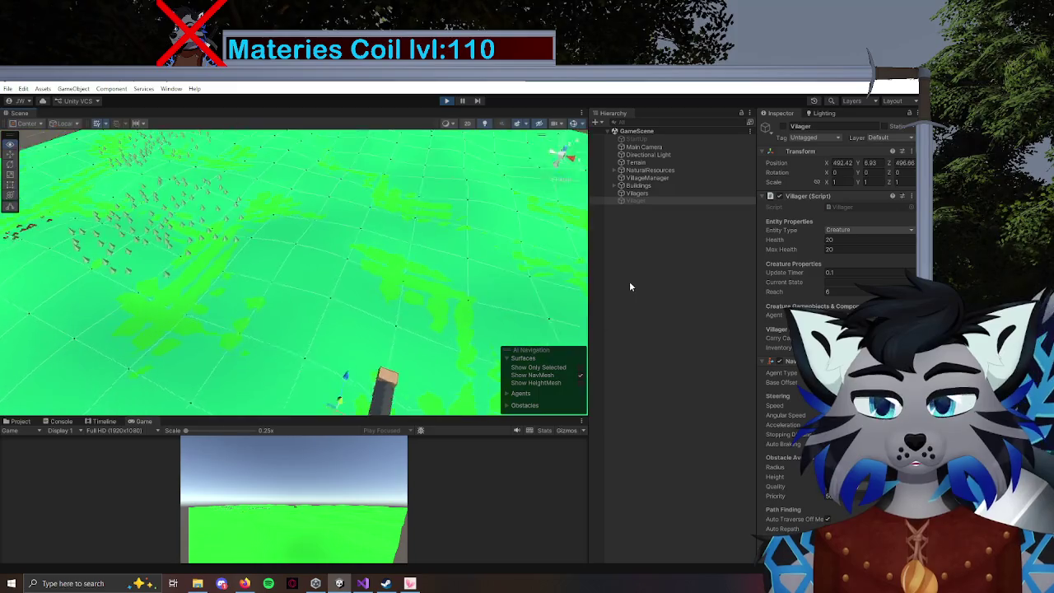
# Restart the game and zoom the Scene view toward the villager as it gathers wood.
pyautogui.click(446, 101)
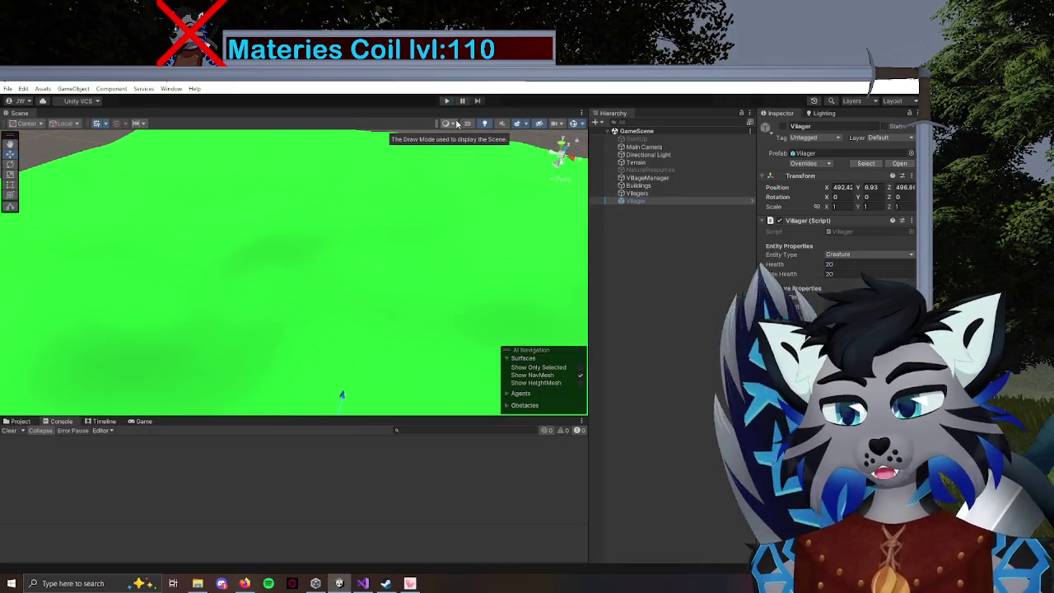
pyautogui.click(464, 102)
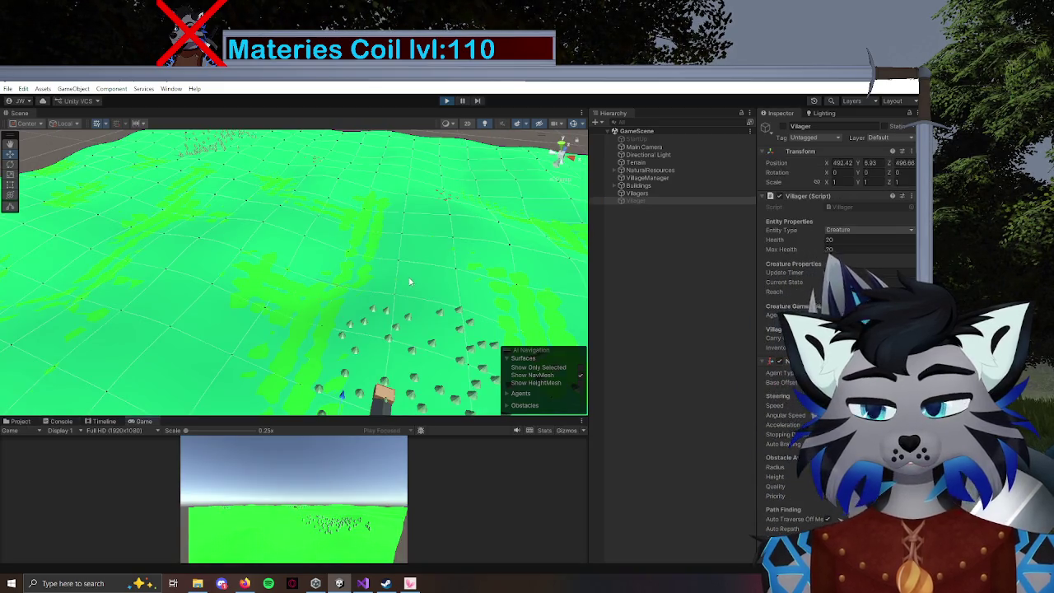
pyautogui.scroll(5, 416, 300)
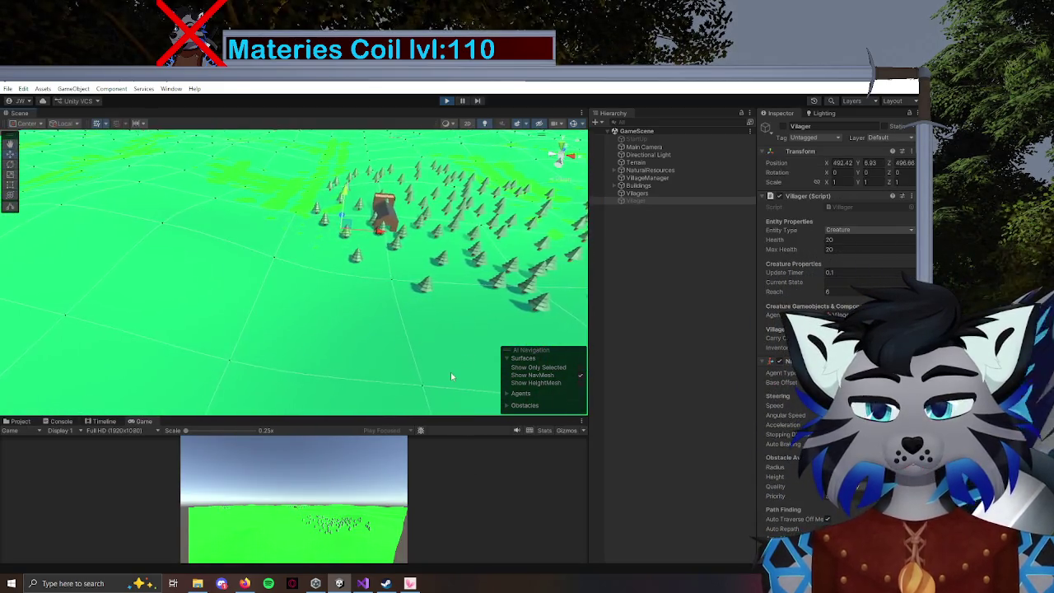
pyautogui.scroll(3, 394, 296)
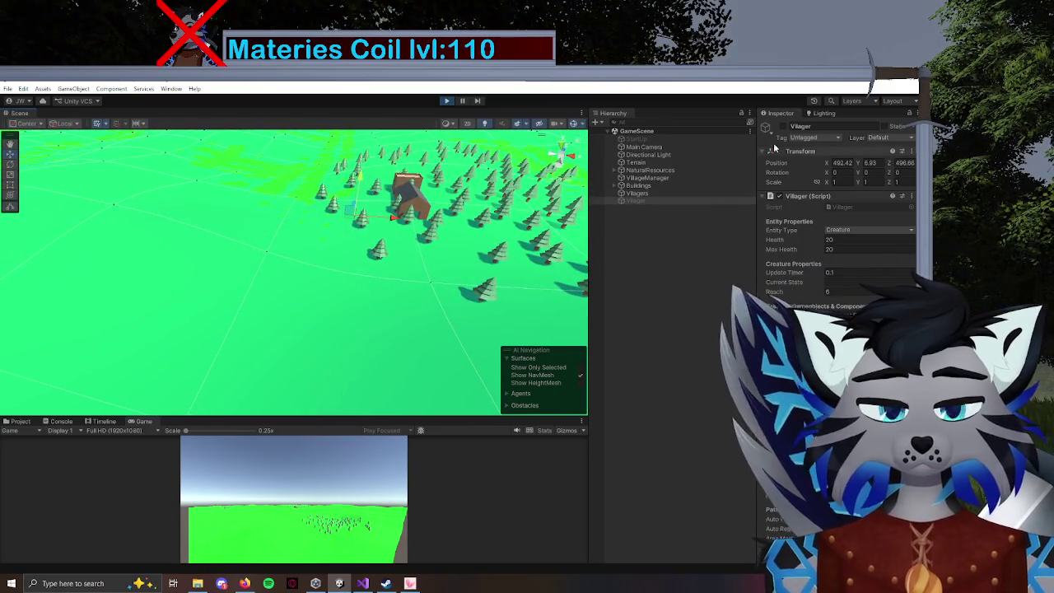
pyautogui.scroll(-5, 412, 280)
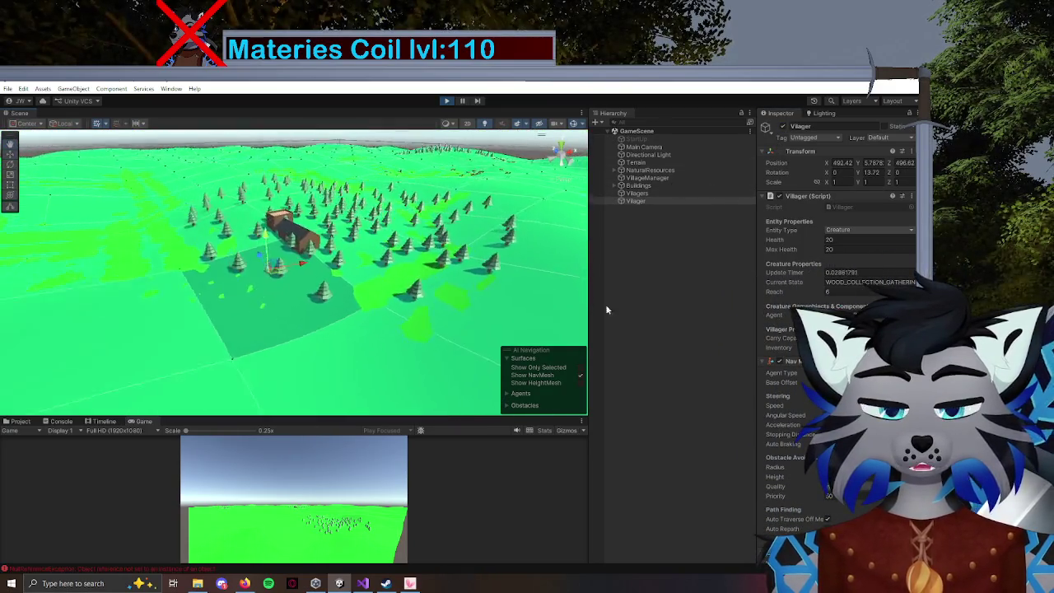
pyautogui.scroll(5, 577, 329)
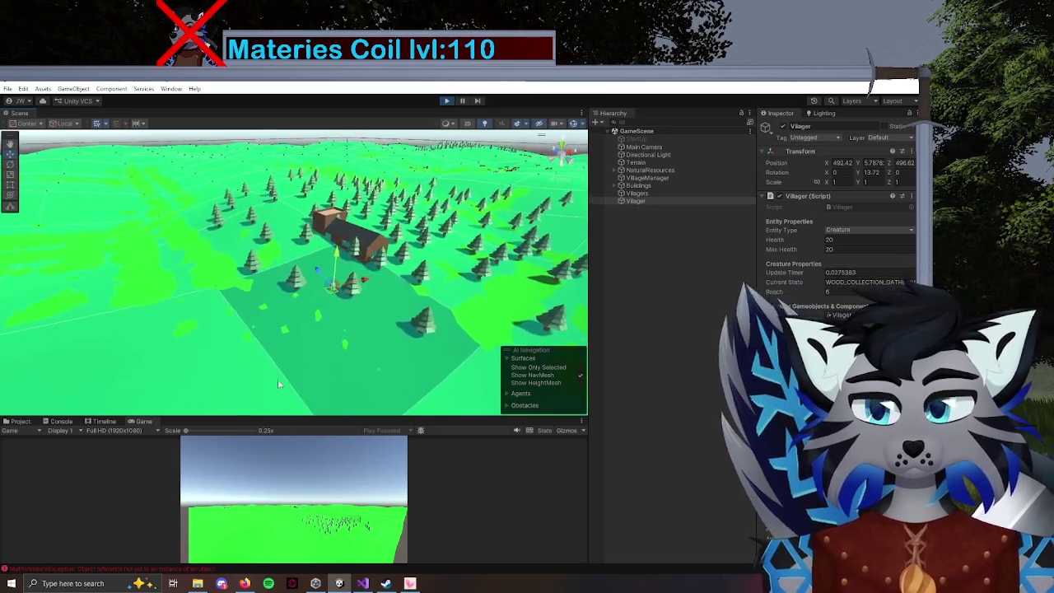
# Pause the game and open Villager.cs at line 24 from the Console's NullReferenceException.
pyautogui.click(464, 102)
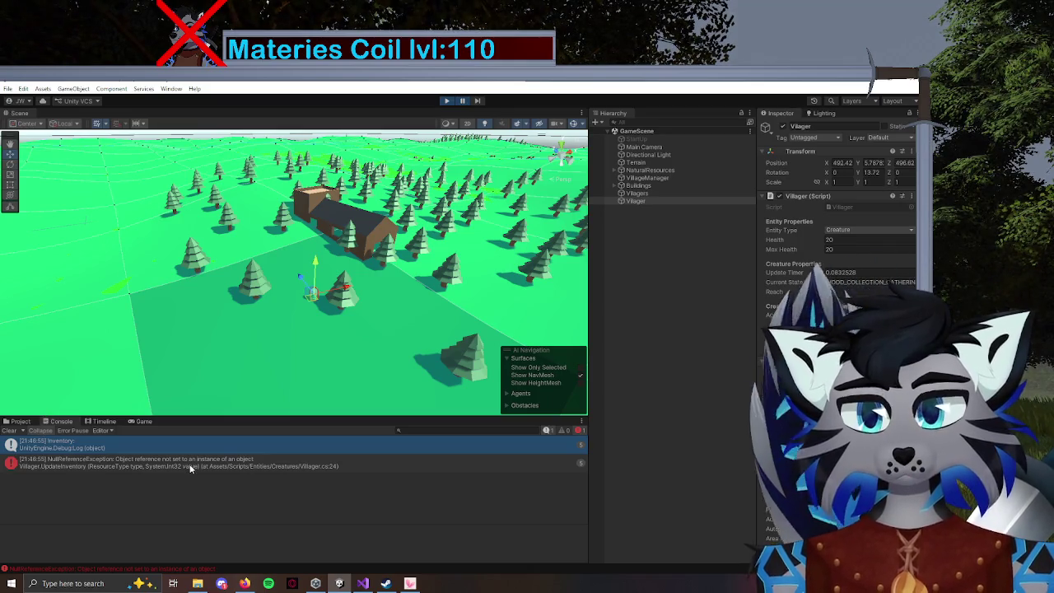
pyautogui.click(95, 465)
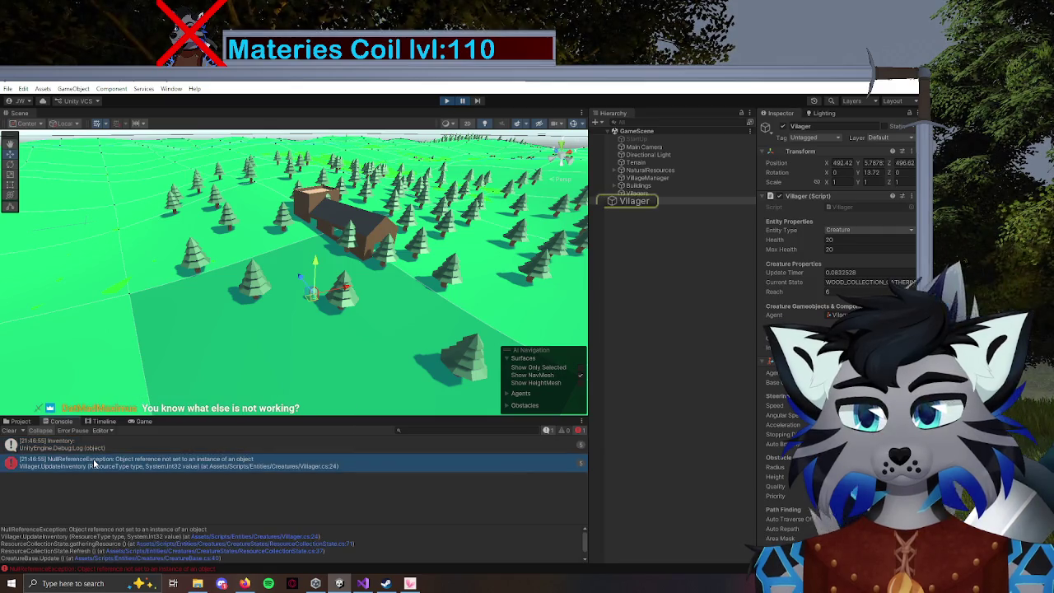
pyautogui.doubleClick(94, 464)
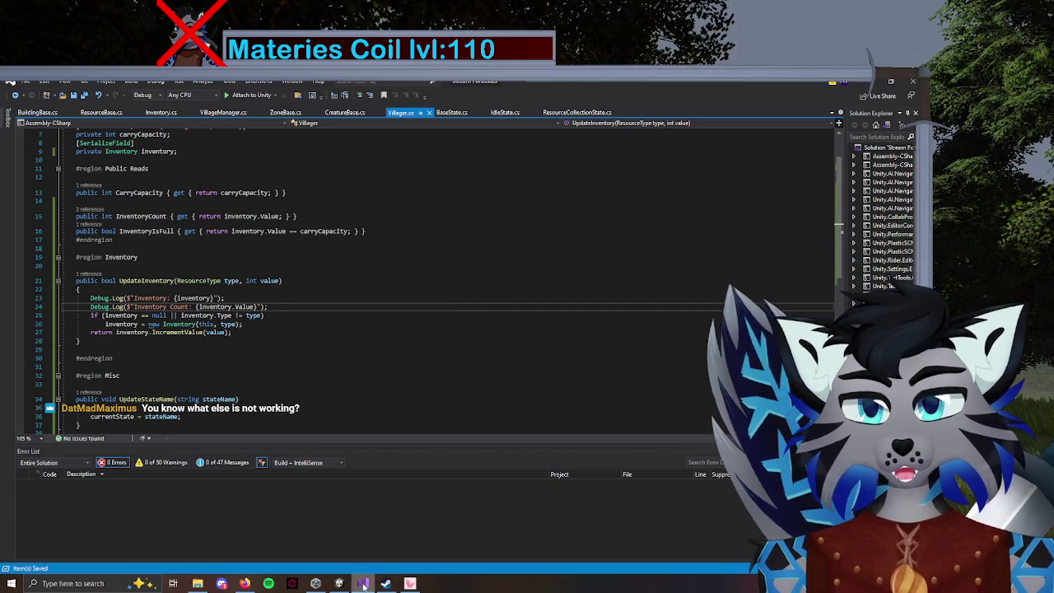
# Cut the Inventory Count Debug.Log line out of line 24 in UpdateInventory.
pyautogui.click(257, 307)
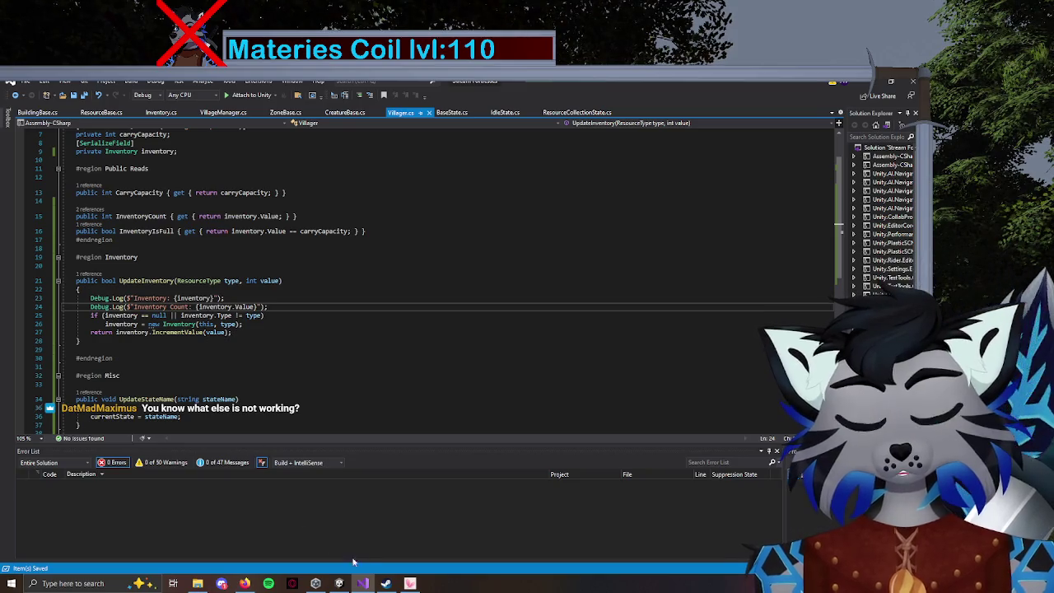
pyautogui.click(338, 583)
pyautogui.click(448, 102)
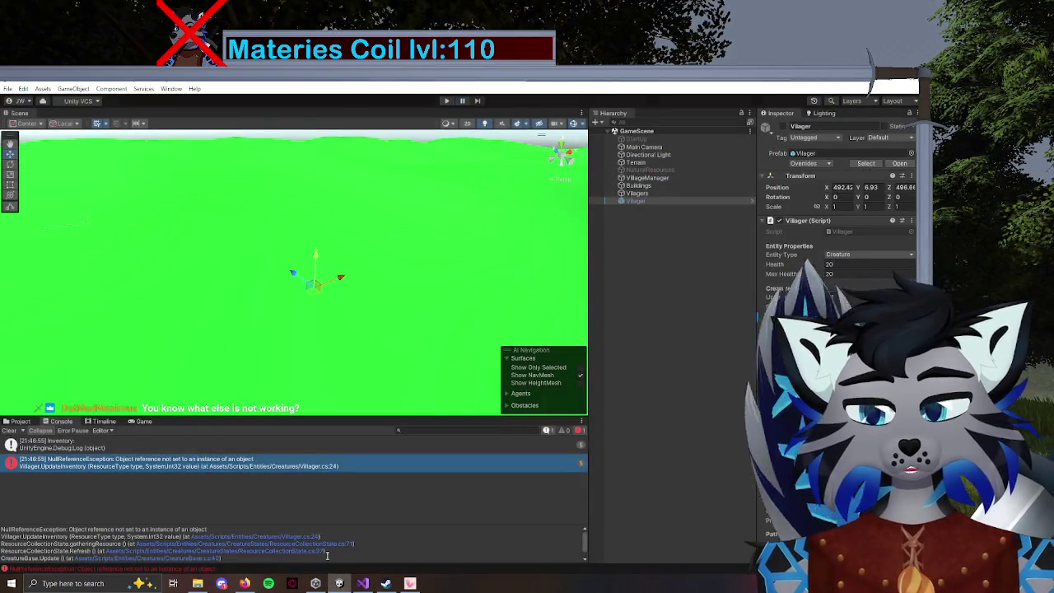
pyautogui.hotkey('alt', 'Tab')
pyautogui.moveTo(274, 306); pyautogui.dragTo(38, 306)
pyautogui.hotkey('ctrl', 'c')
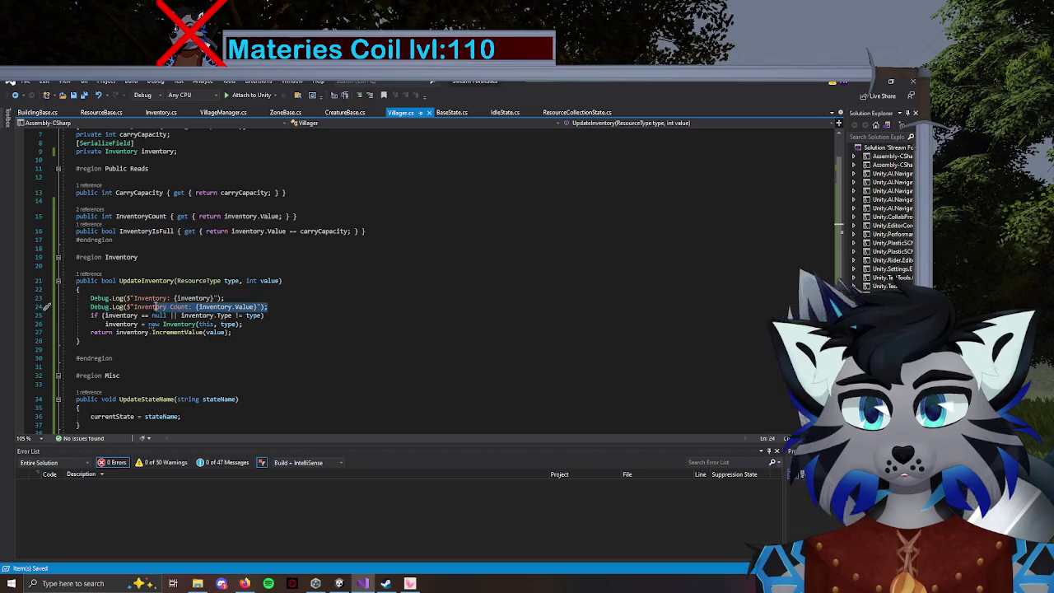
pyautogui.moveTo(30, 311); pyautogui.dragTo(55, 300)
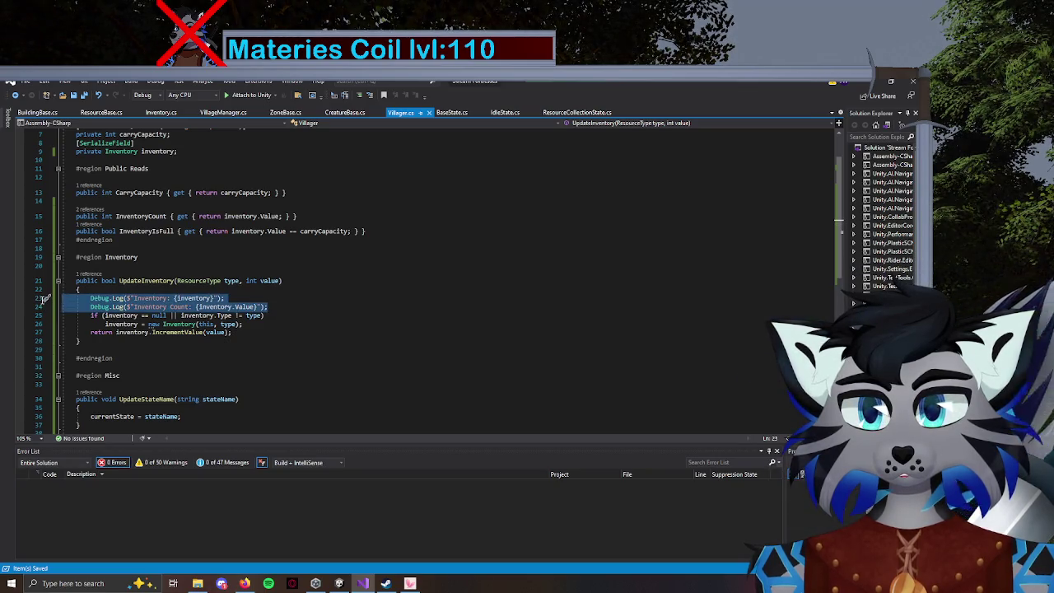
pyautogui.click(39, 306)
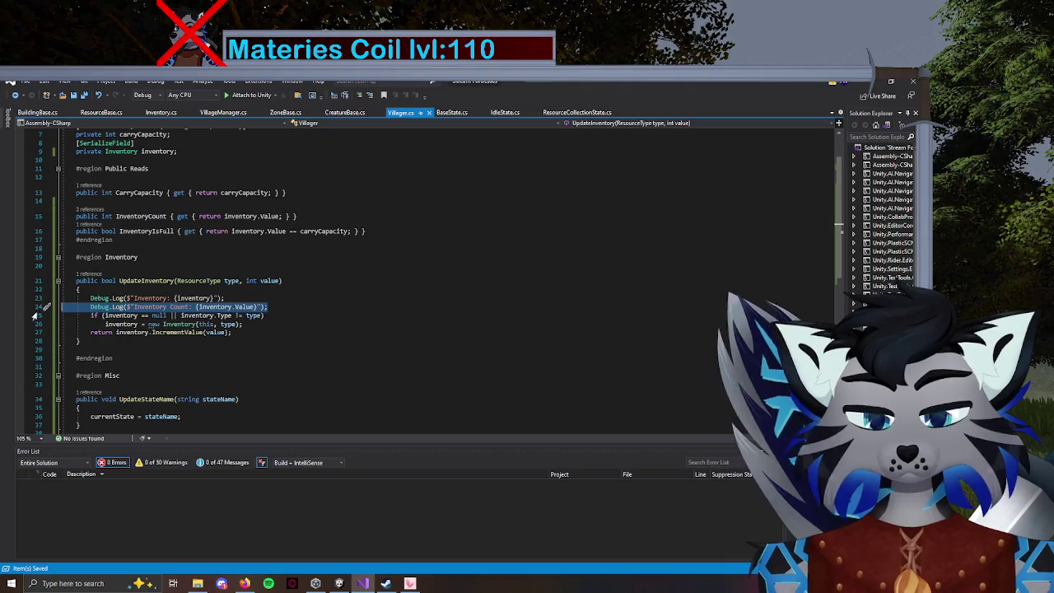
pyautogui.press('Delete')
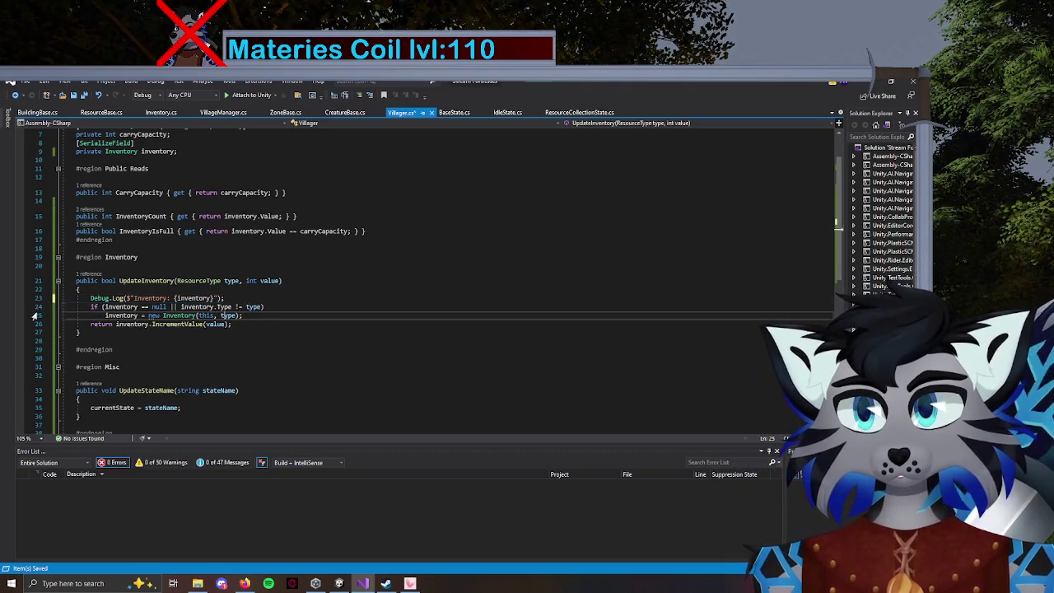
# Paste the Inventory Count log below the inventory null check and save Villager.cs.
pyautogui.press('End')
pyautogui.press('Return')
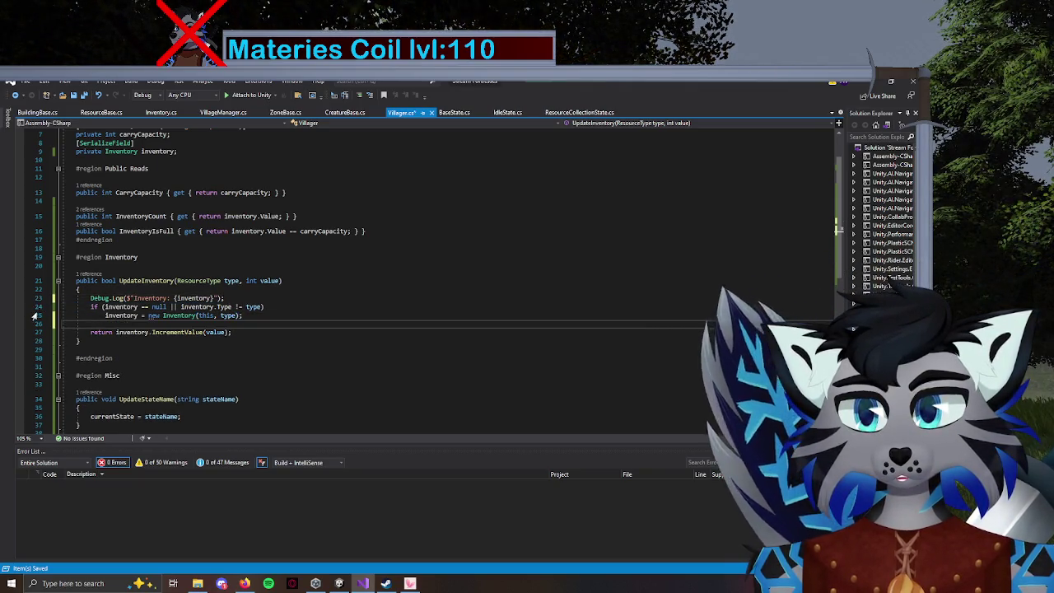
pyautogui.hotkey('ctrl', 'v')
pyautogui.hotkey('ctrl', 's')
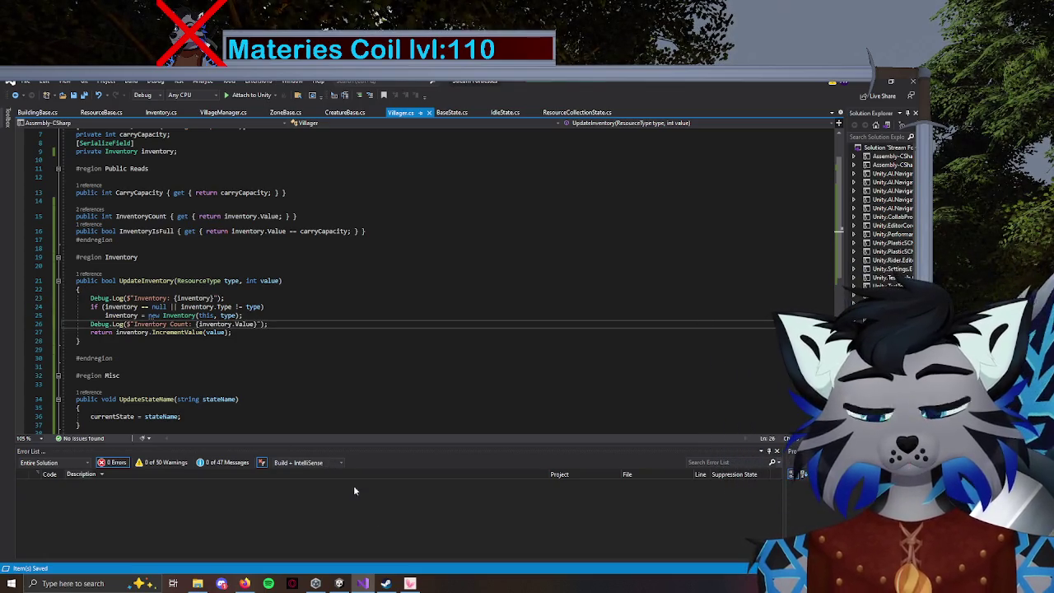
pyautogui.click(338, 583)
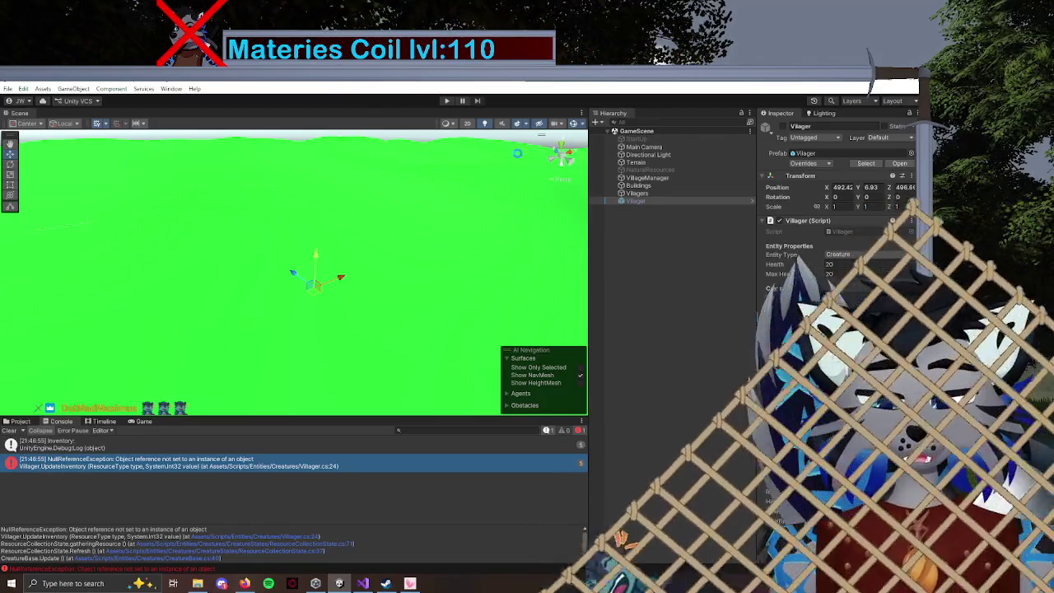
# After the reload, reopen Villager.cs at error line 24 from the Console, then return to Unity.
pyautogui.doubleClick(330, 462)
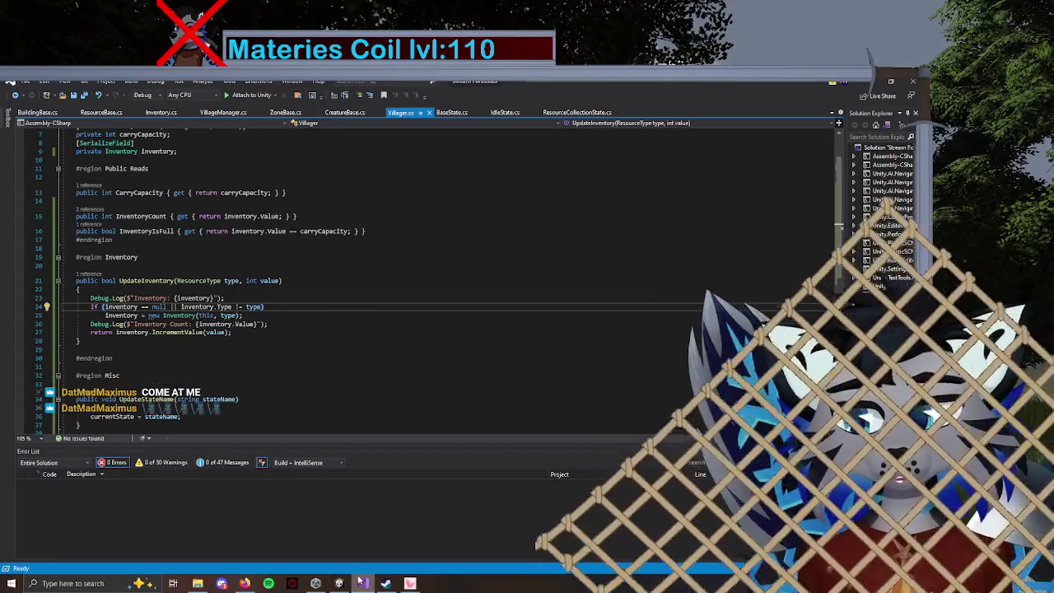
pyautogui.moveTo(356, 580)
pyautogui.click(362, 536)
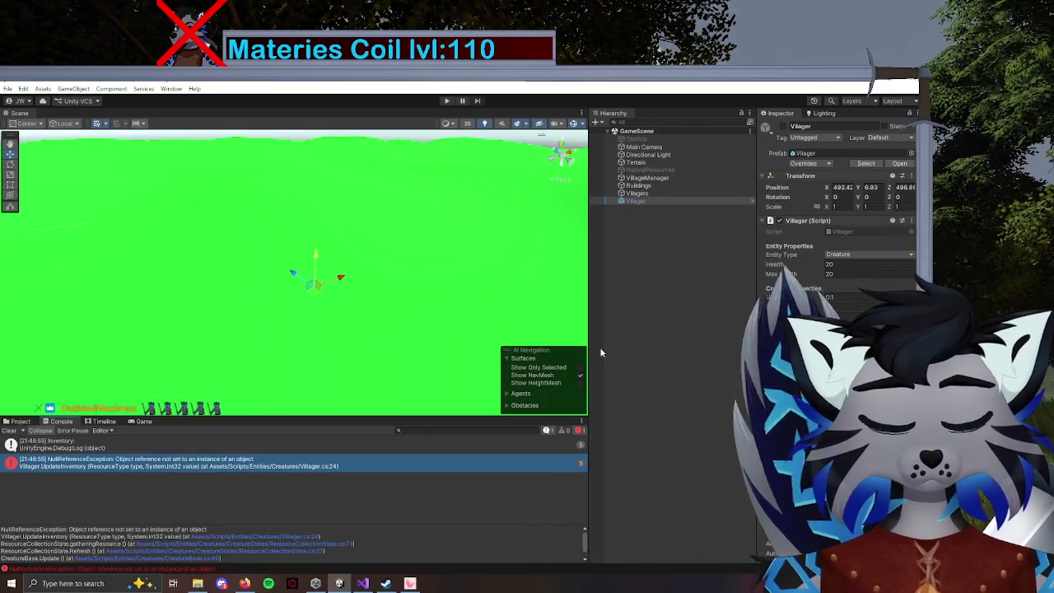
# Run the game, inspect the Fortress and Terrain, then select and frame the Villager.
pyautogui.click(447, 102)
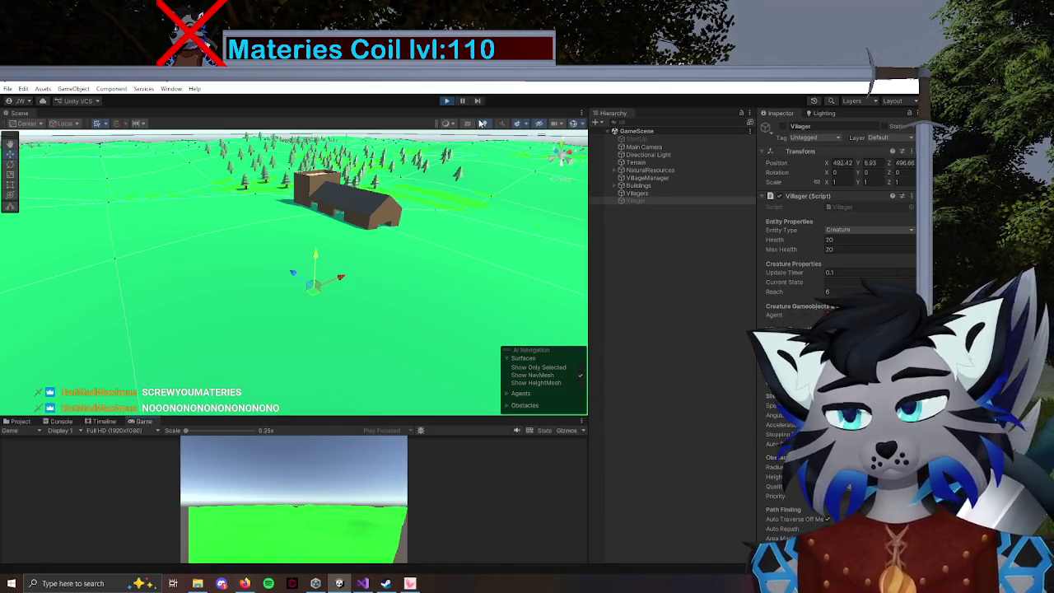
pyautogui.moveTo(344, 247)
pyautogui.mouseDown()
pyautogui.moveTo(385, 247)
pyautogui.moveTo(395, 272)
pyautogui.moveTo(512, 303)
pyautogui.mouseUp()
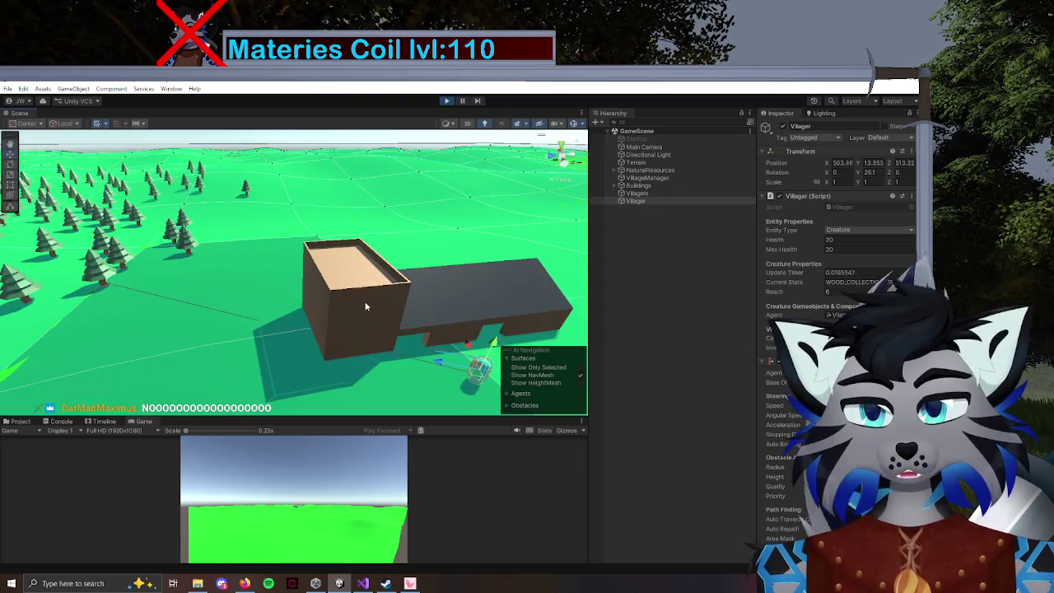
pyautogui.click(427, 295)
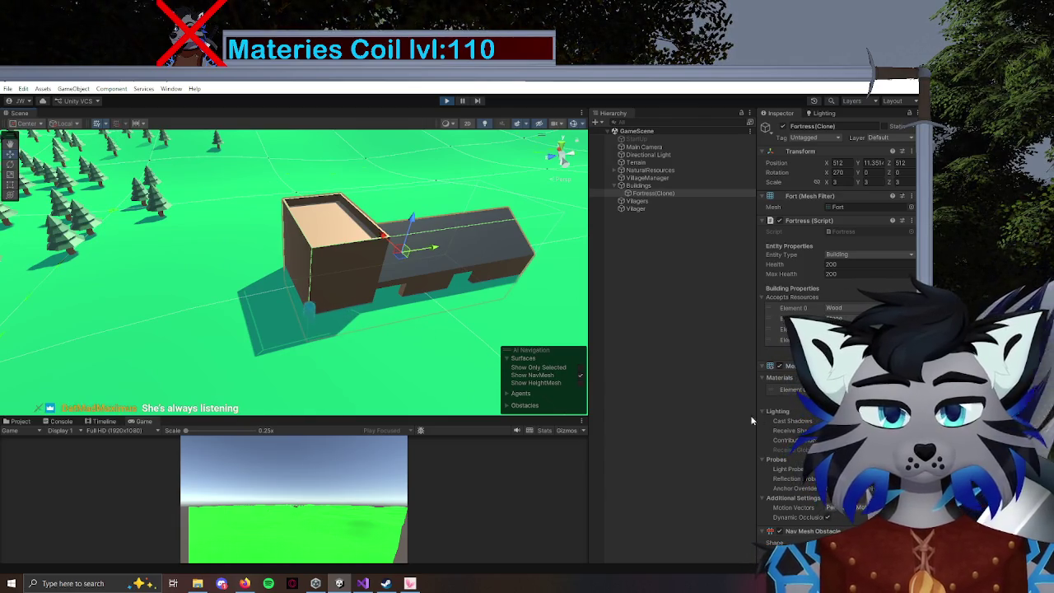
pyautogui.click(302, 329)
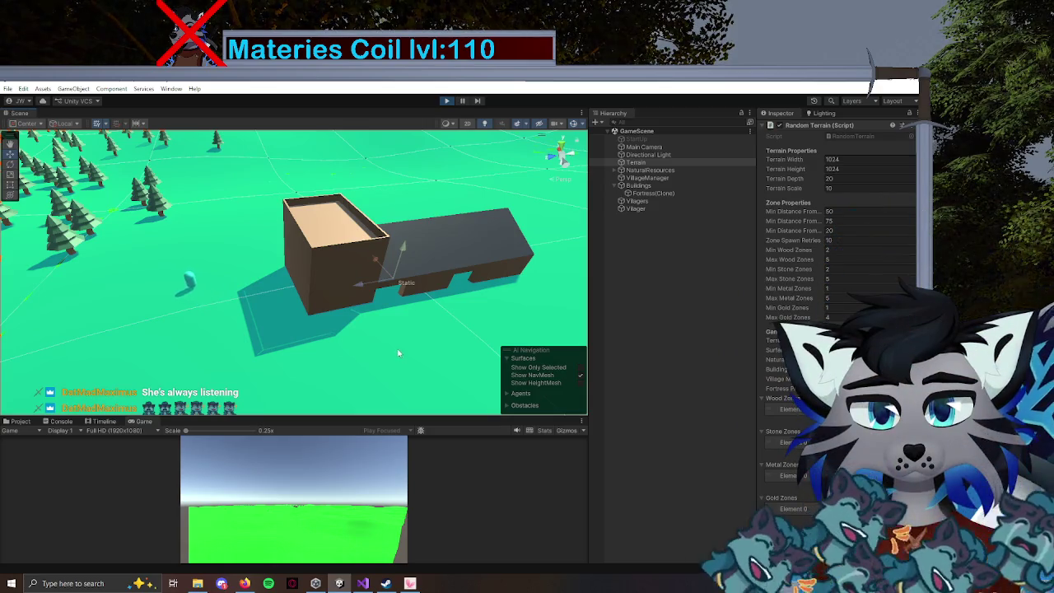
pyautogui.moveTo(263, 288); pyautogui.dragTo(223, 265)
pyautogui.moveTo(277, 285); pyautogui.dragTo(399, 297)
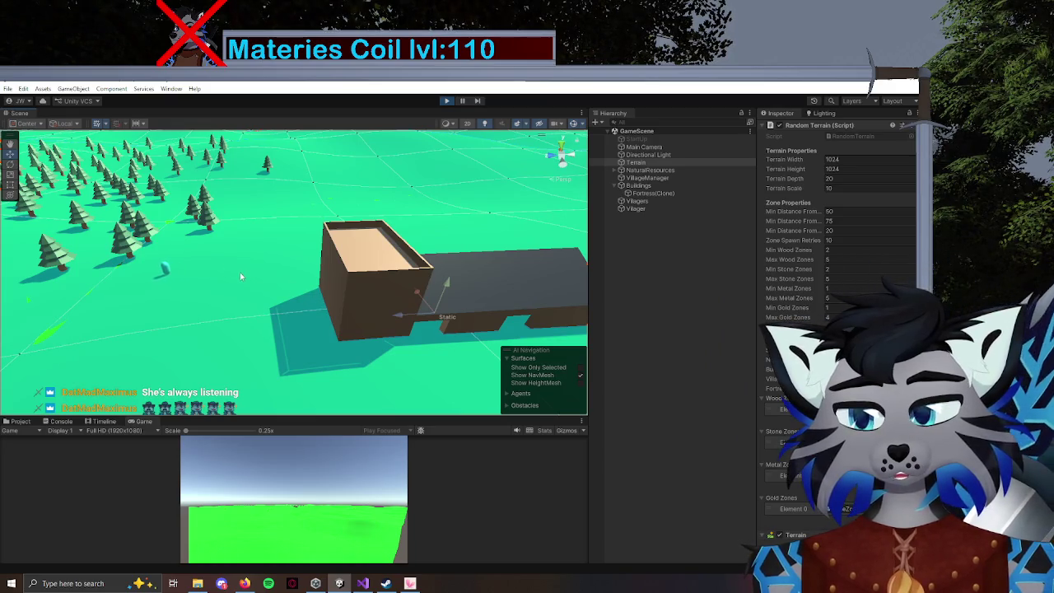
pyautogui.click(161, 270)
pyautogui.press('f')
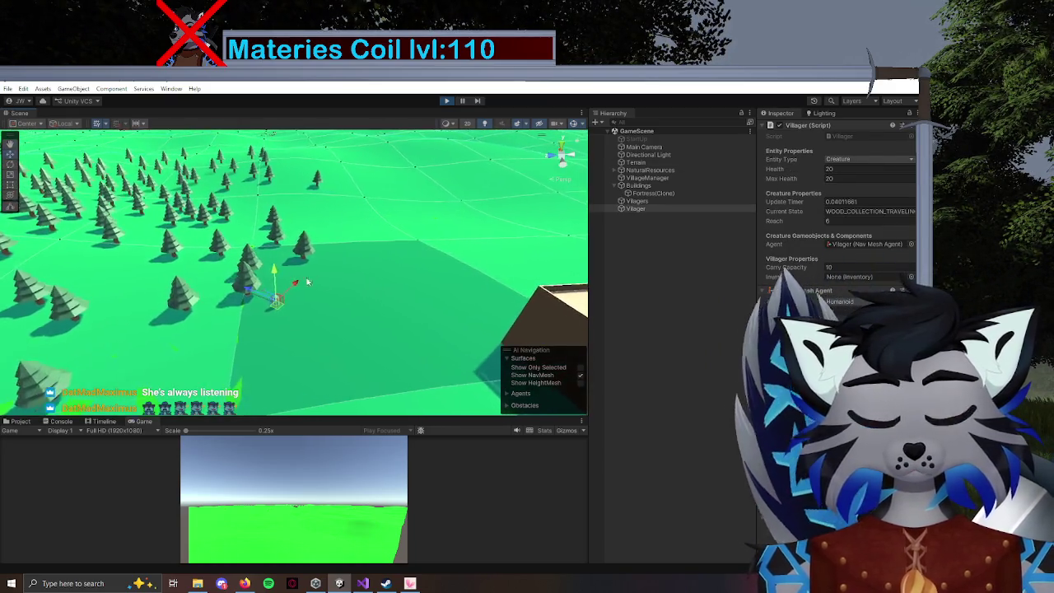
# Show the Console, pause the game, and toggle the warning messages filter.
pyautogui.click(61, 421)
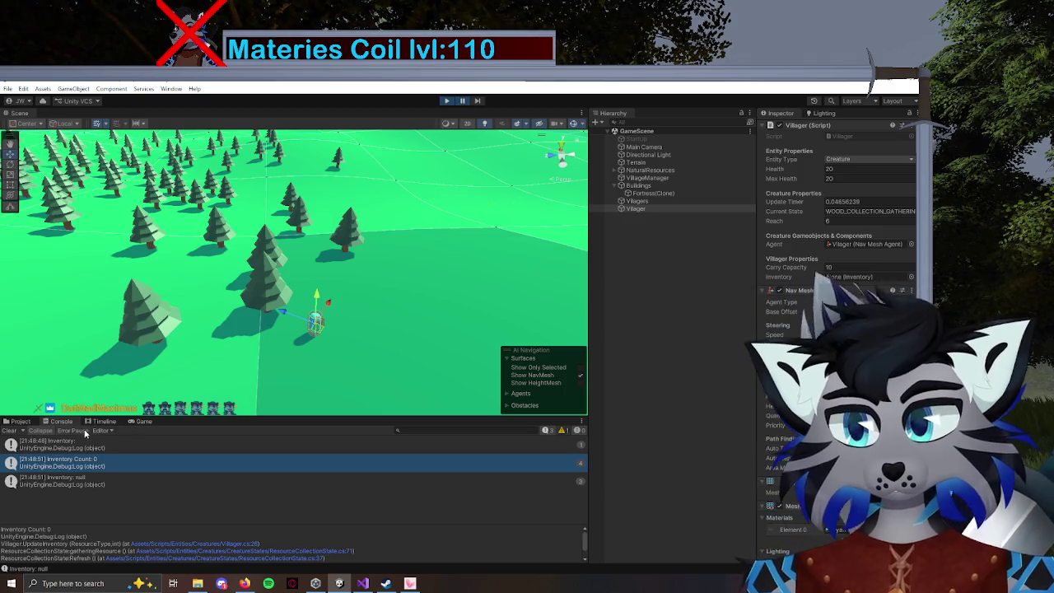
pyautogui.click(143, 420)
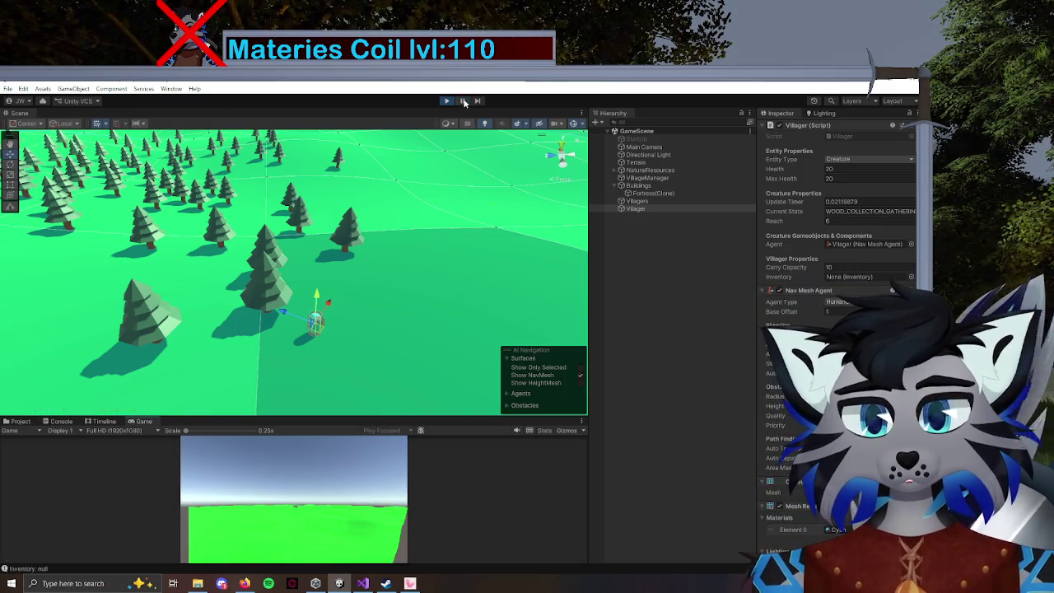
pyautogui.click(55, 421)
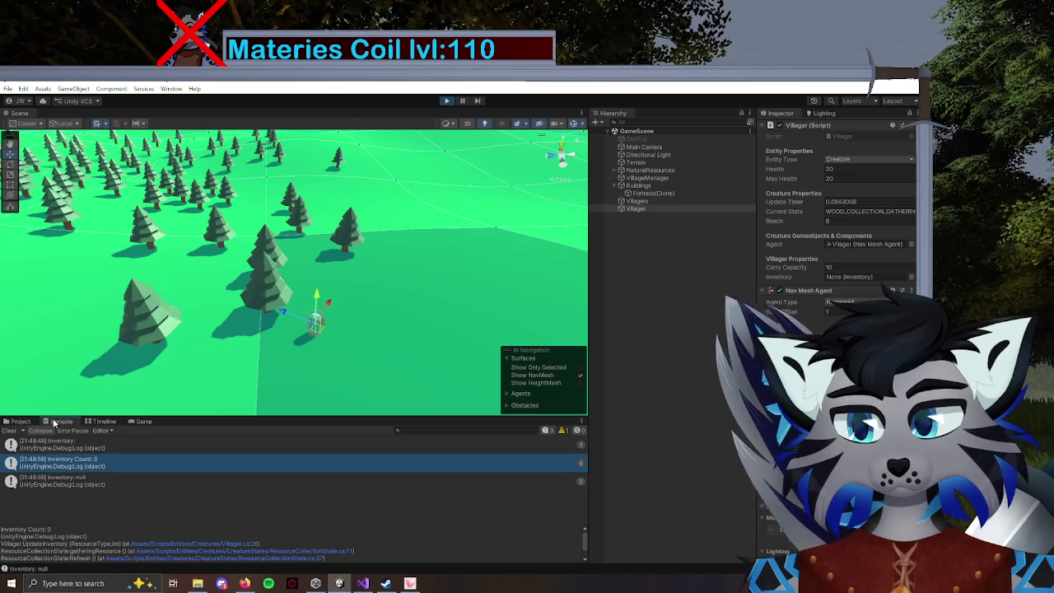
pyautogui.click(561, 430)
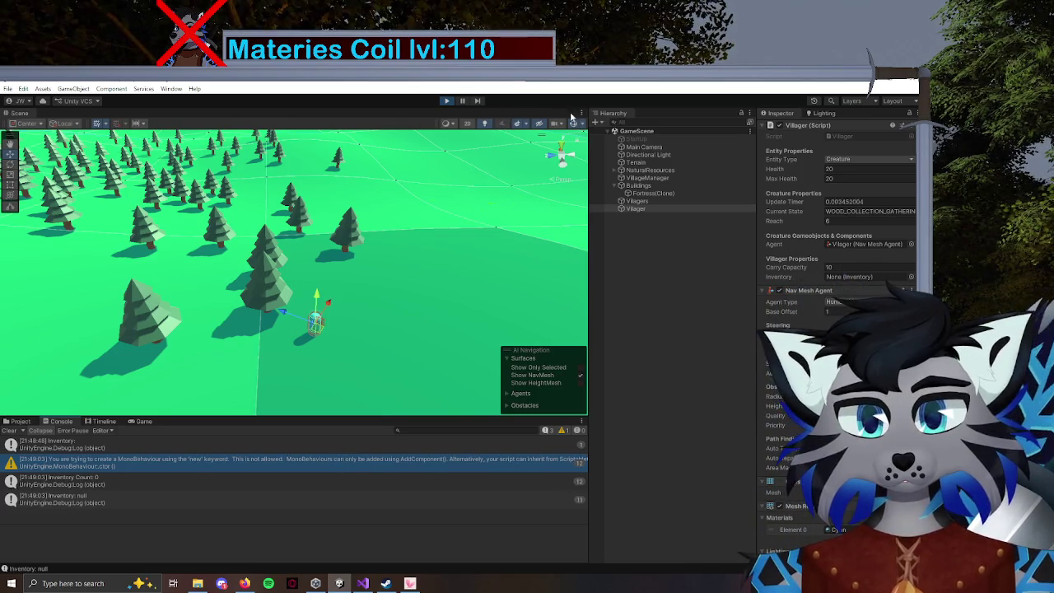
pyautogui.click(462, 101)
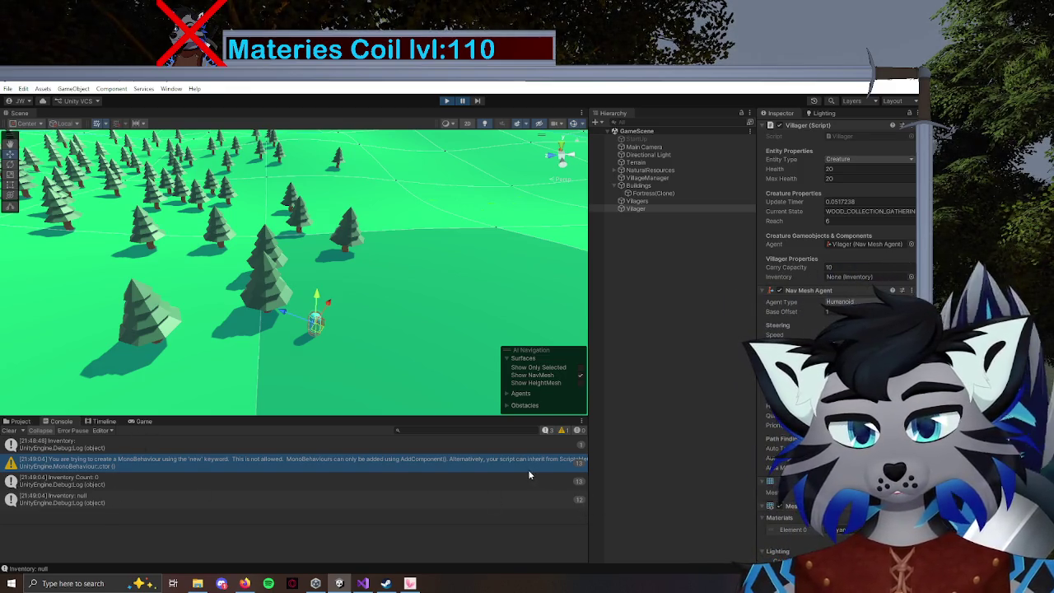
pyautogui.click(550, 434)
pyautogui.click(550, 434)
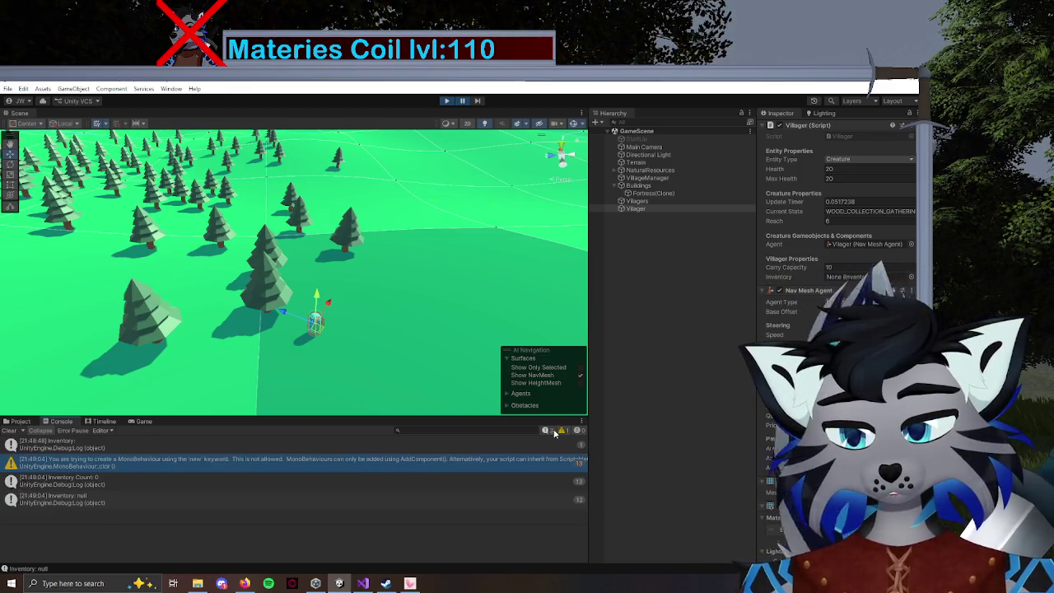
pyautogui.click(563, 434)
pyautogui.click(561, 431)
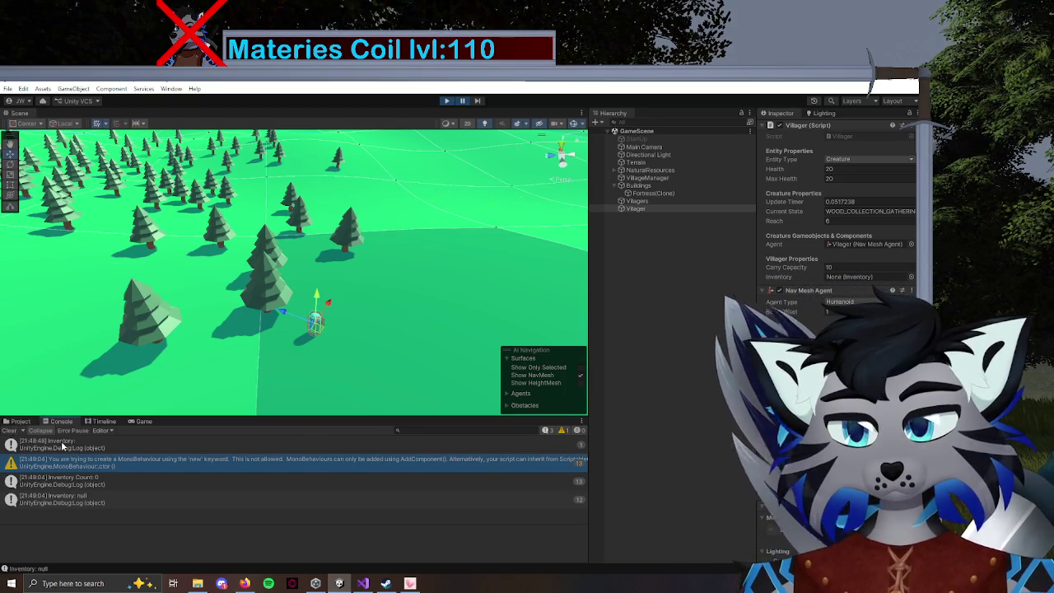
# Turn off Collapse and scroll through each log entry, including 'Inventory: null'.
pyautogui.click(41, 431)
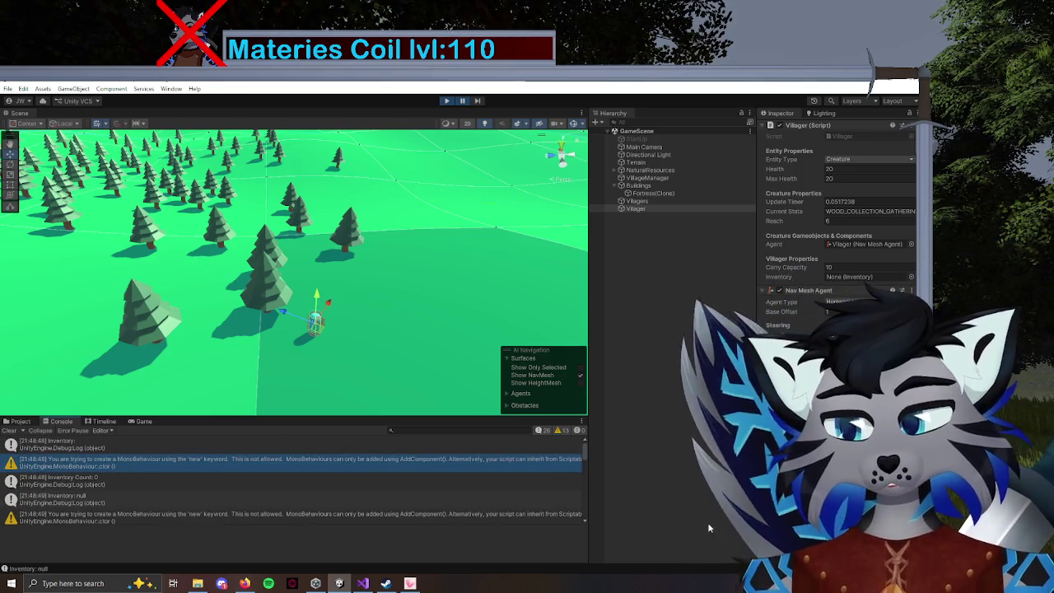
pyautogui.moveTo(583, 457); pyautogui.dragTo(585, 515)
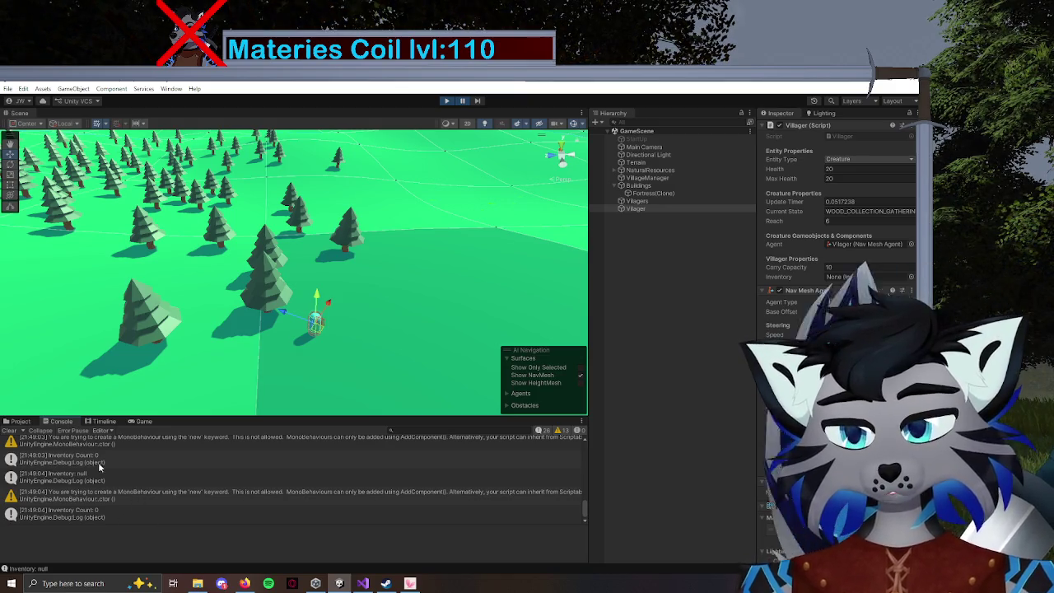
pyautogui.scroll(3, 102, 464)
pyautogui.scroll(-4, 124, 461)
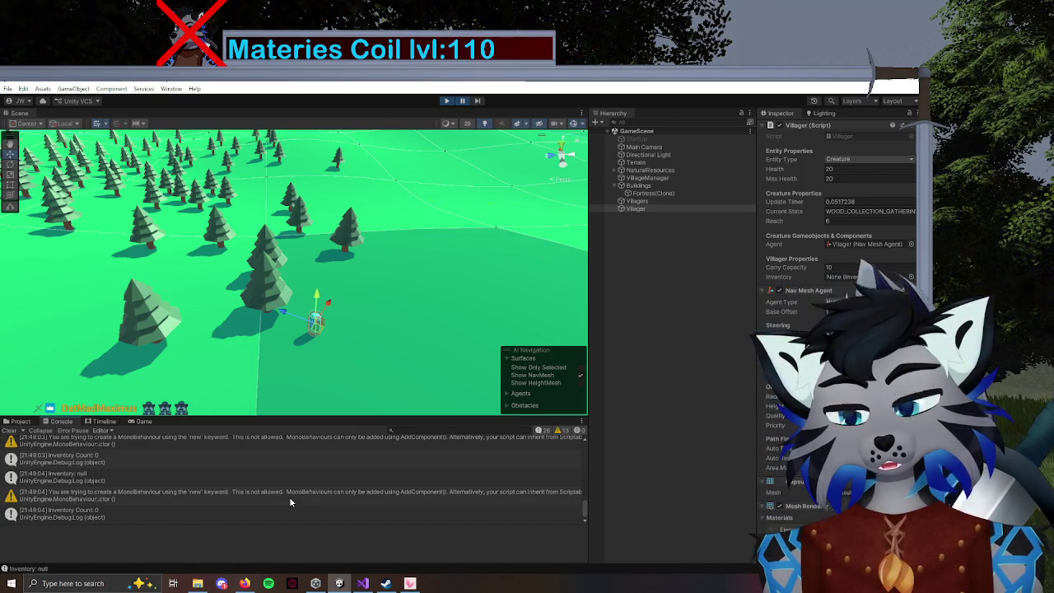
# Stop the game, delete ': MonoBehaviour' from the Inventory class, save, and replay in Unity.
pyautogui.click(450, 101)
pyautogui.hotkey('alt', 'Tab')
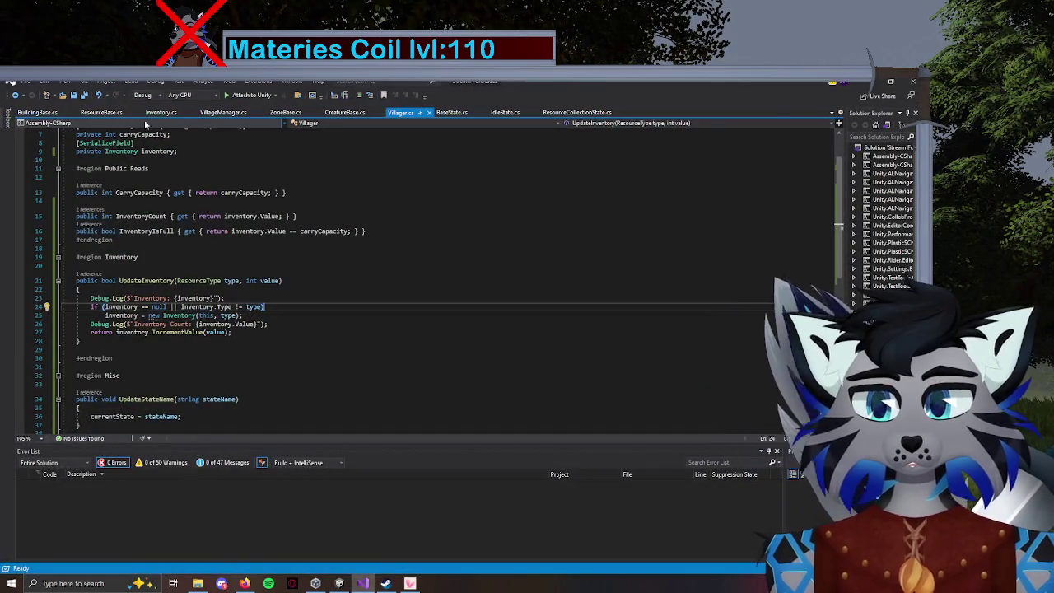
pyautogui.click(157, 114)
pyautogui.moveTo(217, 175); pyautogui.dragTo(145, 173)
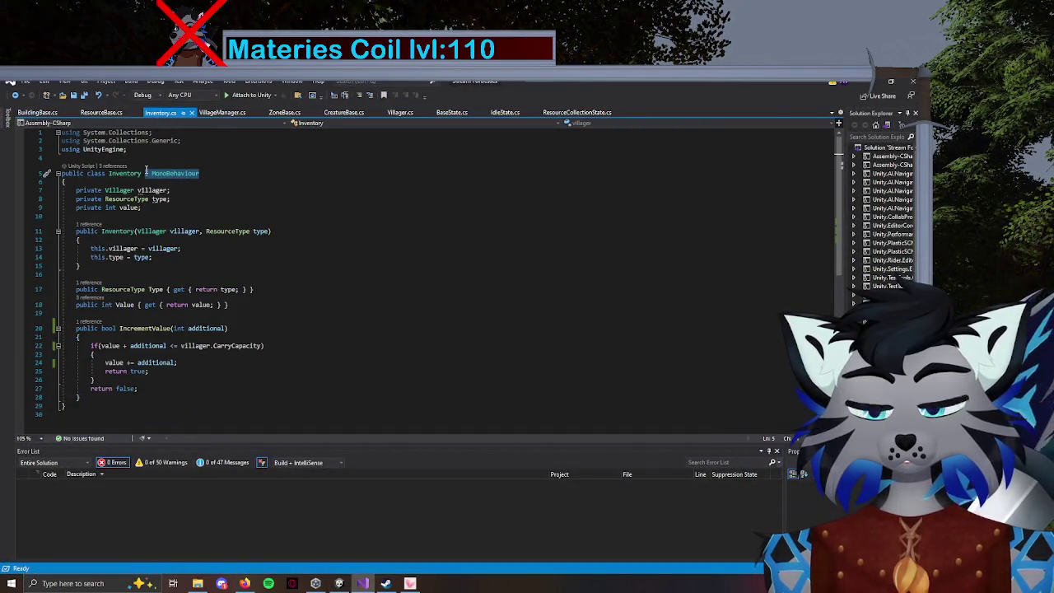
pyautogui.press('BackSpace')
pyautogui.hotkey('ctrl', 's')
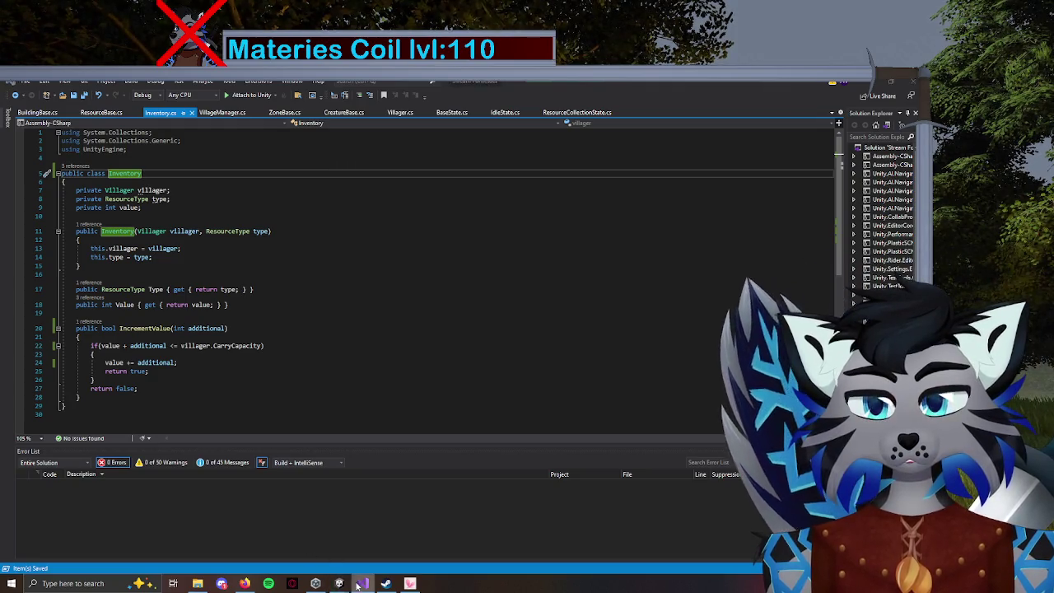
pyautogui.click(339, 581)
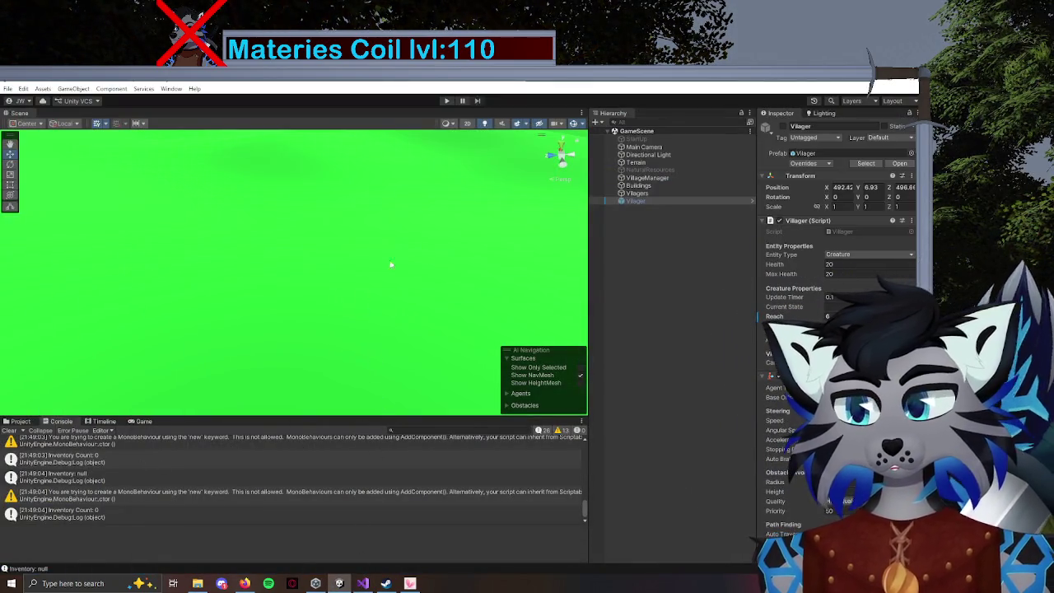
pyautogui.click(447, 101)
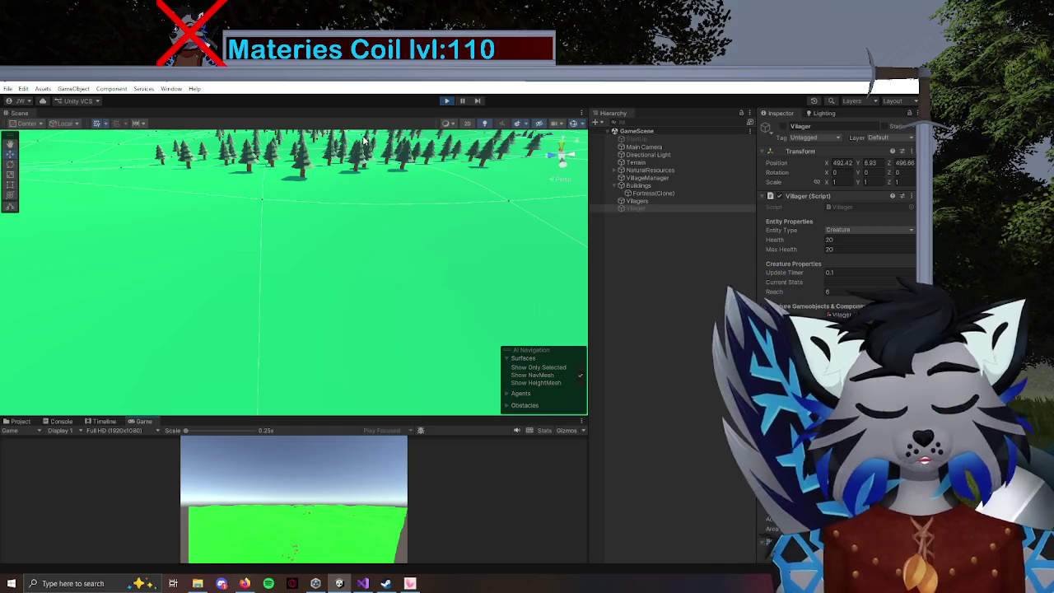
# Follow the villager around the Fortress and trees, framing it in the Scene view.
pyautogui.moveTo(365, 141)
pyautogui.mouseDown()
pyautogui.moveTo(425, 219)
pyautogui.moveTo(423, 388)
pyautogui.moveTo(376, 348)
pyautogui.moveTo(322, 370)
pyautogui.moveTo(422, 368)
pyautogui.moveTo(400, 297)
pyautogui.moveTo(352, 302)
pyautogui.moveTo(274, 426)
pyautogui.moveTo(239, 366)
pyautogui.moveTo(338, 317)
pyautogui.mouseUp()
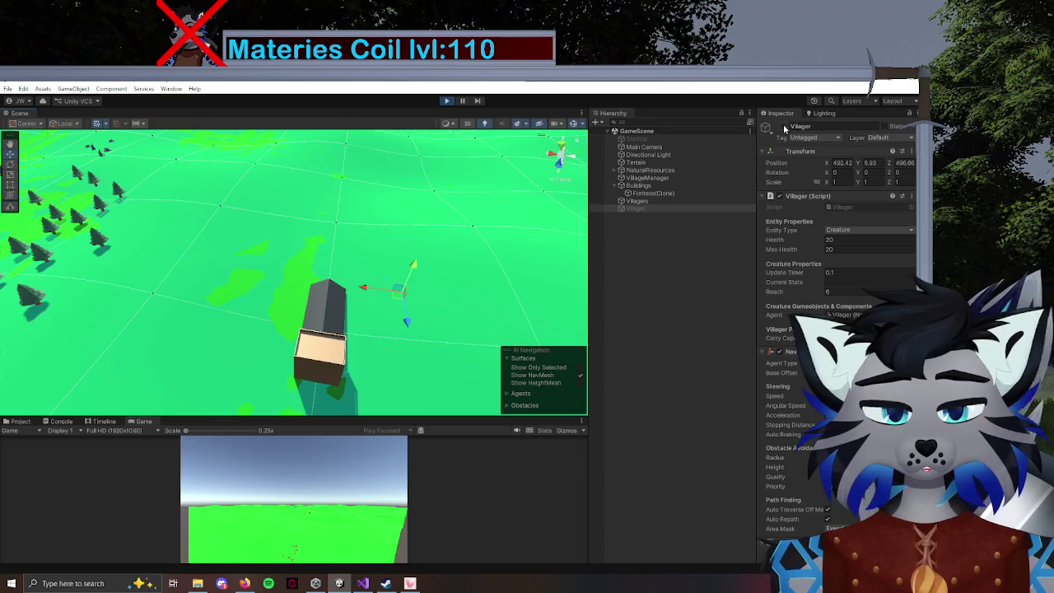
pyautogui.click(783, 126)
pyautogui.moveTo(390, 307)
pyautogui.mouseDown()
pyautogui.moveTo(477, 303)
pyautogui.moveTo(192, 345)
pyautogui.mouseUp()
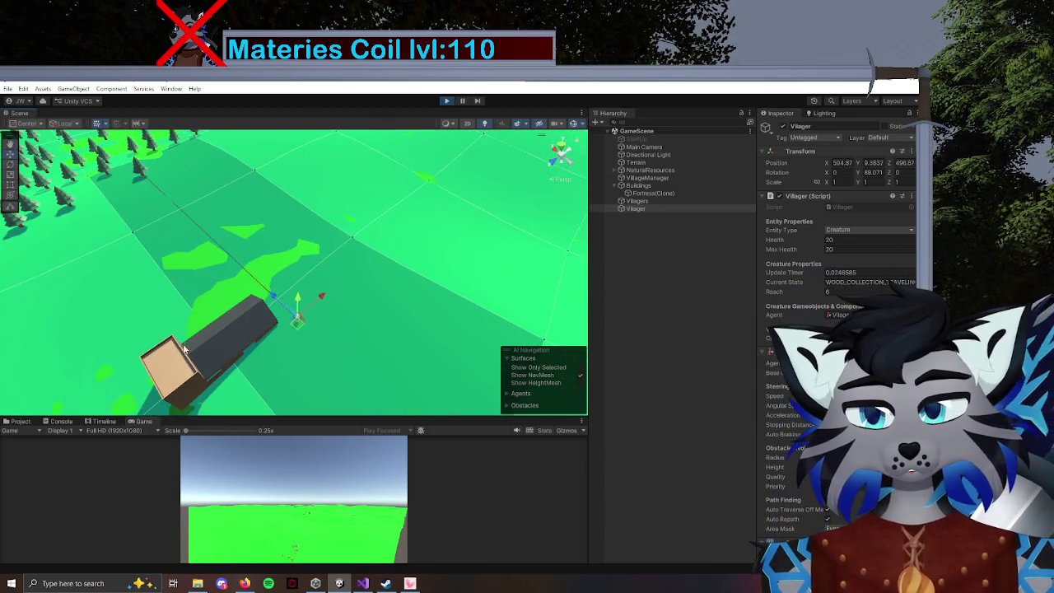
pyautogui.moveTo(303, 363)
pyautogui.mouseDown()
pyautogui.moveTo(250, 346)
pyautogui.moveTo(311, 336)
pyautogui.mouseUp()
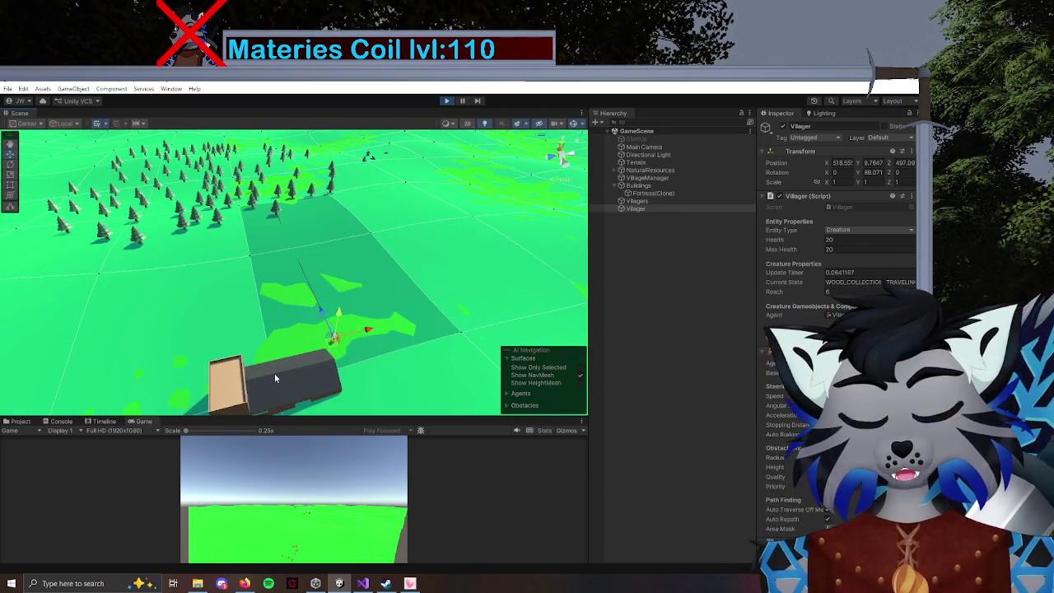
pyautogui.click(309, 371)
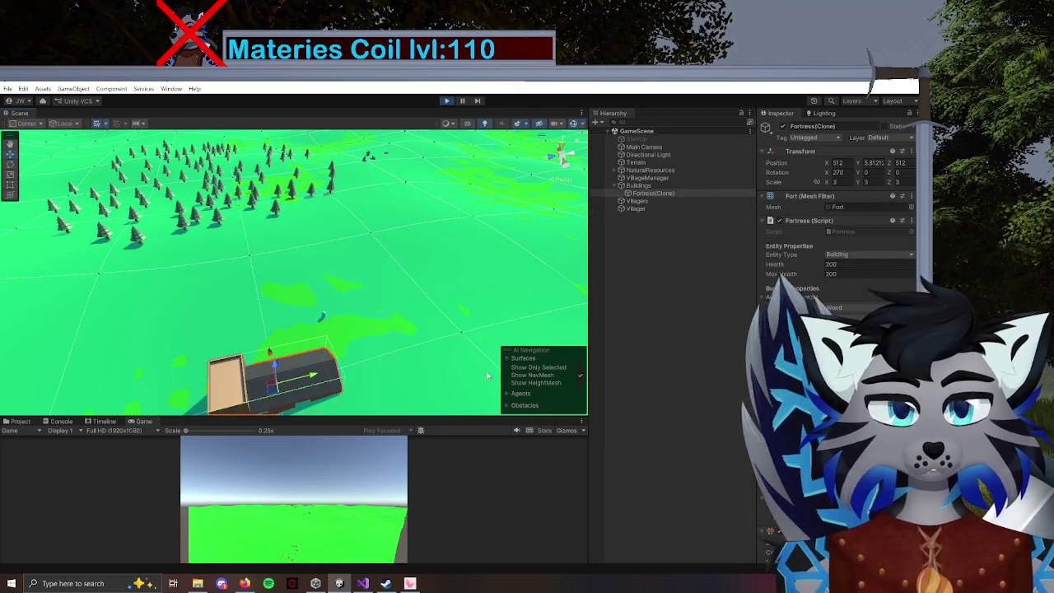
pyautogui.scroll(-2, 836, 247)
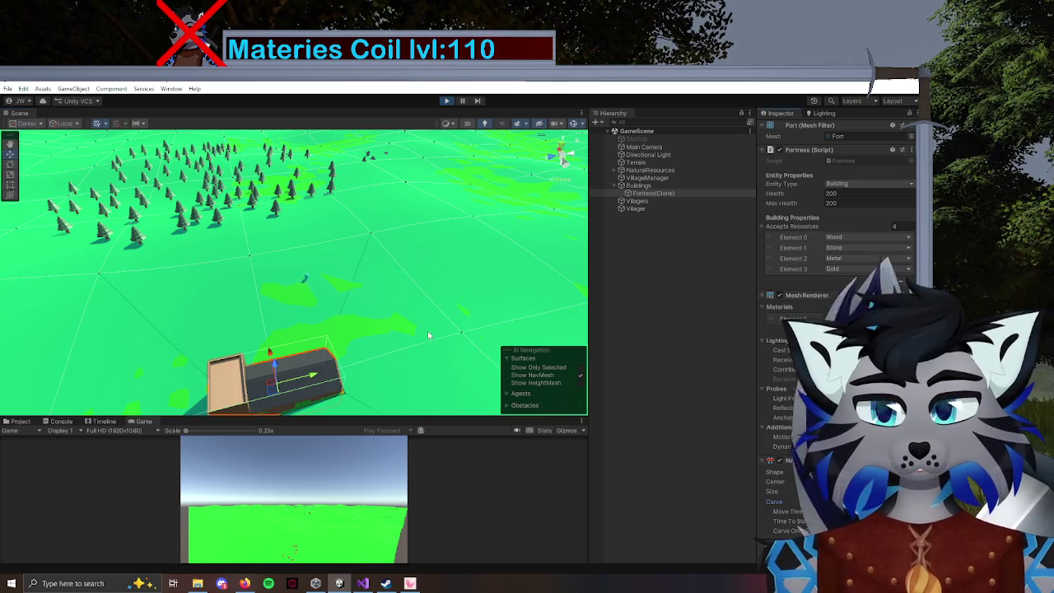
pyautogui.moveTo(428, 335); pyautogui.dragTo(346, 258)
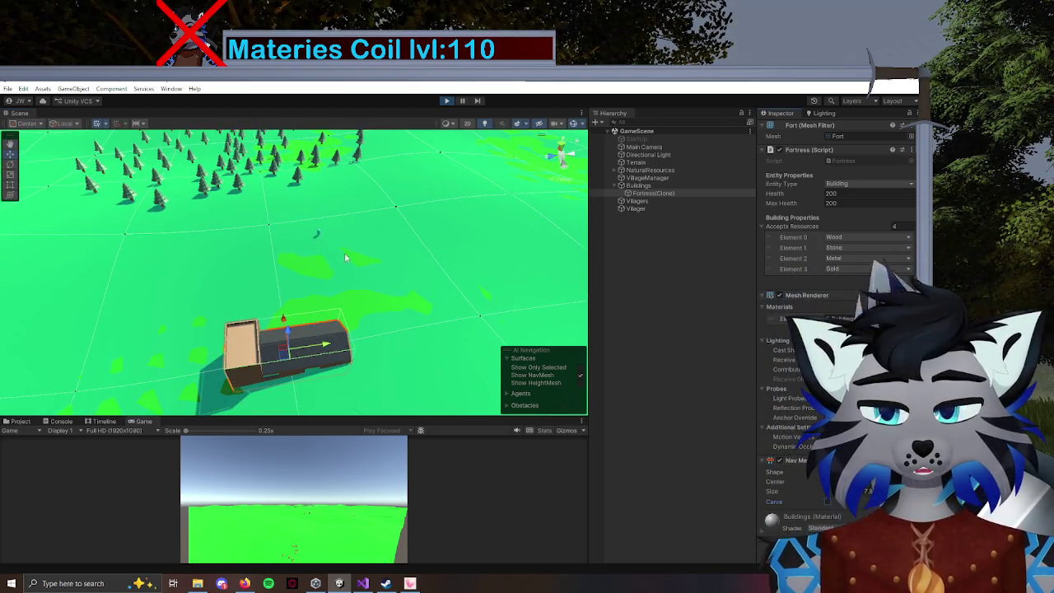
pyautogui.click(317, 231)
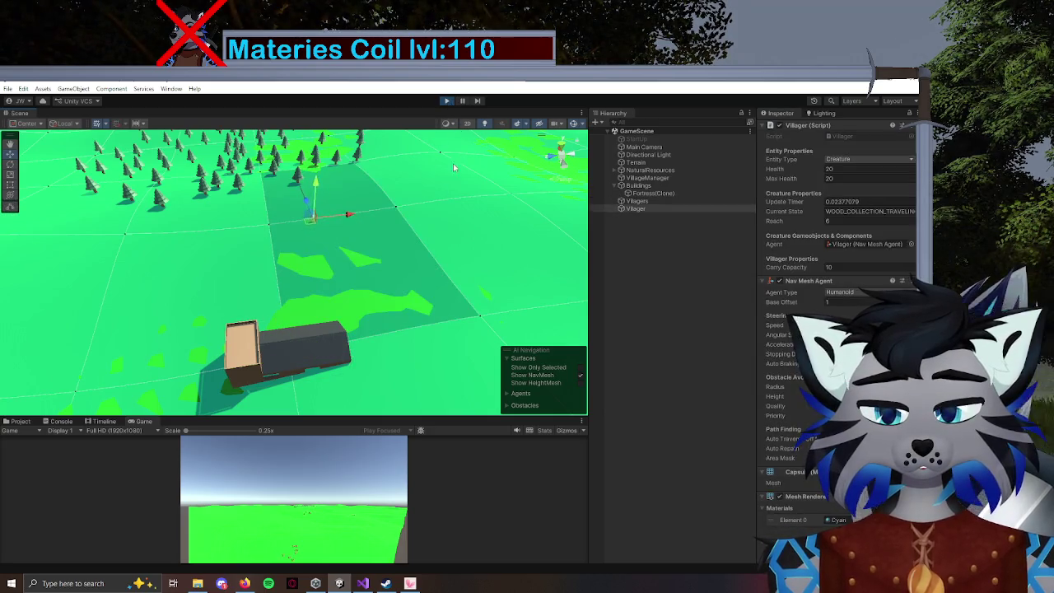
pyautogui.press('f')
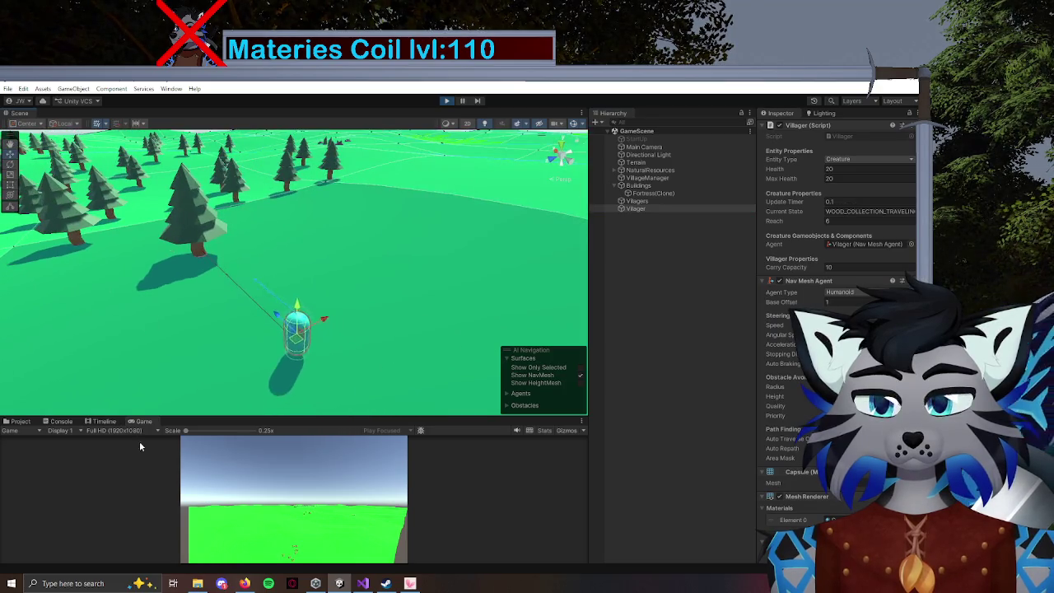
# Watch the Console's inventory count reach 10, check VillageManager's totals, then stop the game.
pyautogui.click(57, 421)
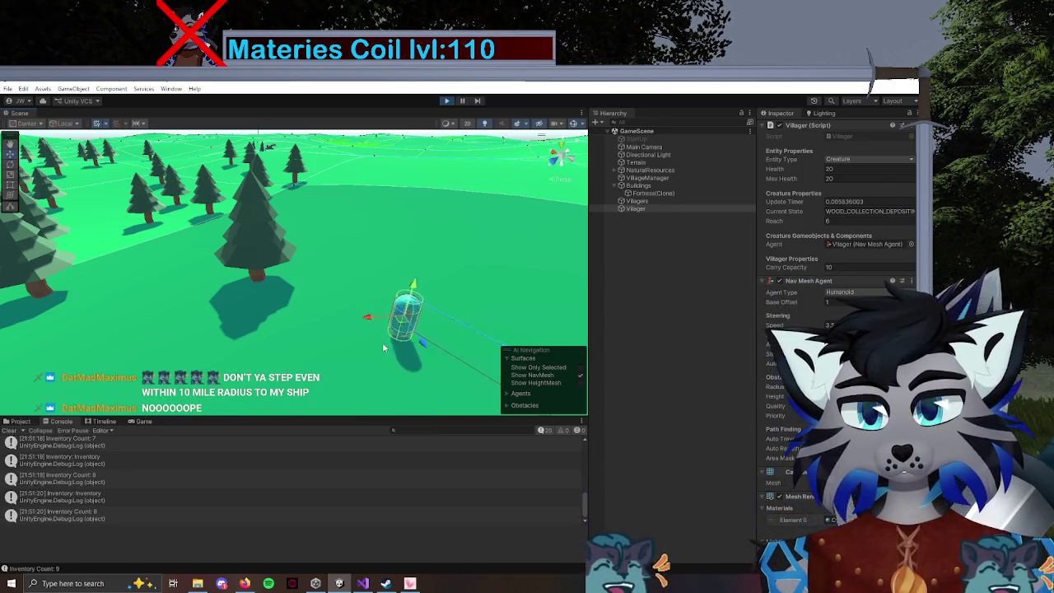
pyautogui.press('f')
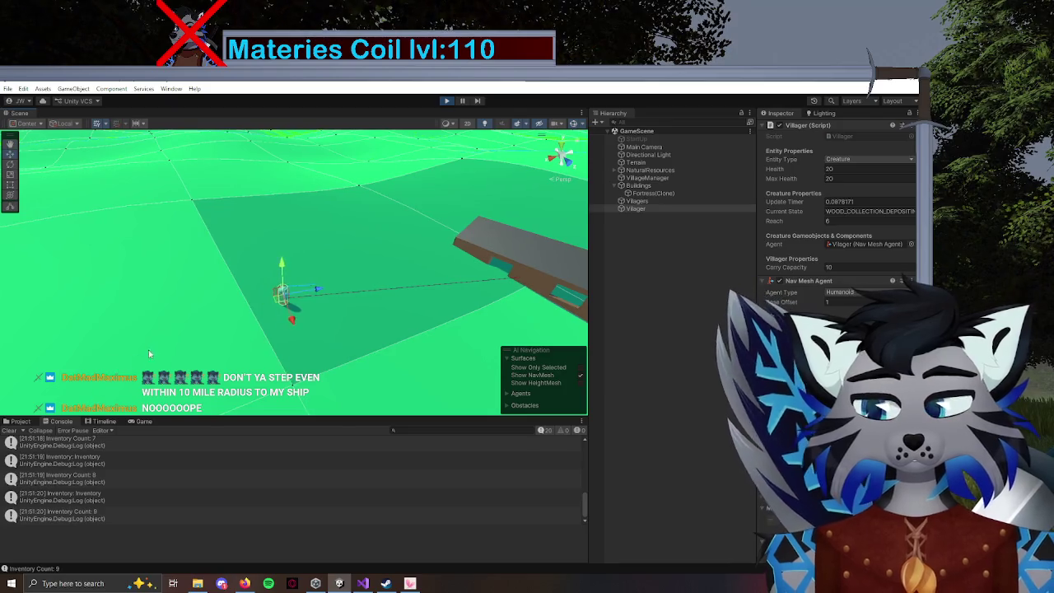
pyautogui.moveTo(400, 275)
pyautogui.mouseDown()
pyautogui.moveTo(466, 276)
pyautogui.moveTo(384, 306)
pyautogui.mouseUp()
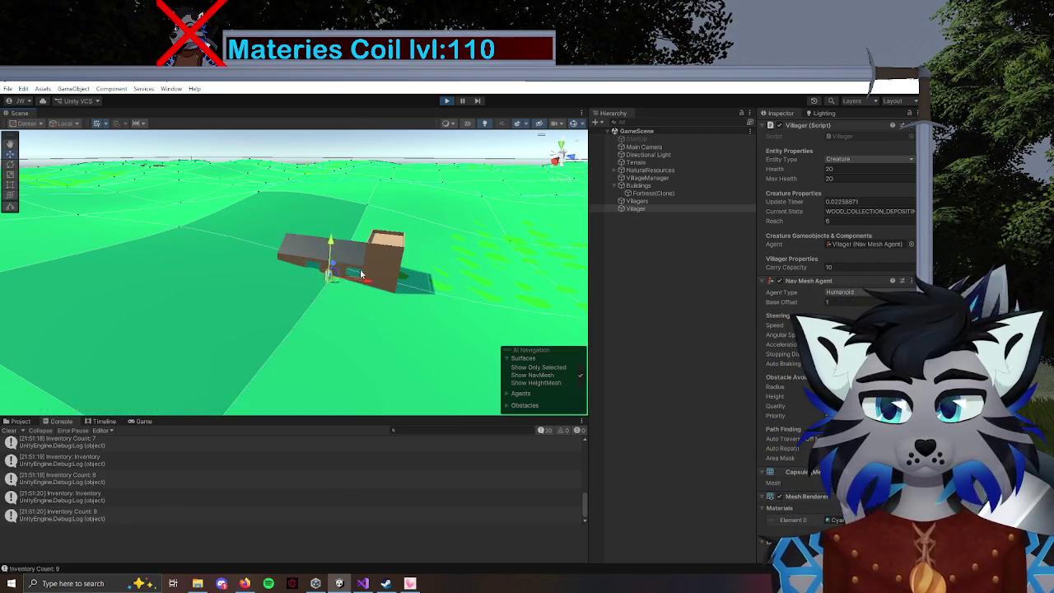
pyautogui.moveTo(357, 275)
pyautogui.mouseDown()
pyautogui.moveTo(379, 284)
pyautogui.moveTo(278, 282)
pyautogui.moveTo(354, 288)
pyautogui.mouseUp()
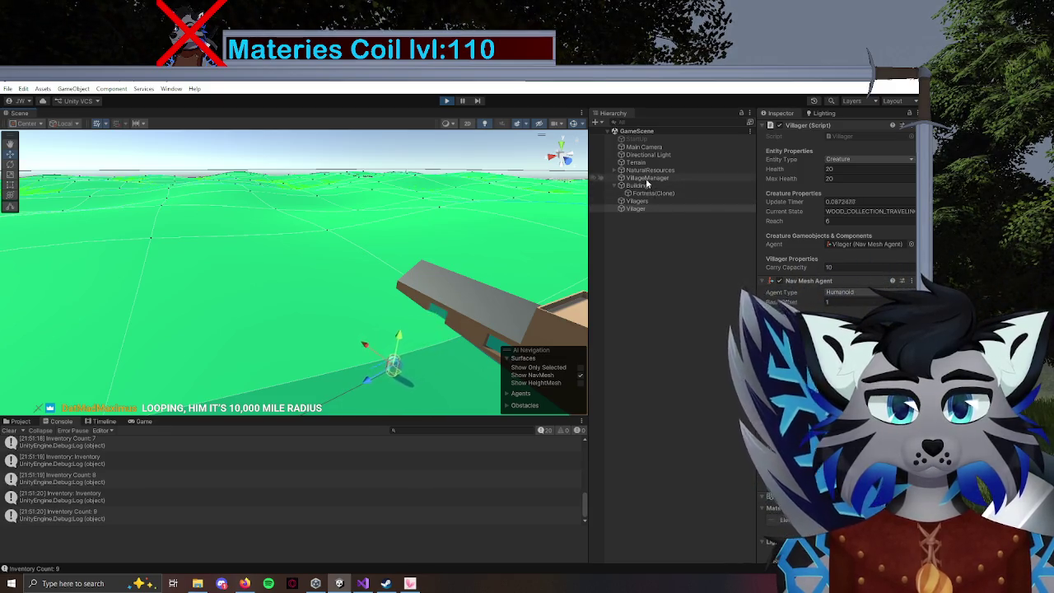
pyautogui.click(648, 178)
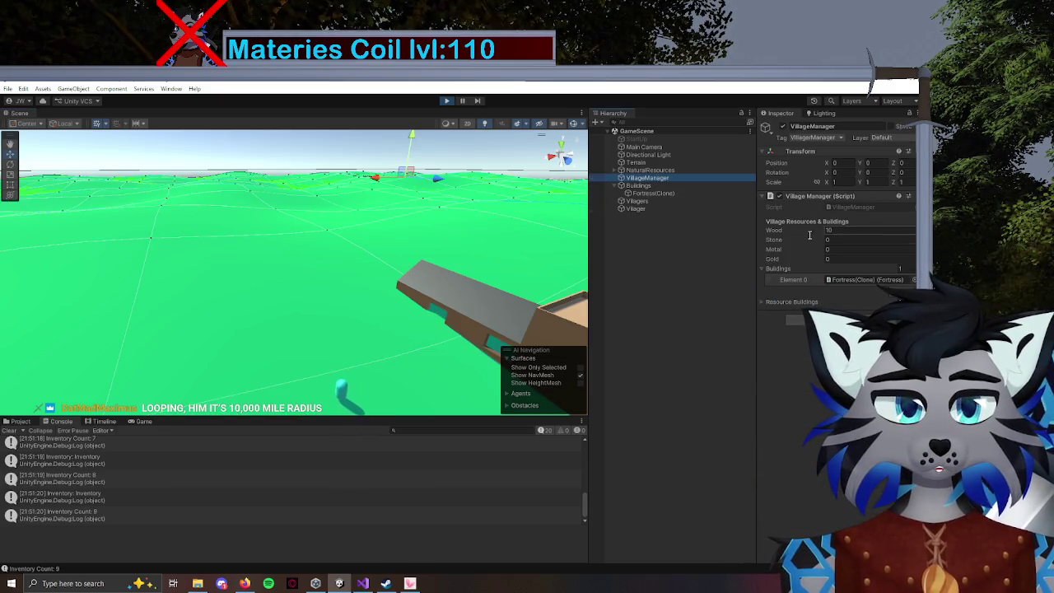
pyautogui.press('f')
pyautogui.scroll(-5, 415, 366)
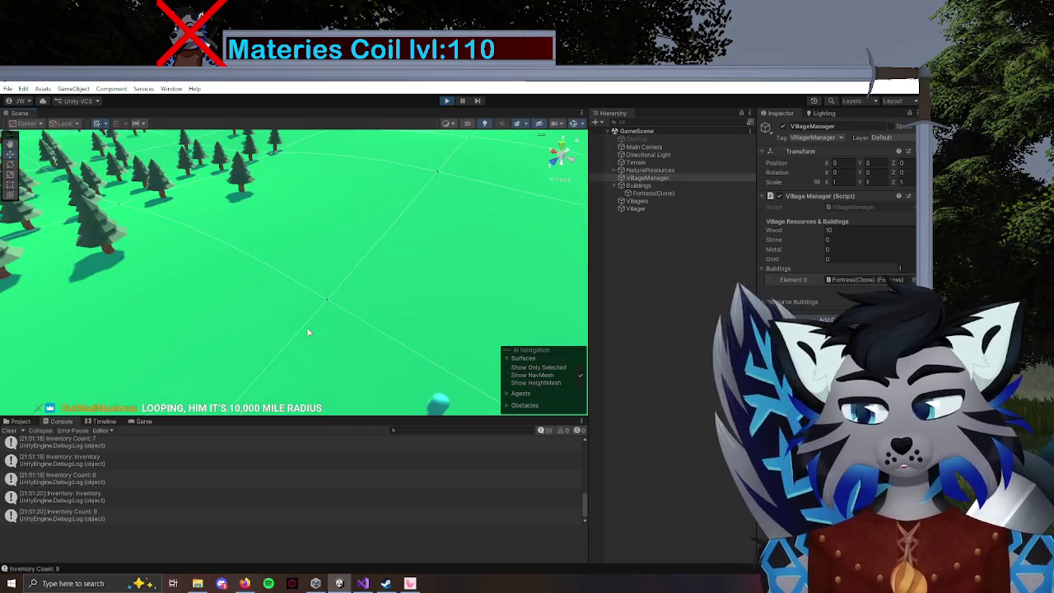
pyautogui.click(383, 376)
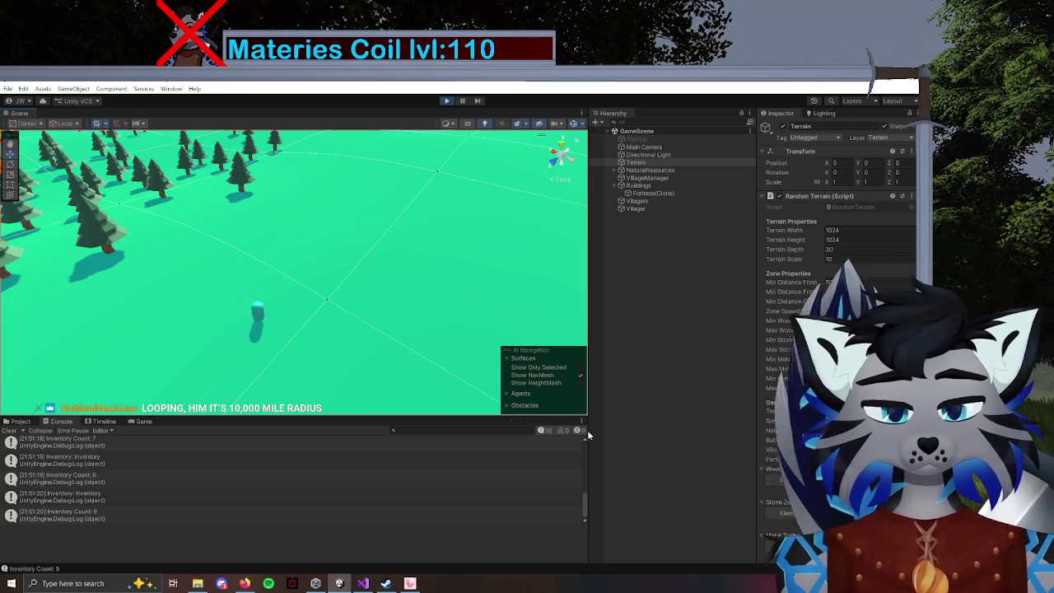
pyautogui.click(240, 307)
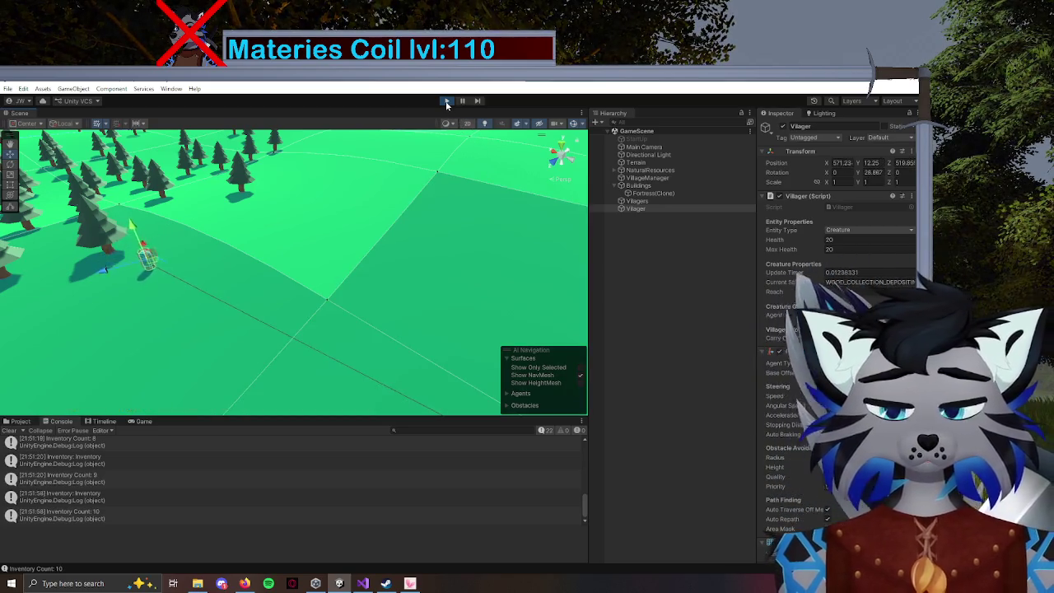
pyautogui.click(446, 102)
pyautogui.click(364, 584)
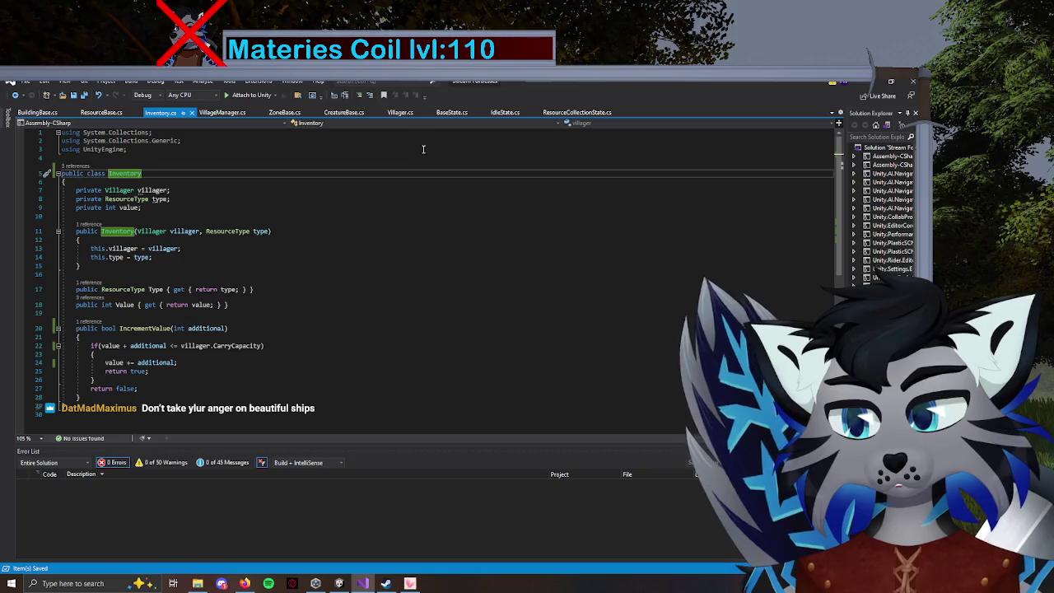
# Compare how ResourceCollectionState.cs, Inventory.cs and Villager.cs use Inventory, ending back on Inventory.cs.
pyautogui.click(548, 113)
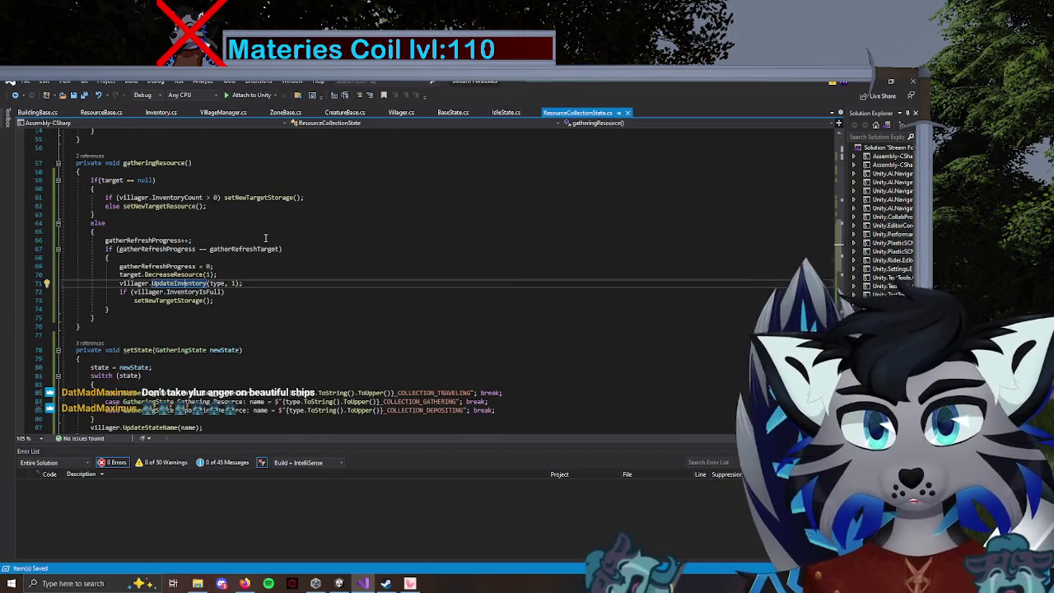
pyautogui.scroll(-3, 264, 239)
pyautogui.scroll(6, 265, 239)
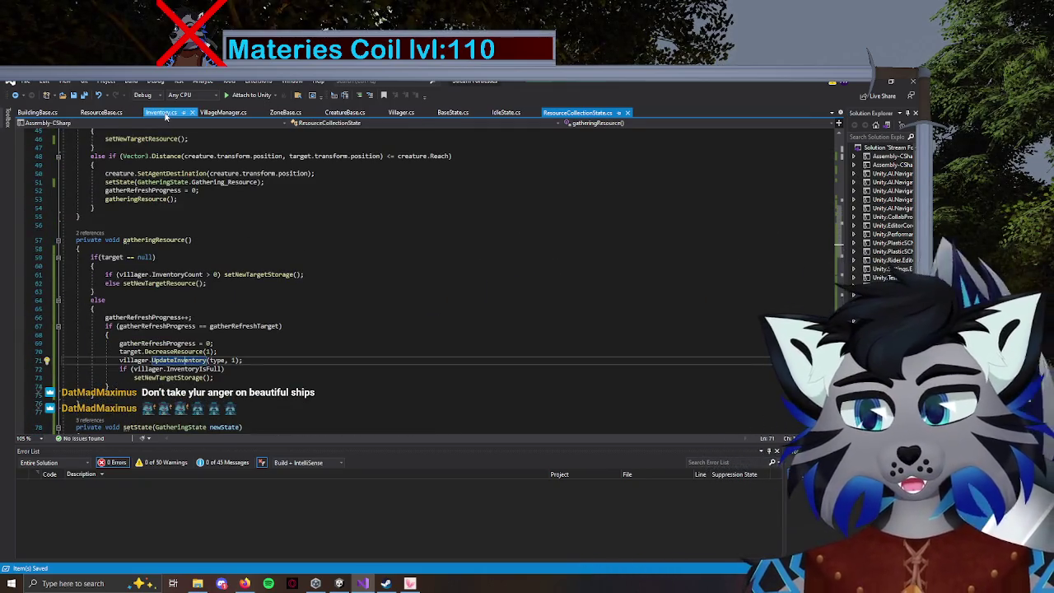
pyautogui.click(164, 113)
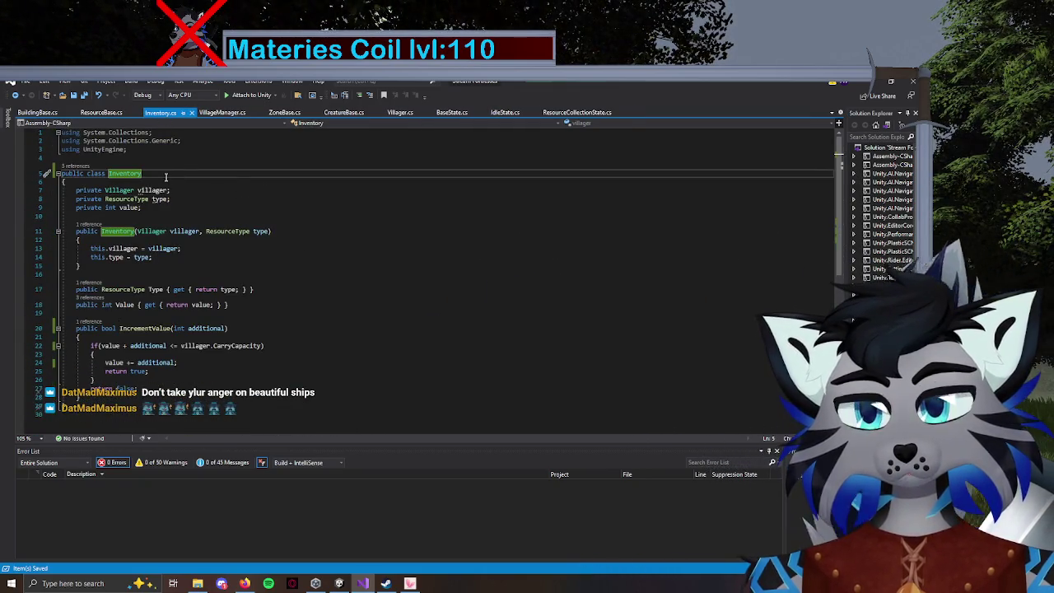
pyautogui.click(395, 114)
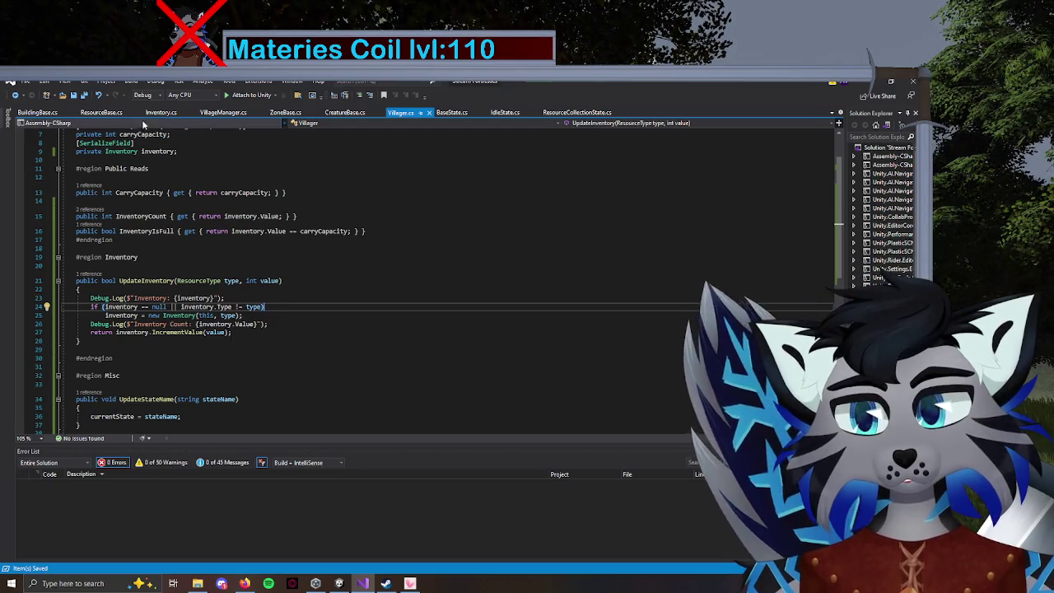
pyautogui.click(160, 112)
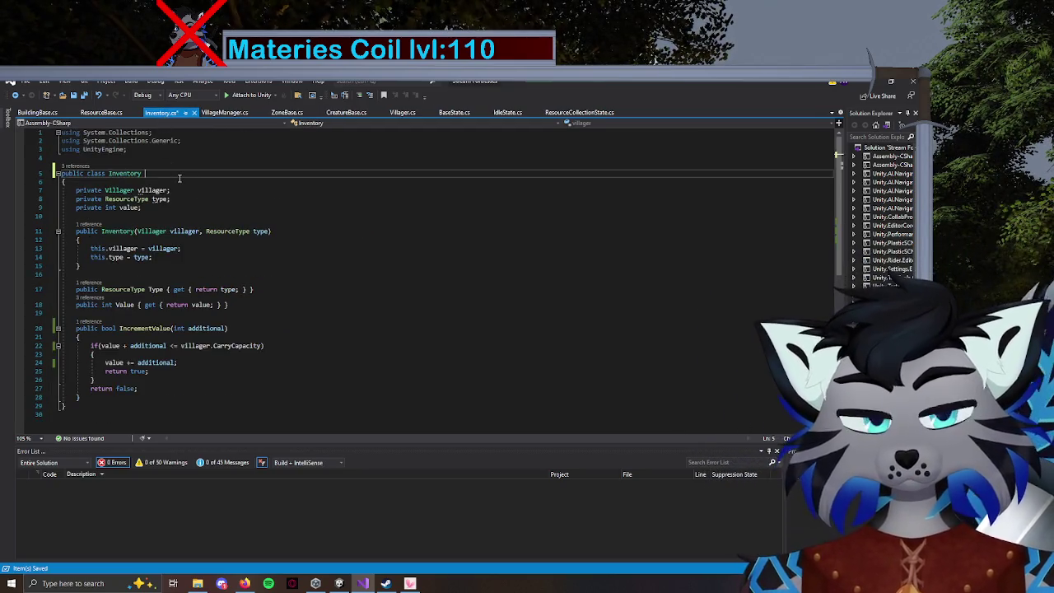
# Make the Inventory class derive from MonoBehaviour and save the script.
pyautogui.write('MonoB')
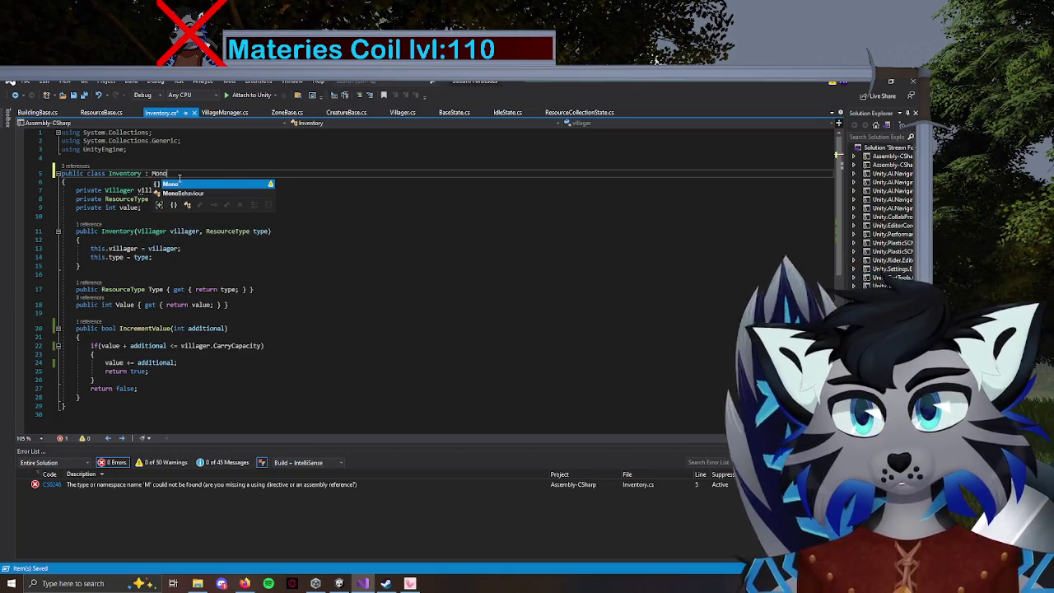
pyautogui.press('Tab')
pyautogui.hotkey('ctrl', 's')
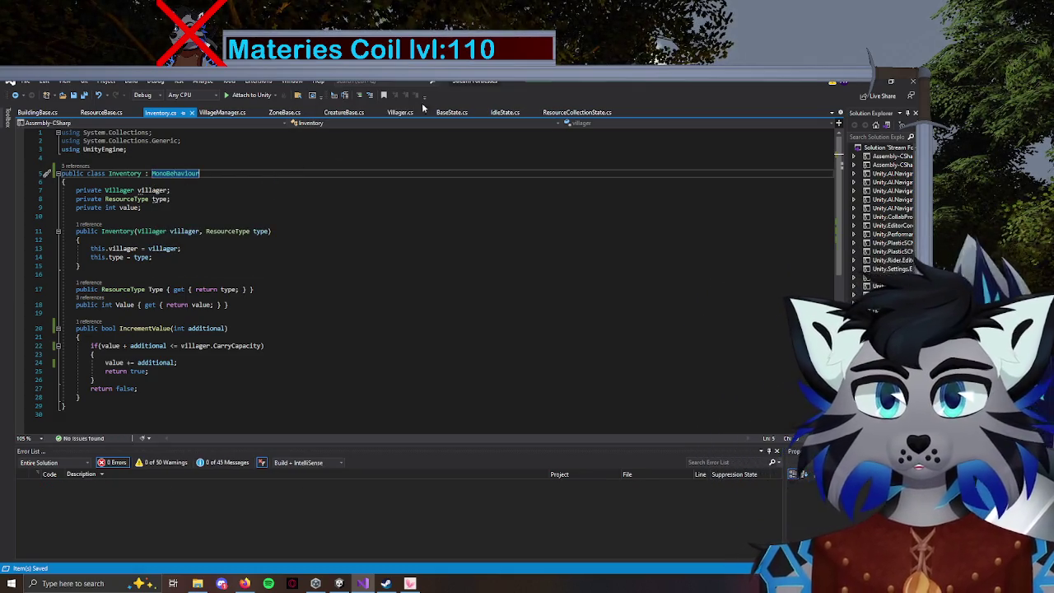
# Remove the new Inventory(this, type) call on line 25 of Villager.cs.
pyautogui.click(397, 113)
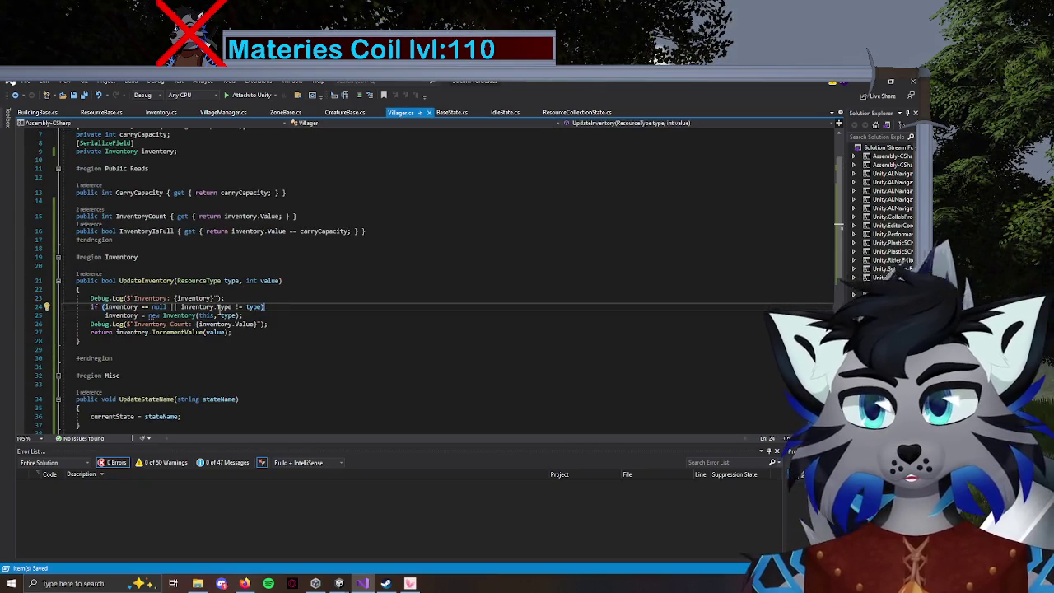
pyautogui.doubleClick(176, 316)
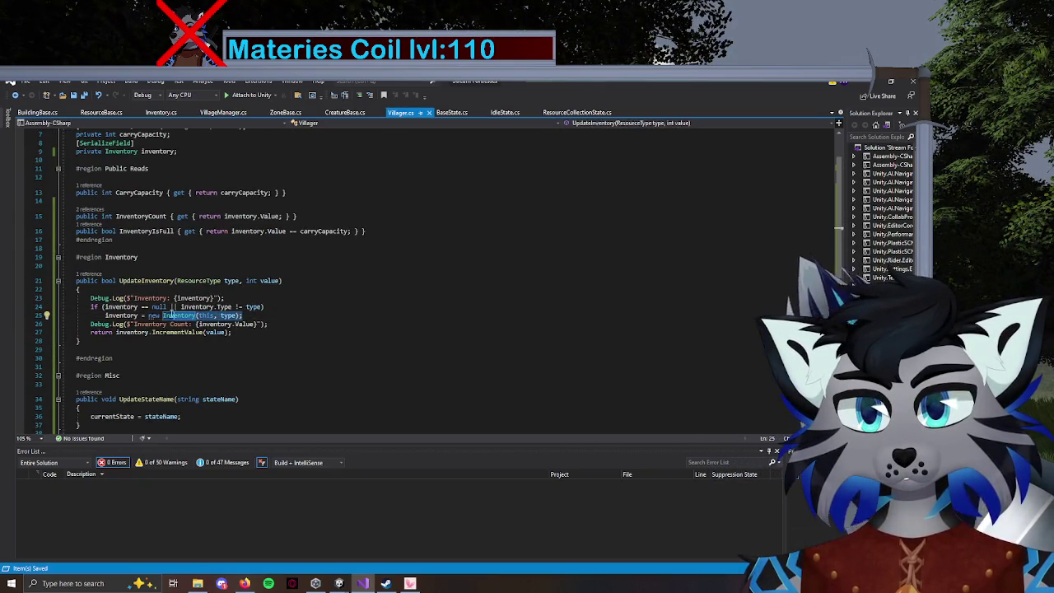
pyautogui.hotkey('ctrl', 'v')
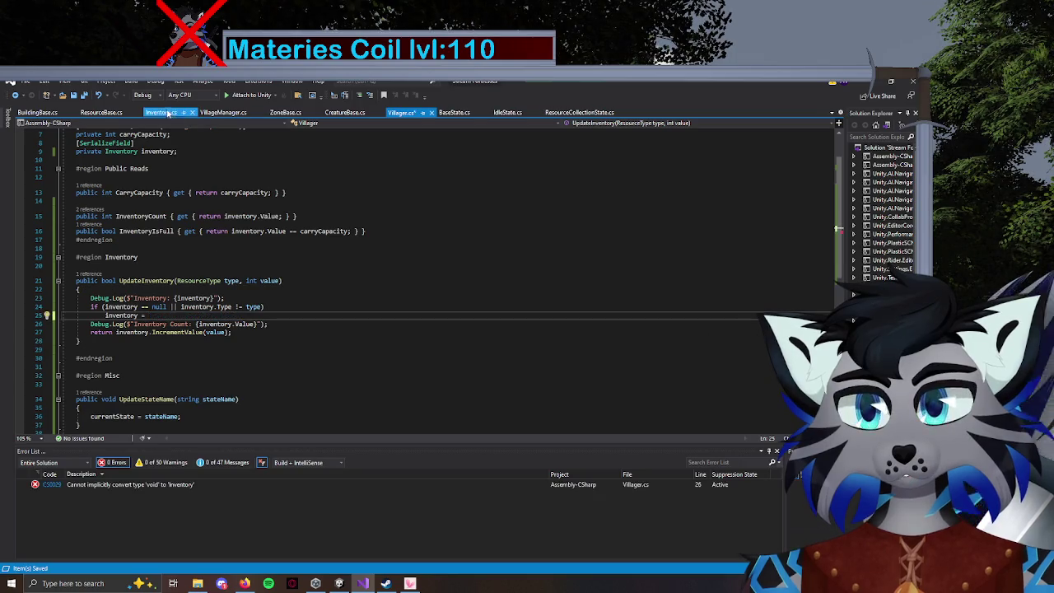
# Delete the Inventory constructor on lines 11–15 of Inventory.cs.
pyautogui.click(160, 113)
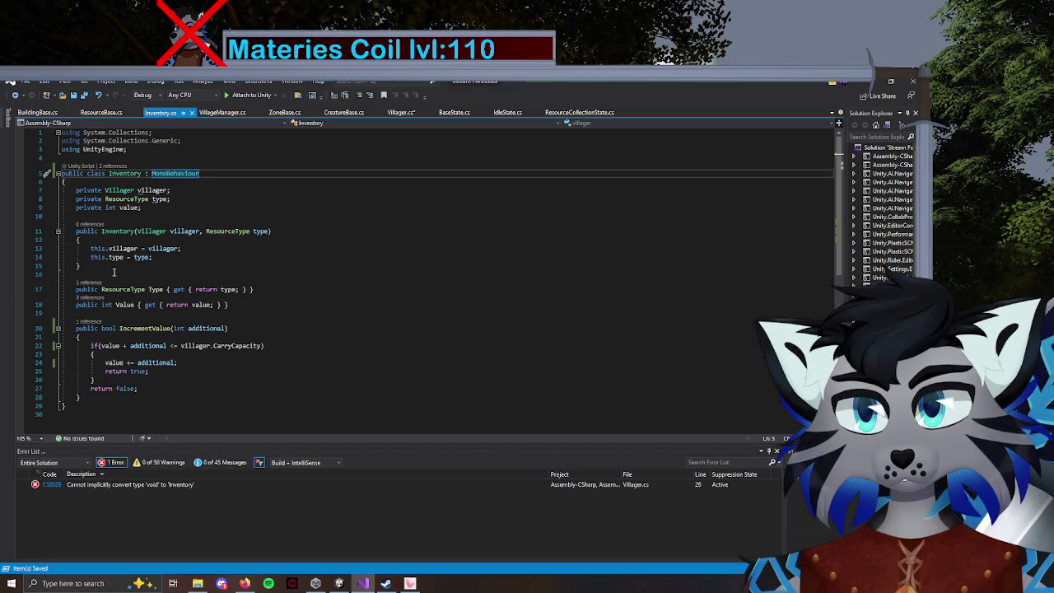
pyautogui.moveTo(95, 266); pyautogui.dragTo(64, 224)
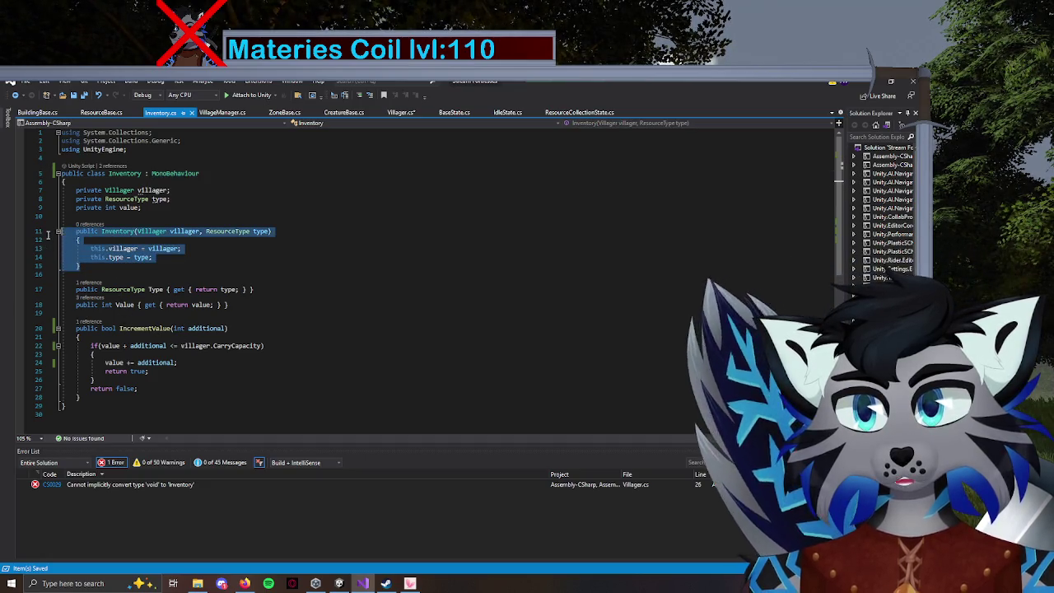
pyautogui.press('Delete')
pyautogui.press('BackSpace')
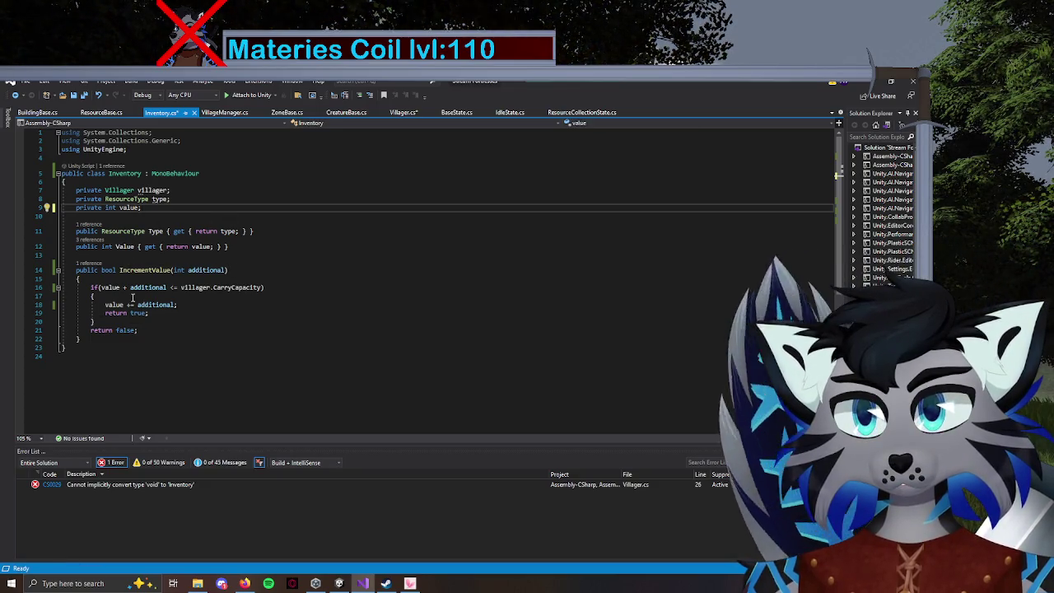
pyautogui.click(92, 257)
# Add public void ResetInventory(ResourceType type) setting this.type = type and this.value = 0, then save.
pyautogui.press('Return')
pyautogui.press('Return')
pyautogui.press('Up')
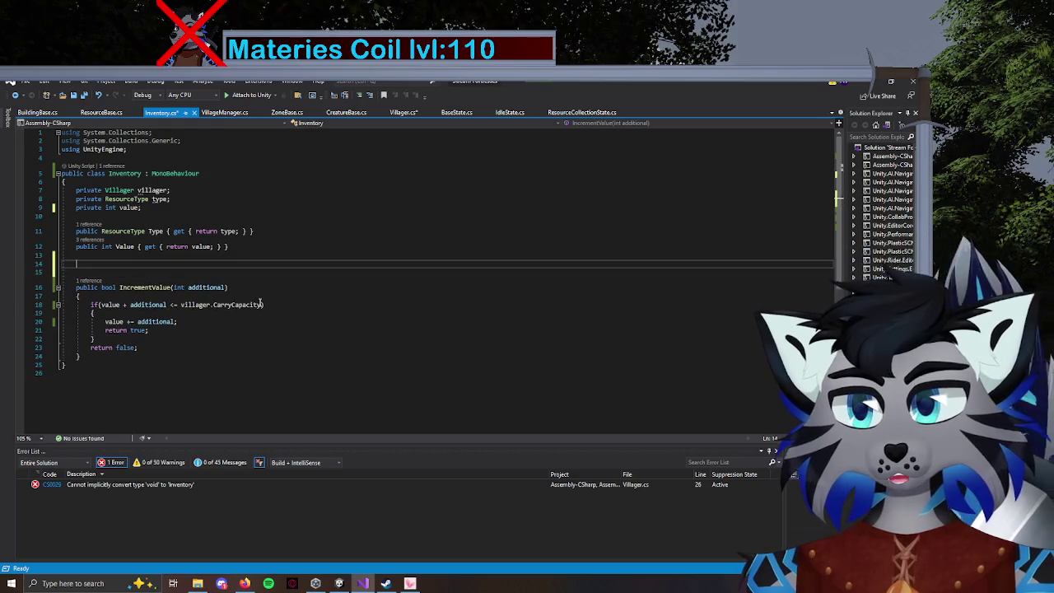
pyautogui.write('public void ')
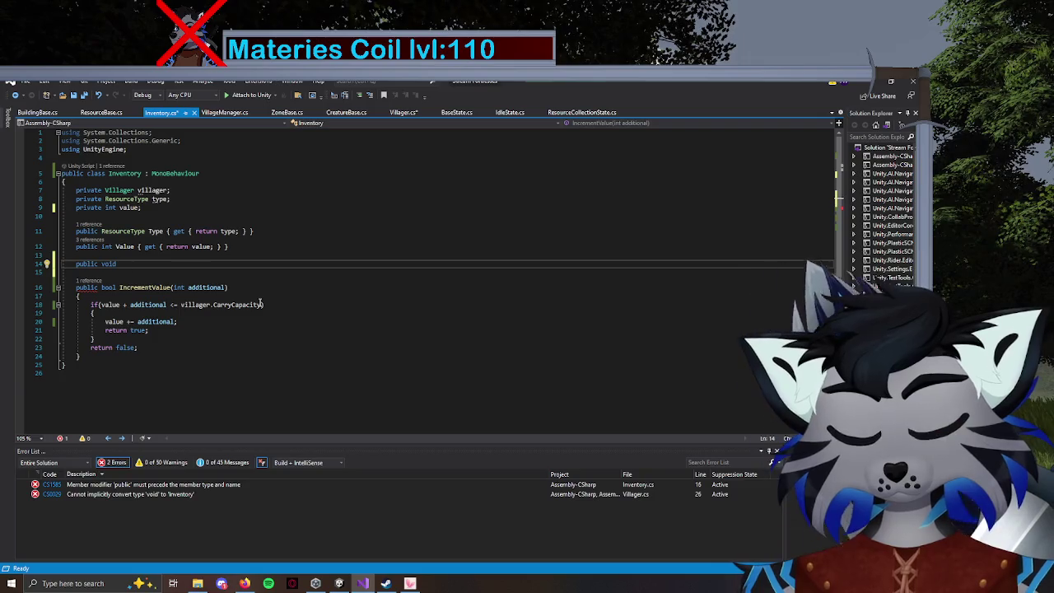
pyautogui.write('EsReset')
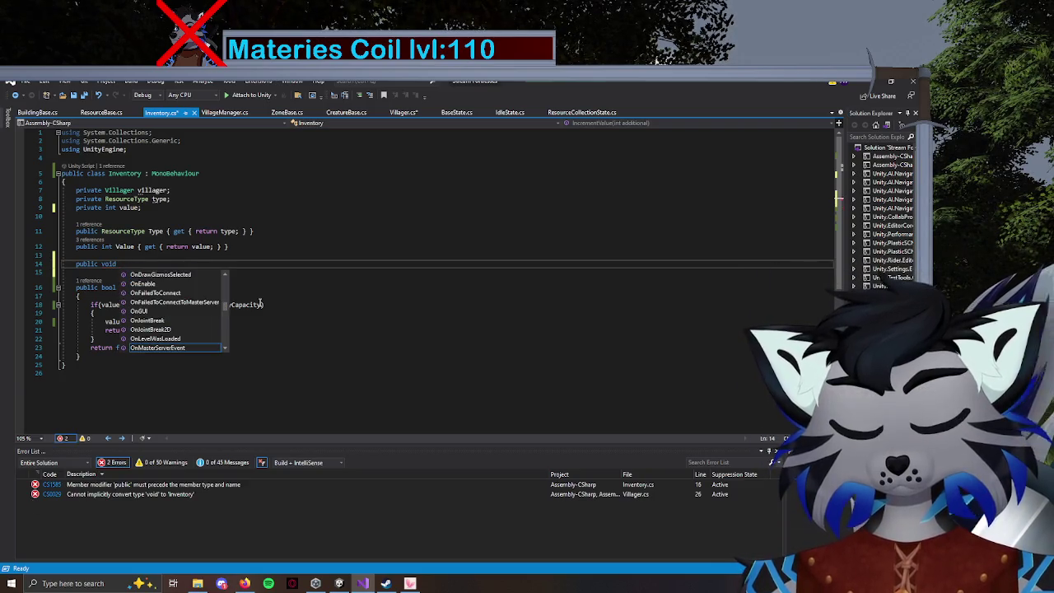
pyautogui.write('Inven')
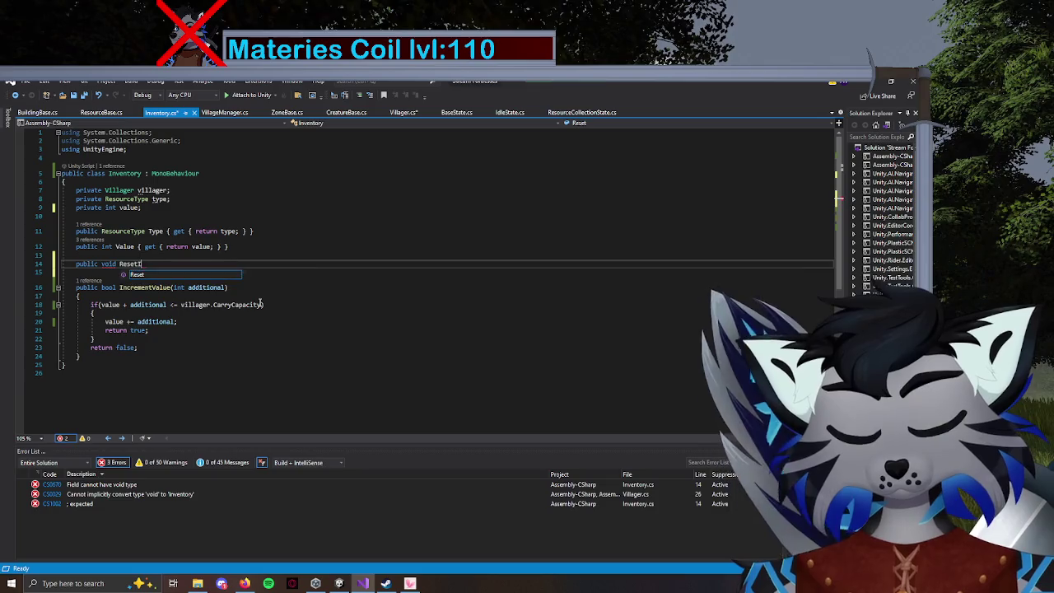
pyautogui.write('(')
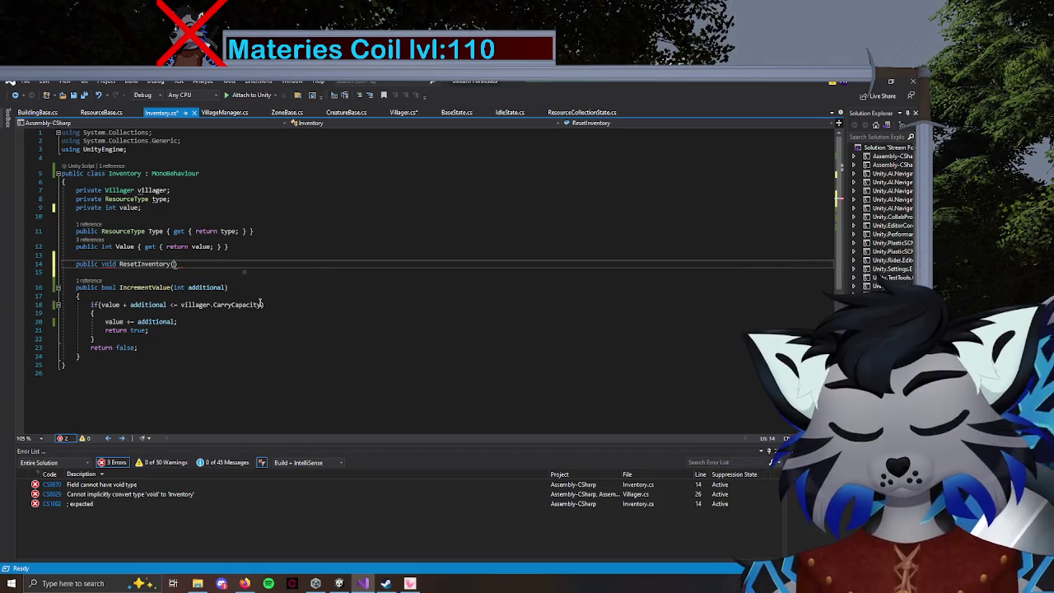
pyautogui.write('Resour')
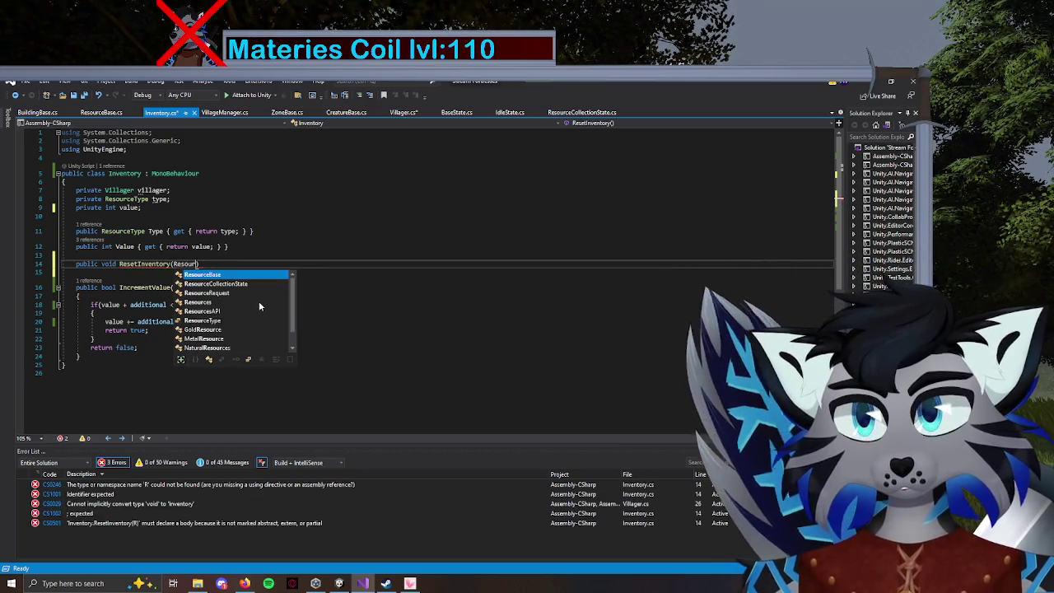
pyautogui.write('ceType type')
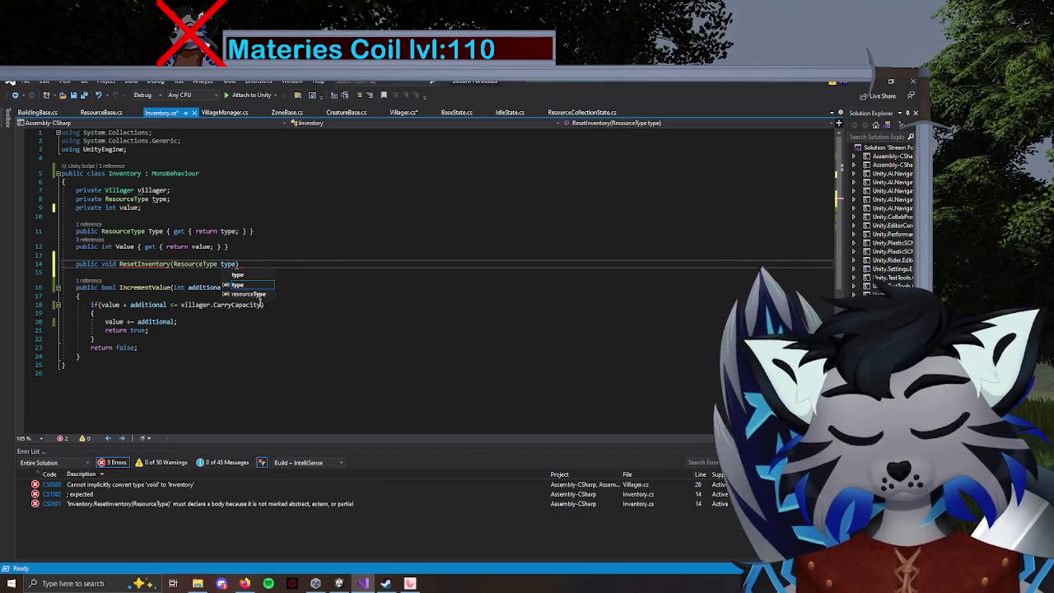
pyautogui.write(' )')
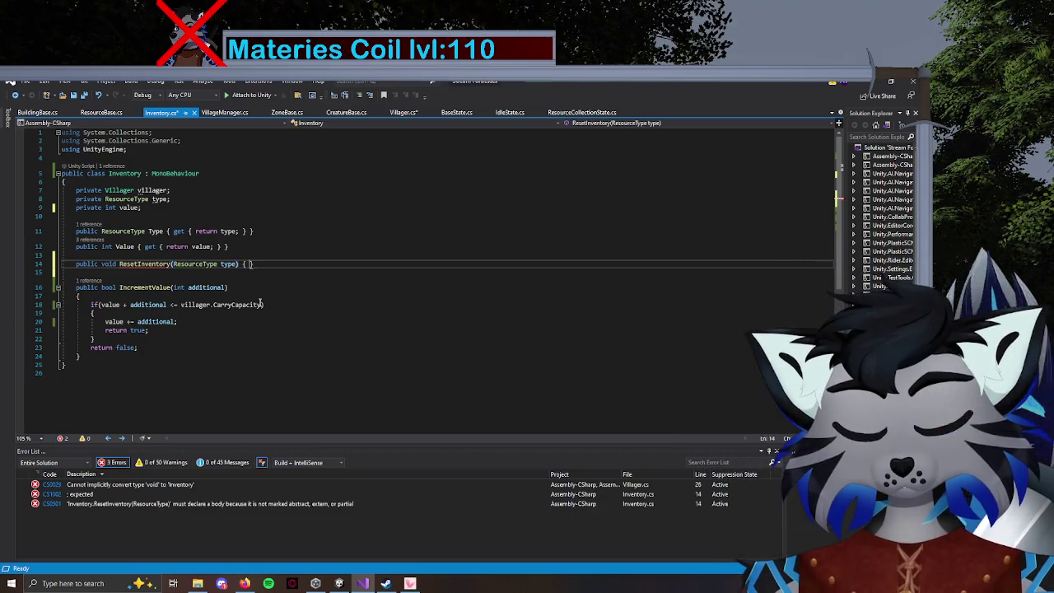
pyautogui.press('Return')
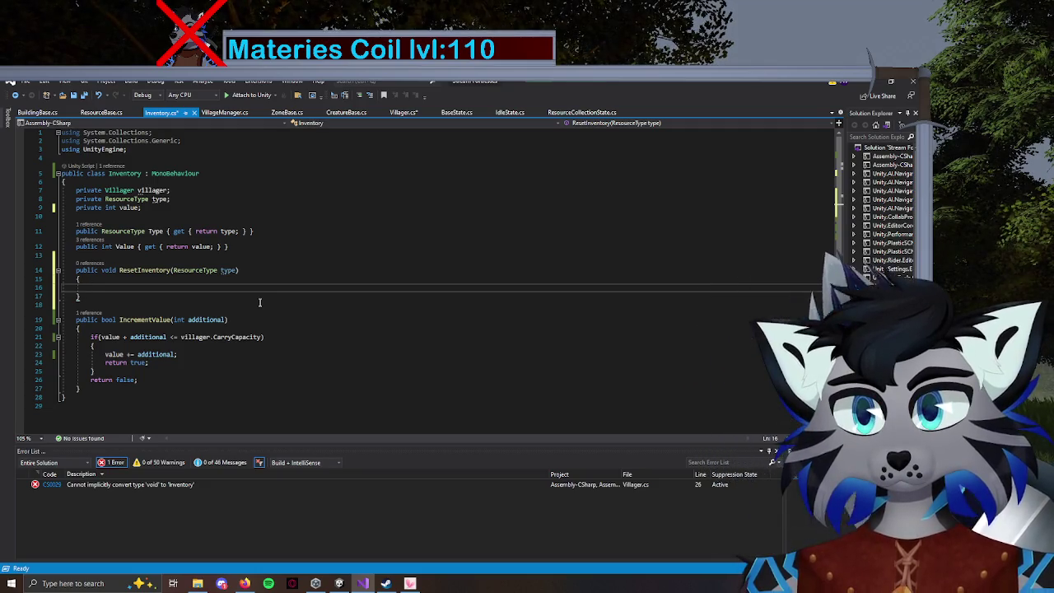
pyautogui.write('this.type = type')
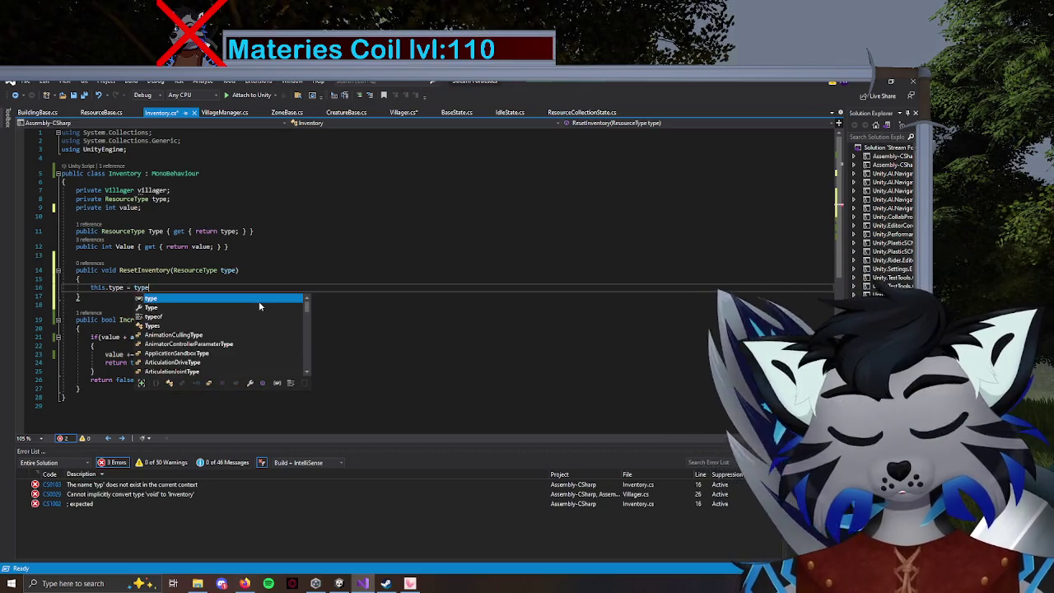
pyautogui.write(';')
pyautogui.press('Return')
pyautogui.write('this.va')
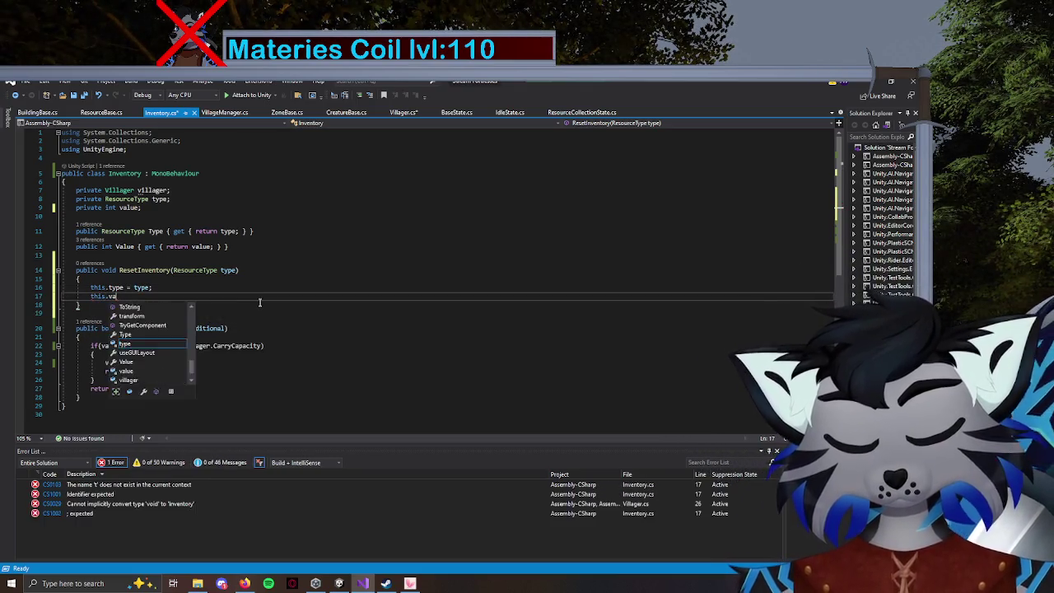
pyautogui.write('lue =')
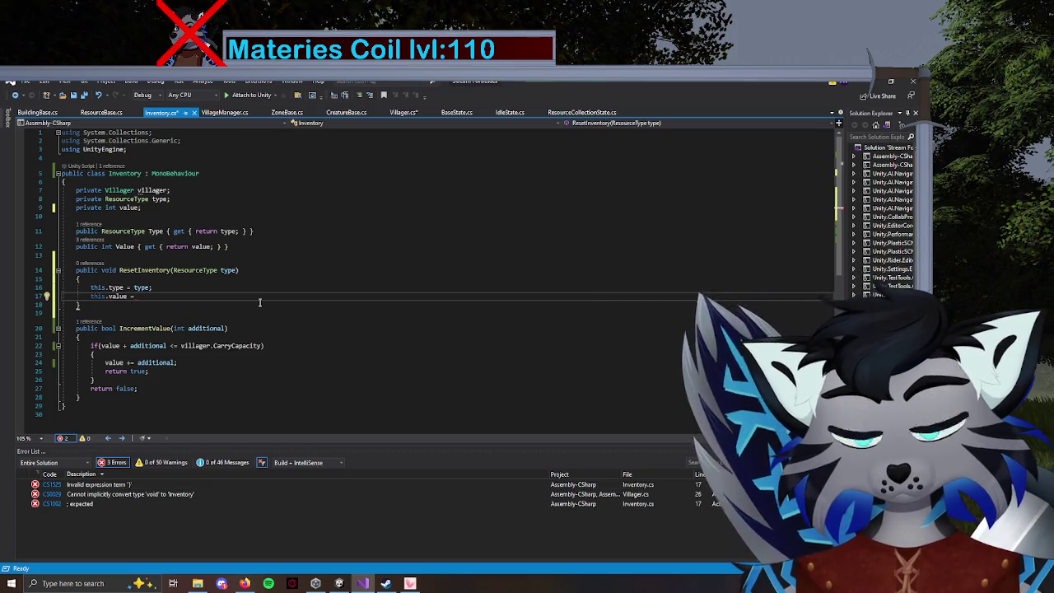
pyautogui.write(' 0;')
pyautogui.hotkey('ctrl', 's')
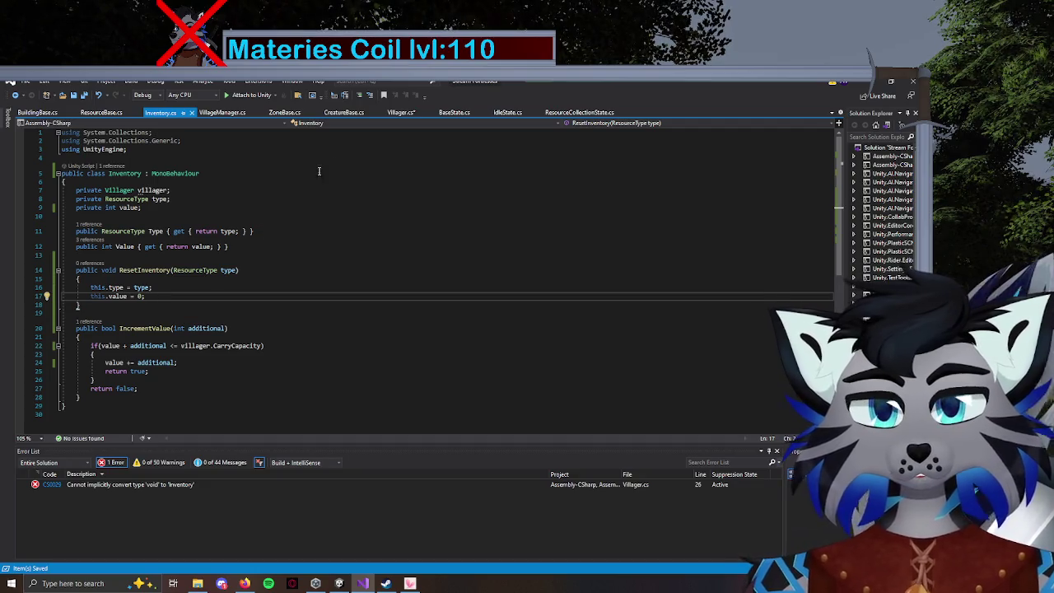
# Remove the 'this.' prefix before value in ResetInventory.
pyautogui.doubleClick(97, 297)
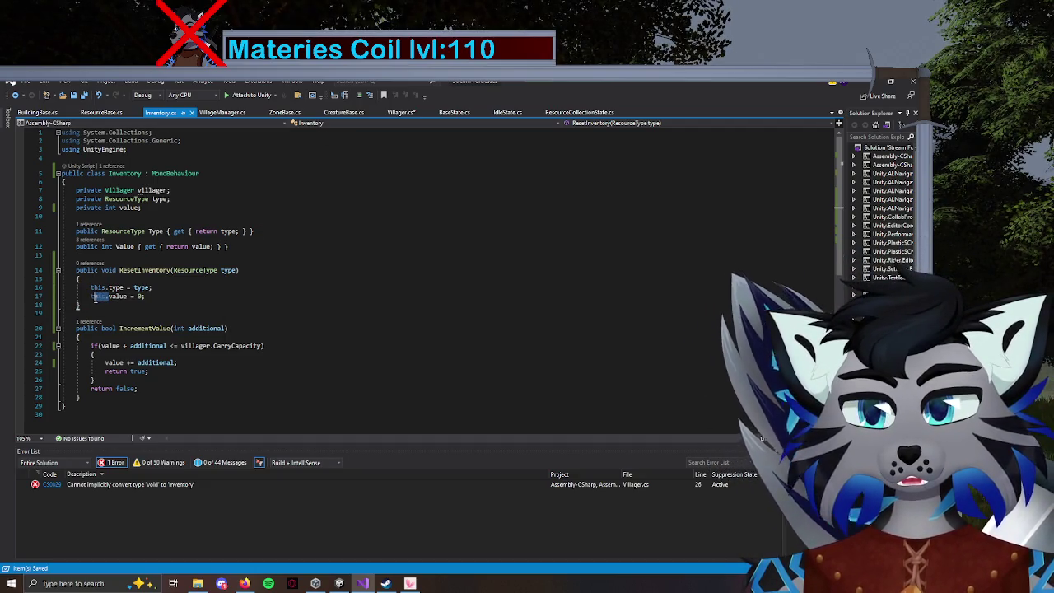
pyautogui.press('BackSpace')
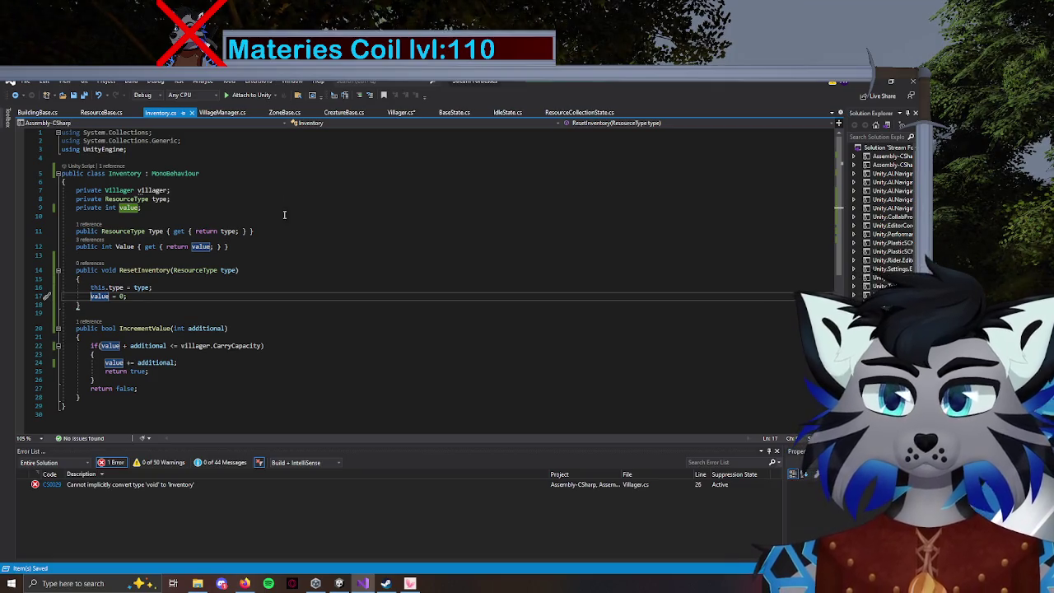
pyautogui.click(404, 113)
pyautogui.write('inventory')
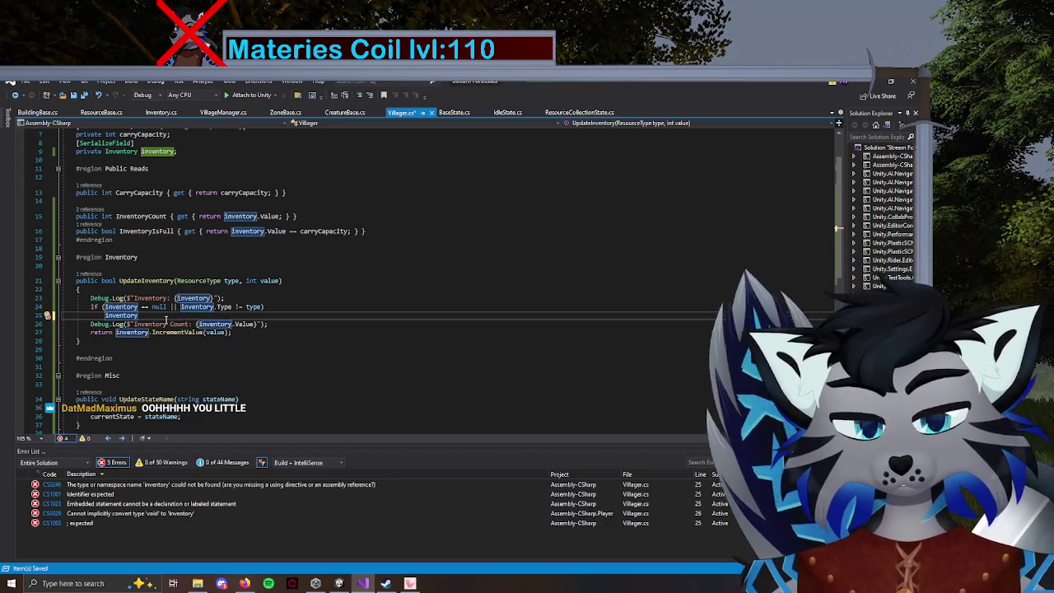
# Call inventory.ResetInventory(type) in UpdateInventory, delete the Inventory Count debug line, and save.
pyautogui.write('.ResetInventory')
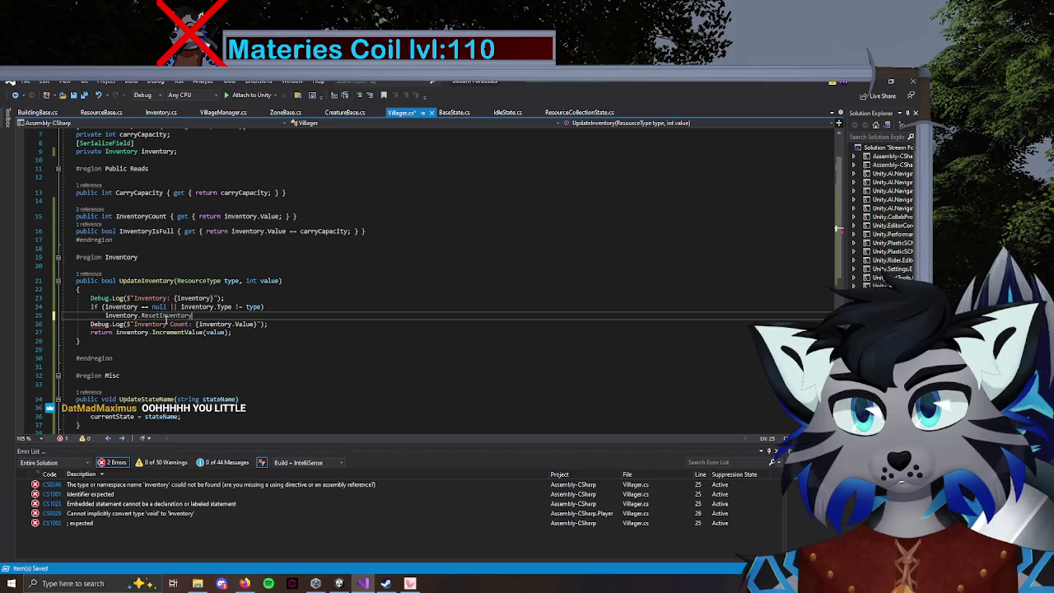
pyautogui.write('(type')
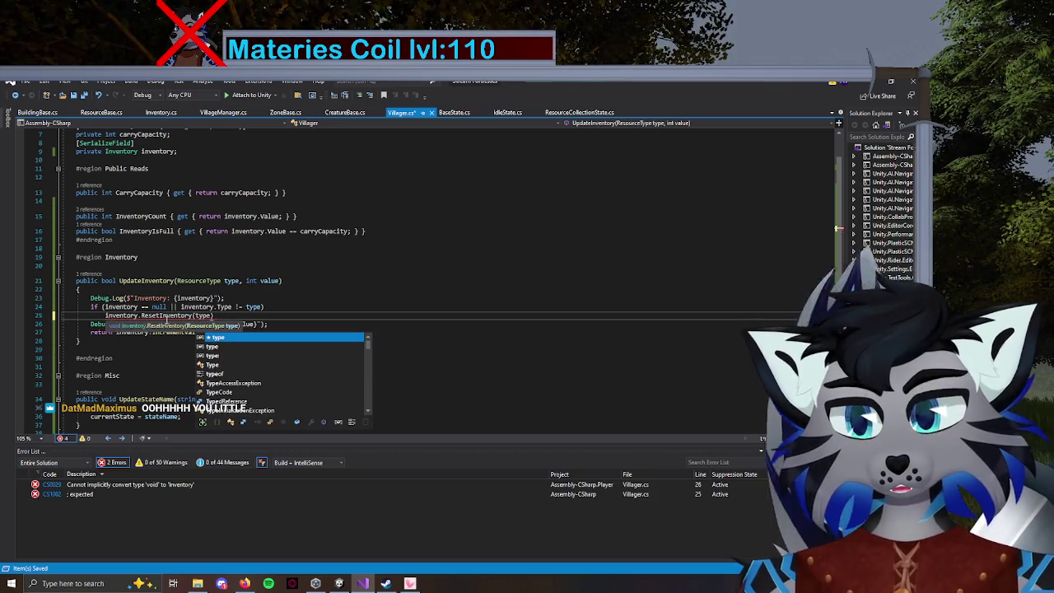
pyautogui.write(')')
pyautogui.click(36, 324)
pyautogui.press('Delete')
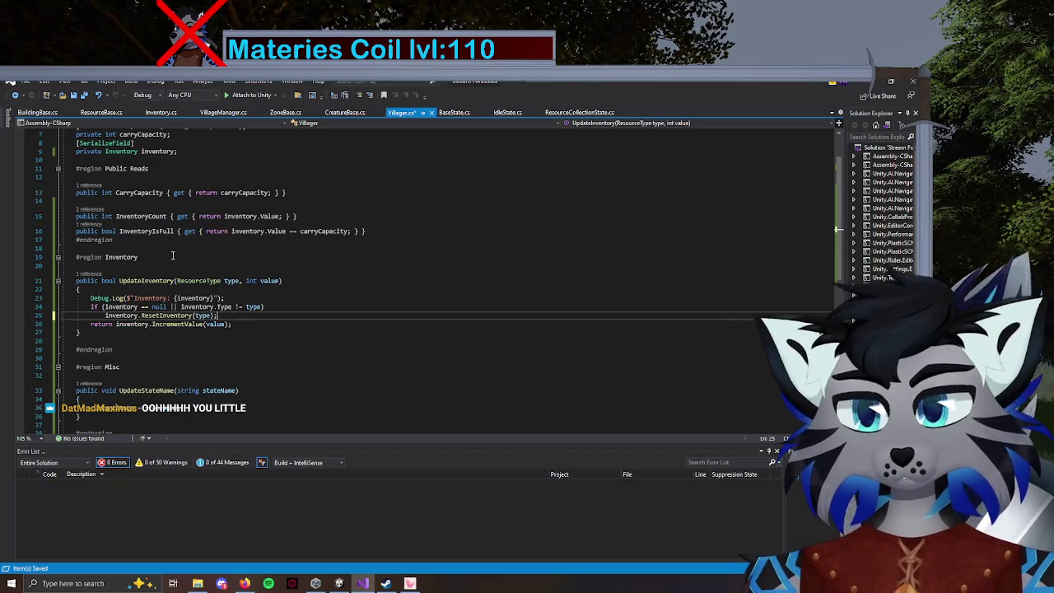
pyautogui.scroll(2, 217, 265)
pyautogui.hotkey('ctrl', 's')
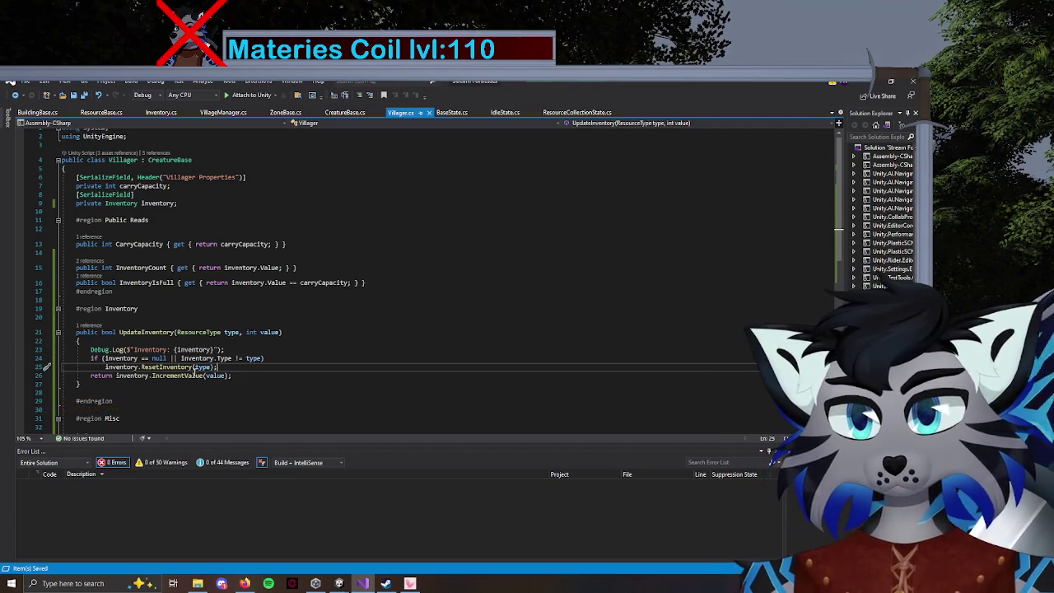
# Remove the null check from the if condition in UpdateInventory.
pyautogui.moveTo(183, 360)
pyautogui.mouseDown()
pyautogui.moveTo(107, 360)
pyautogui.moveTo(129, 360)
pyautogui.mouseUp()
pyautogui.press('Delete')
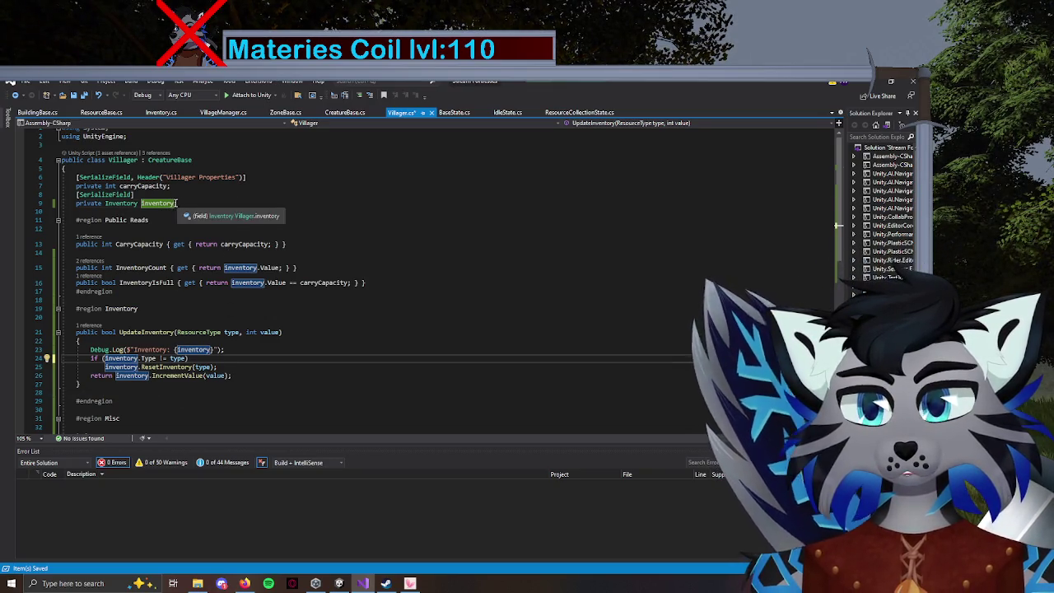
pyautogui.click(181, 203)
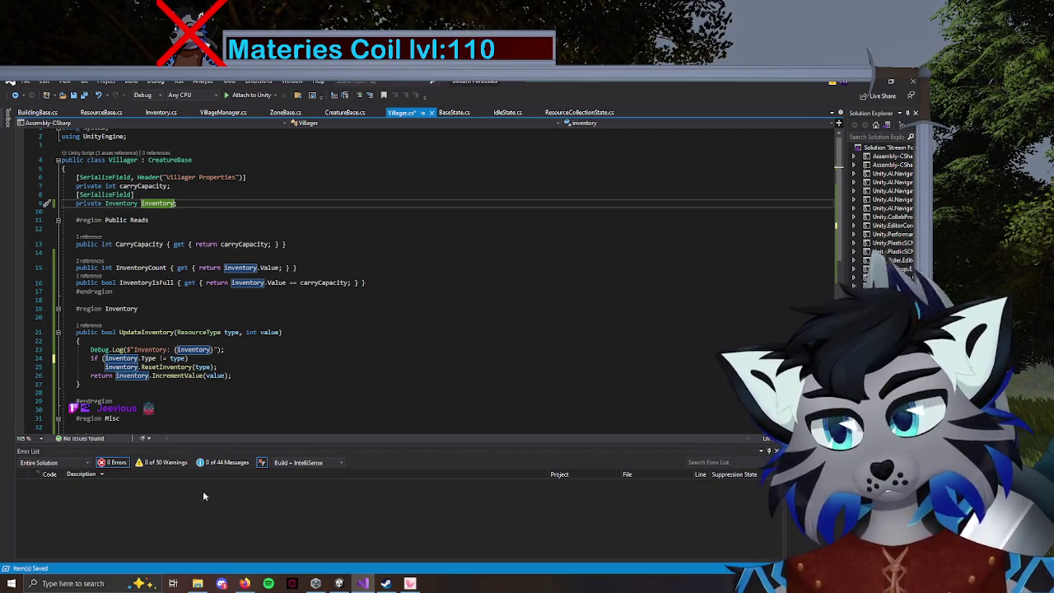
pyautogui.moveTo(362, 585)
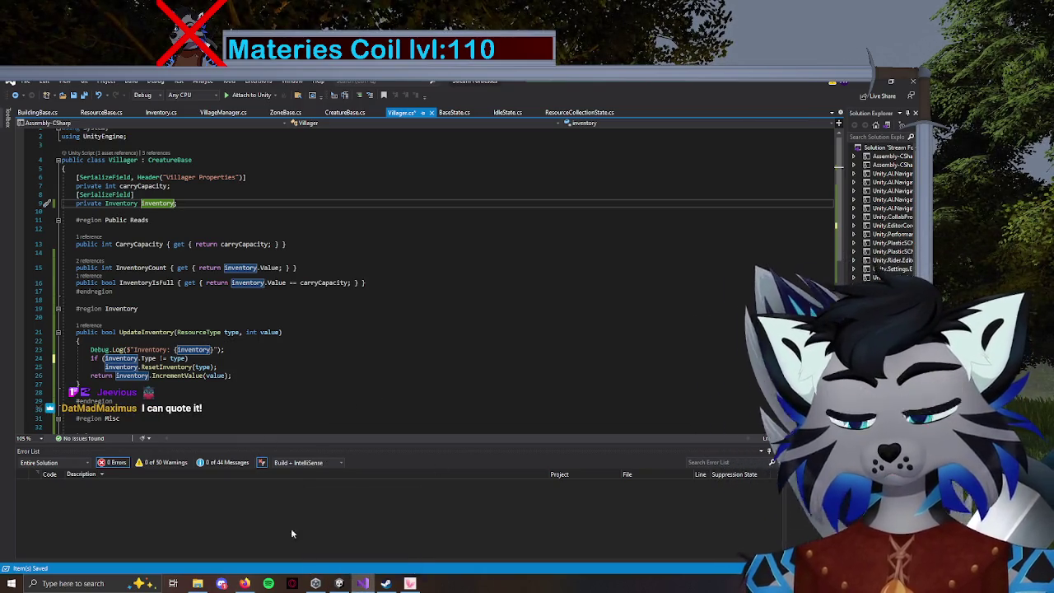
pyautogui.click(339, 584)
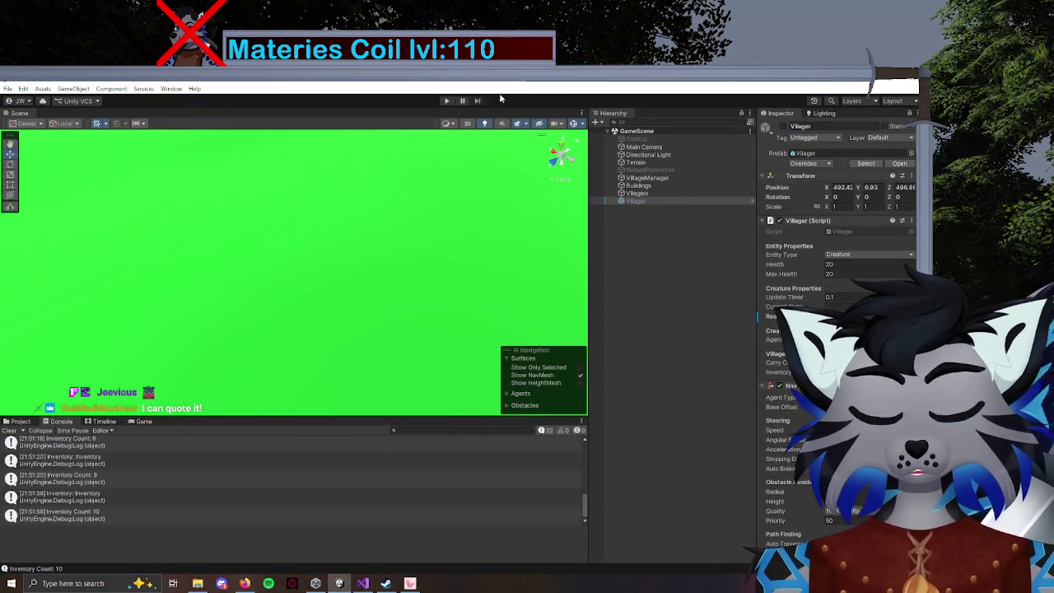
# Browse to Prefabs/Entities/Creatures and open the Villager prefab for editing.
pyautogui.click(20, 420)
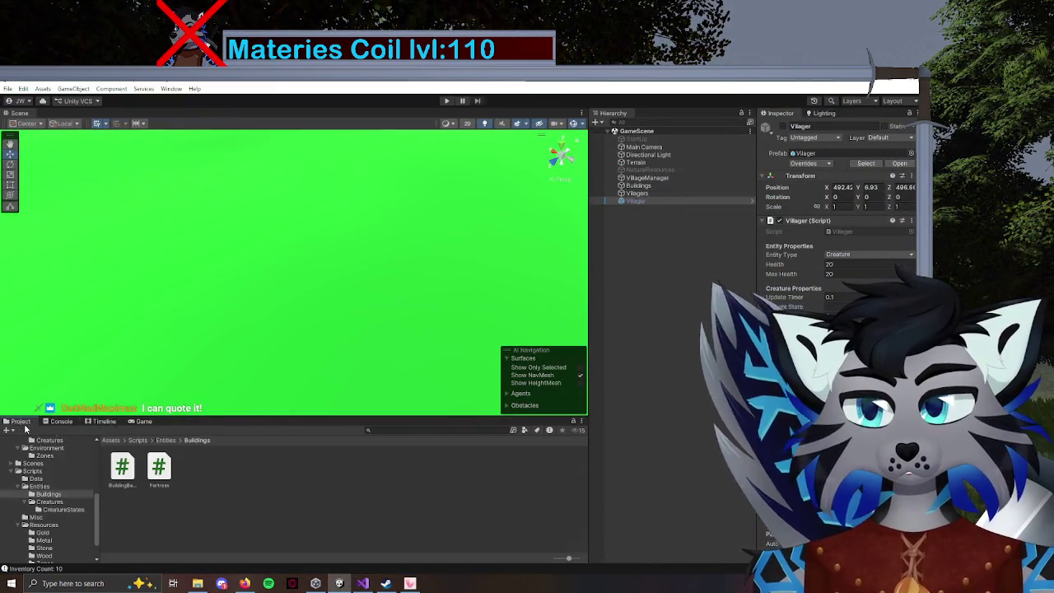
pyautogui.scroll(-2, 58, 535)
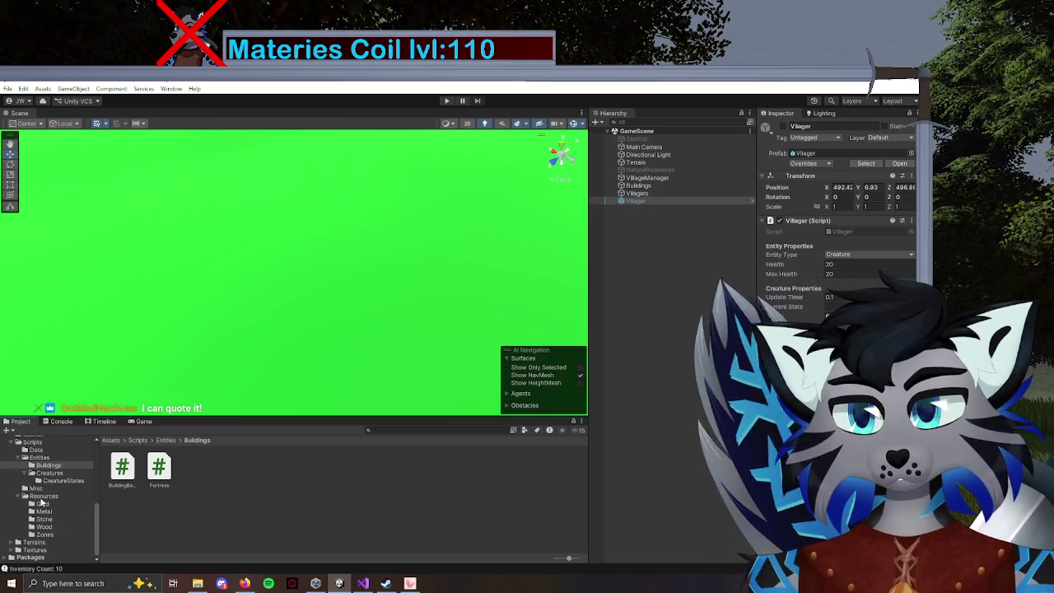
pyautogui.click(47, 452)
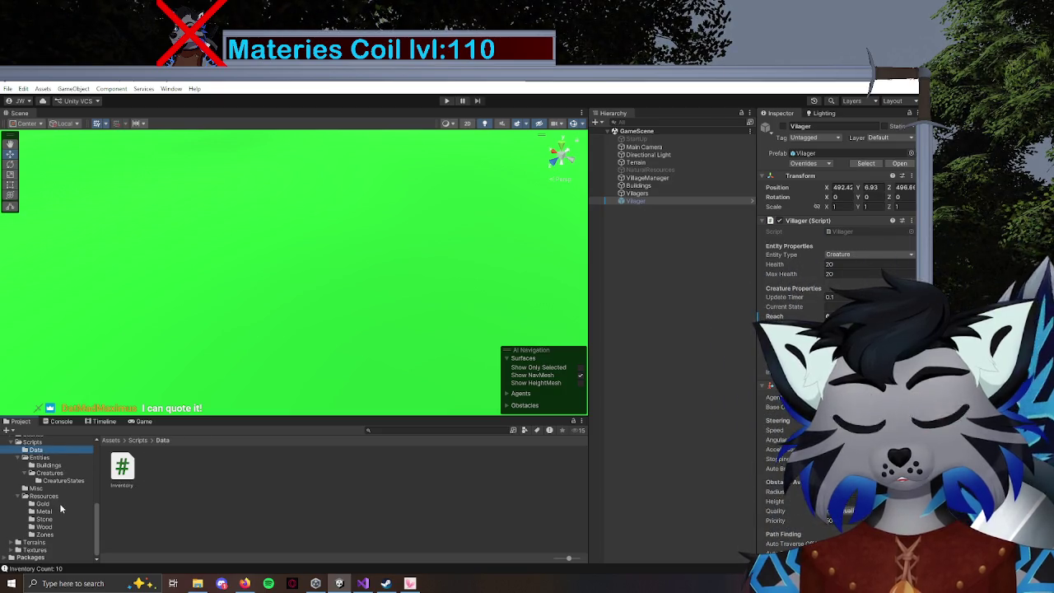
pyautogui.scroll(3, 60, 509)
pyautogui.click(49, 469)
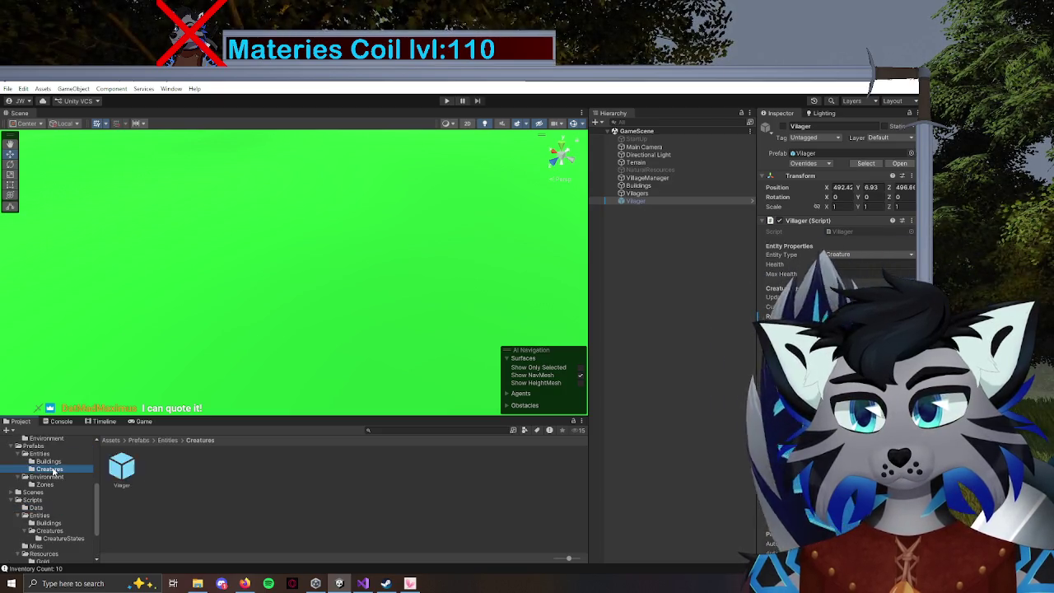
pyautogui.click(121, 468)
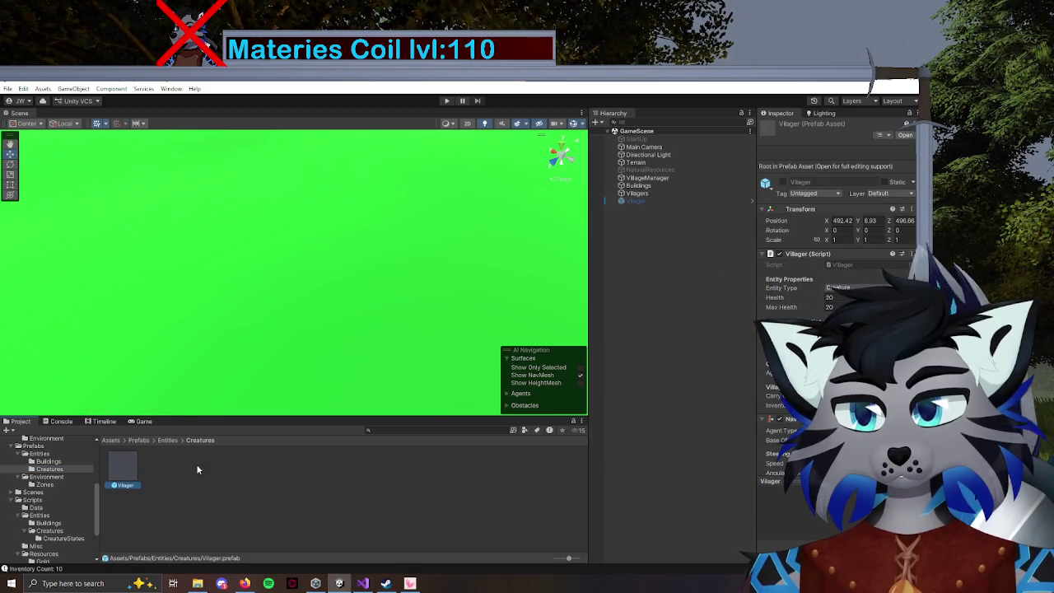
pyautogui.doubleClick(132, 459)
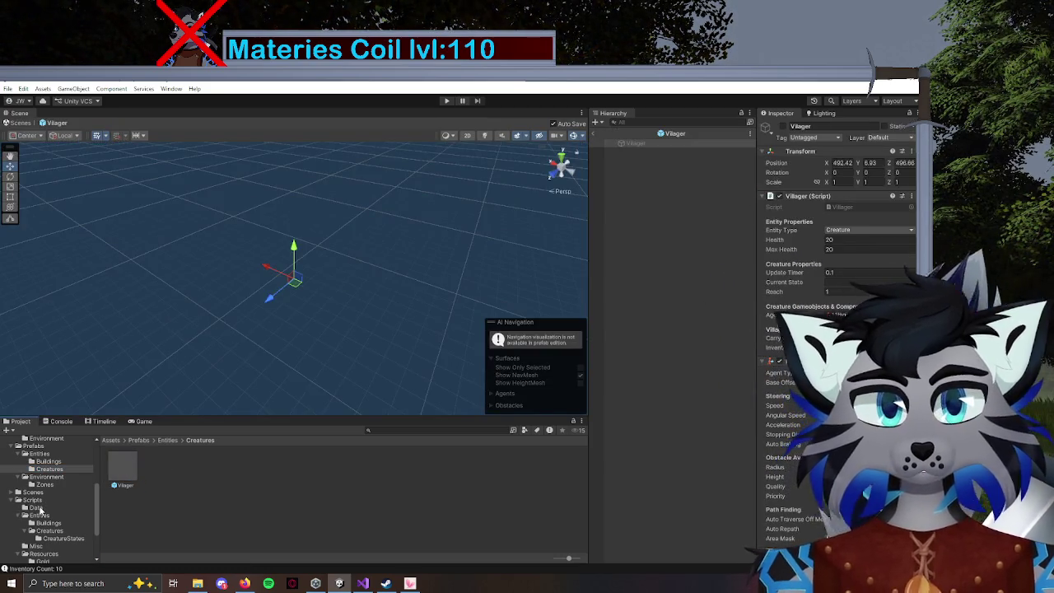
# Show the Scripts/Data folder with the Inventory script and review the prefab's Inspector.
pyautogui.click(37, 508)
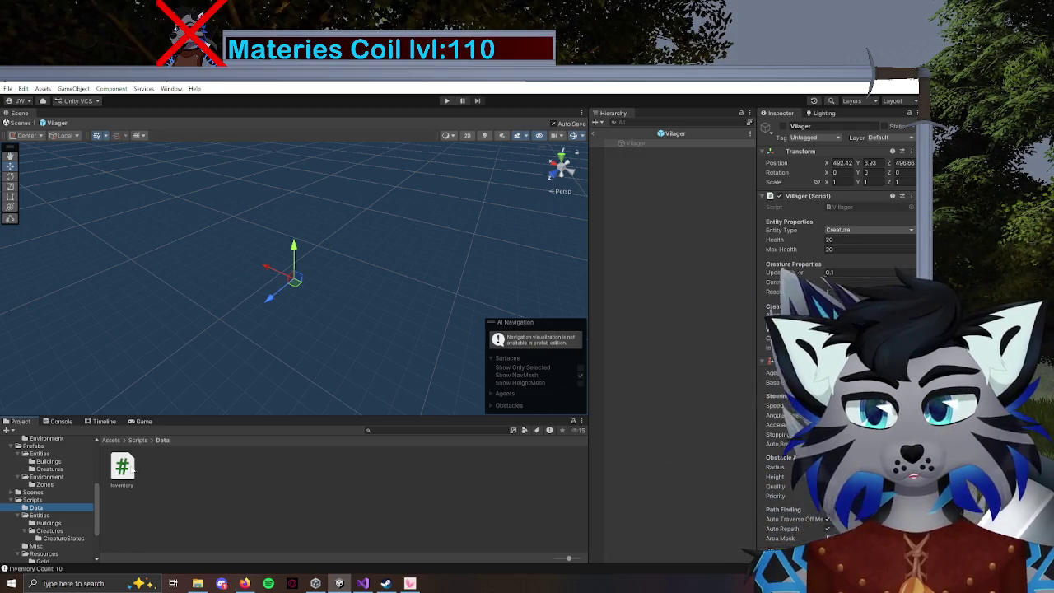
pyautogui.scroll(-3, 836, 329)
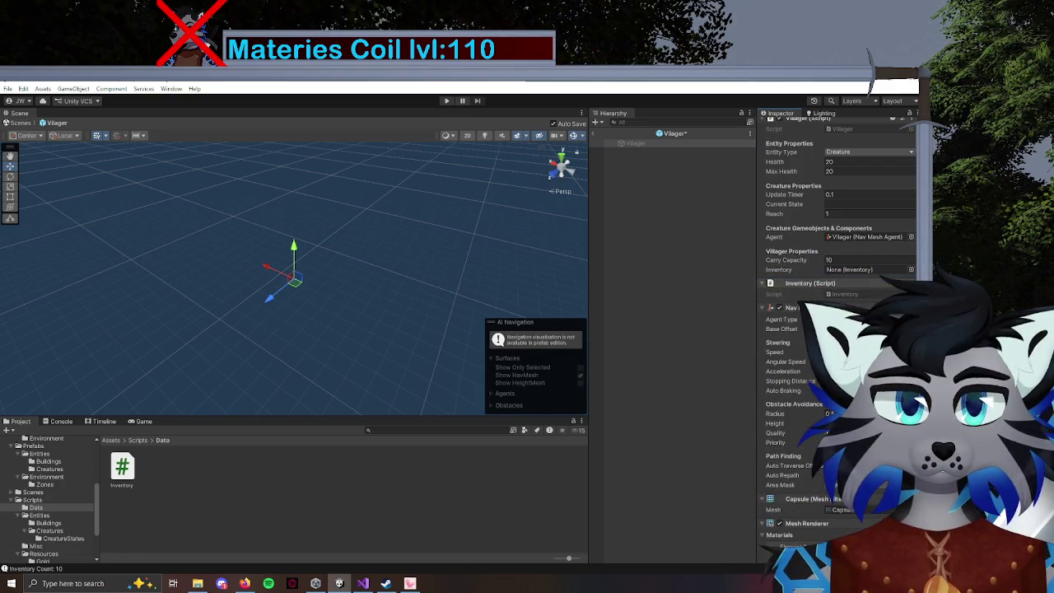
pyautogui.scroll(3, 808, 375)
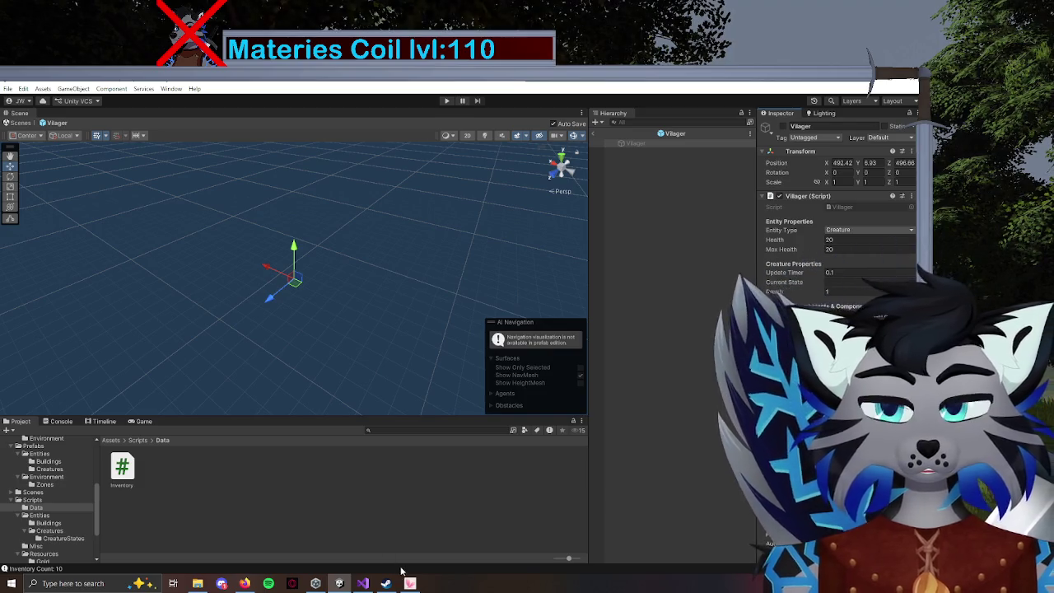
pyautogui.hotkey('alt', 'Tab')
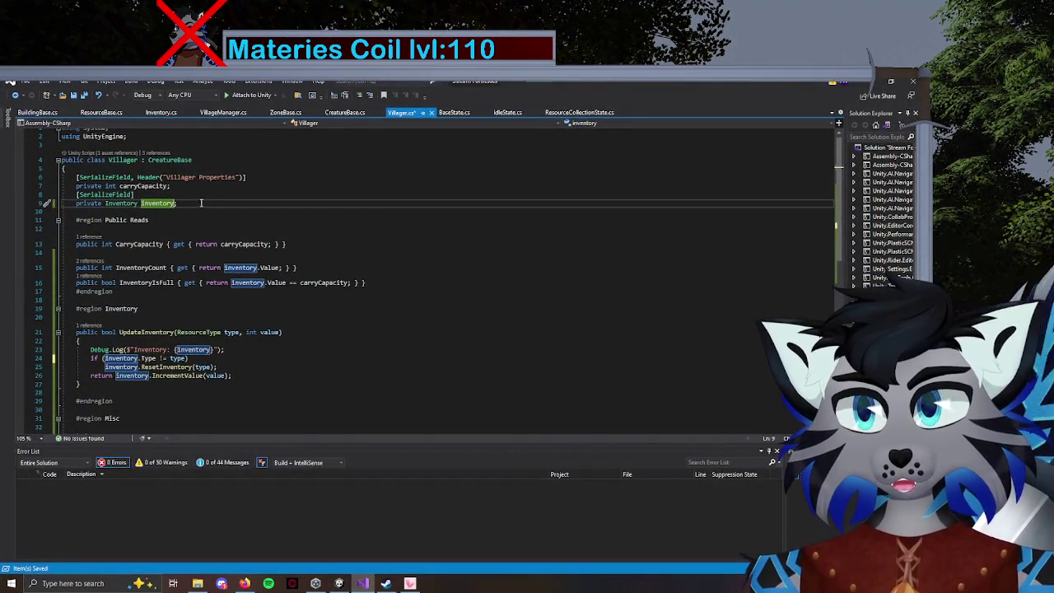
# Try, then remove, a '= GetCom' initializer on the inventory field.
pyautogui.press('BackSpace')
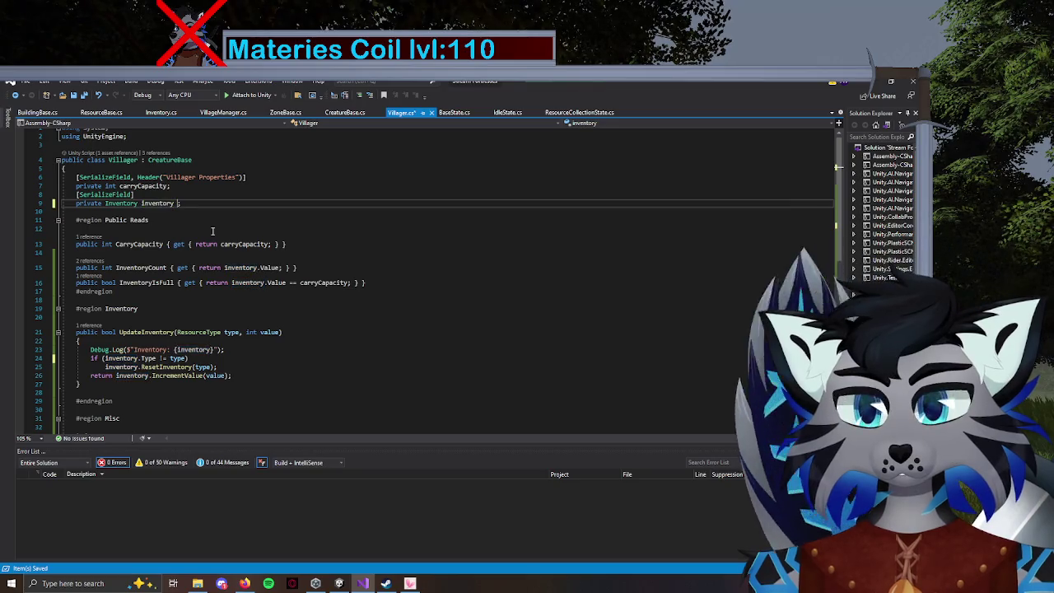
pyautogui.write('= ')
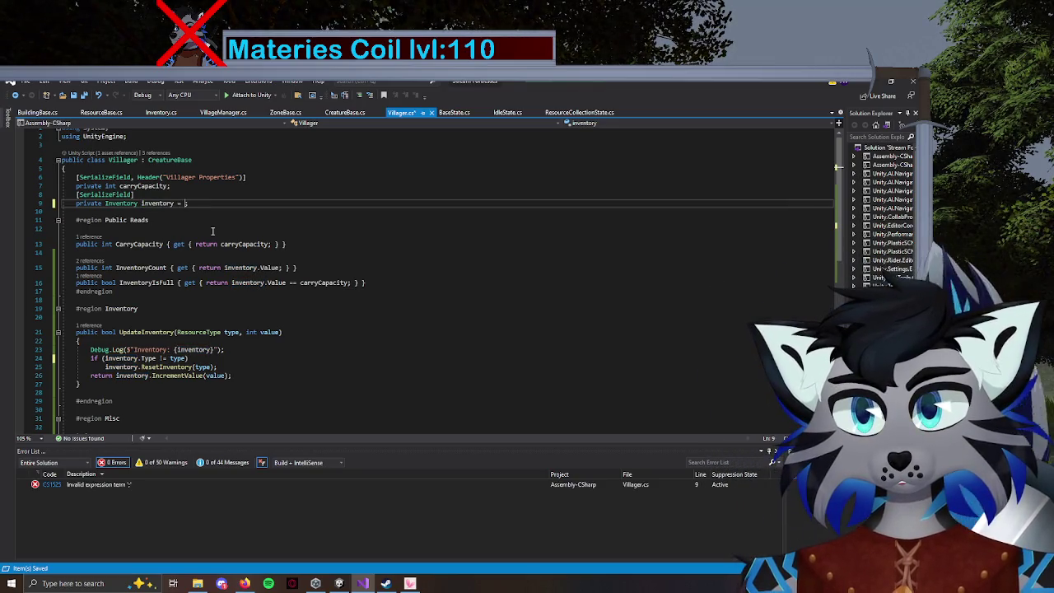
pyautogui.write('Get')
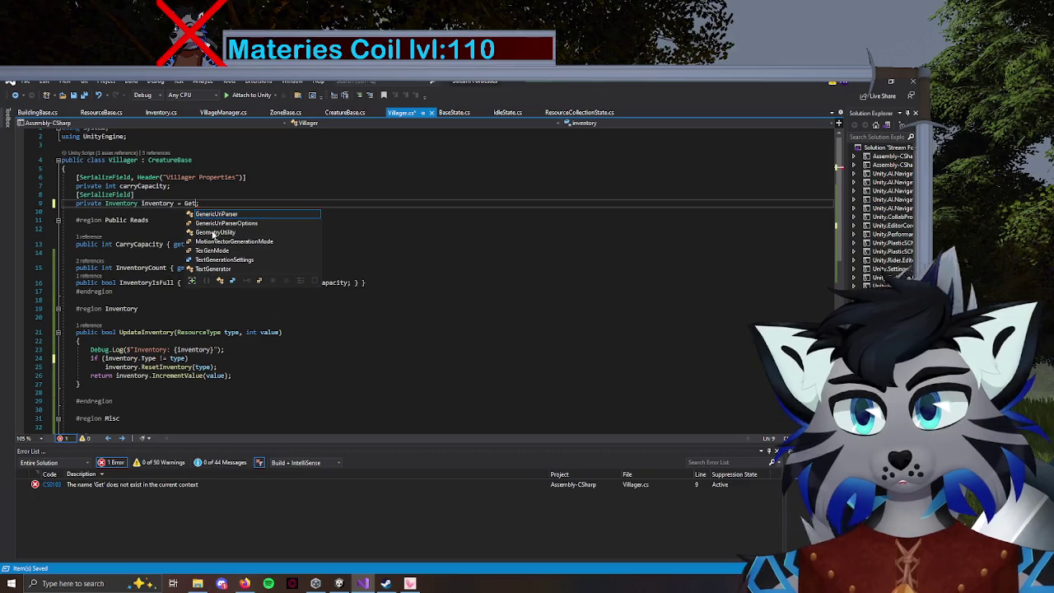
pyautogui.write('Com')
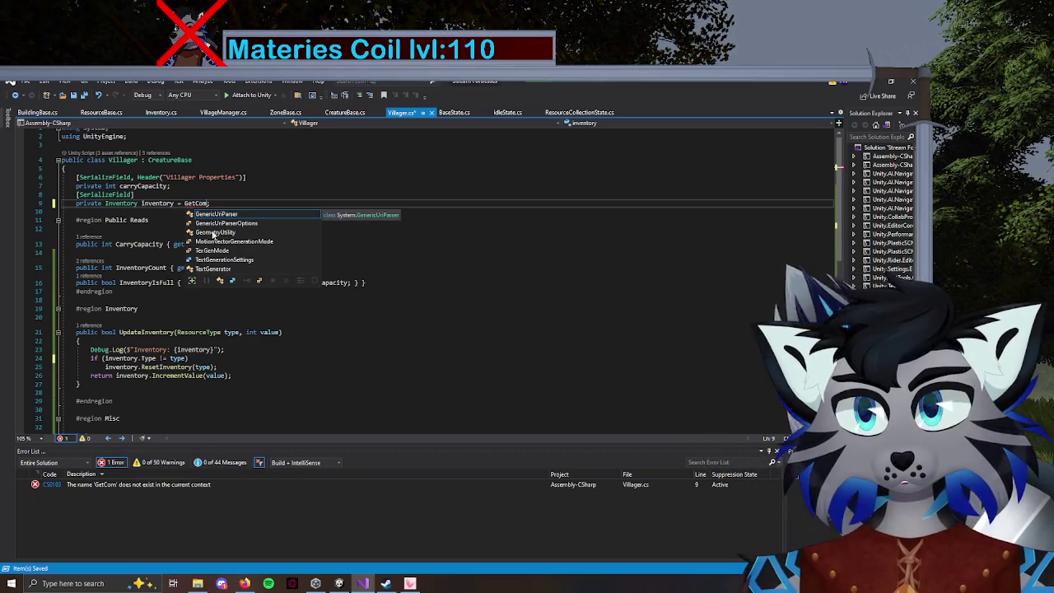
pyautogui.press('BackSpace')
pyautogui.press('BackSpace')
pyautogui.press('BackSpace')
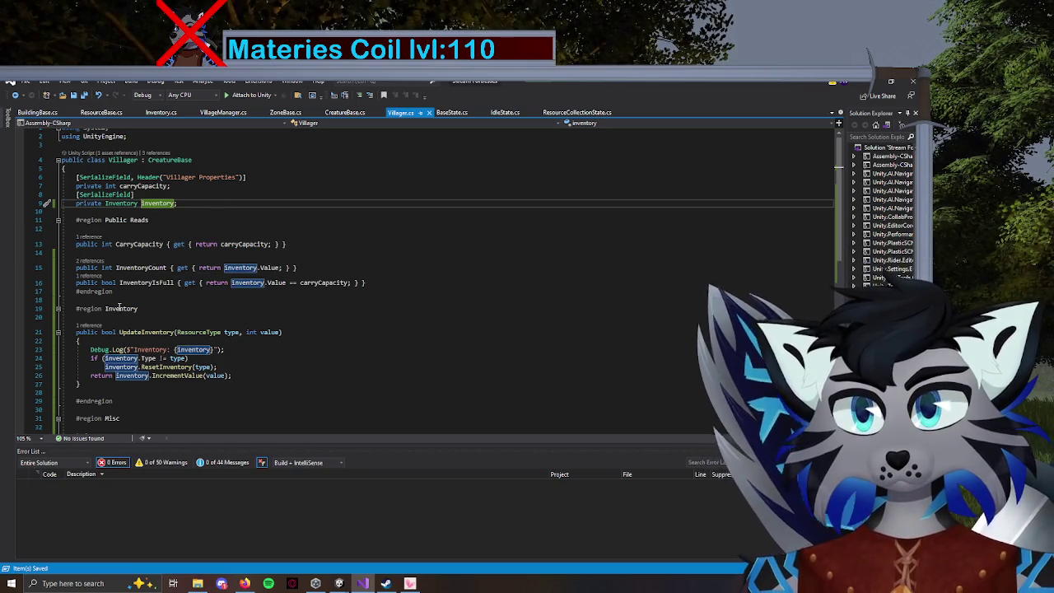
# Start a new private member declaration on a fresh line above the Inventory region.
pyautogui.click(89, 299)
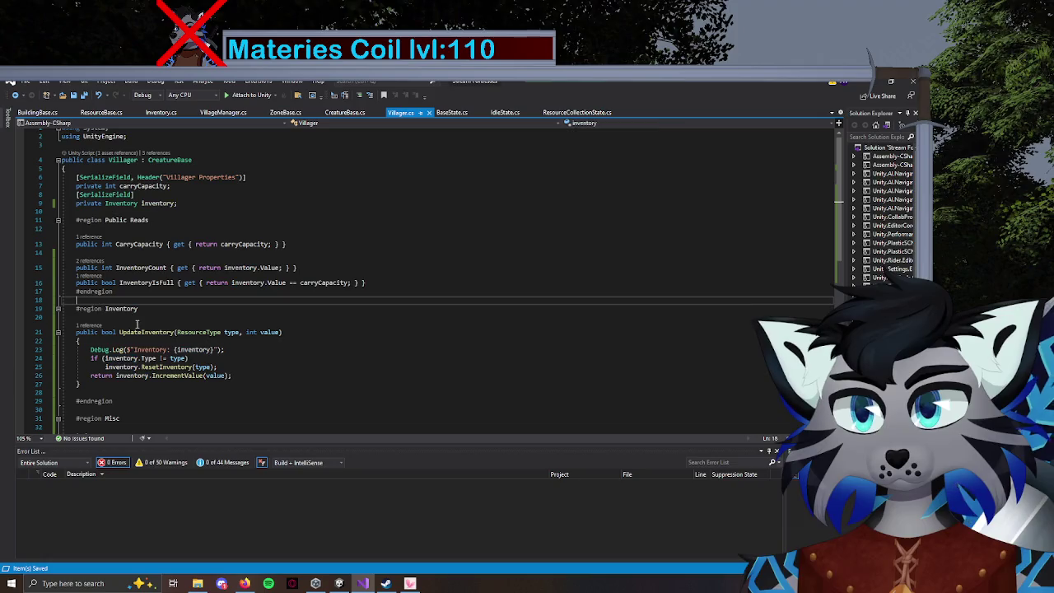
pyautogui.press('Return')
pyautogui.press('Return')
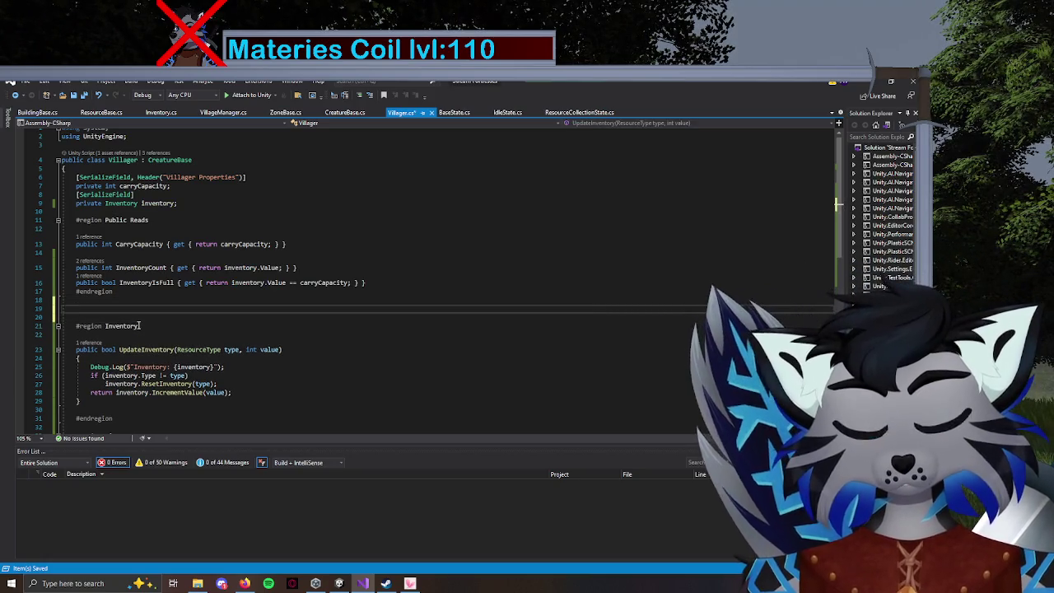
pyautogui.write('pu')
pyautogui.press('BackSpace')
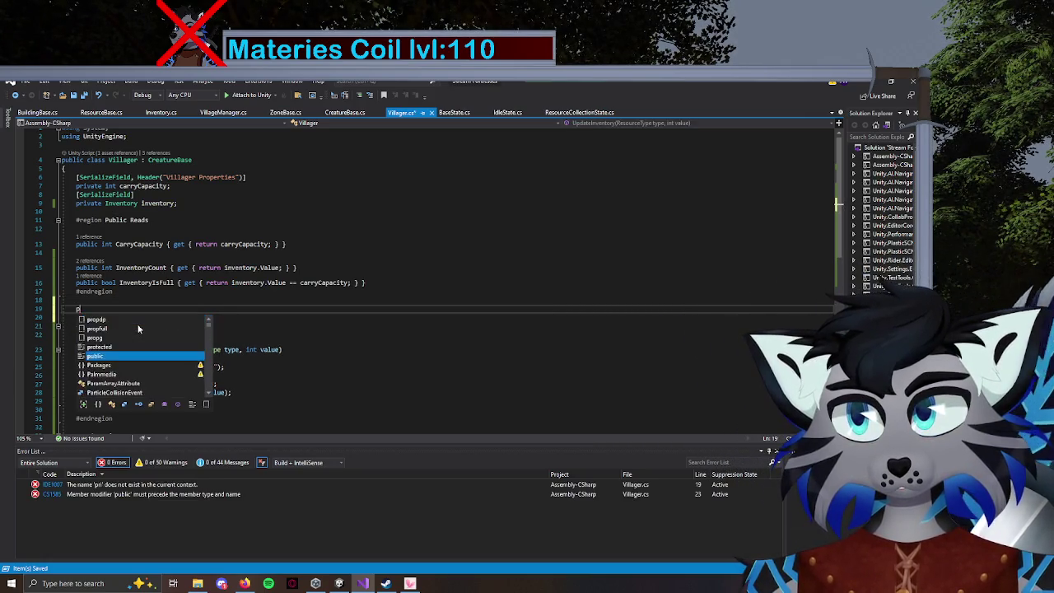
pyautogui.press('BackSpace')
pyautogui.write('internal')
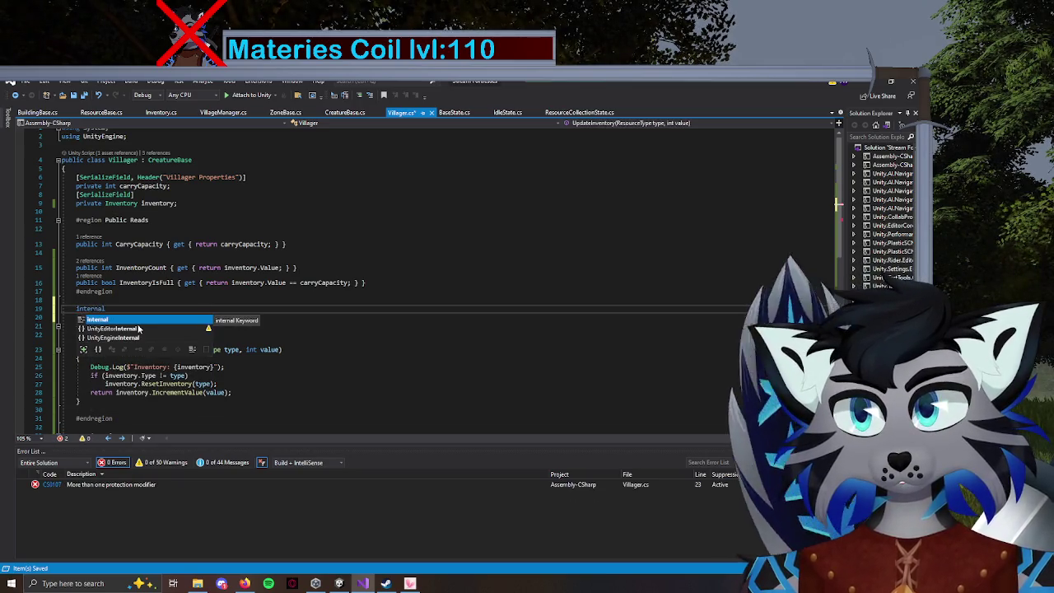
pyautogui.hotkey('ctrl', 'BackSpace')
pyautogui.write('priv')
pyautogui.press('Tab')
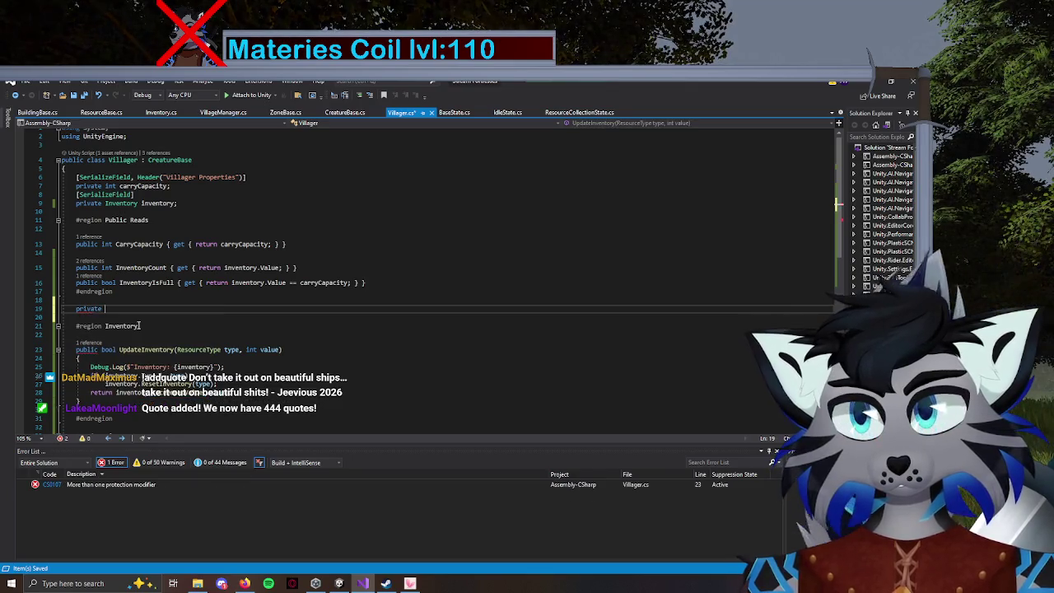
pyautogui.click(341, 114)
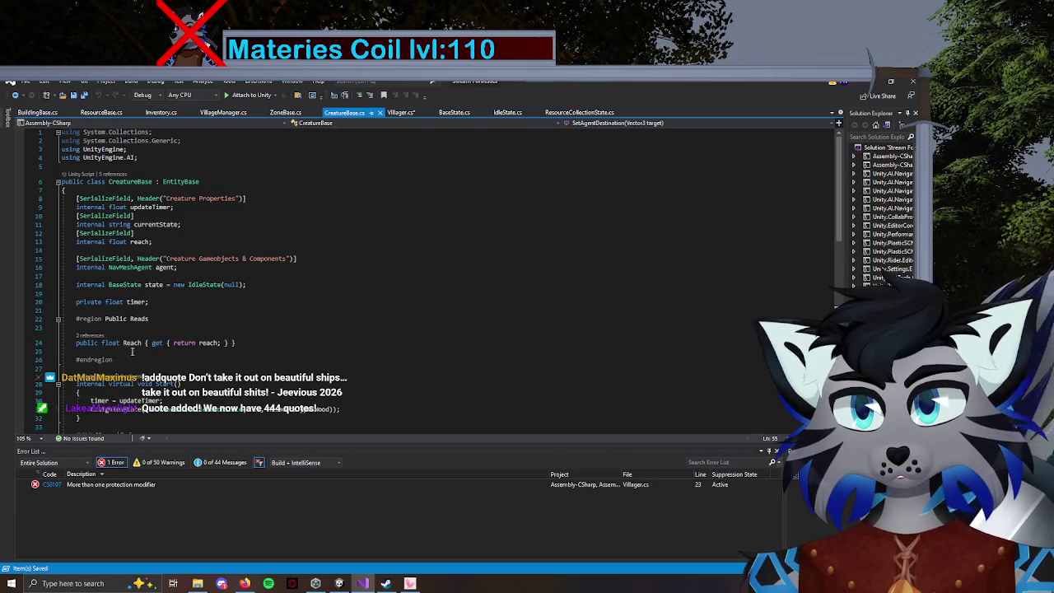
pyautogui.scroll(-2, 136, 338)
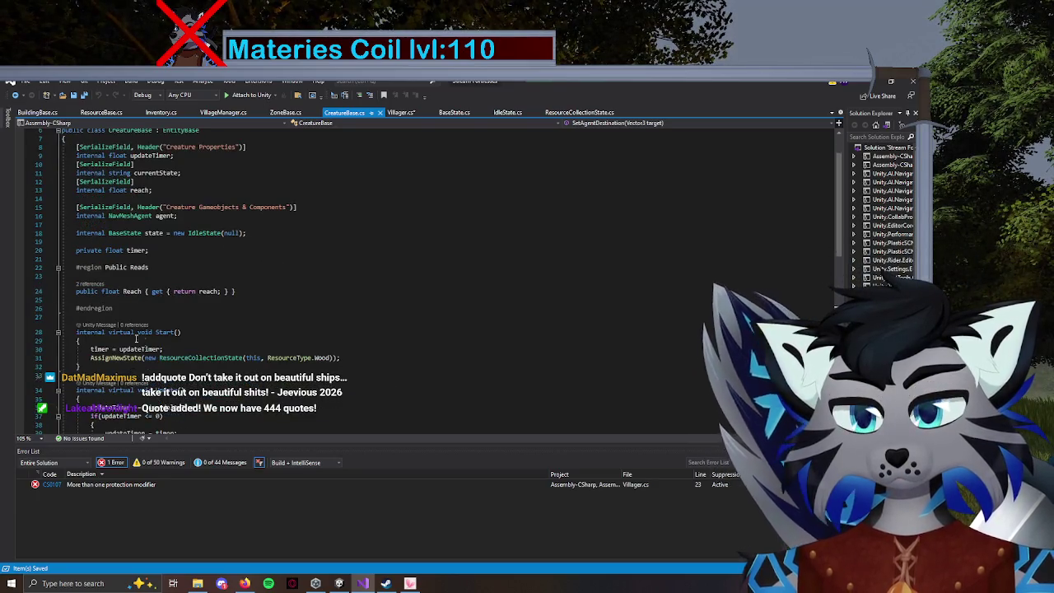
pyautogui.click(400, 112)
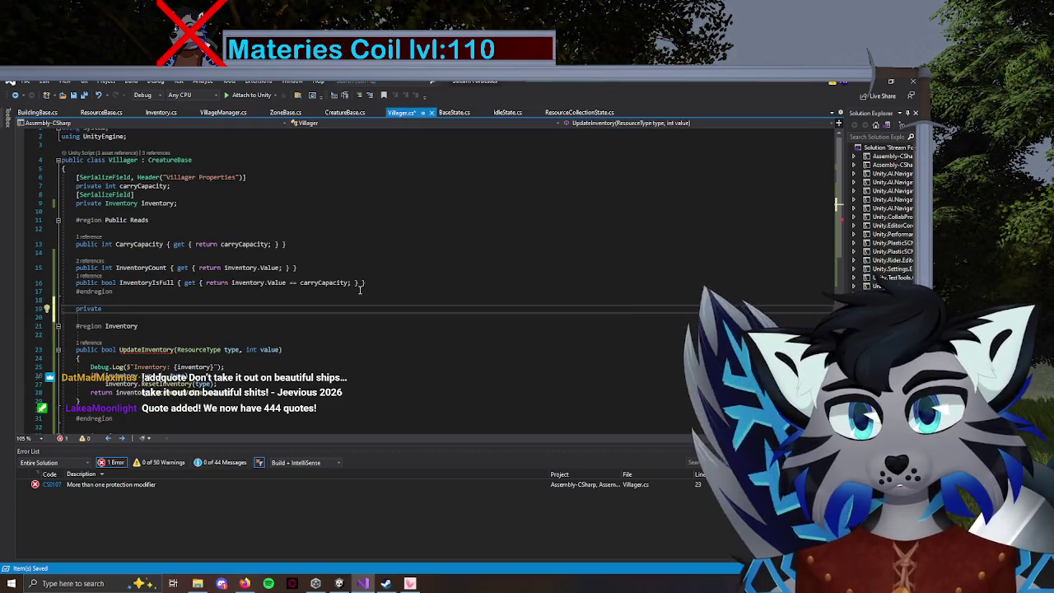
# Override Start() in Villager, assigning inventory = GetComponent<Inventory>() after base.Start().
pyautogui.click(345, 113)
pyautogui.click(400, 112)
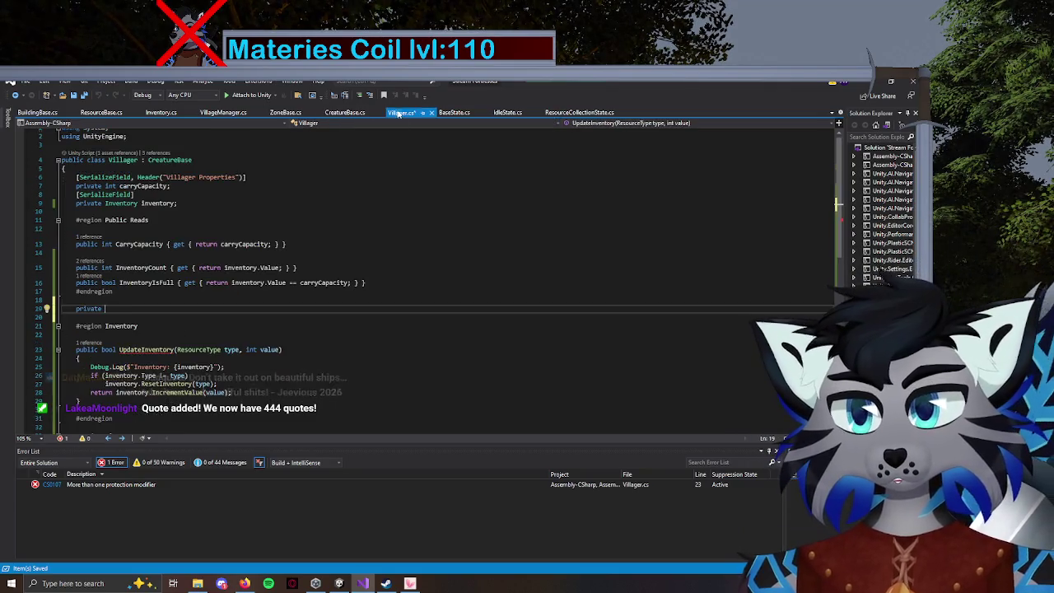
pyautogui.press('BackSpace')
pyautogui.press('BackSpace')
pyautogui.press('BackSpace')
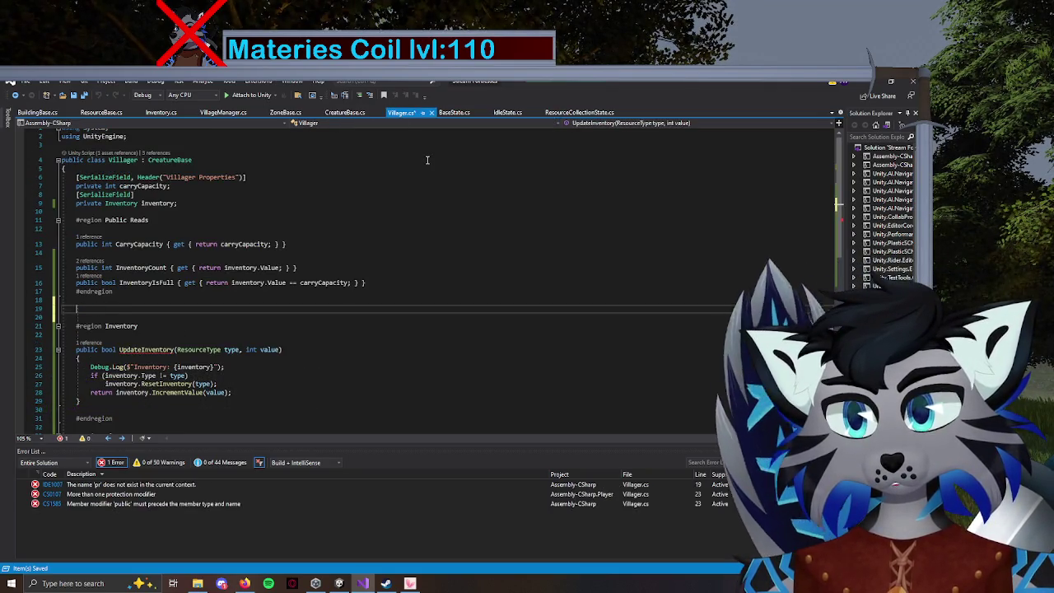
pyautogui.write('internal')
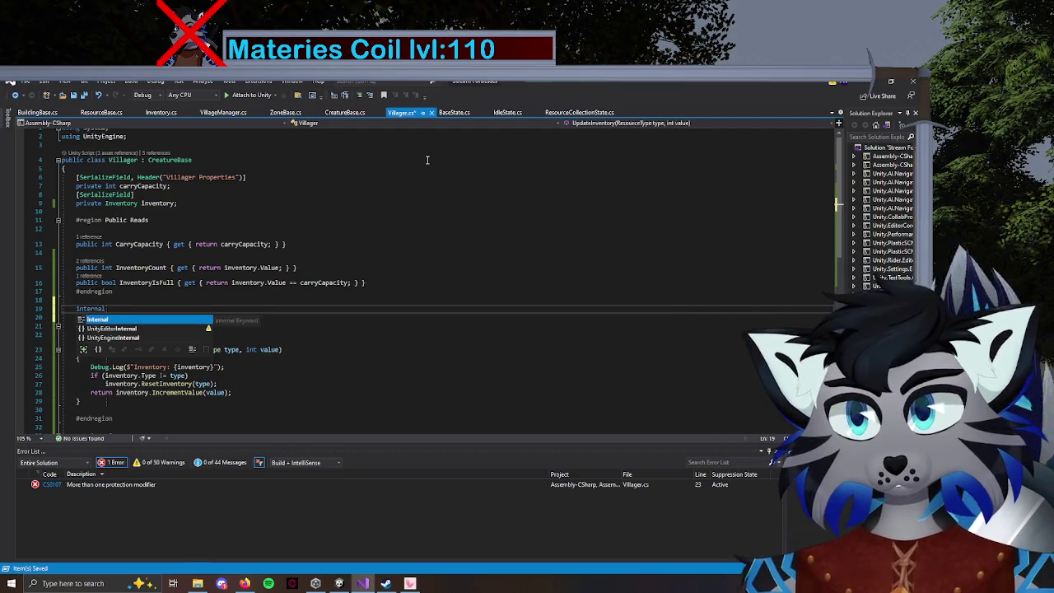
pyautogui.write(' override ')
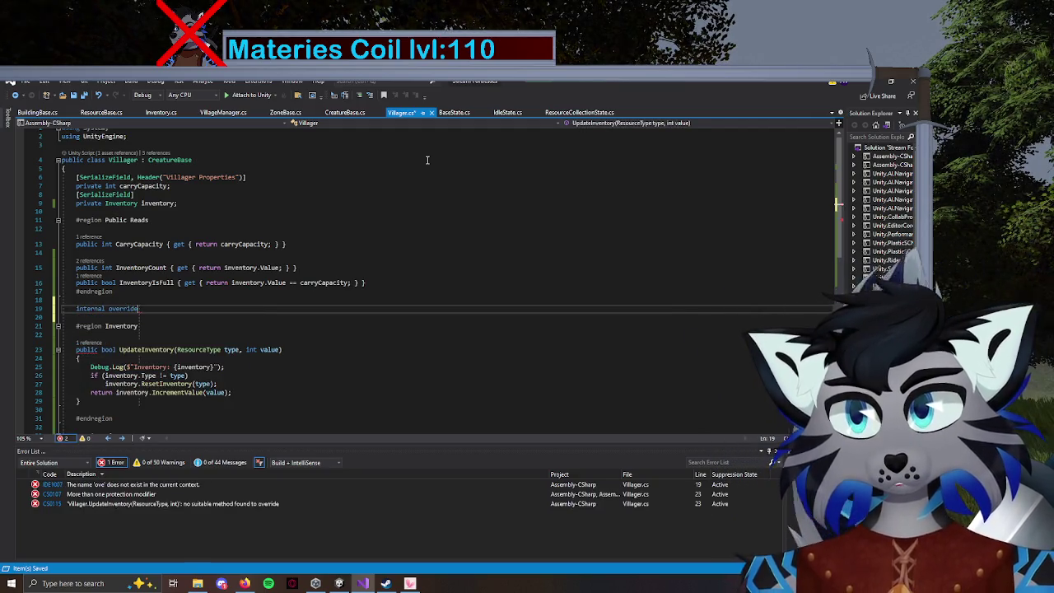
pyautogui.write('void S')
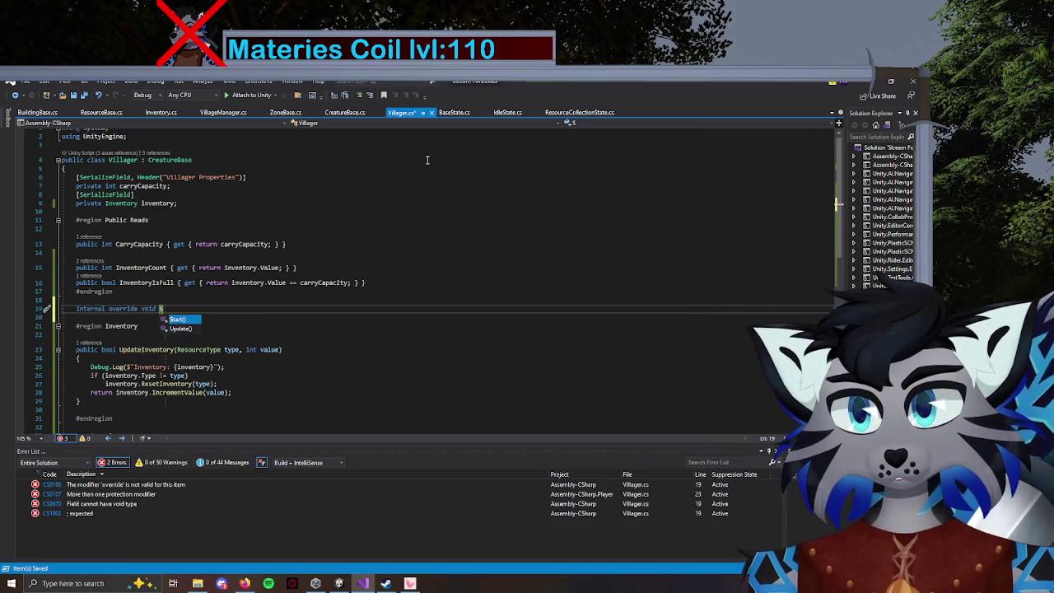
pyautogui.press('Return')
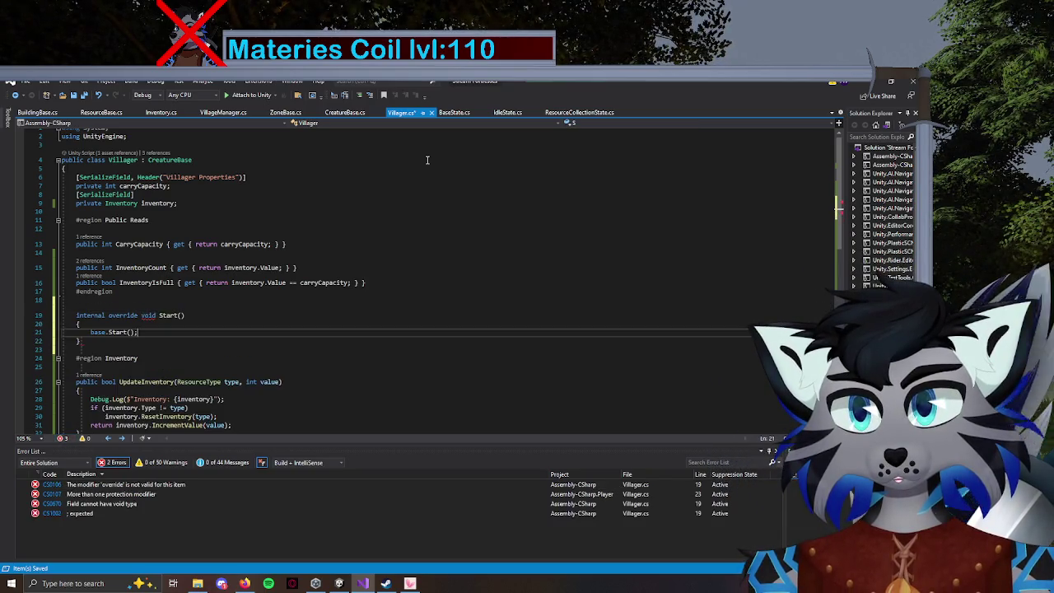
pyautogui.press('Return')
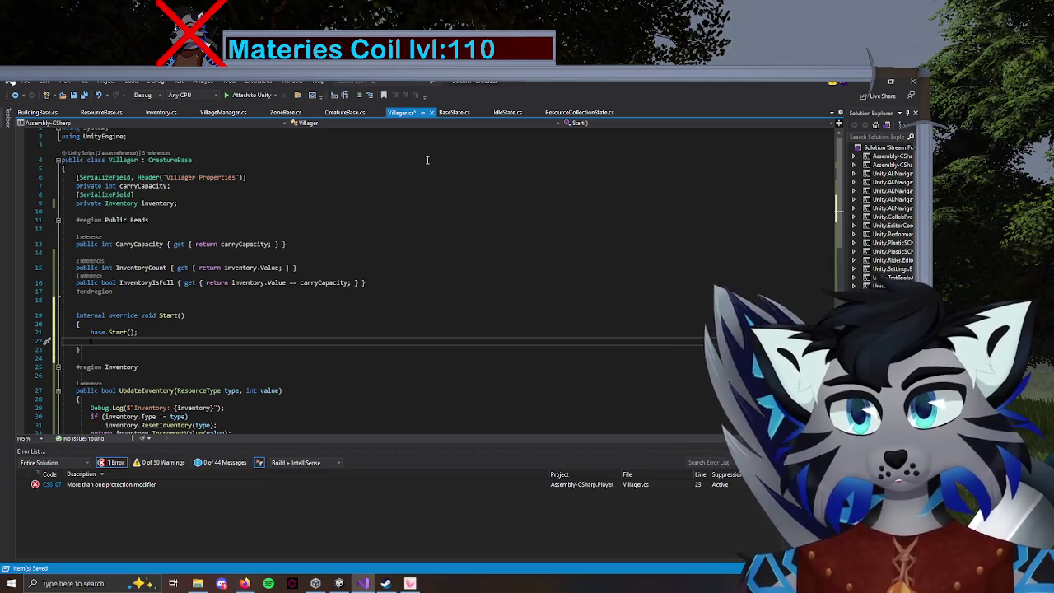
pyautogui.write('inventory')
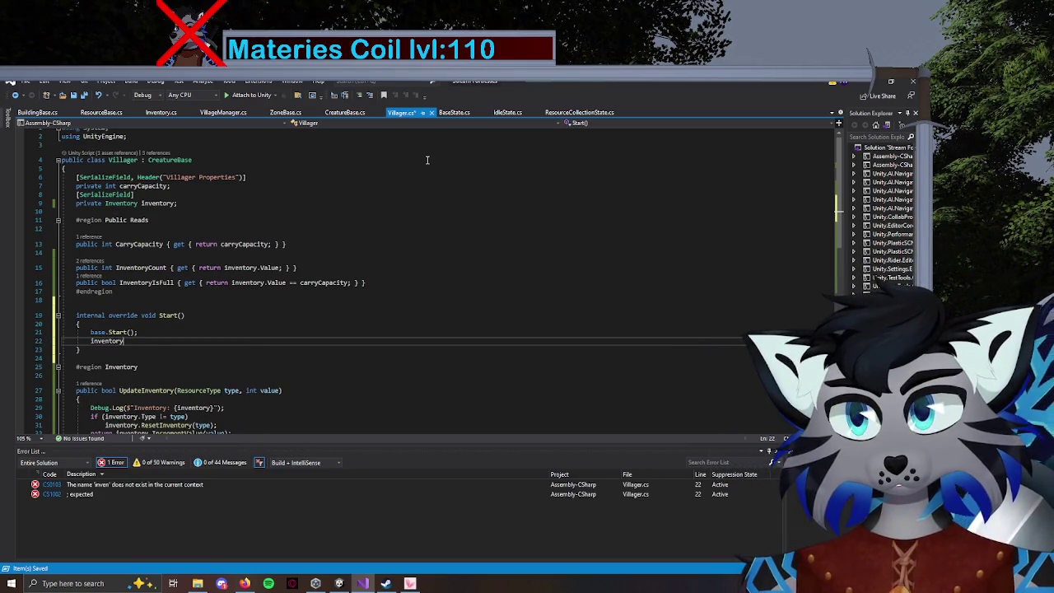
pyautogui.write(' = GetComponent')
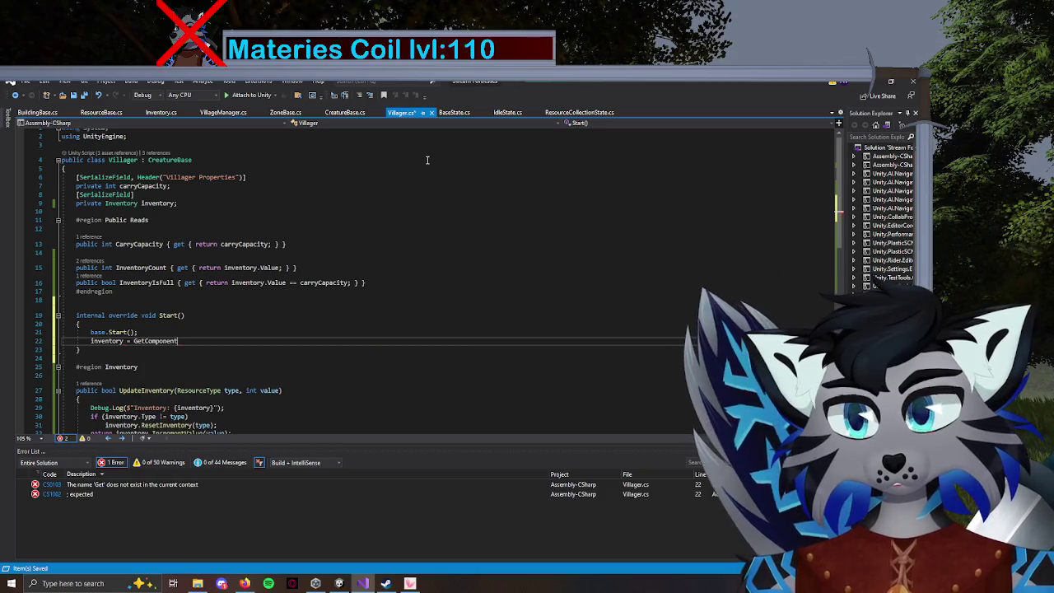
pyautogui.write('<>')
pyautogui.write('Inventory')
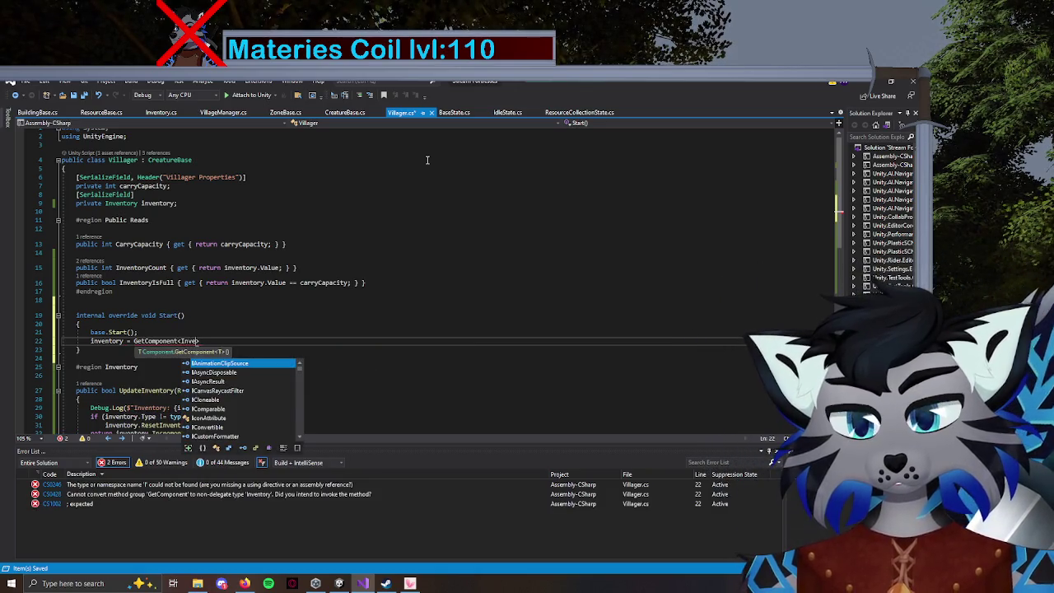
pyautogui.write('();')
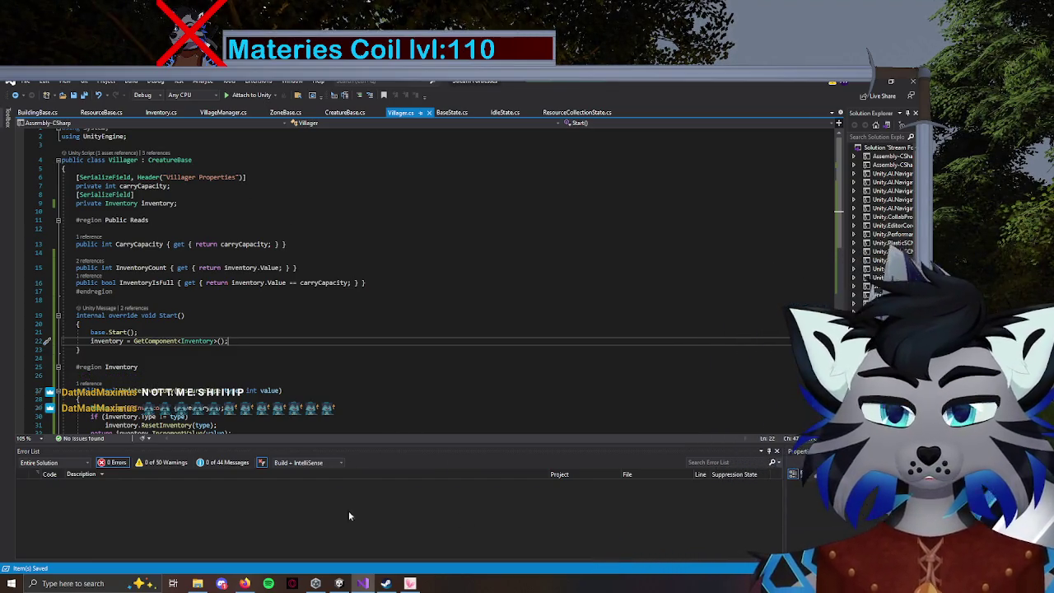
pyautogui.click(340, 585)
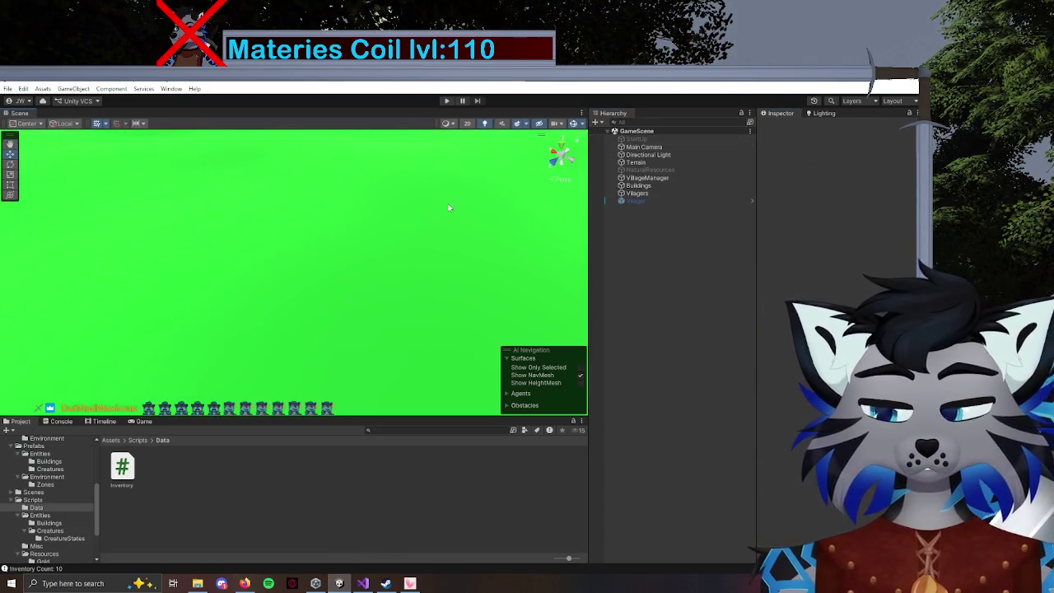
# Play the scene, frame the walking Villager and orbit around it, then stop playing.
pyautogui.moveTo(418, 390); pyautogui.dragTo(444, 146)
pyautogui.click(447, 101)
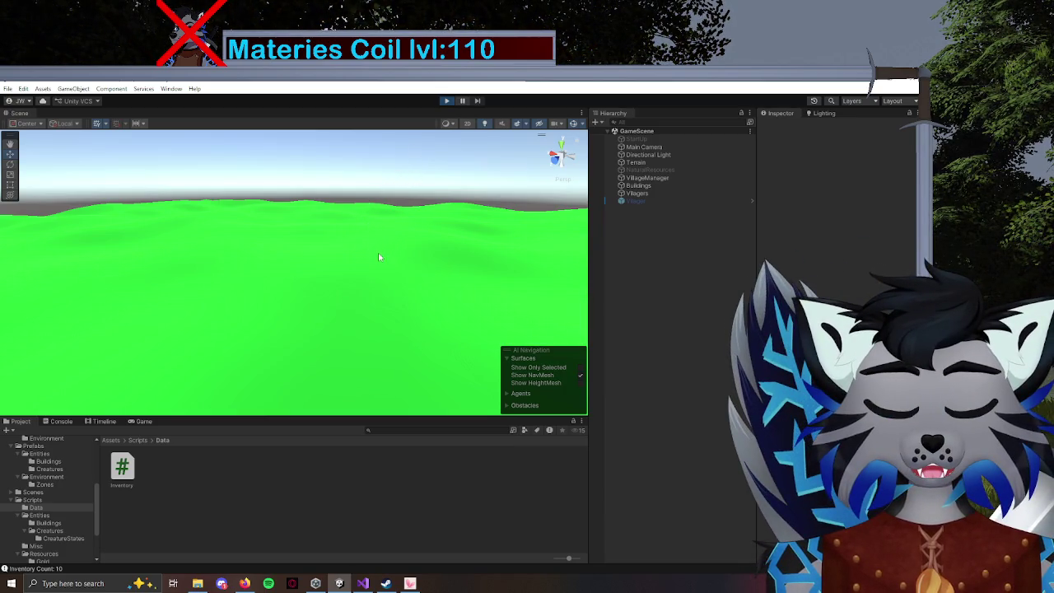
pyautogui.moveTo(403, 281); pyautogui.dragTo(334, 324)
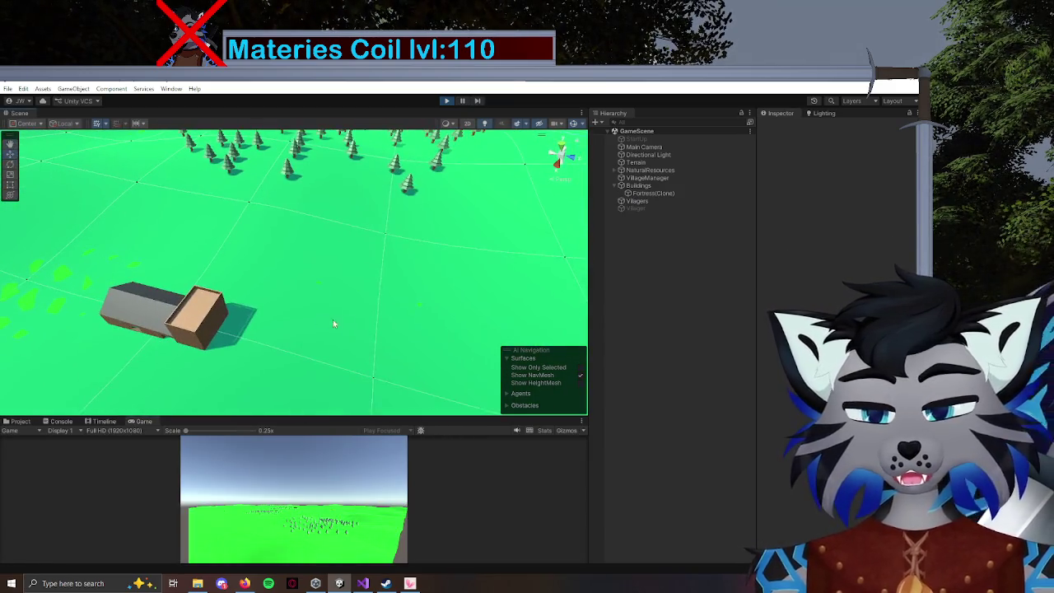
pyautogui.doubleClick(629, 208)
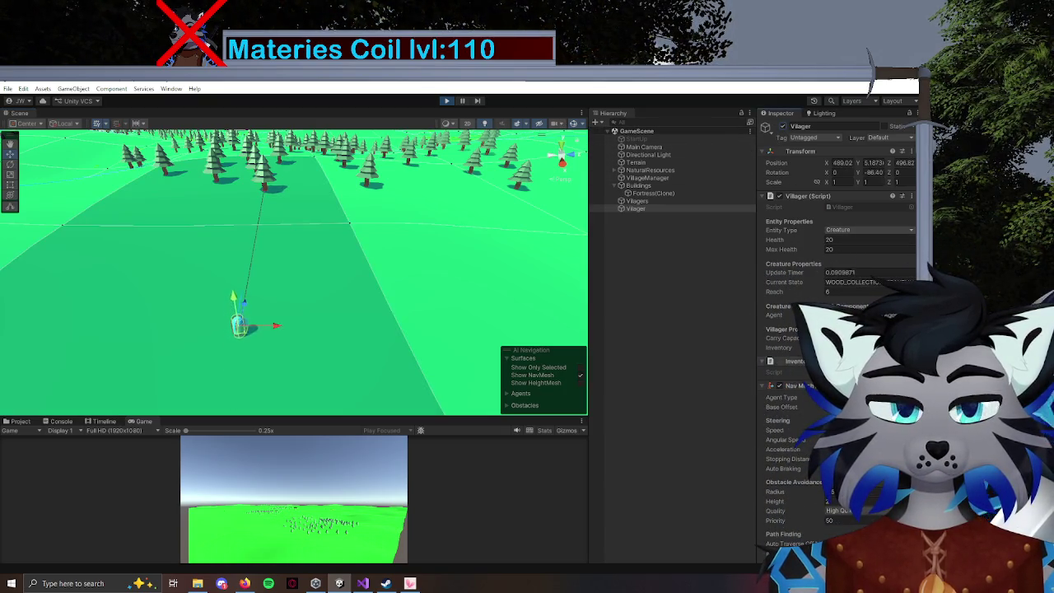
pyautogui.moveTo(375, 178)
pyautogui.mouseDown()
pyautogui.moveTo(282, 242)
pyautogui.moveTo(365, 228)
pyautogui.moveTo(338, 266)
pyautogui.moveTo(362, 243)
pyautogui.mouseUp()
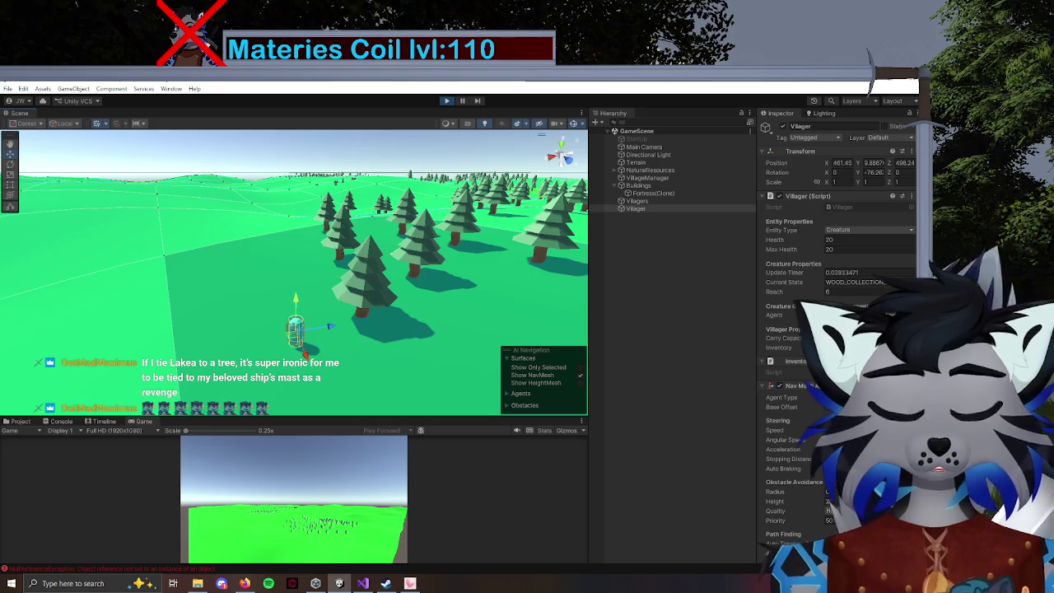
pyautogui.click(445, 102)
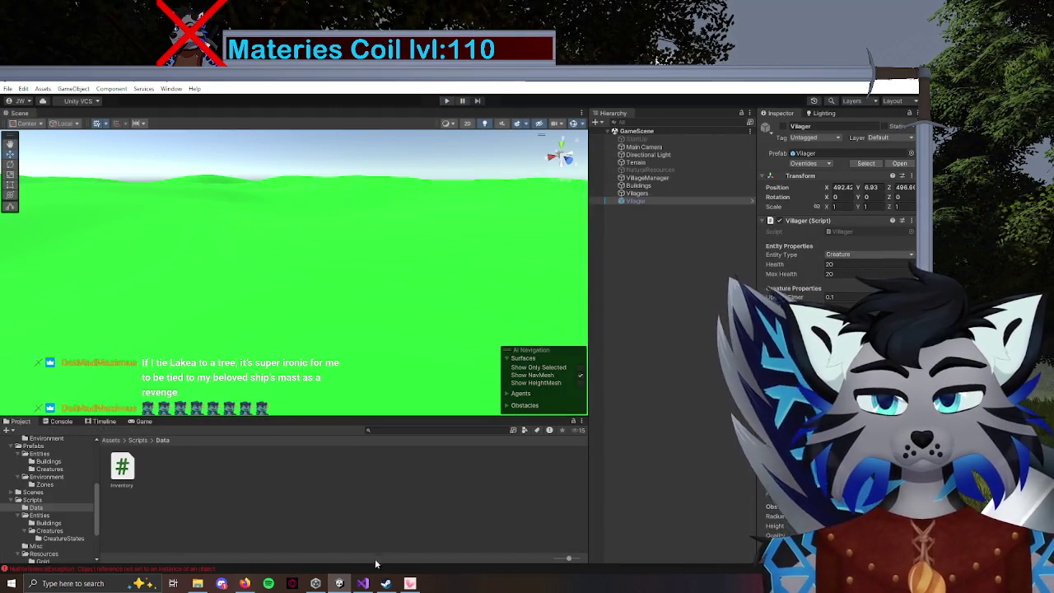
# Delete the Start() override from Villager.cs along with its leftover blank lines.
pyautogui.click(363, 583)
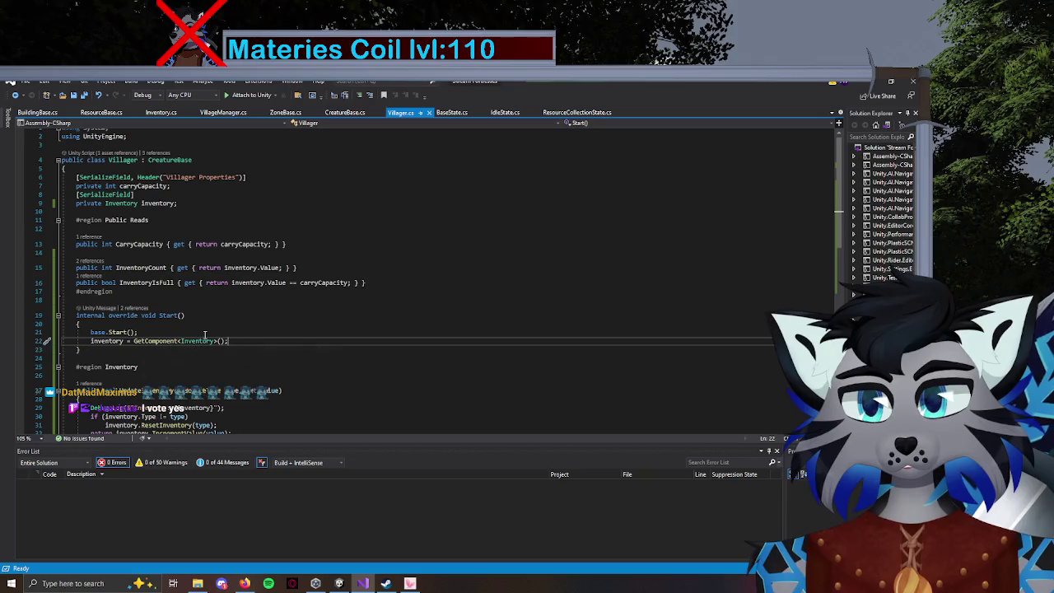
pyautogui.moveTo(85, 350); pyautogui.dragTo(62, 315)
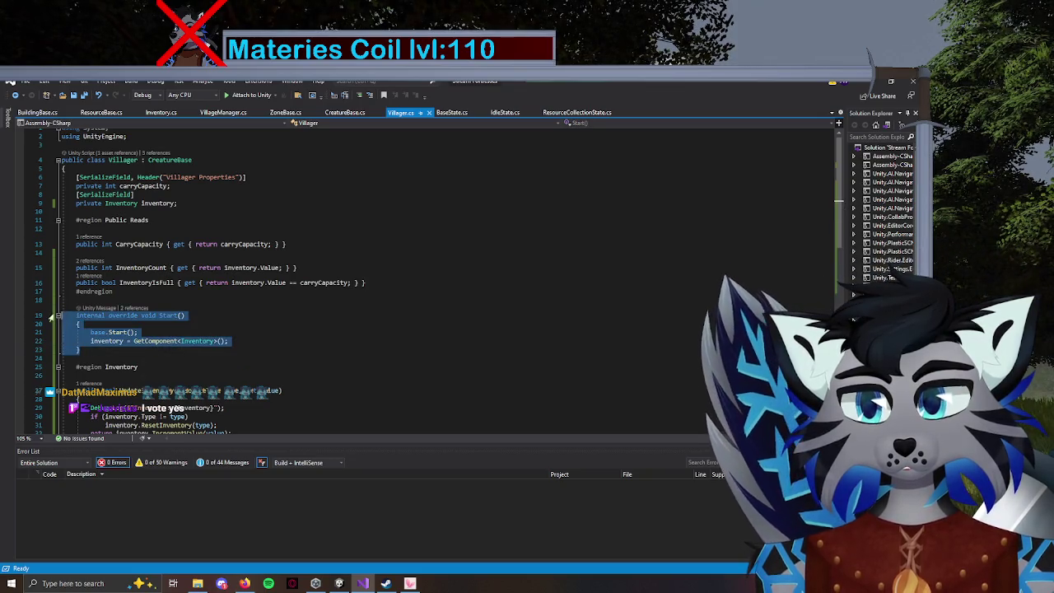
pyautogui.press('Delete')
pyautogui.press('BackSpace')
pyautogui.press('BackSpace')
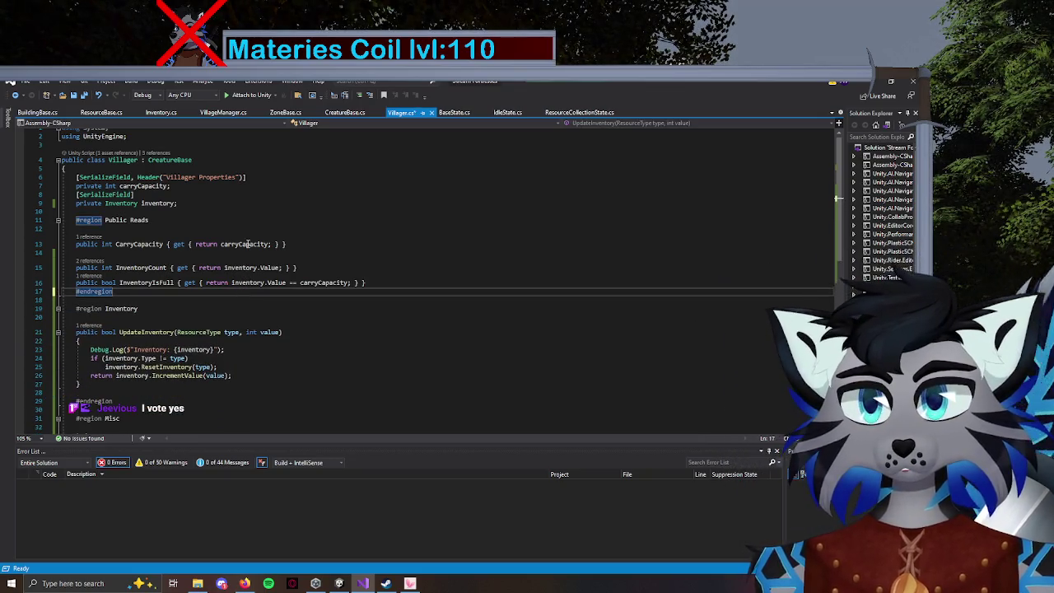
# Delete the Debug.Log line from UpdateInventory.
pyautogui.scroll(-4, 280, 201)
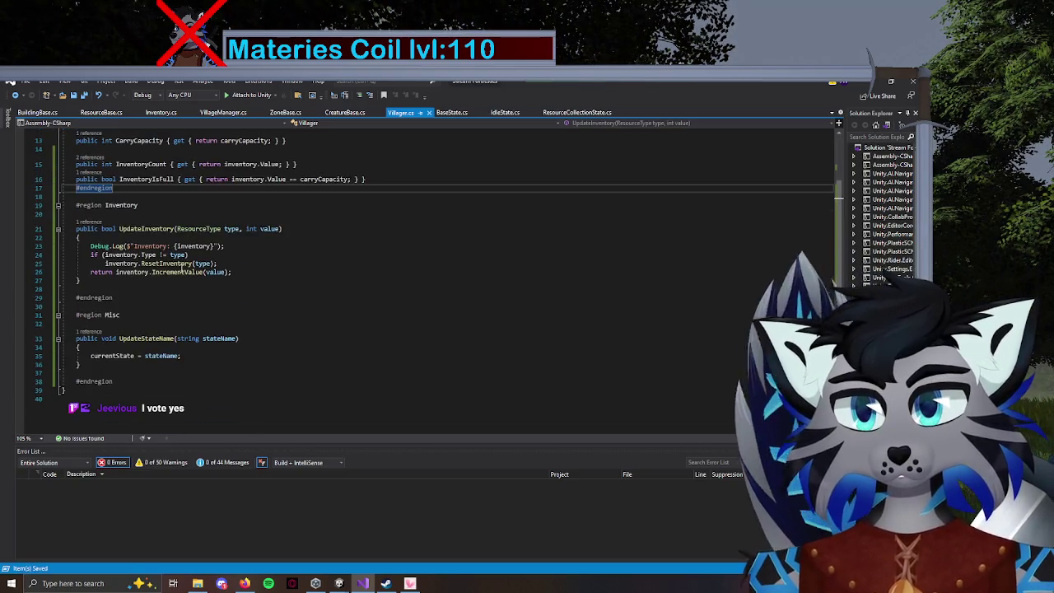
pyautogui.moveTo(51, 246); pyautogui.dragTo(51, 240)
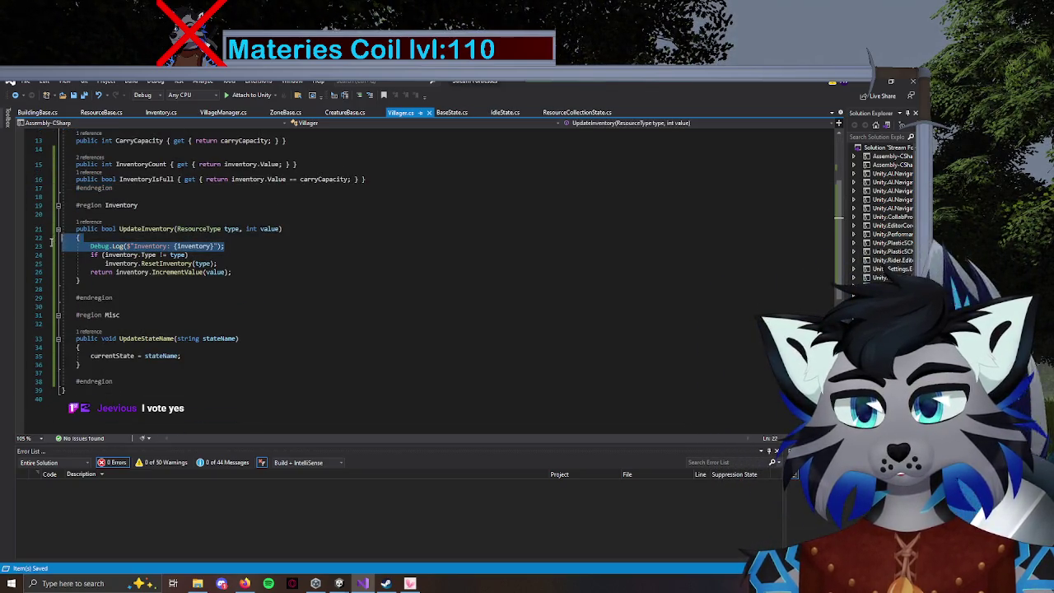
pyautogui.press('Delete')
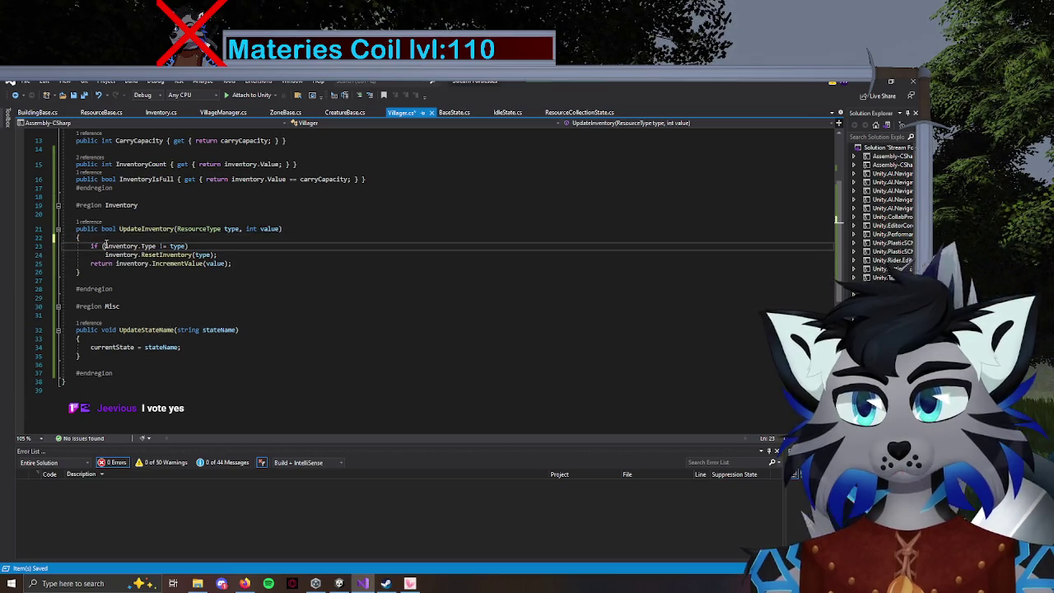
pyautogui.click(161, 112)
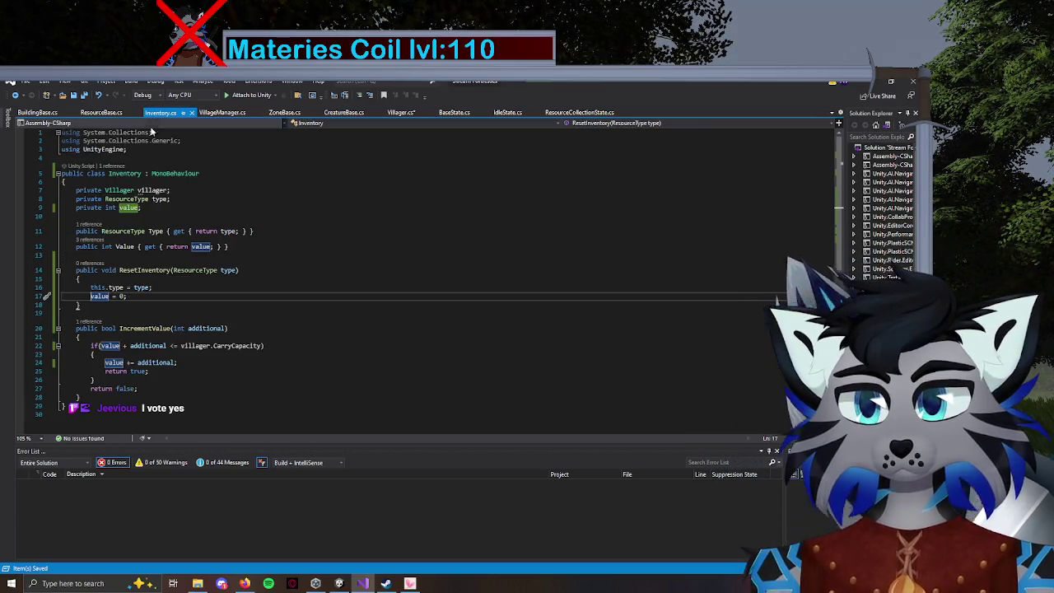
# Remove MonoBehaviour as Inventory's base class, add a [SerializeField] line above the class, and save.
pyautogui.moveTo(202, 176); pyautogui.dragTo(139, 175)
pyautogui.press('Delete')
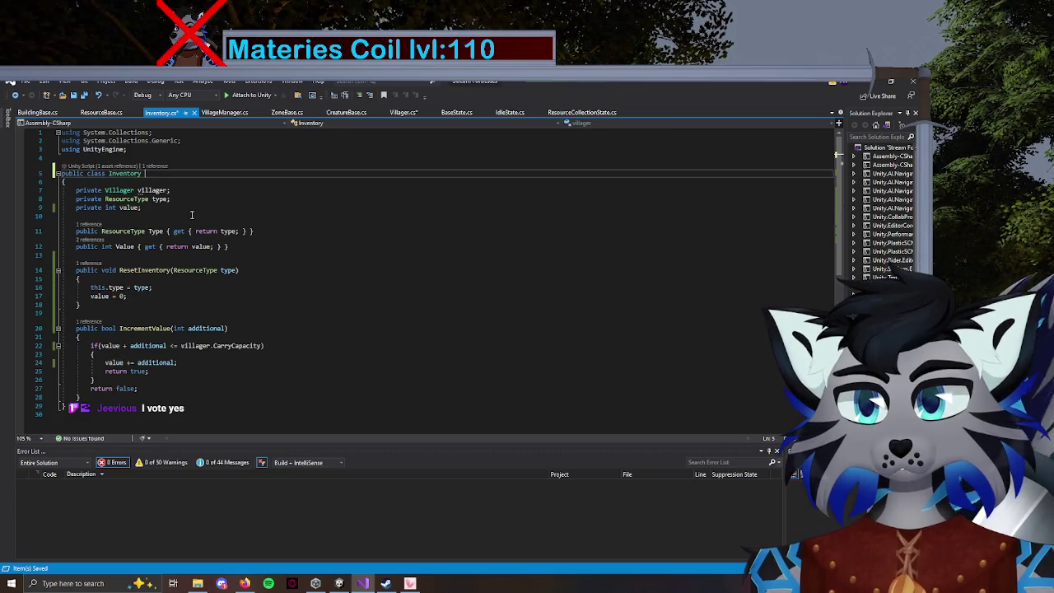
pyautogui.hotkey('ctrl', 'Return')
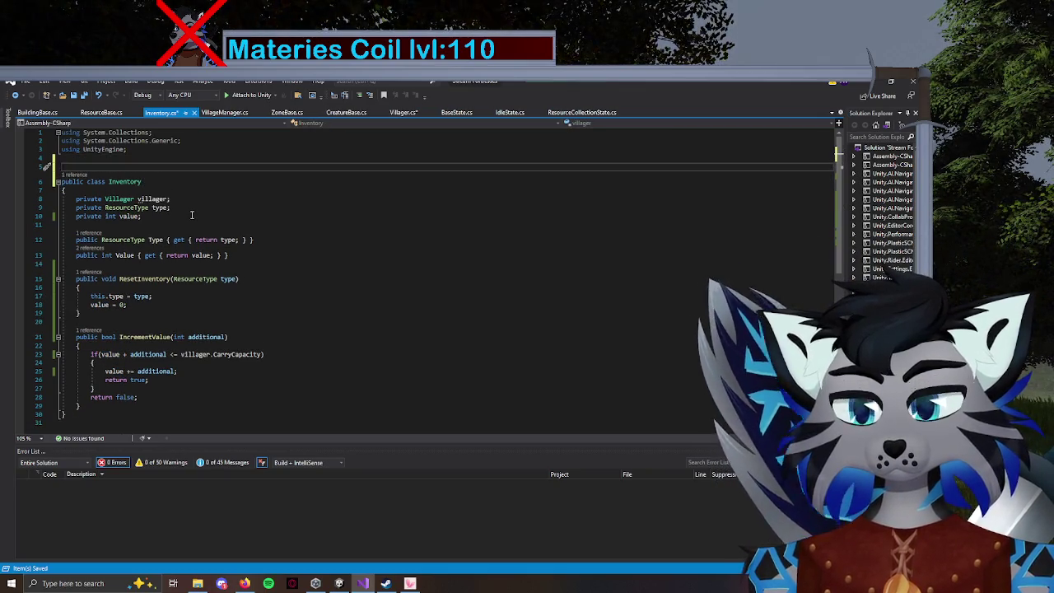
pyautogui.write('[Ser')
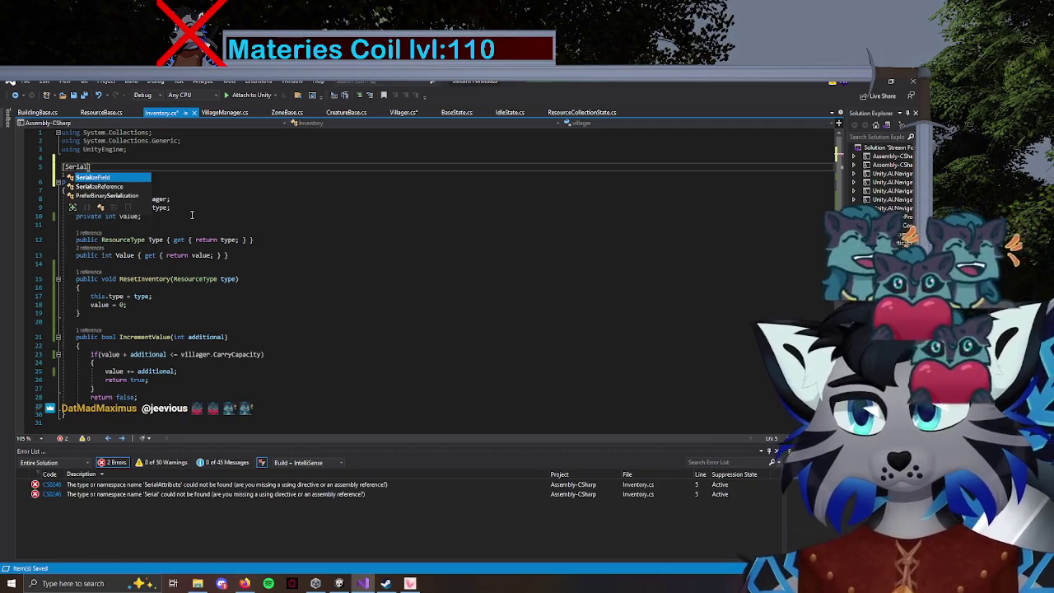
pyautogui.press('Tab')
pyautogui.hotkey('ctrl', 's')
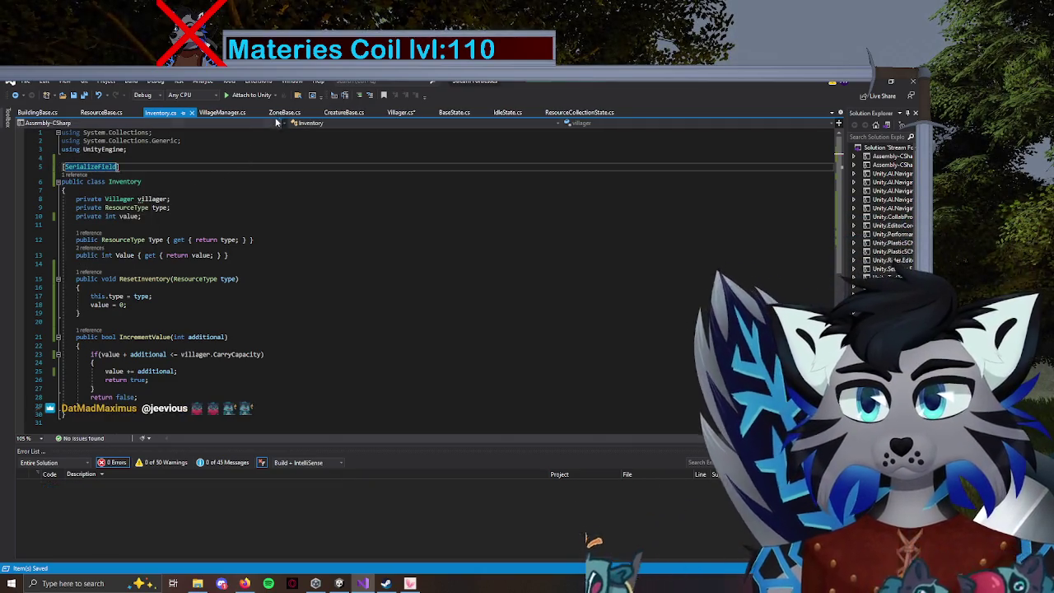
pyautogui.click(330, 189)
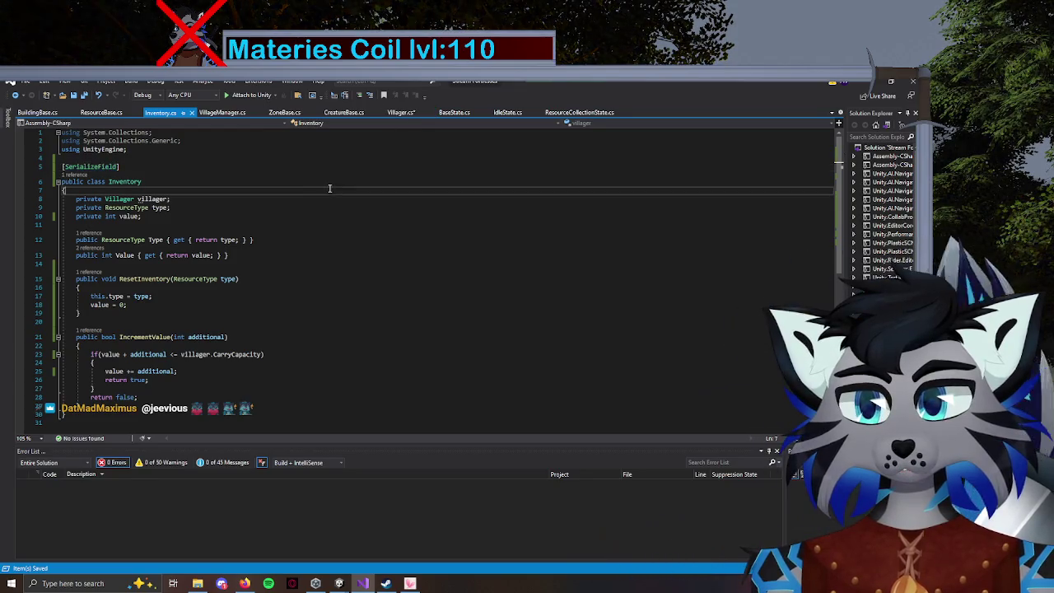
pyautogui.click(401, 113)
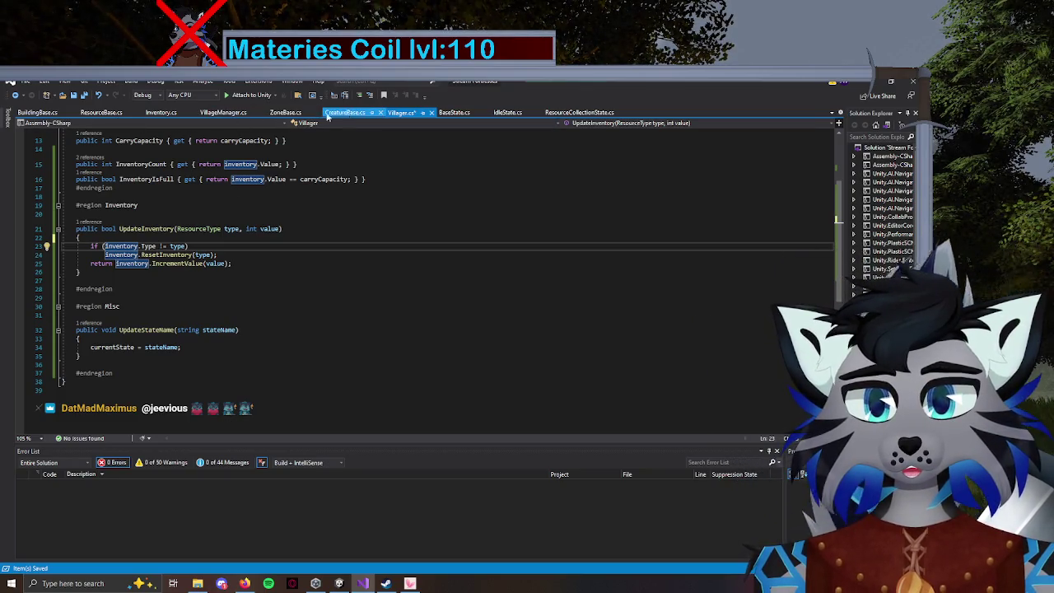
# Change the attribute to [Serializable] and import 'using System;' through the quick fix.
pyautogui.click(161, 113)
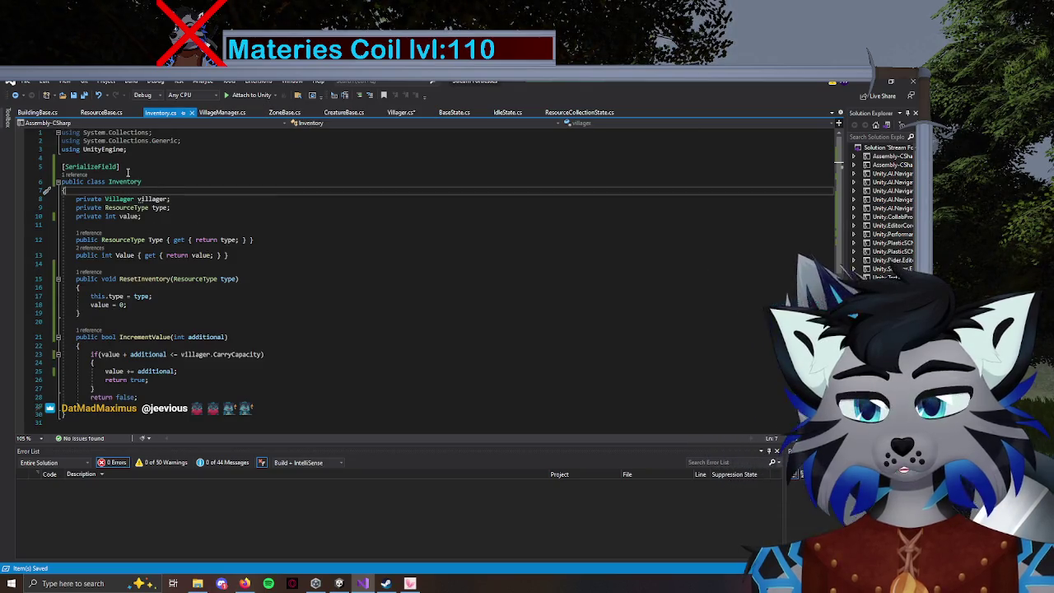
pyautogui.moveTo(118, 166); pyautogui.dragTo(96, 168)
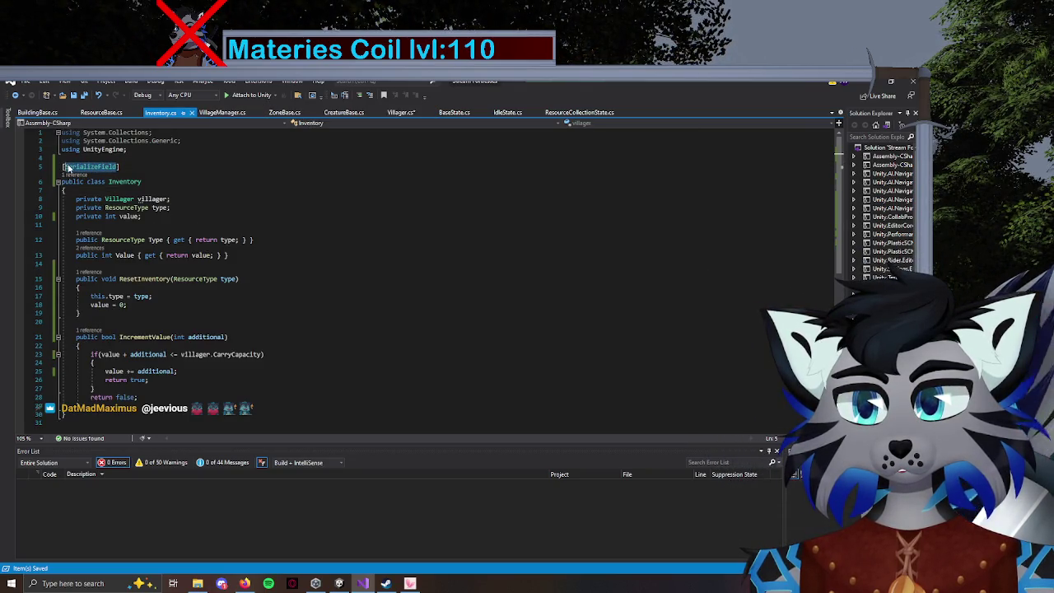
pyautogui.write('Seria')
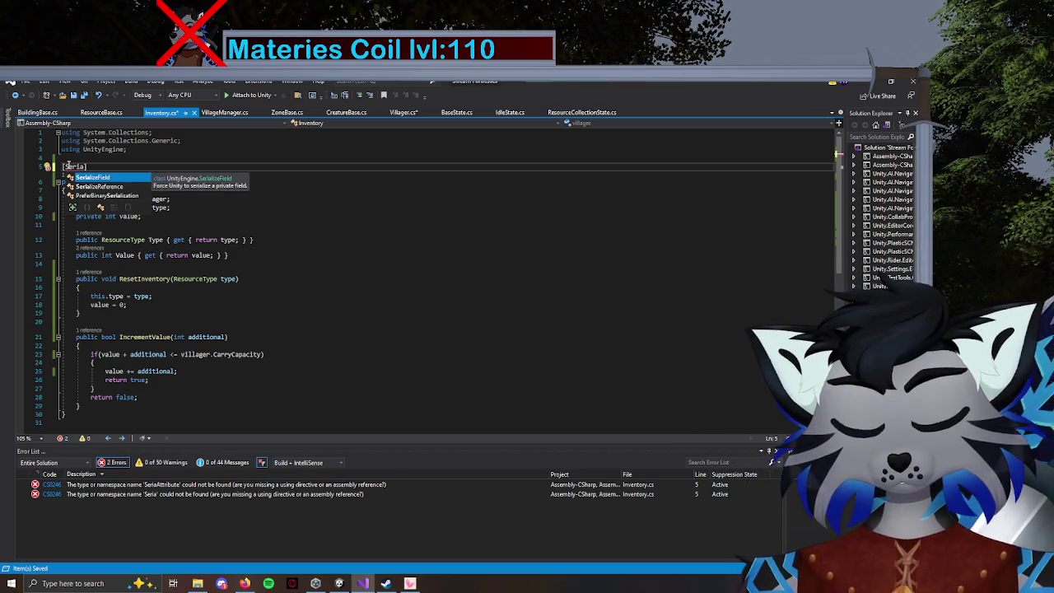
pyautogui.write('lisable')
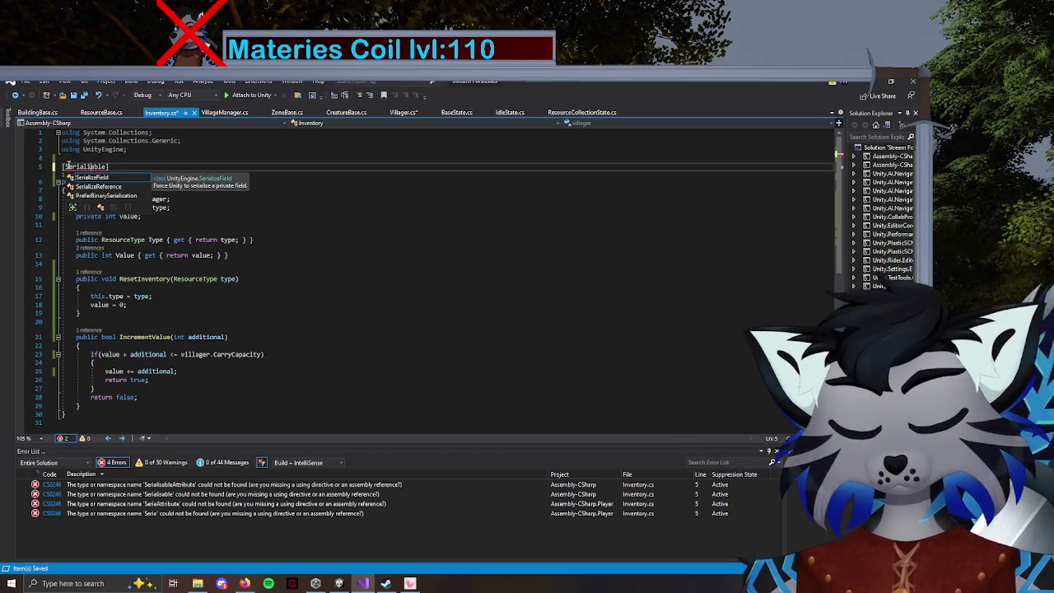
pyautogui.write('a')
pyautogui.hotkey('ctrl', '.')
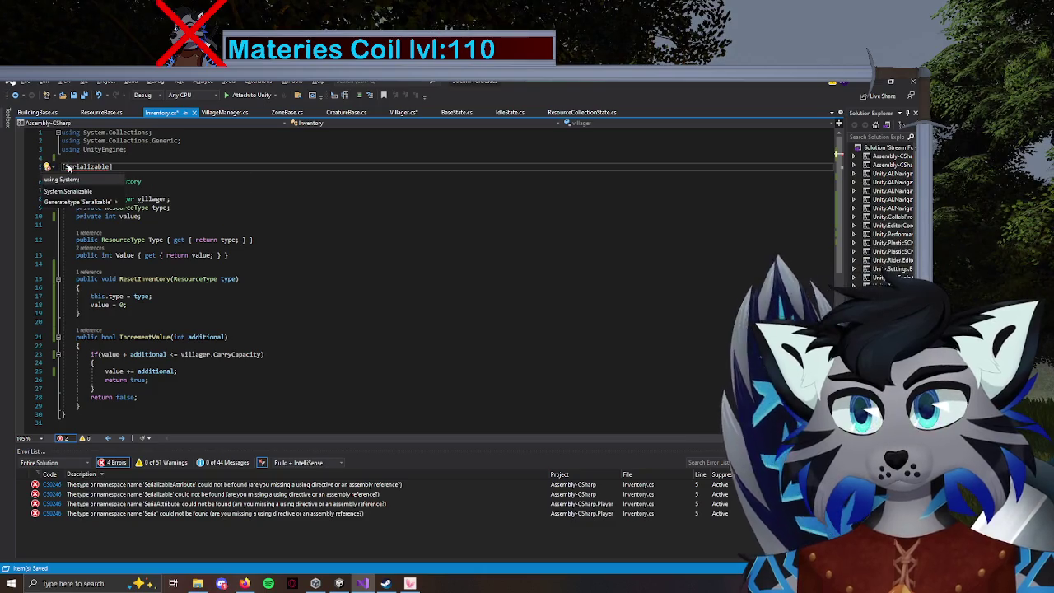
pyautogui.press('Return')
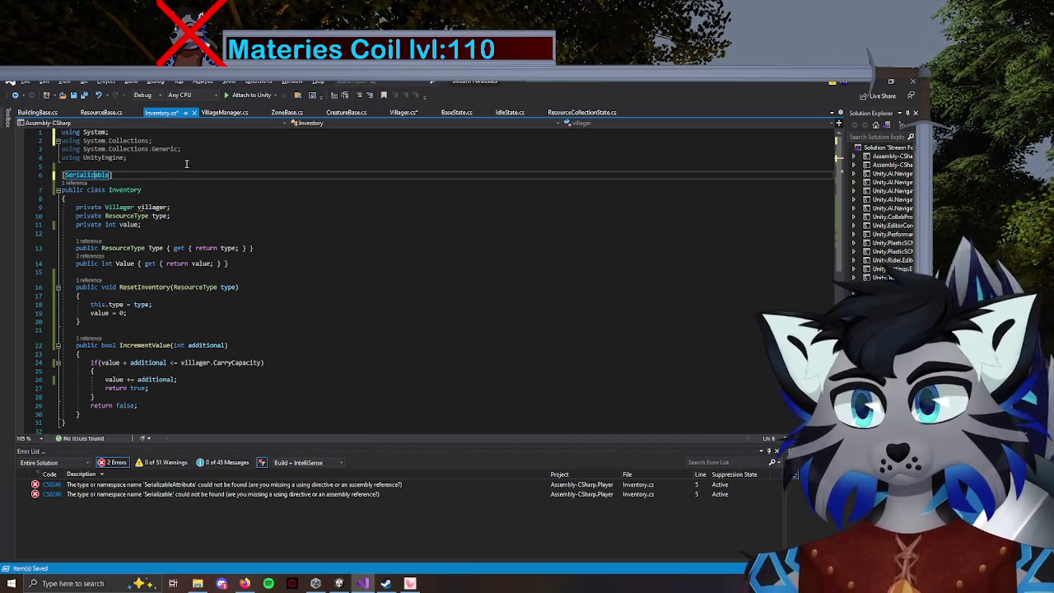
pyautogui.click(401, 112)
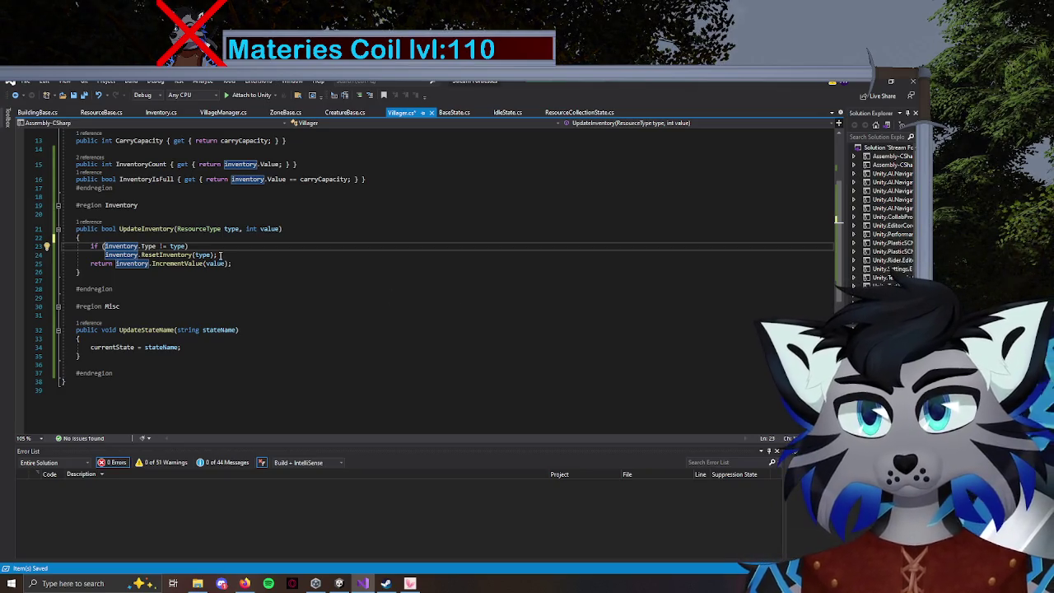
# Delete the ResetInventory method from Inventory.cs.
pyautogui.click(160, 112)
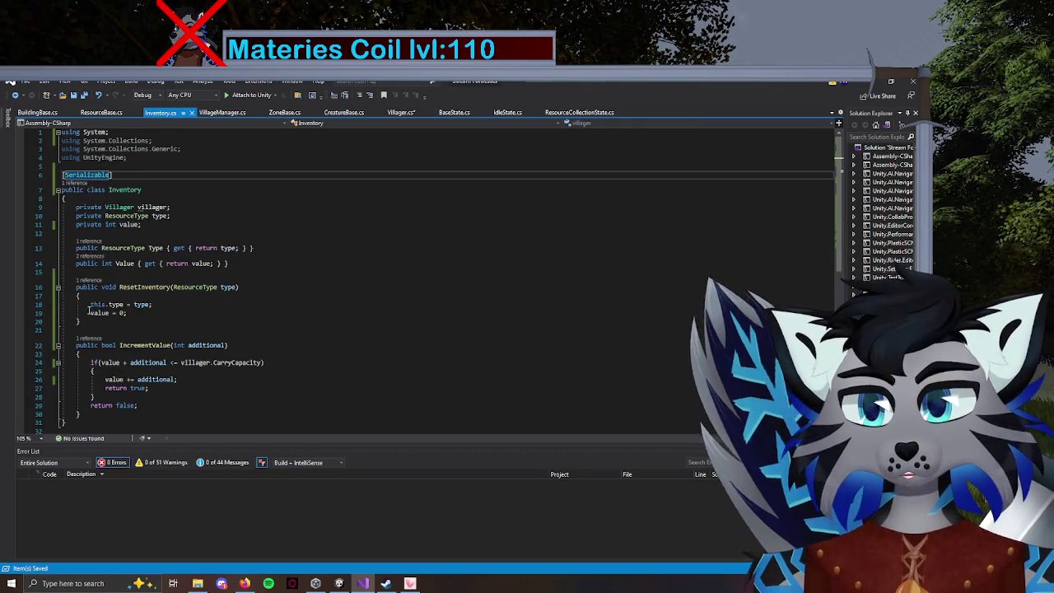
pyautogui.click(59, 286)
pyautogui.press('Delete')
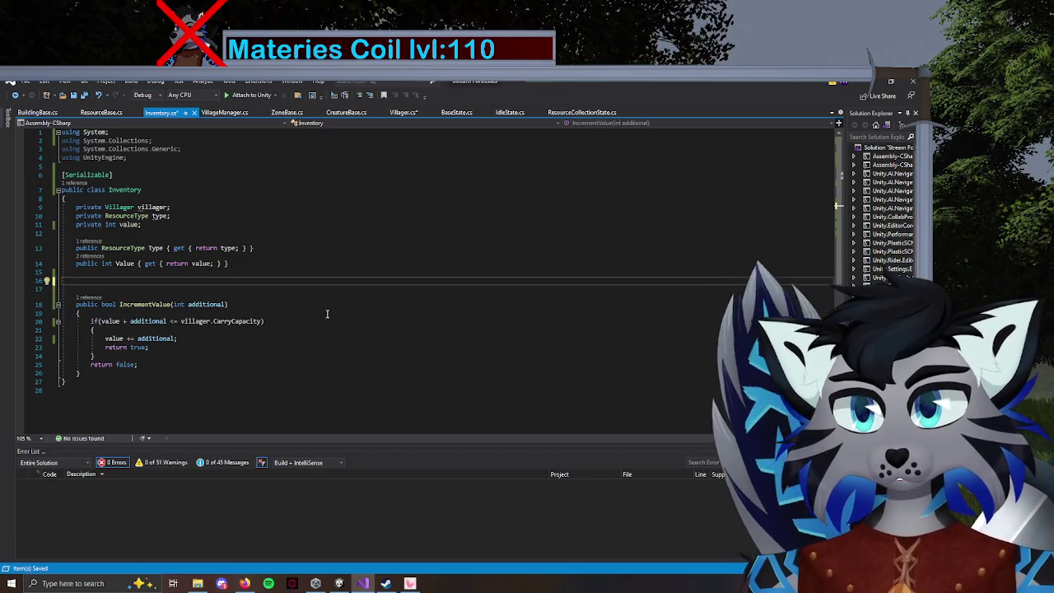
# Add a public Inventory(ResourceType type) constructor that sets this.type = type, and save Inventory.cs.
pyautogui.write('publ')
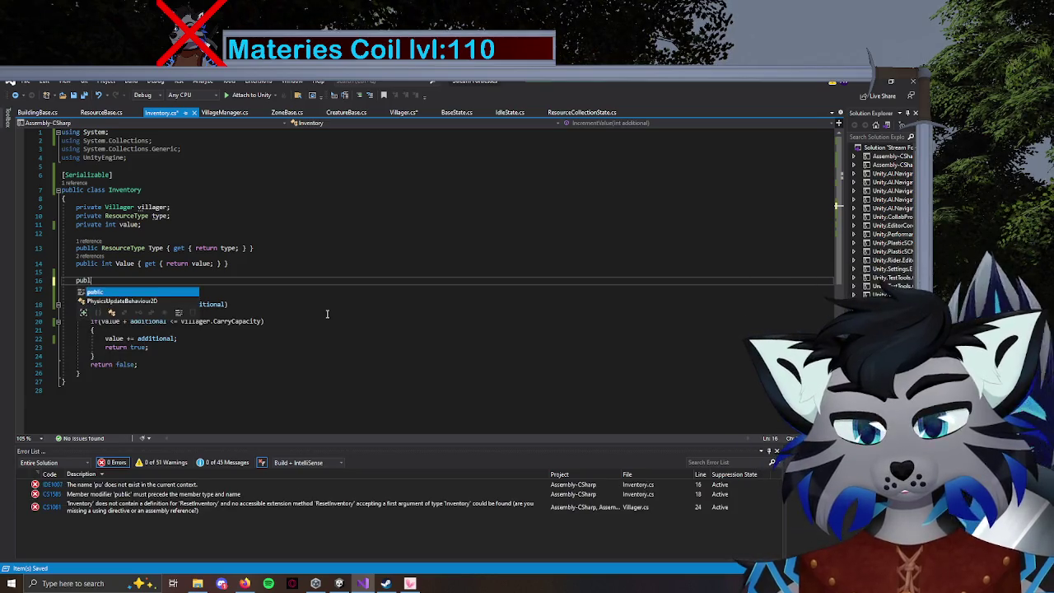
pyautogui.write('ic Inver')
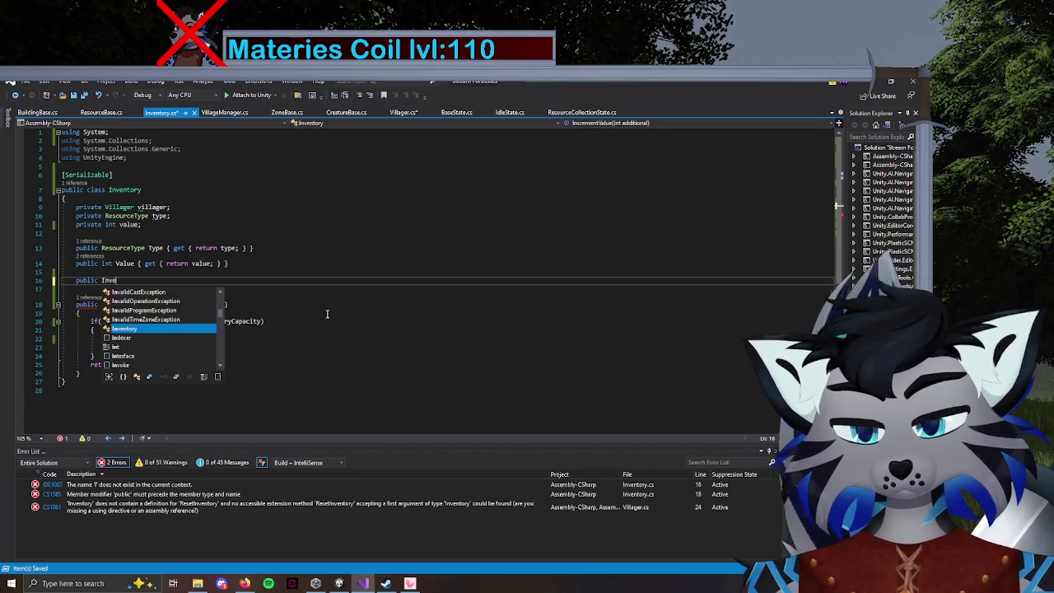
pyautogui.press('Tab')
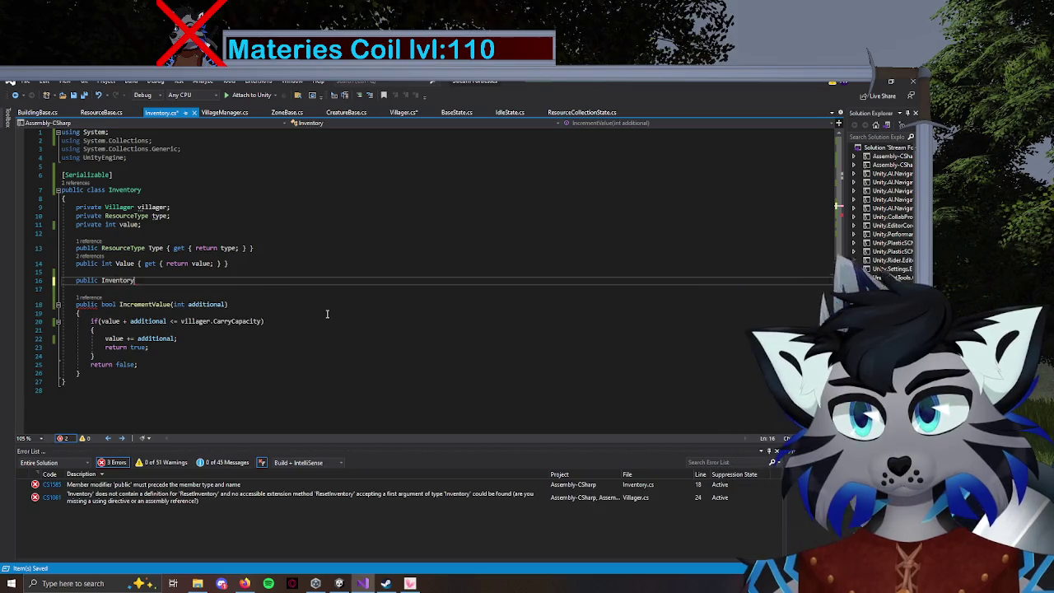
pyautogui.write('Resource')
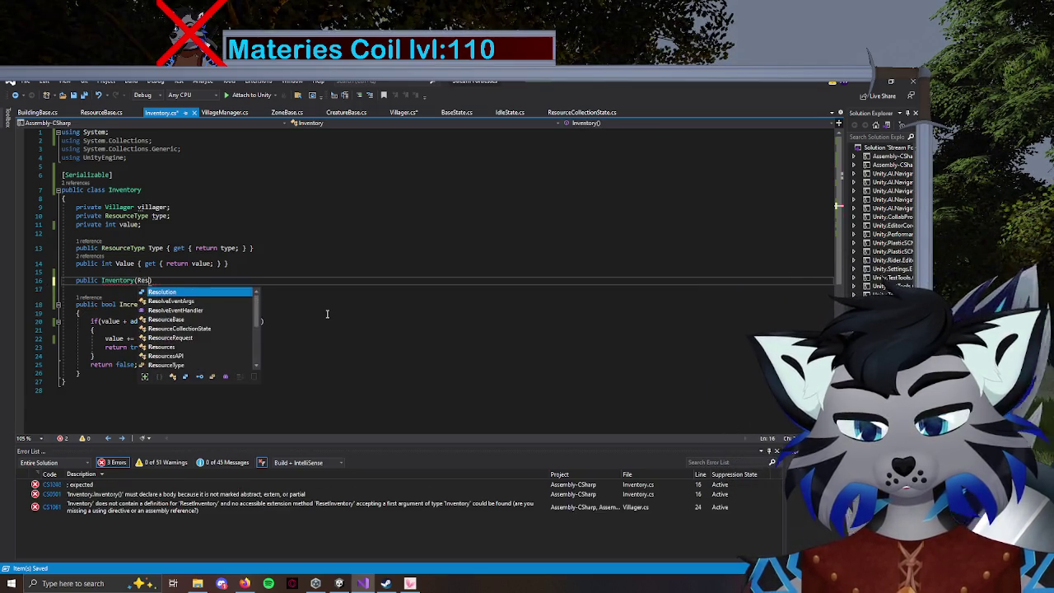
pyautogui.write('Type ')
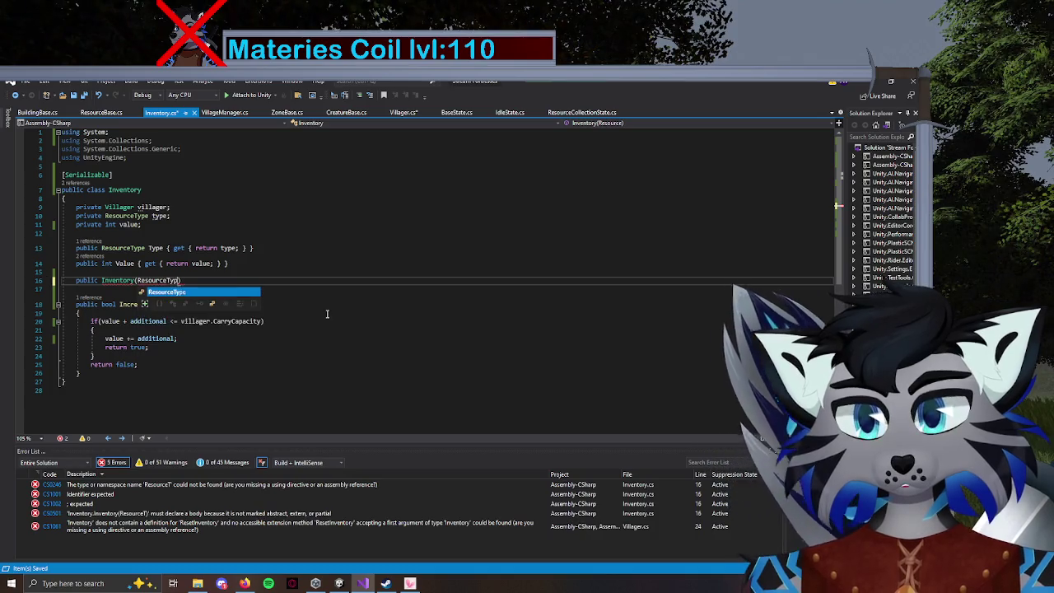
pyautogui.write('type')
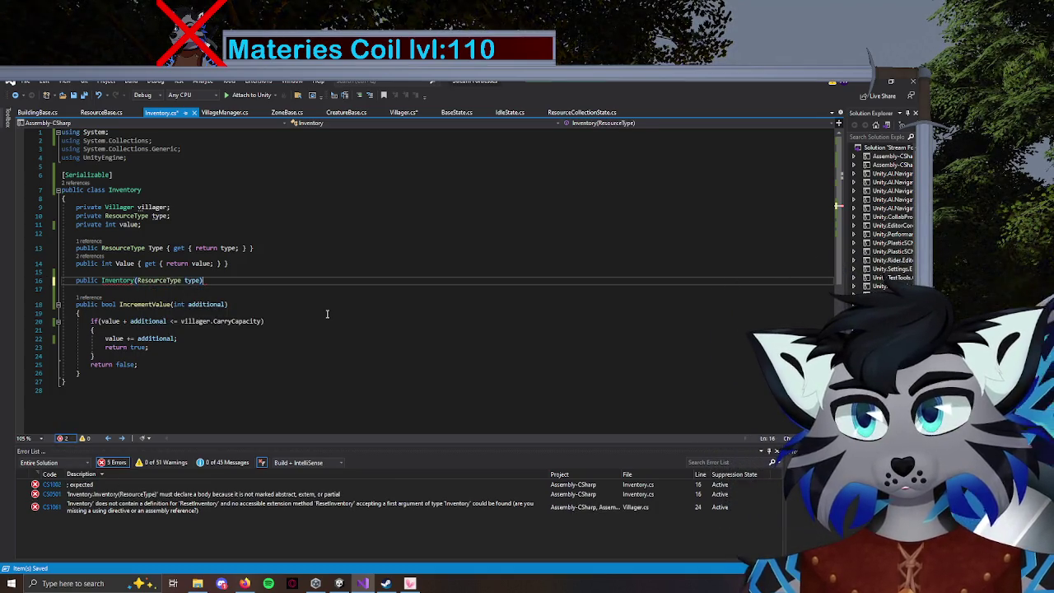
pyautogui.press('Return')
pyautogui.write('this')
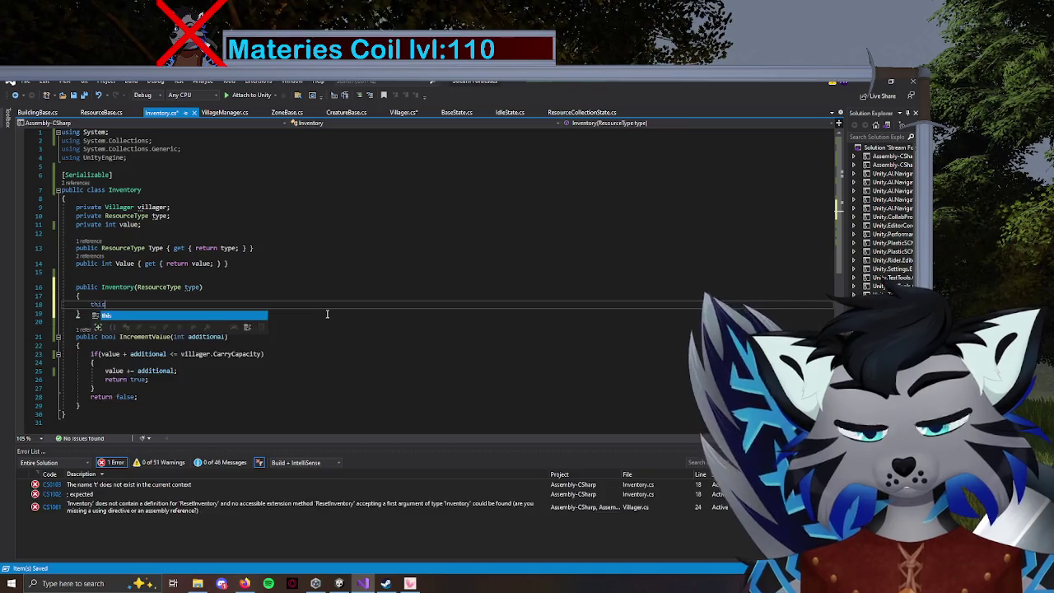
pyautogui.write('.type = typ')
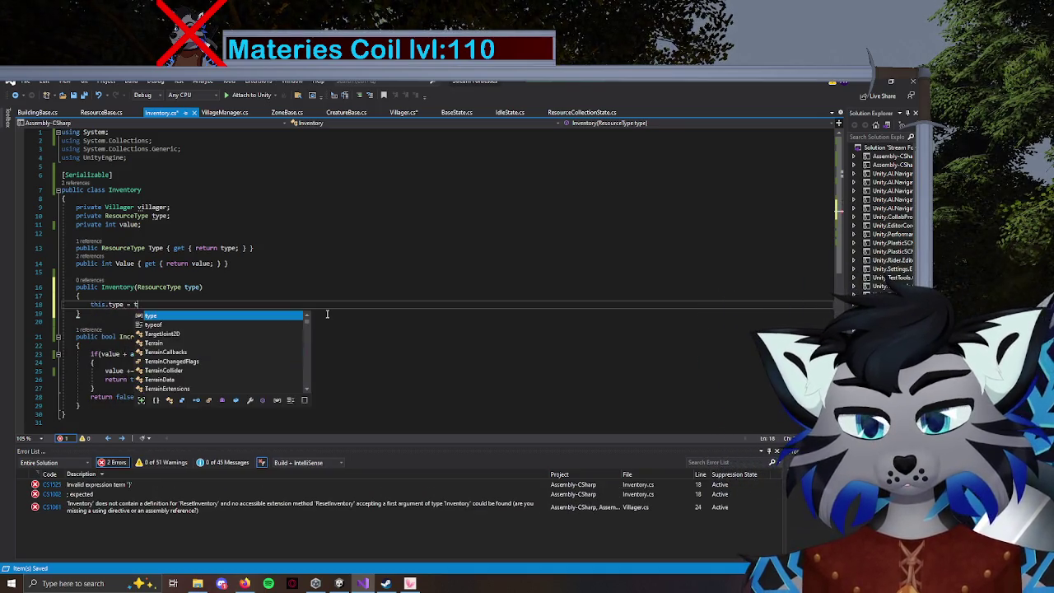
pyautogui.press('Tab')
pyautogui.hotkey('ctrl', 's')
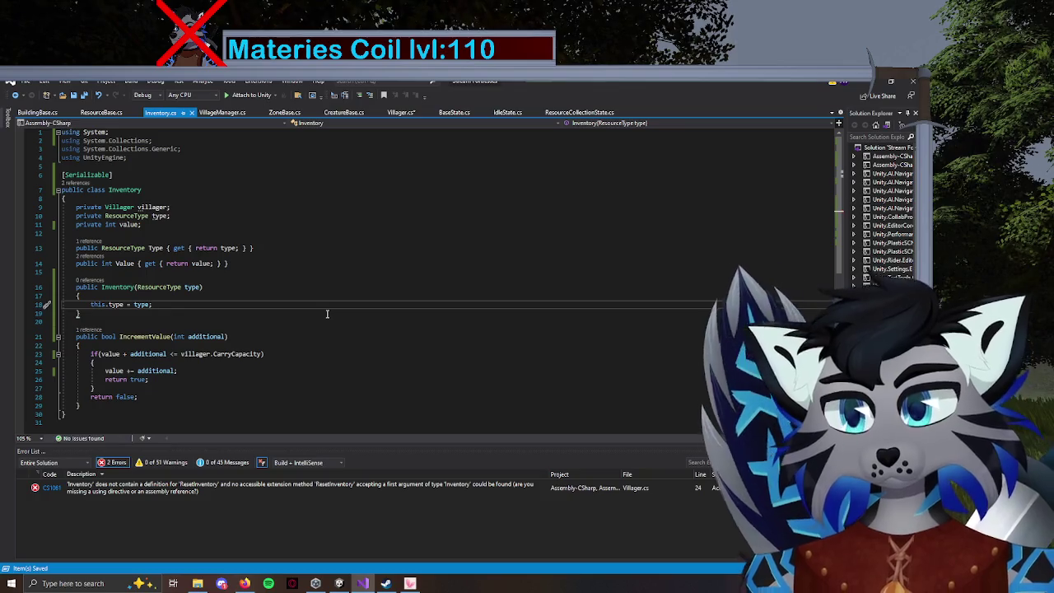
pyautogui.click(401, 112)
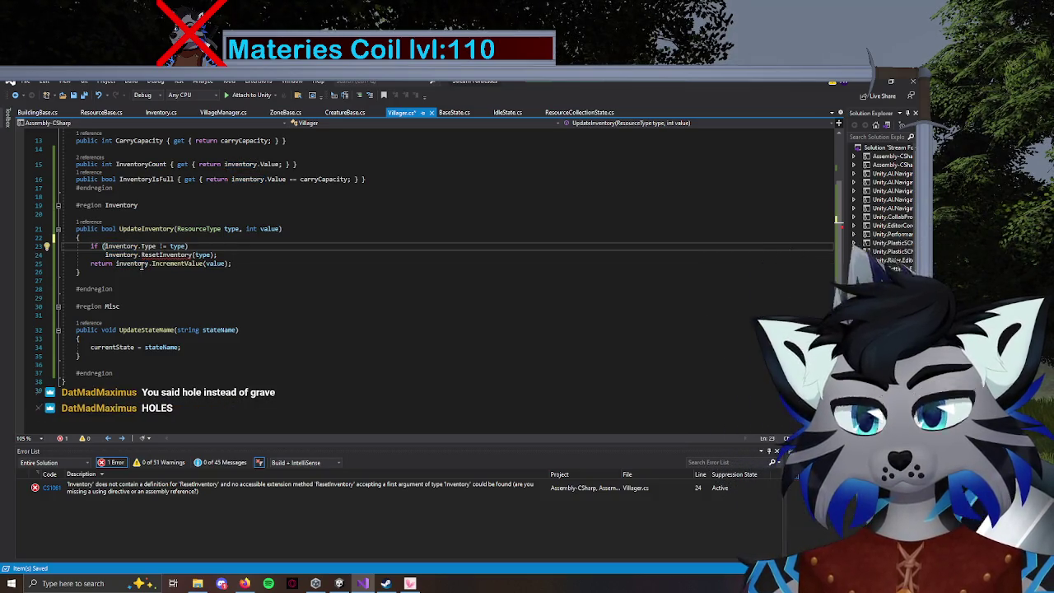
# In UpdateInventory, add an 'inventory == null' check and replace the ResetInventory call with 'inventory = new Inventory(type)'.
pyautogui.write('(')
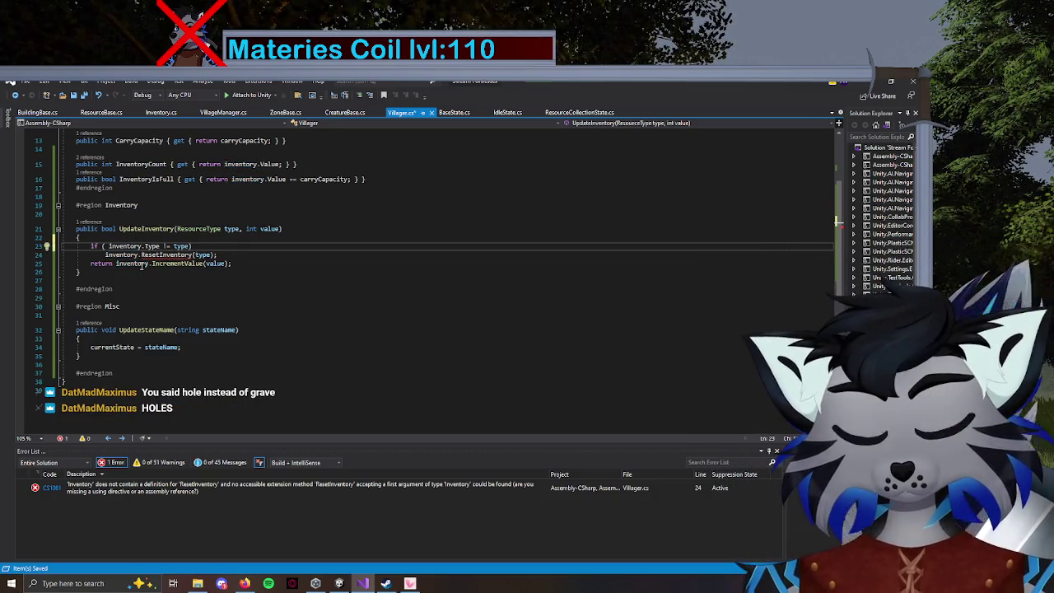
pyautogui.write('inventory == null ||')
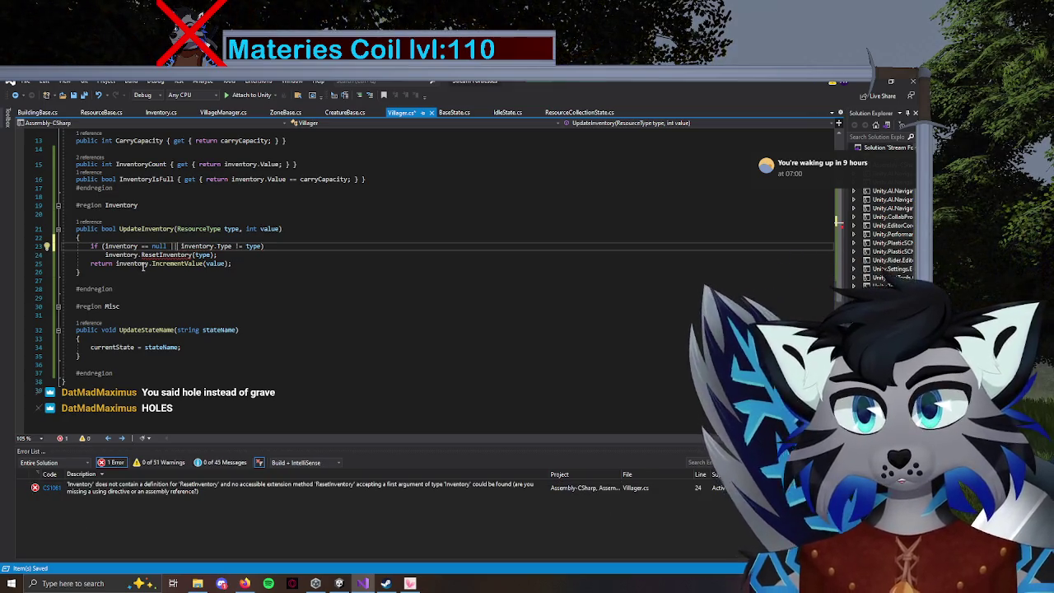
pyautogui.moveTo(219, 255); pyautogui.dragTo(142, 256)
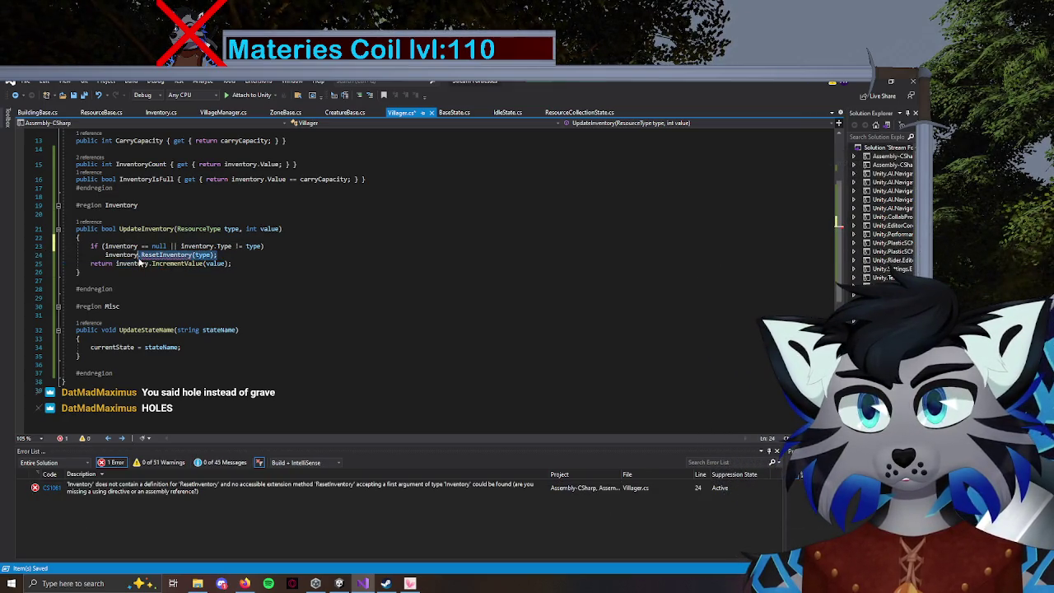
pyautogui.press('BackSpace')
pyautogui.write('= new ')
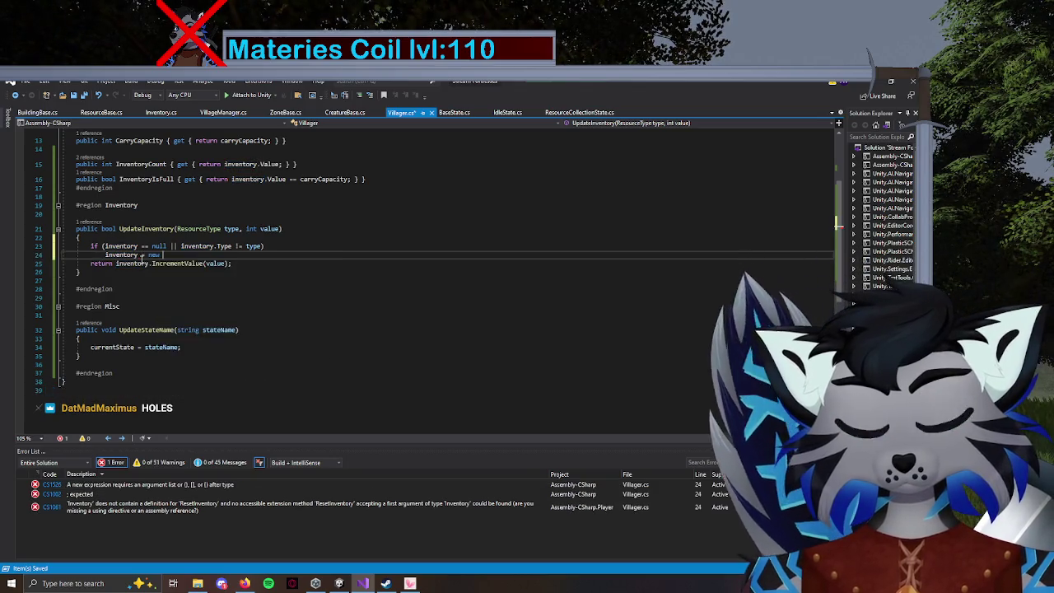
pyautogui.write('Inventory(type')
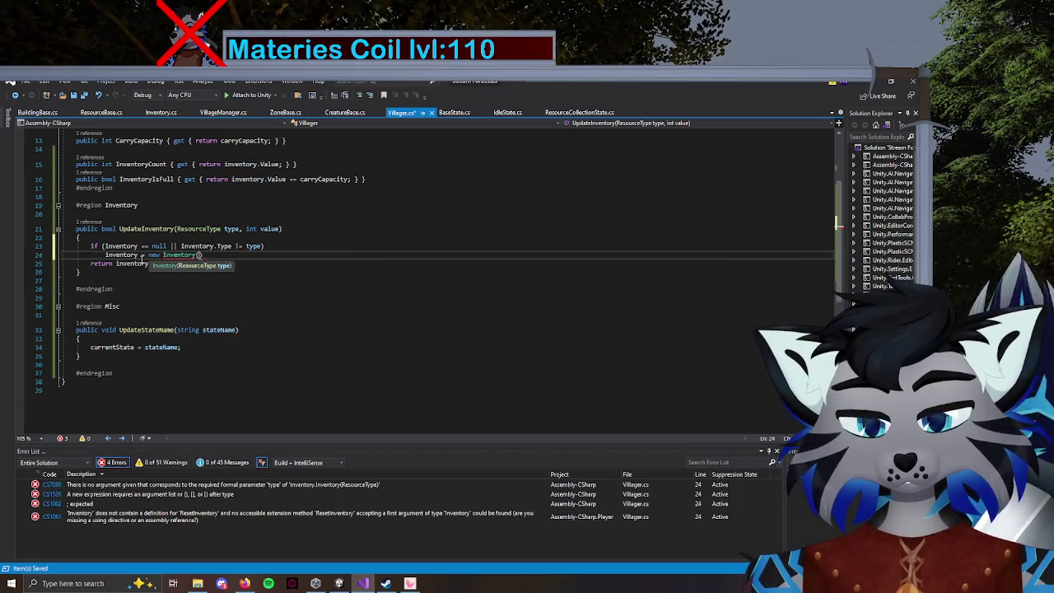
pyautogui.write(')')
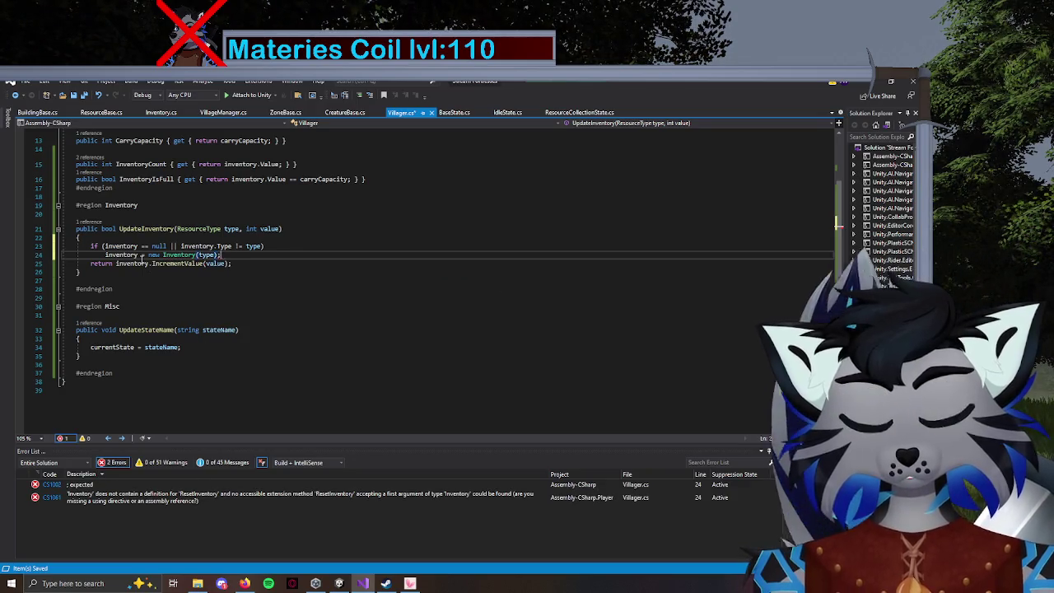
pyautogui.click(161, 112)
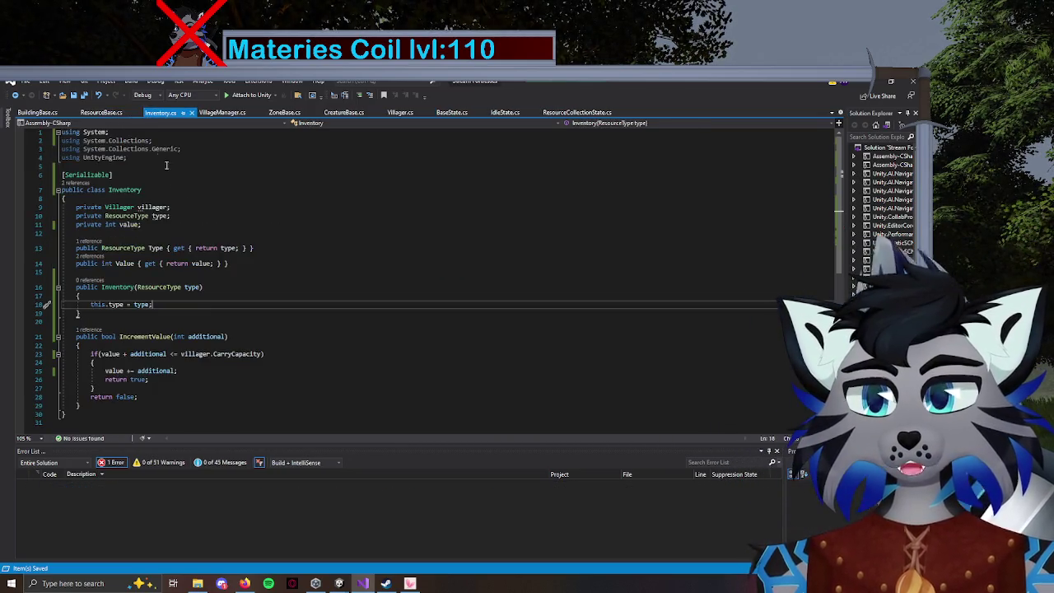
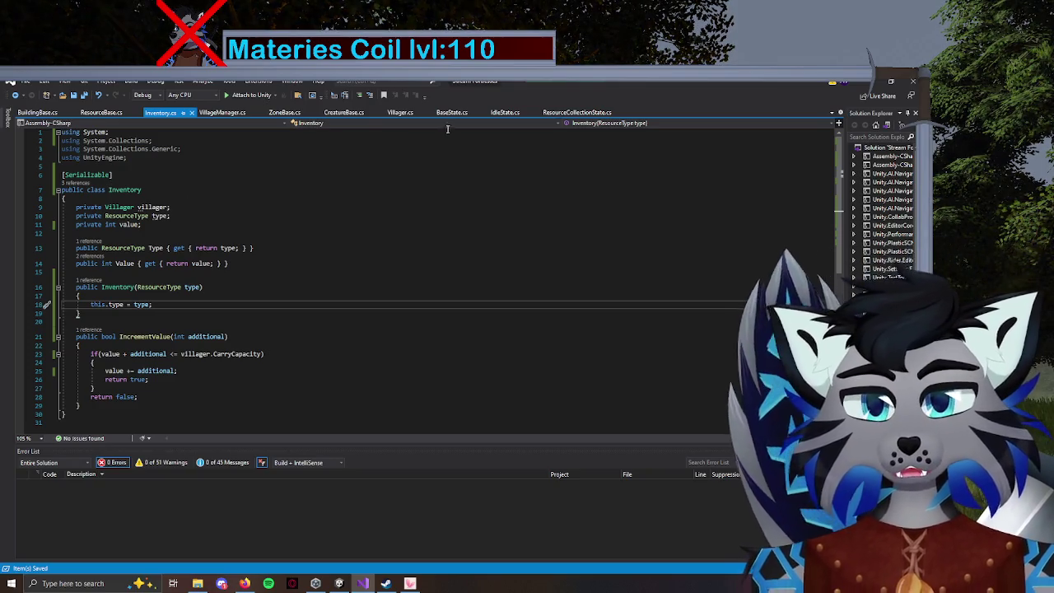
# Delete the unused using directives at the top of Inventory.cs.
pyautogui.moveTo(127, 157); pyautogui.dragTo(73, 143)
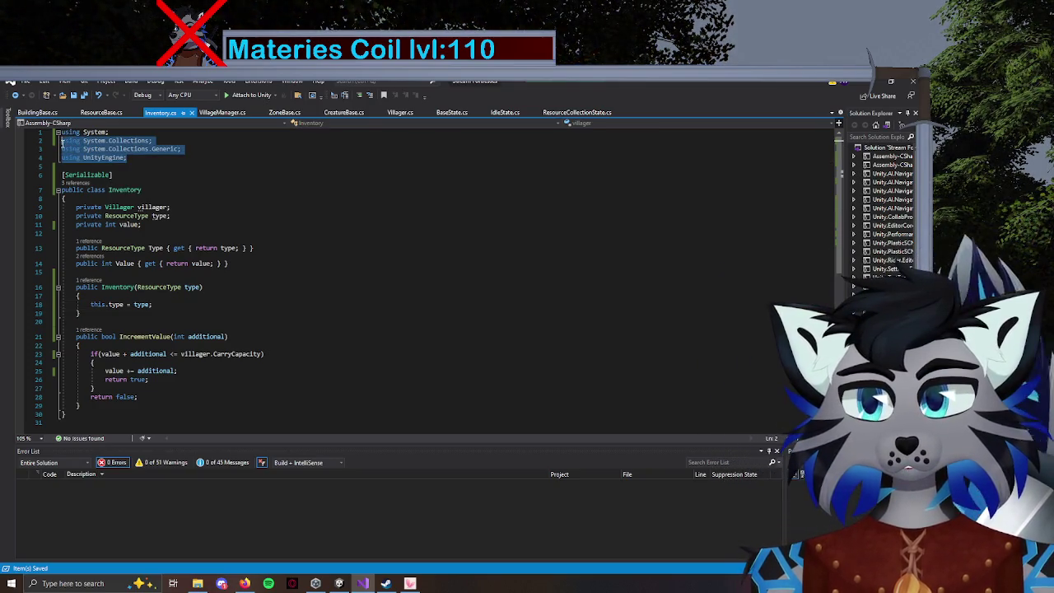
pyautogui.press('Delete')
pyautogui.press('BackSpace')
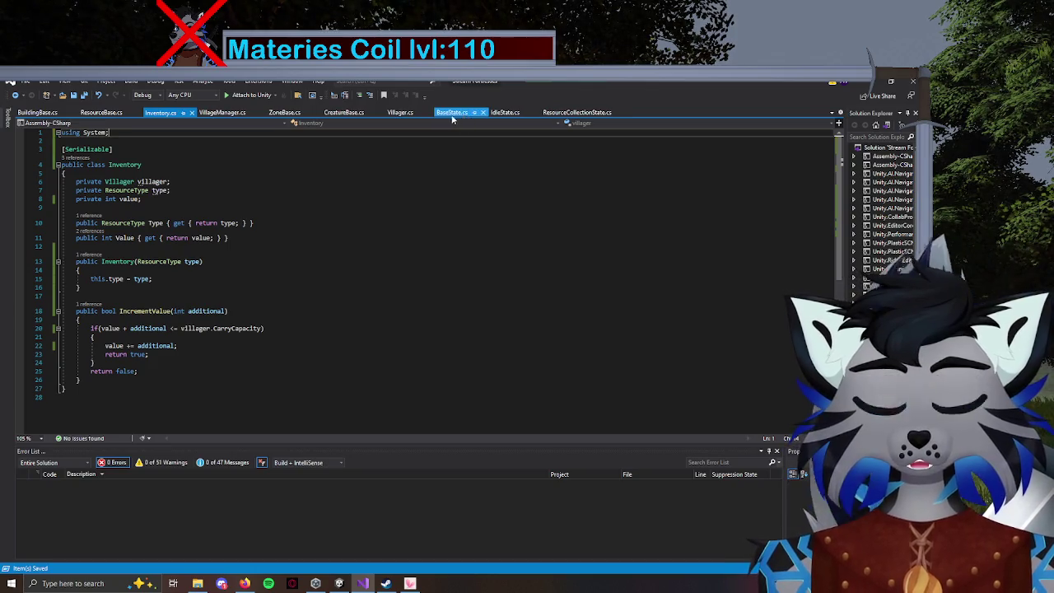
# Remove the 'using System;' line from Villager.cs and return to the Unity editor.
pyautogui.click(403, 113)
pyautogui.scroll(4, 202, 234)
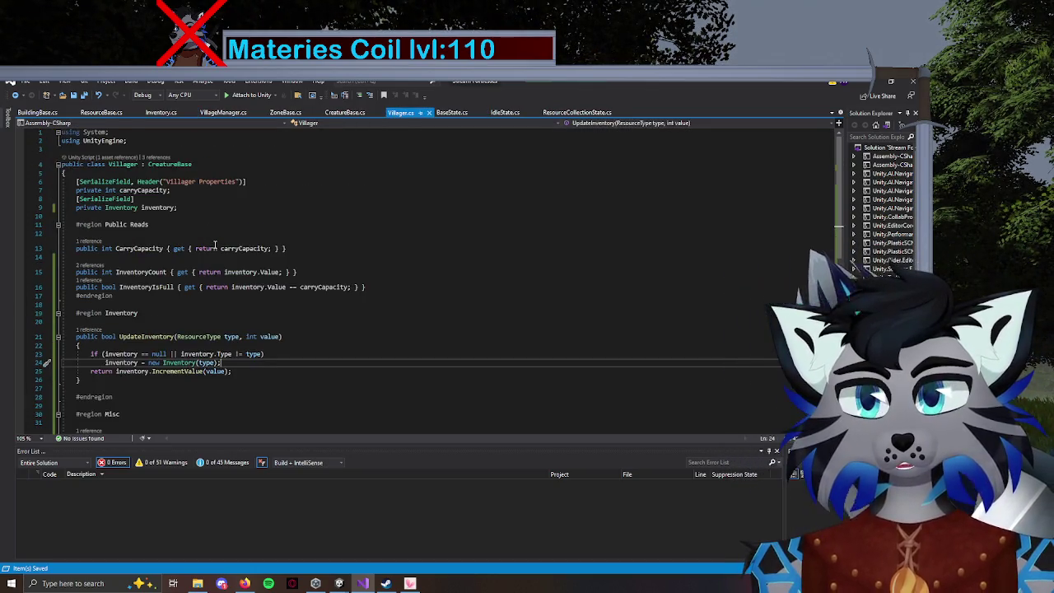
pyautogui.doubleClick(82, 132)
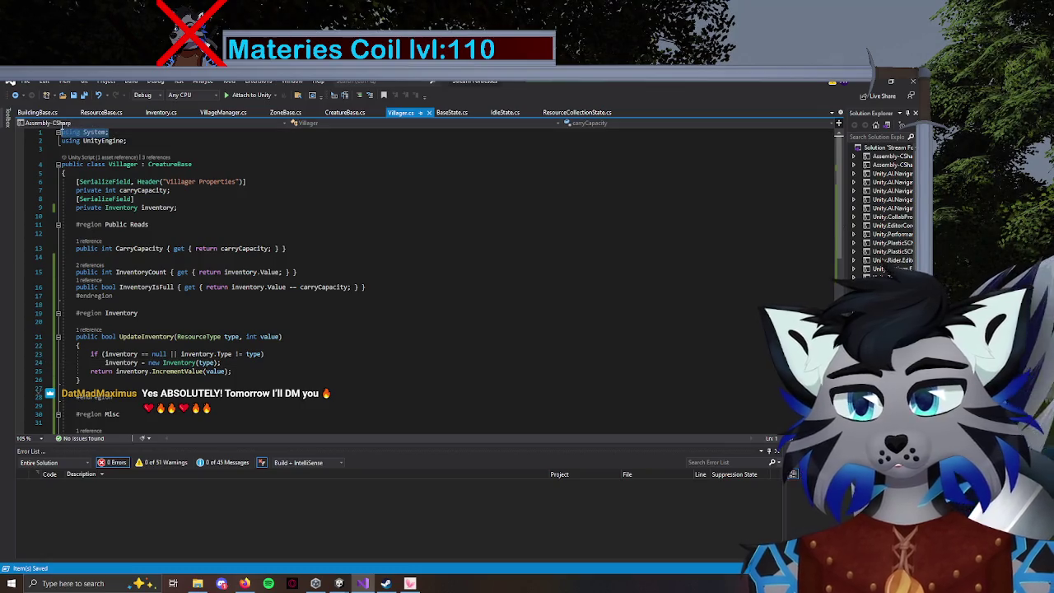
pyautogui.press('Delete')
pyautogui.press('Delete')
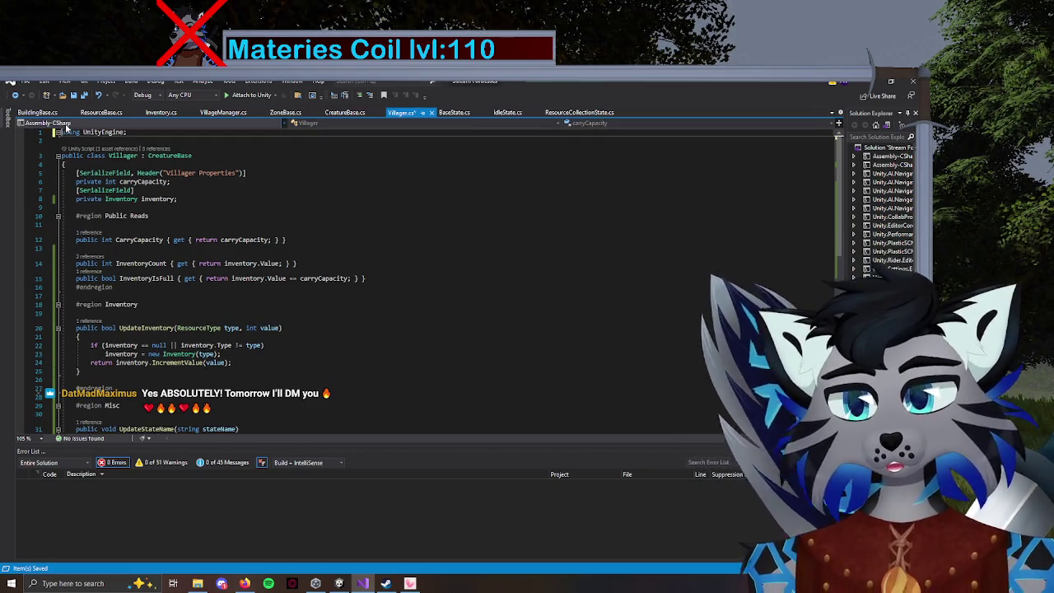
pyautogui.click(315, 583)
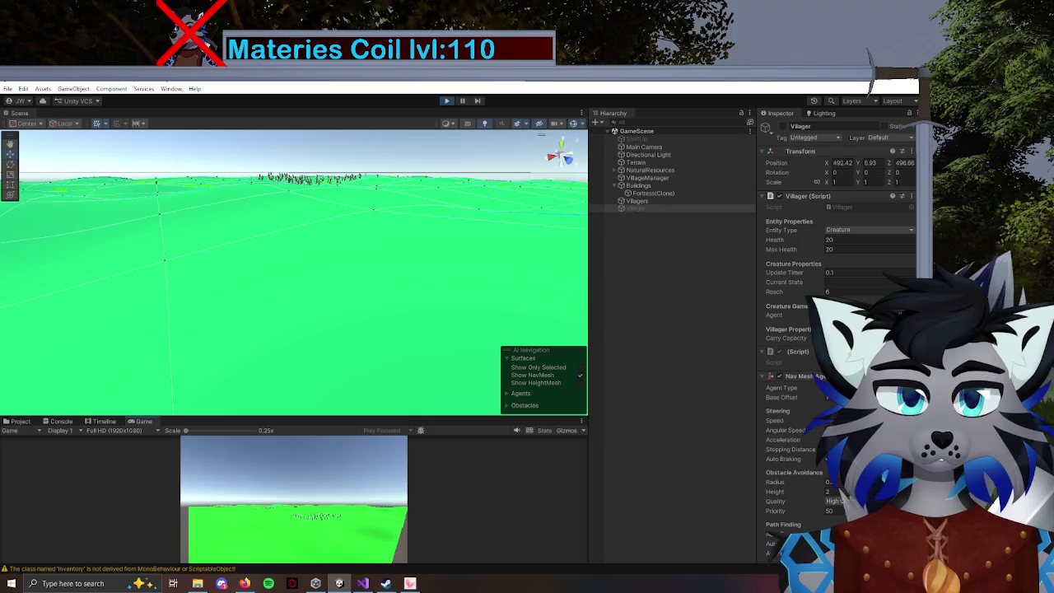
# Orbit the Scene view and frame the spawned Villager capsule selected in the Hierarchy.
pyautogui.moveTo(494, 272)
pyautogui.mouseDown()
pyautogui.moveTo(476, 267)
pyautogui.moveTo(623, 278)
pyautogui.mouseUp()
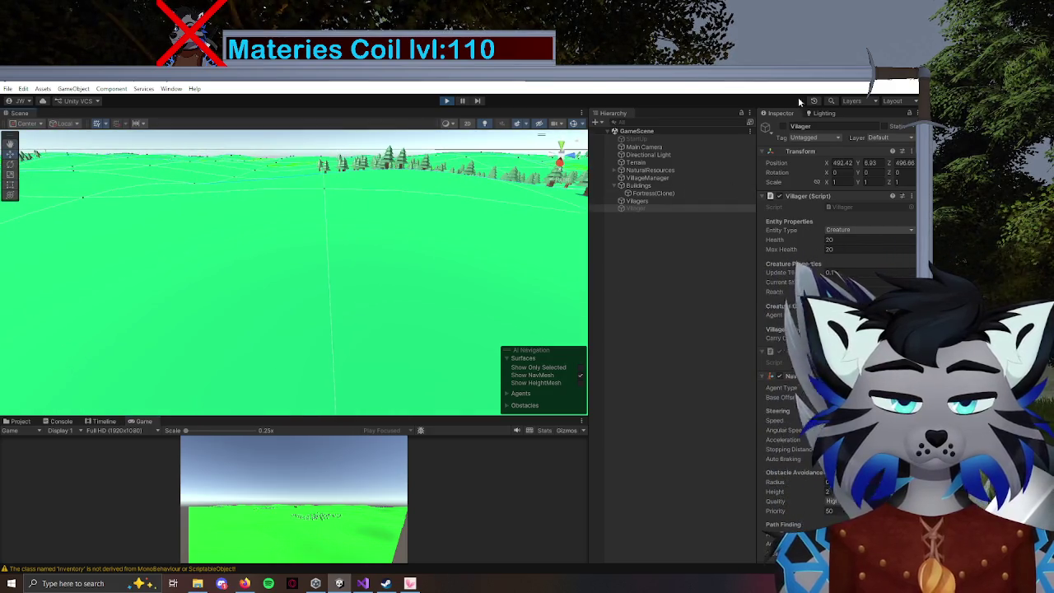
pyautogui.moveTo(494, 272)
pyautogui.mouseDown()
pyautogui.moveTo(546, 264)
pyautogui.moveTo(461, 282)
pyautogui.mouseUp()
pyautogui.press('f')
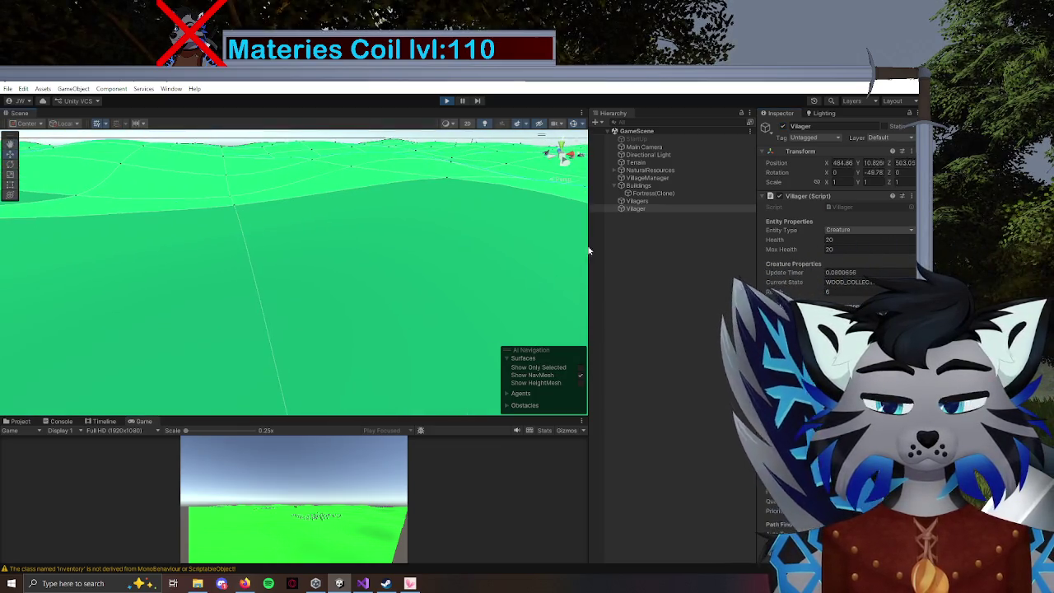
pyautogui.click(639, 208)
pyautogui.press('f')
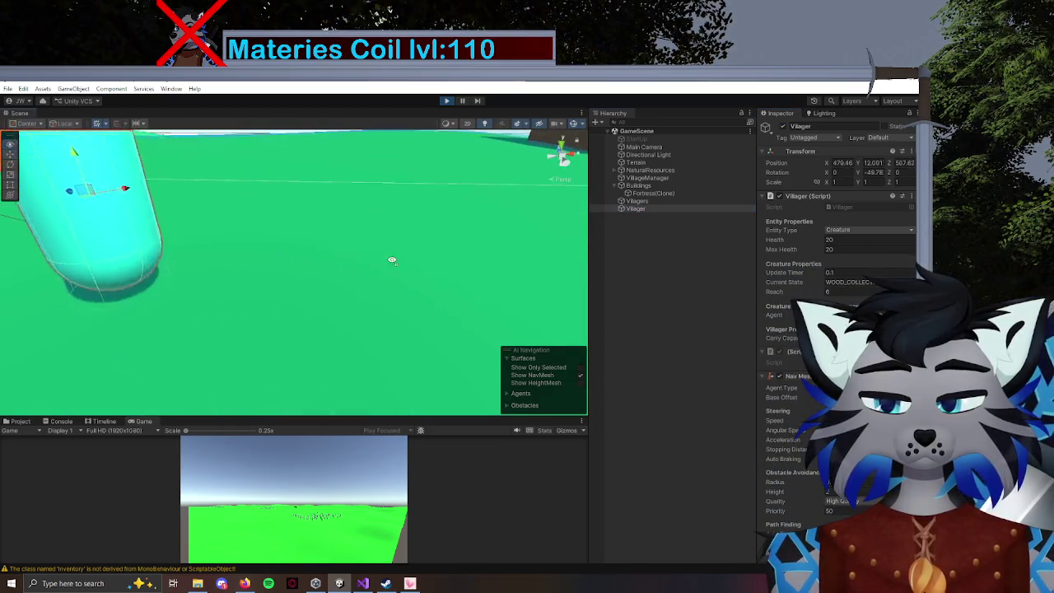
pyautogui.scroll(-3, 300, 356)
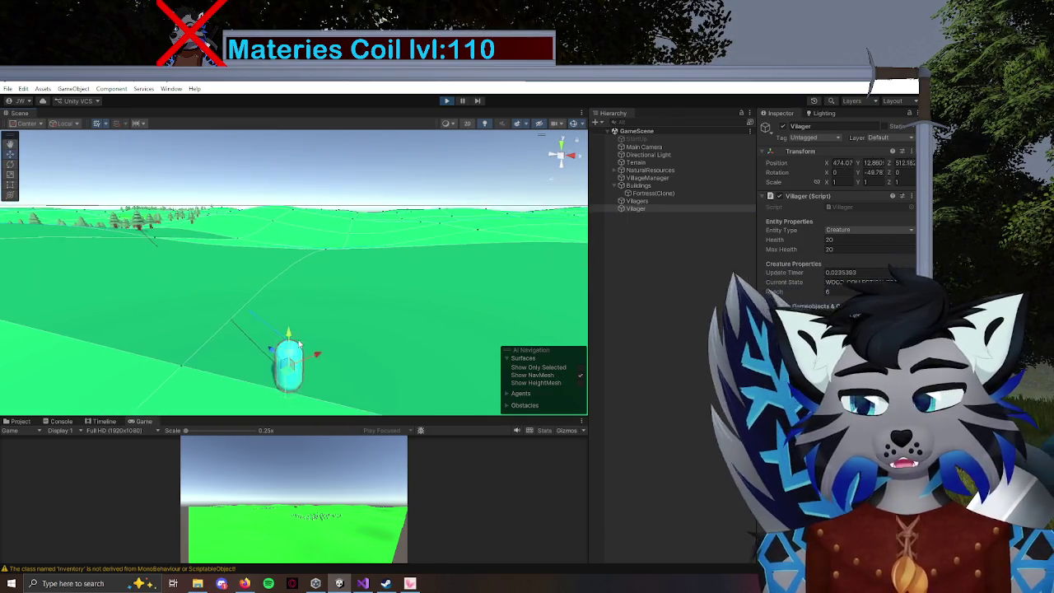
pyautogui.moveTo(247, 362); pyautogui.dragTo(192, 361)
pyautogui.hotkey('alt', 'Tab')
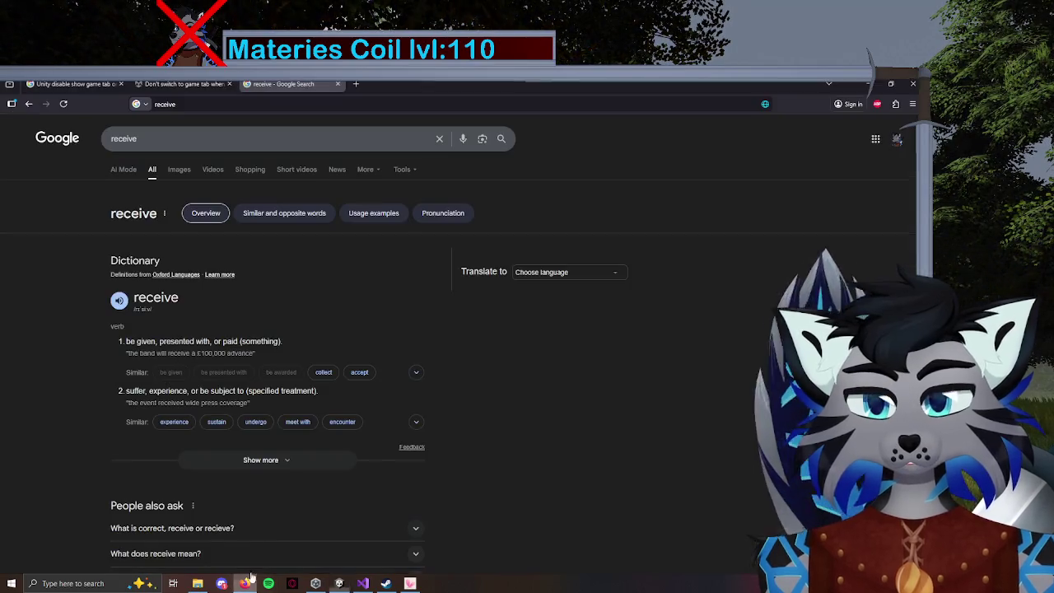
# Close the leftover tabs and search Google for 'Serialise custom class to inspector'.
pyautogui.click(230, 84)
pyautogui.click(230, 84)
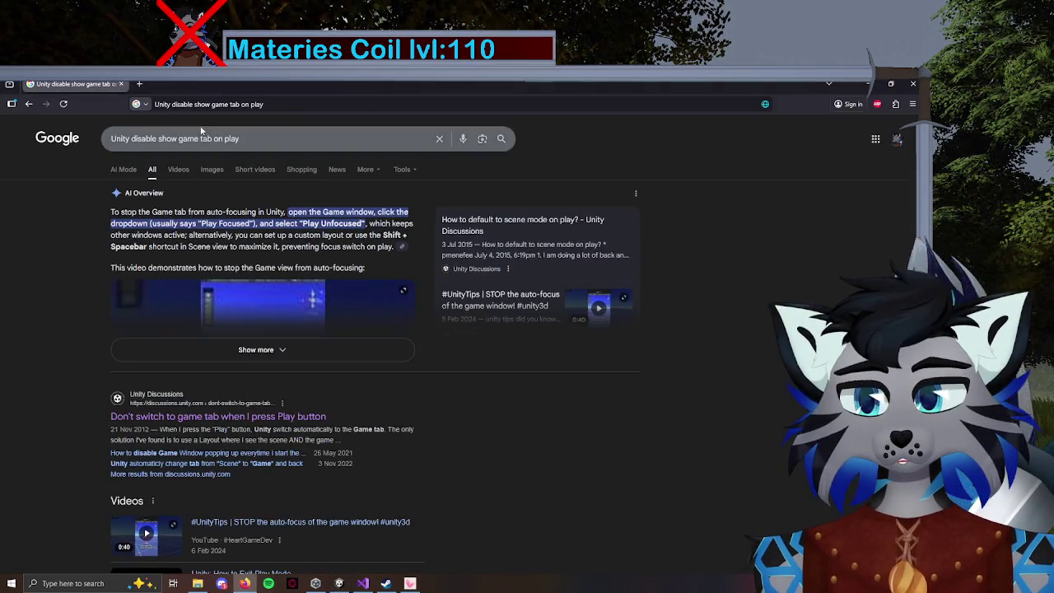
pyautogui.moveTo(241, 138); pyautogui.dragTo(138, 142)
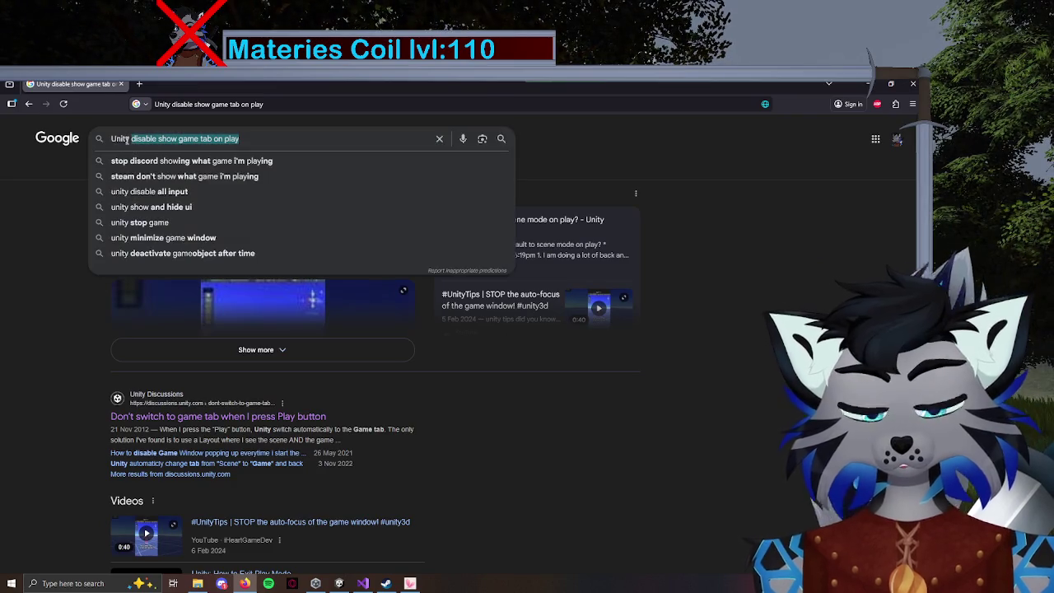
pyautogui.press('BackSpace')
pyautogui.write('Serialise ')
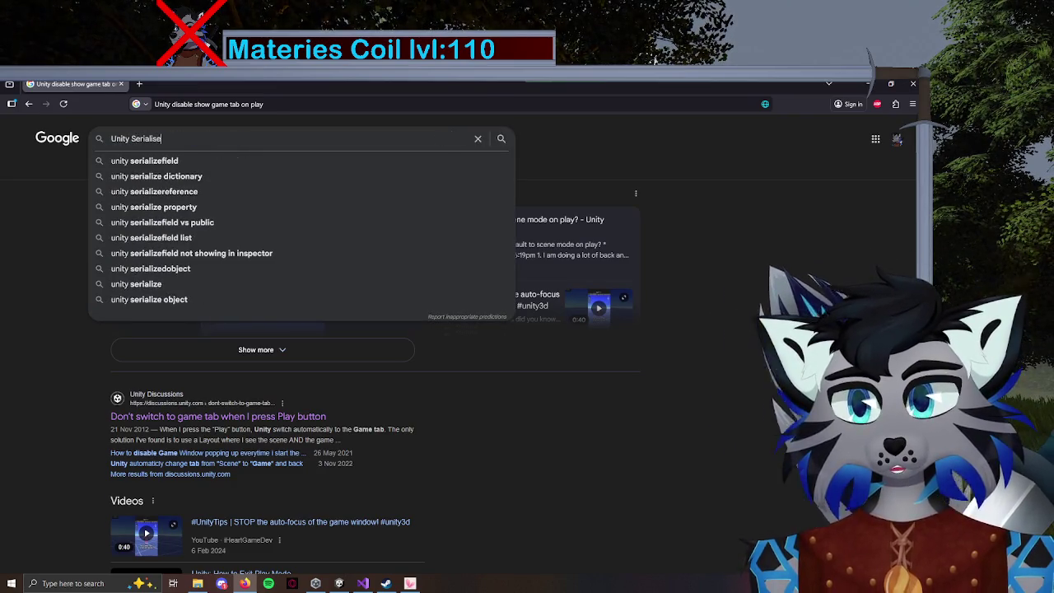
pyautogui.write('custom')
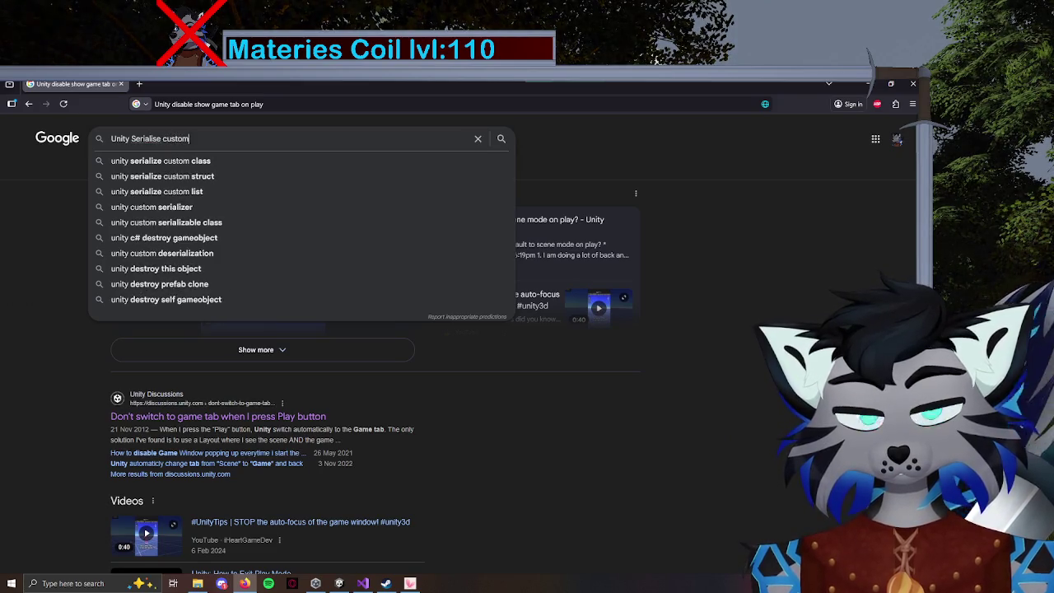
pyautogui.write(' class to ')
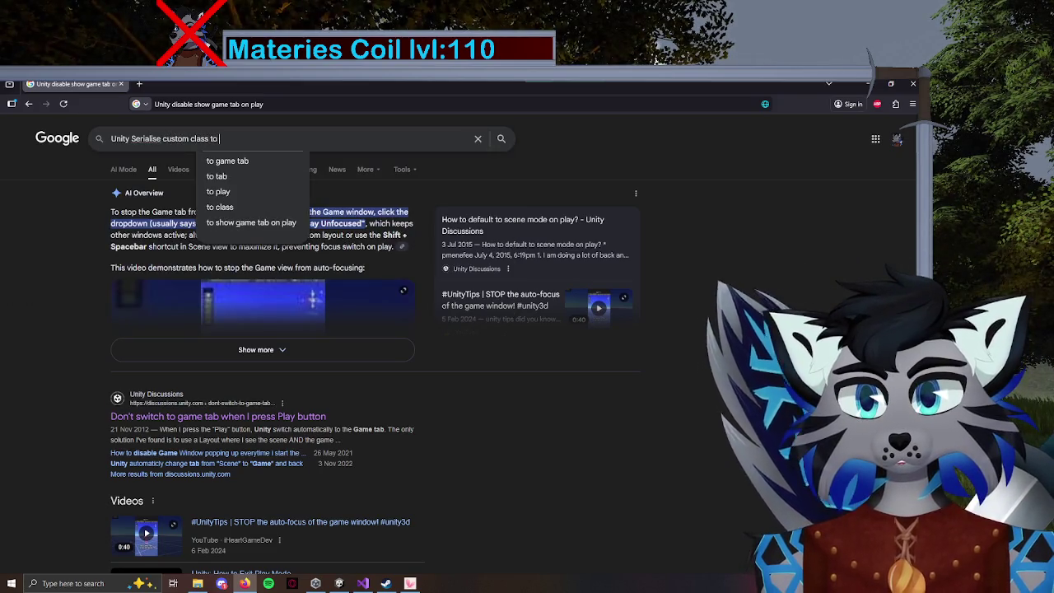
pyautogui.write('inste')
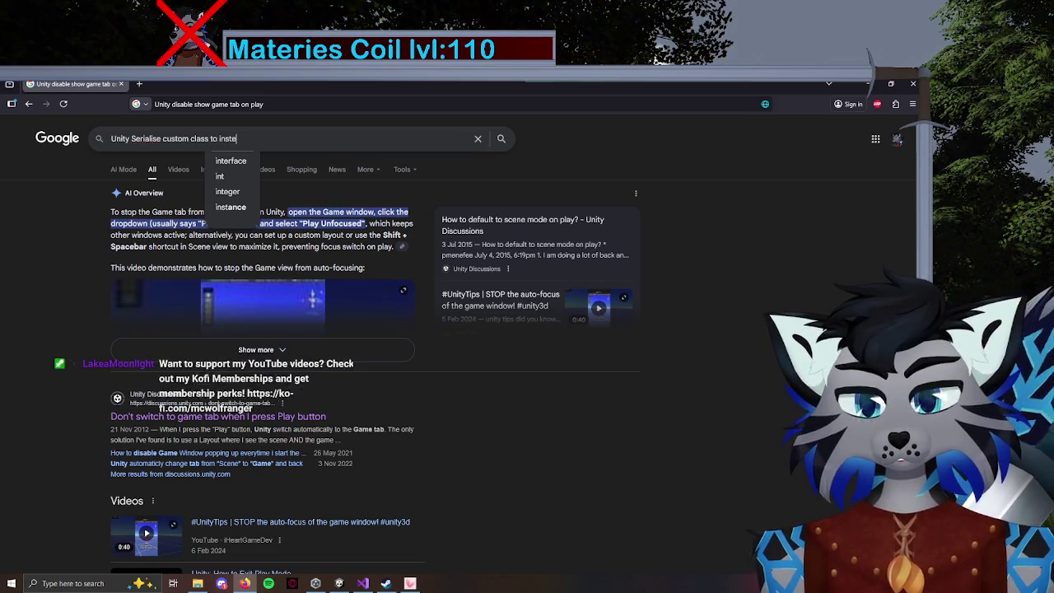
pyautogui.press('BackSpace')
pyautogui.press('BackSpace')
pyautogui.write('pector')
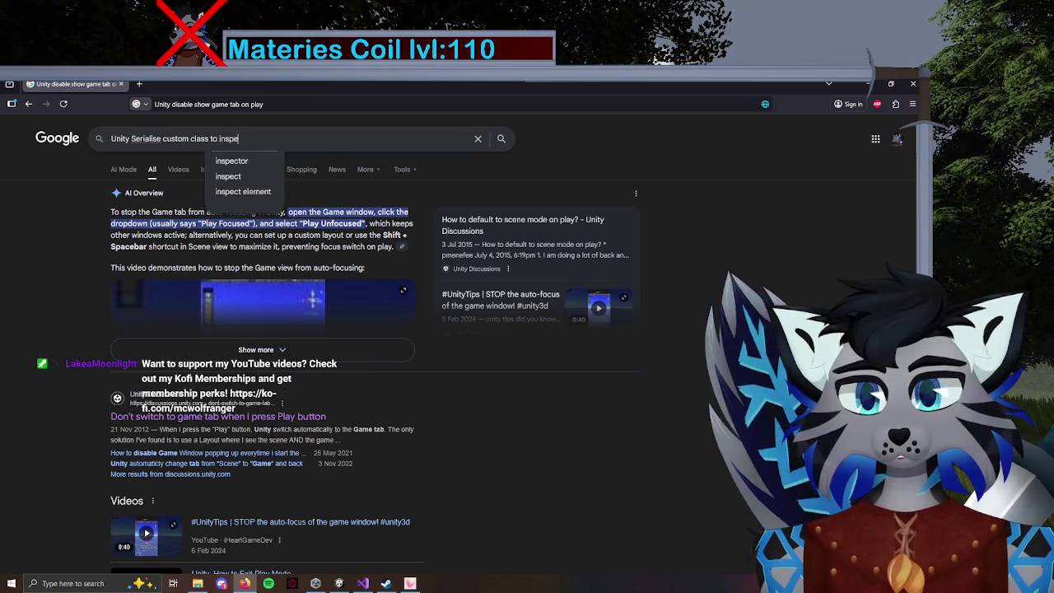
pyautogui.press('Return')
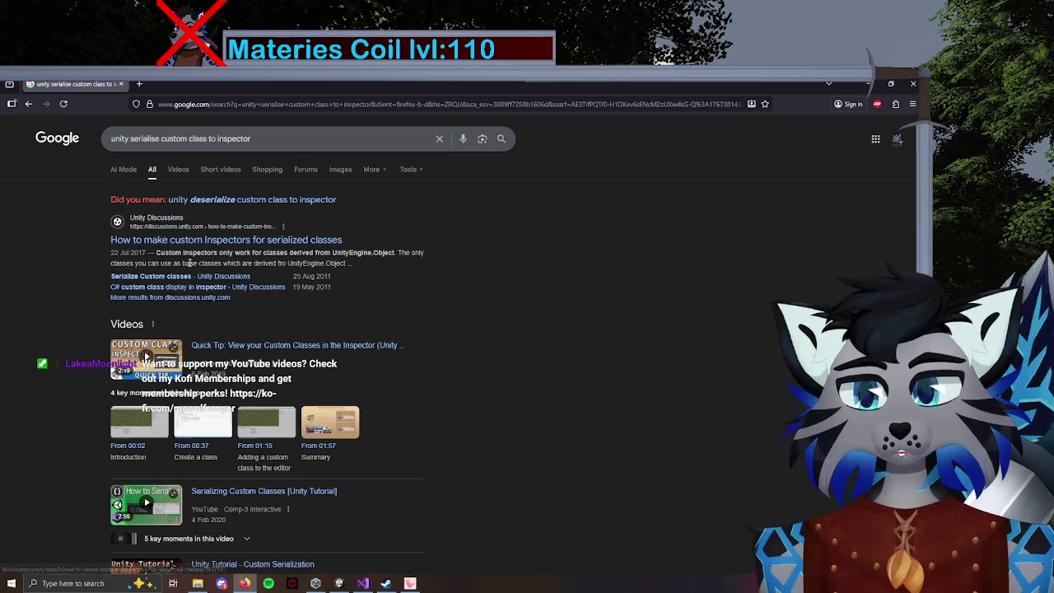
# Open the Unity Discussions thread on custom Inspectors for serialized classes in a new tab.
pyautogui.middleClick(184, 241)
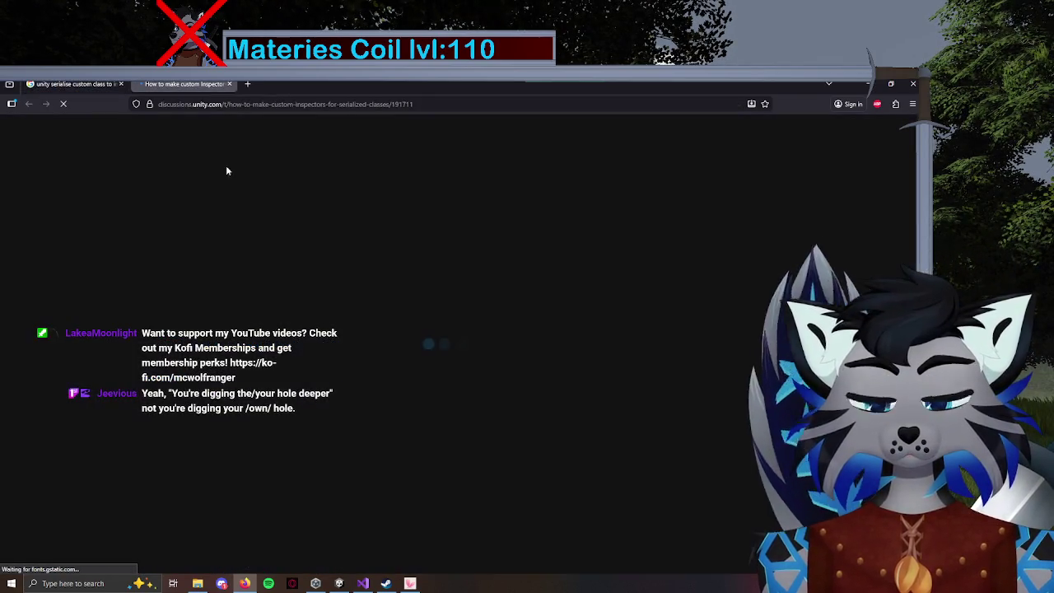
pyautogui.hotkey('ctrl', 'w')
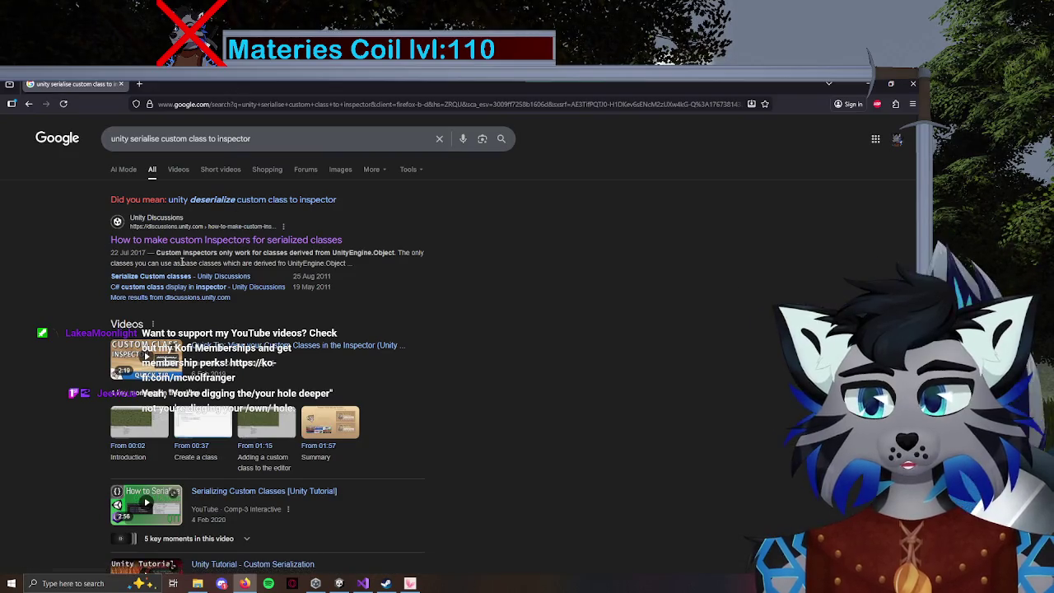
pyautogui.middleClick(249, 241)
pyautogui.hotkey('ctrl', 'Tab')
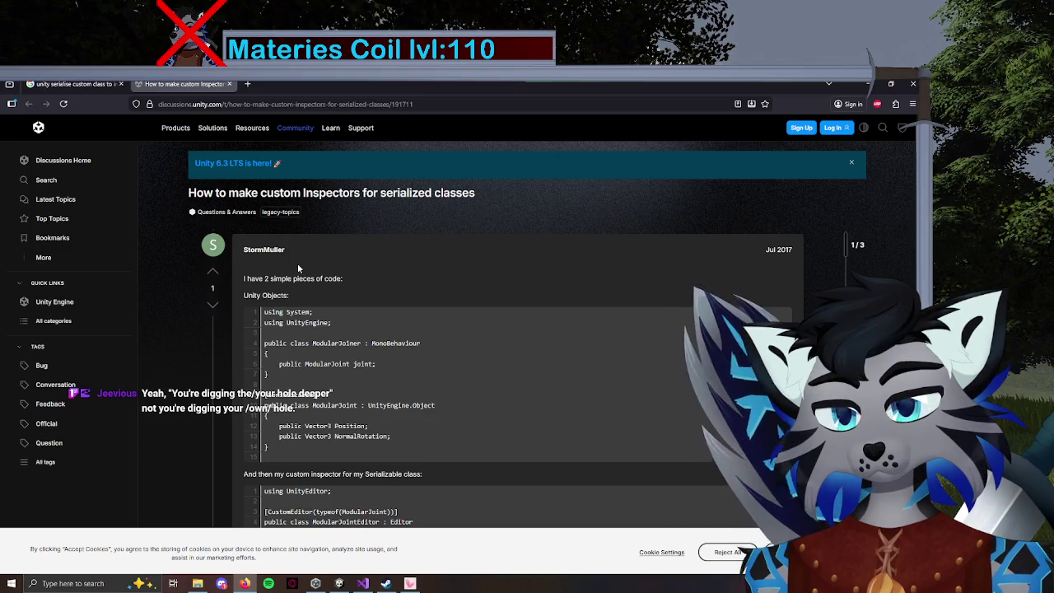
# Read through the Unity Discussions thread, then close it.
pyautogui.scroll(-1, 298, 292)
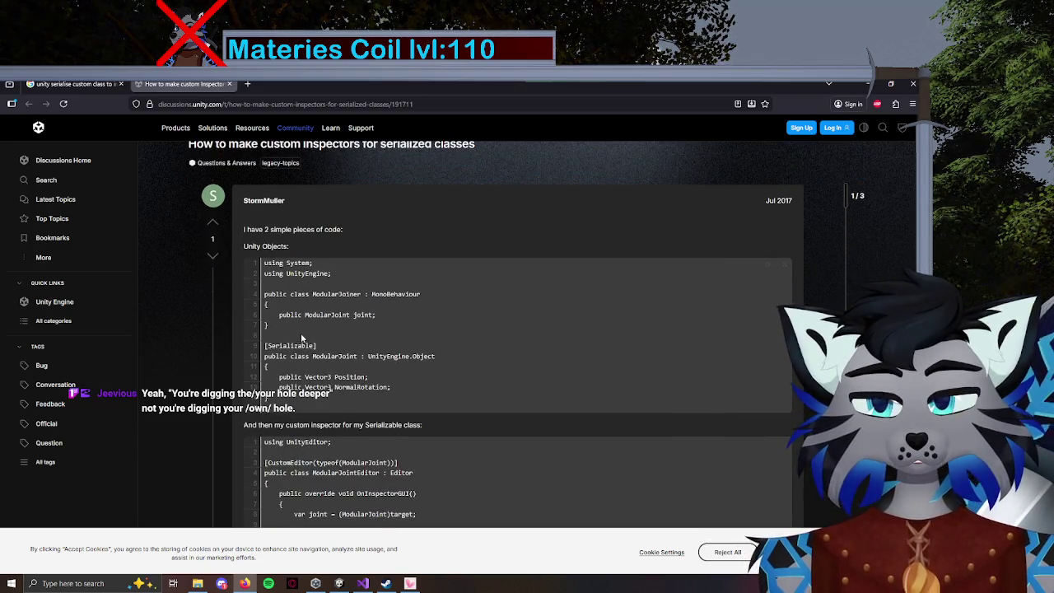
pyautogui.scroll(-1, 301, 337)
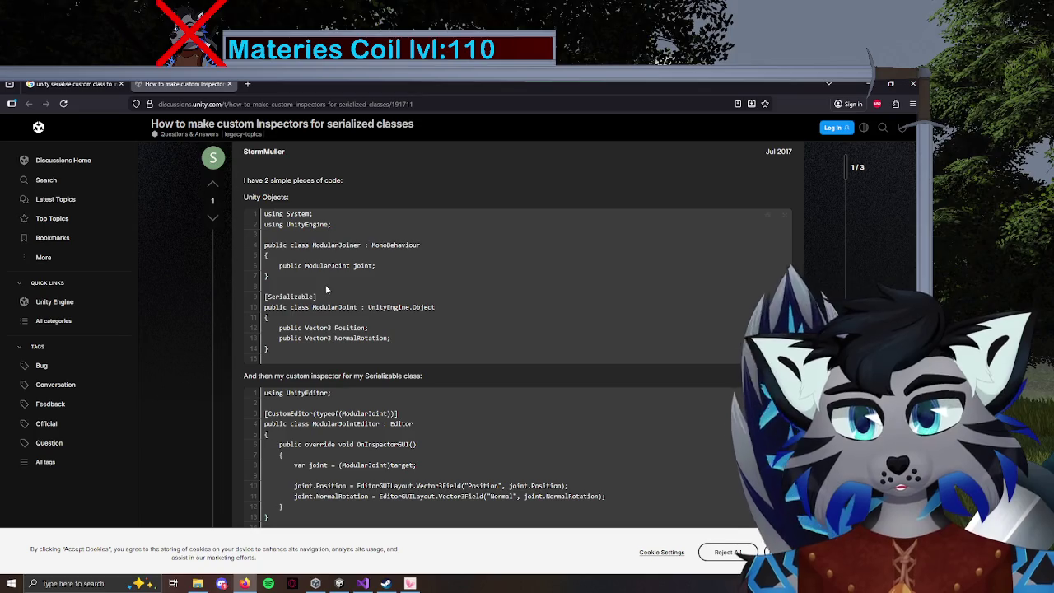
pyautogui.scroll(-3, 190, 322)
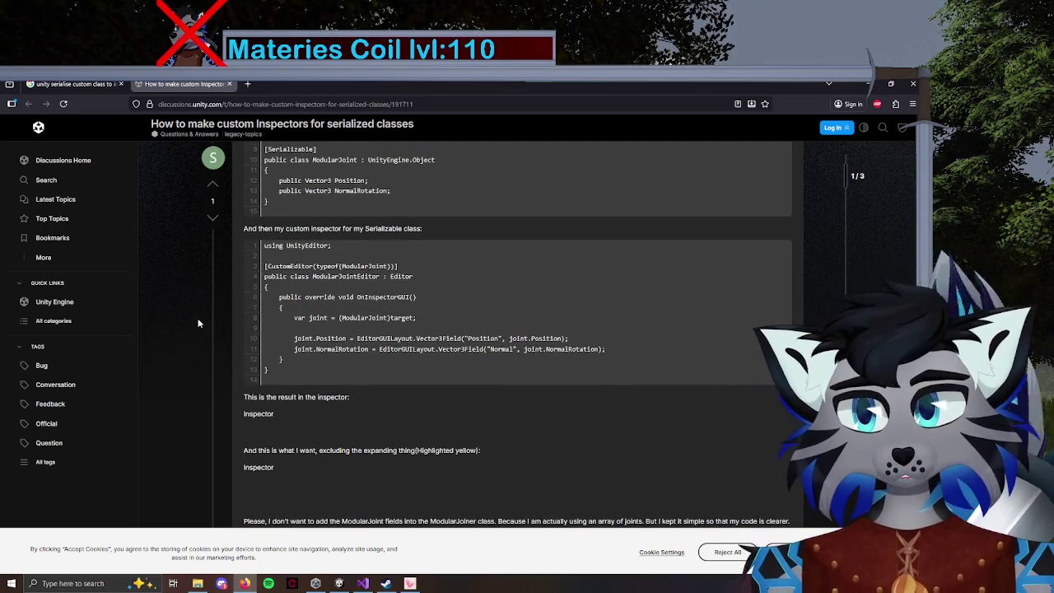
pyautogui.click(229, 84)
# Open the Stack Overflow answer and Script Serialization manual from results, then discard Stack Overflow.
pyautogui.scroll(-5, 255, 460)
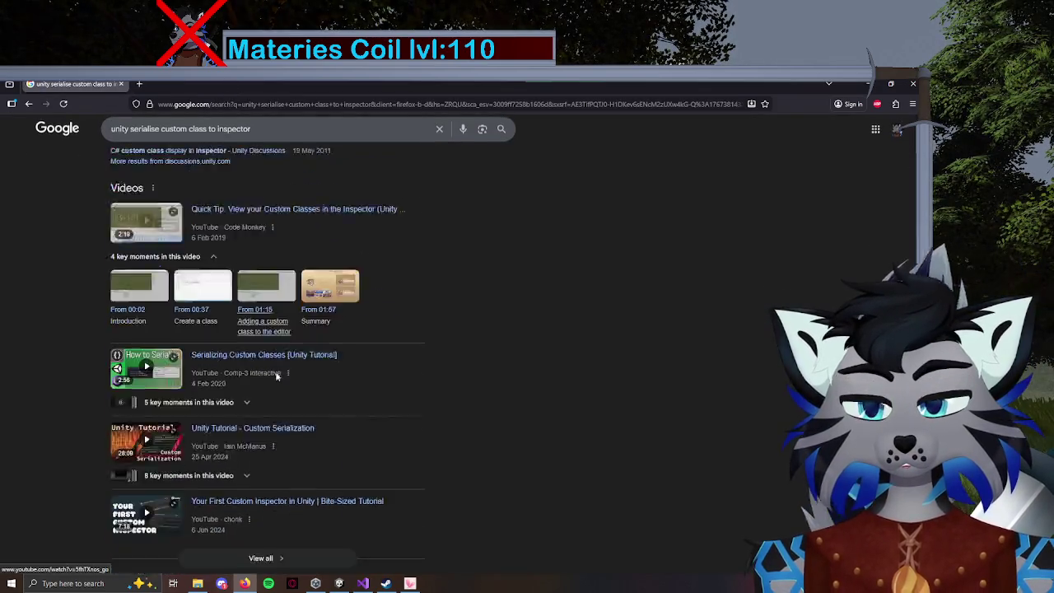
pyautogui.middleClick(255, 460)
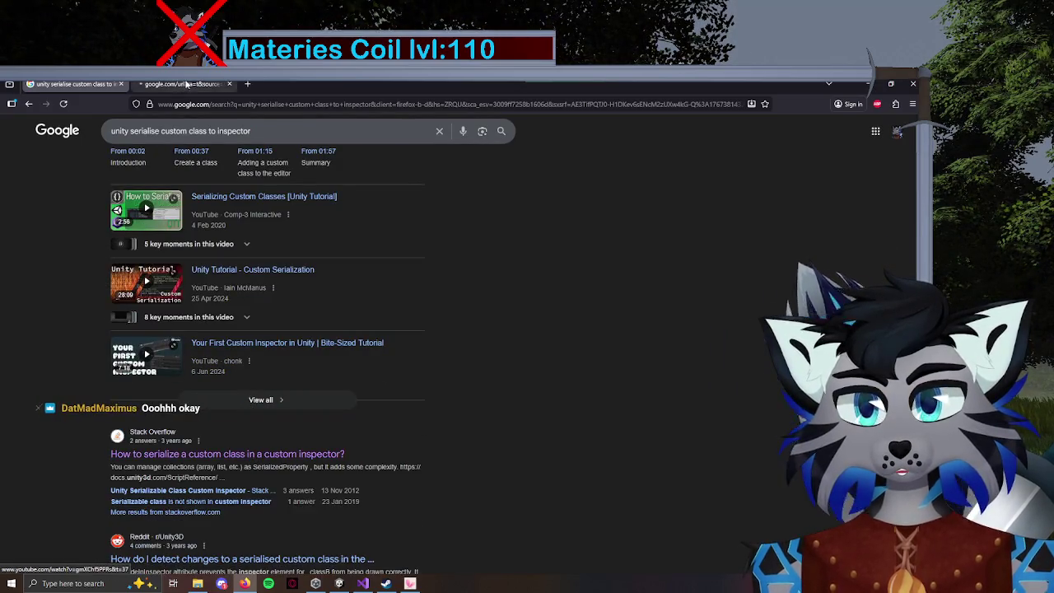
pyautogui.scroll(-3, 218, 281)
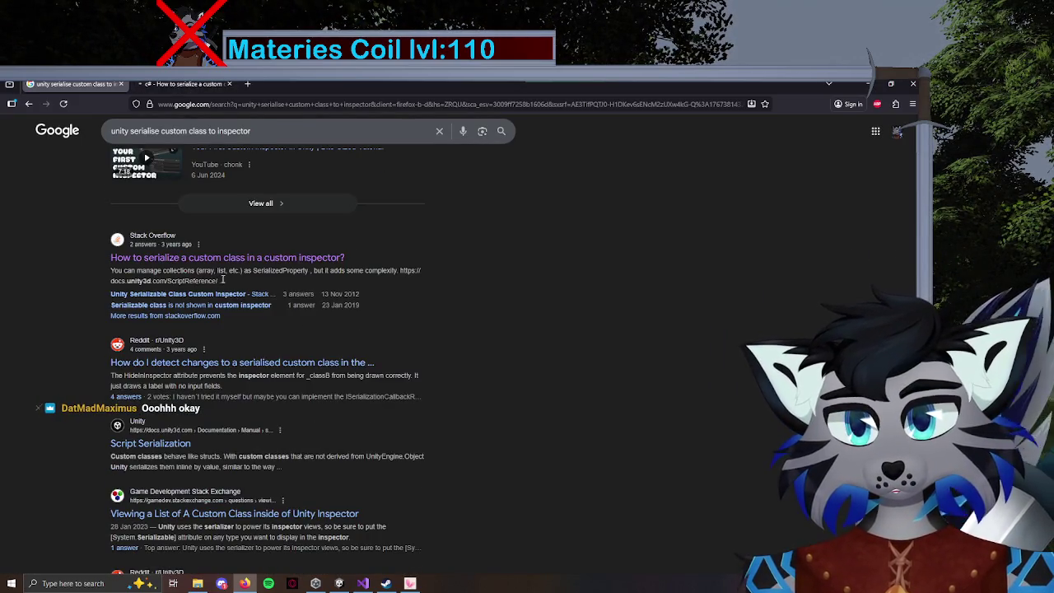
pyautogui.middleClick(176, 444)
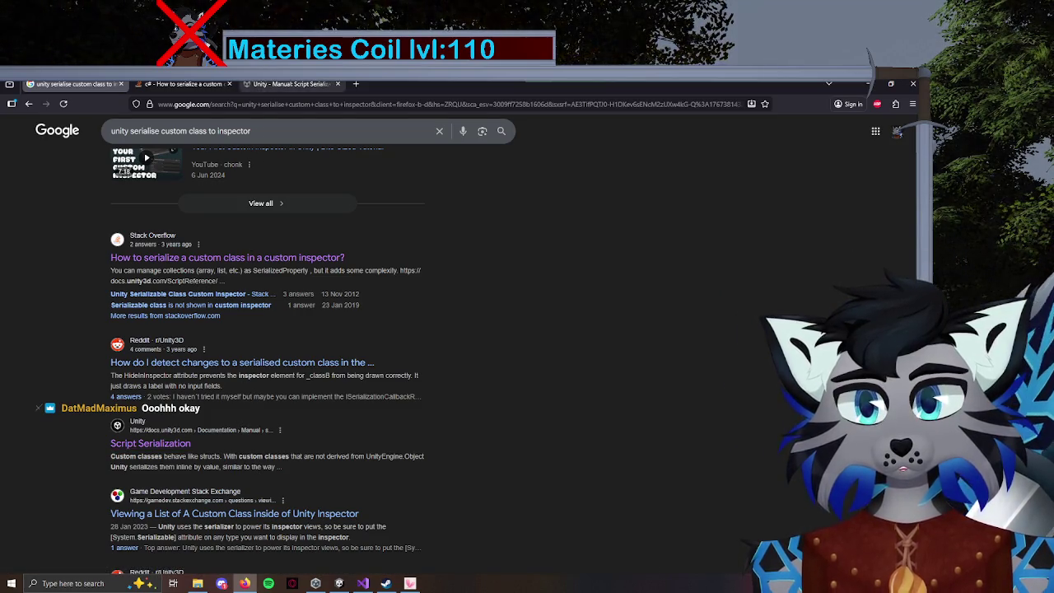
pyautogui.click(186, 84)
pyautogui.scroll(-8, 137, 306)
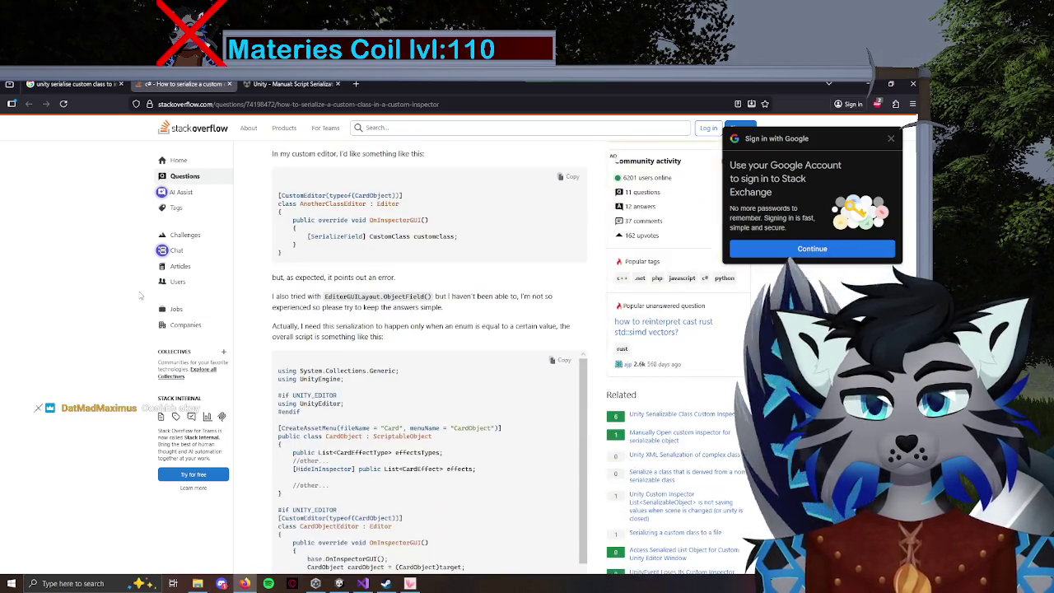
pyautogui.click(230, 84)
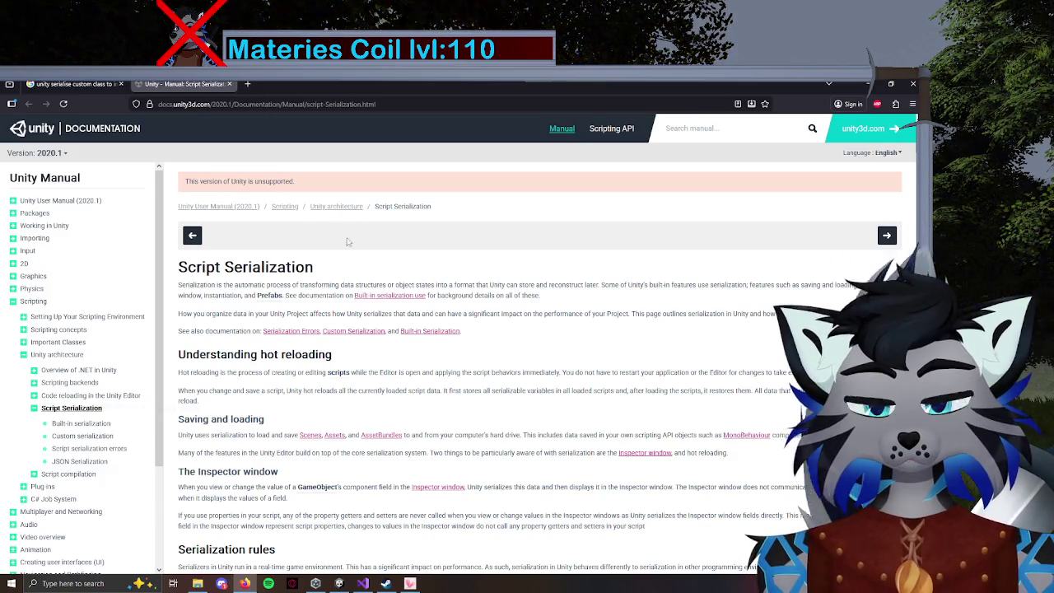
# Read the Script Serialization manual's rules for serializable custom classes, then return to Villager.cs.
pyautogui.scroll(-5, 363, 275)
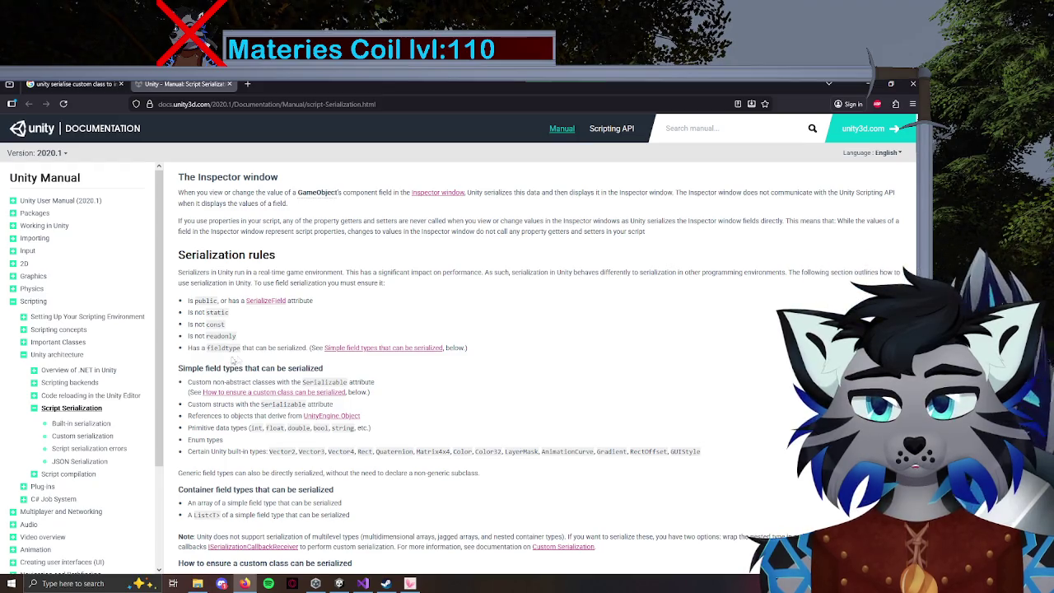
pyautogui.scroll(-1, 248, 357)
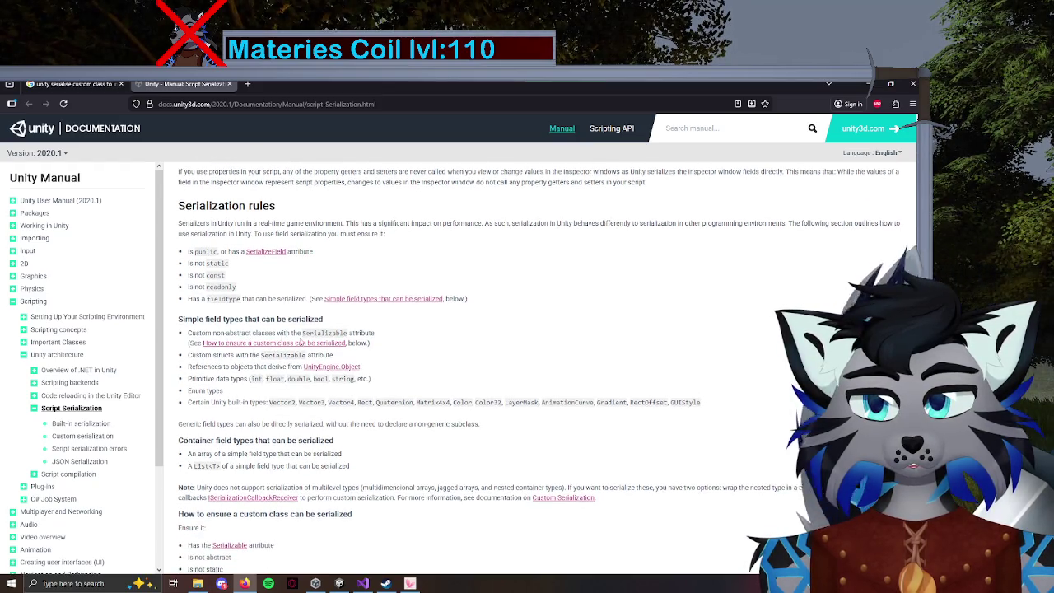
pyautogui.scroll(-3, 302, 340)
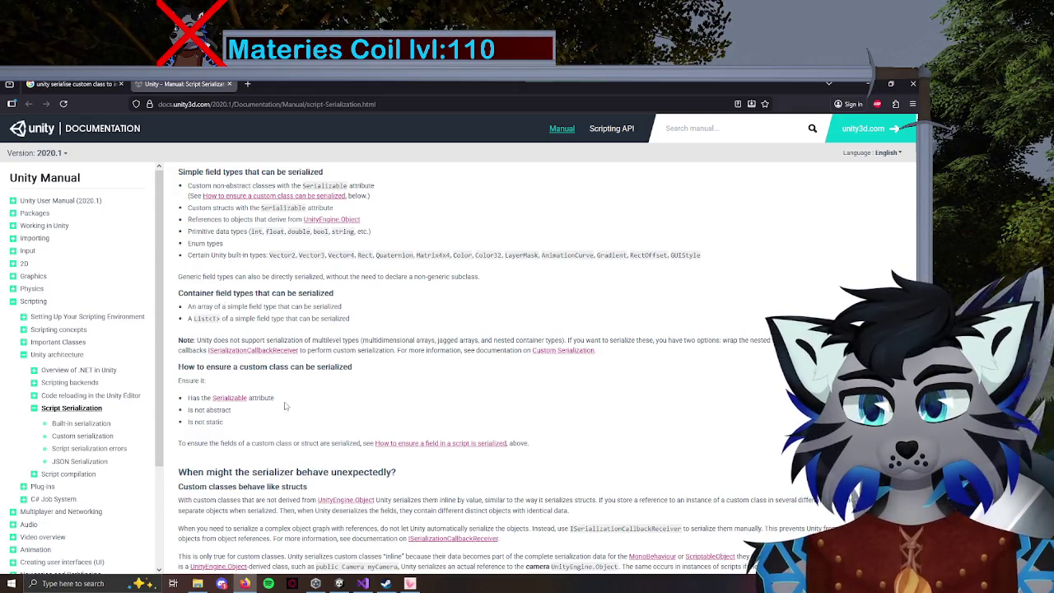
pyautogui.scroll(-3, 285, 406)
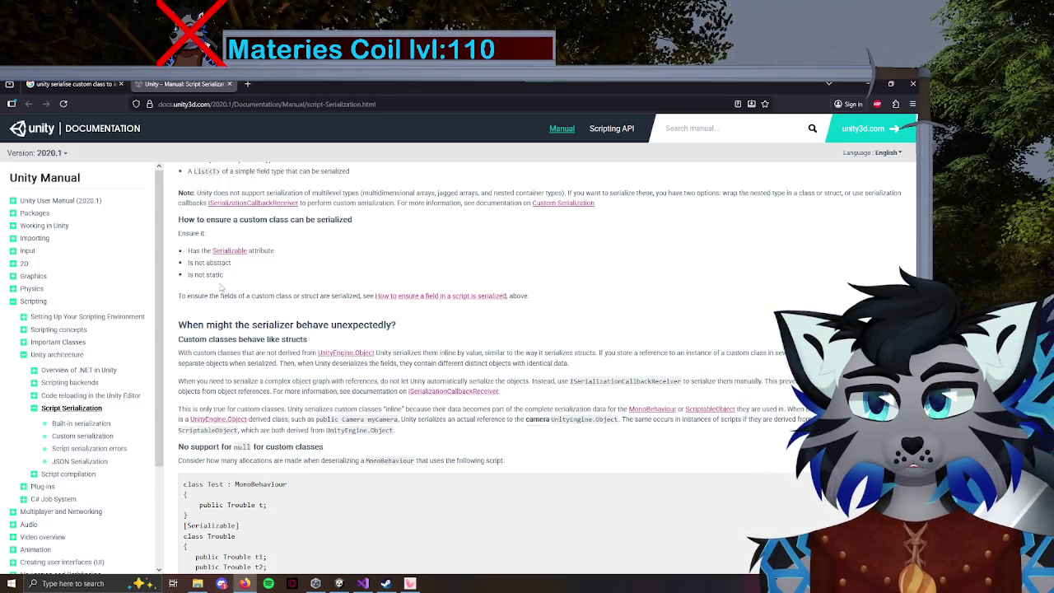
pyautogui.click(370, 586)
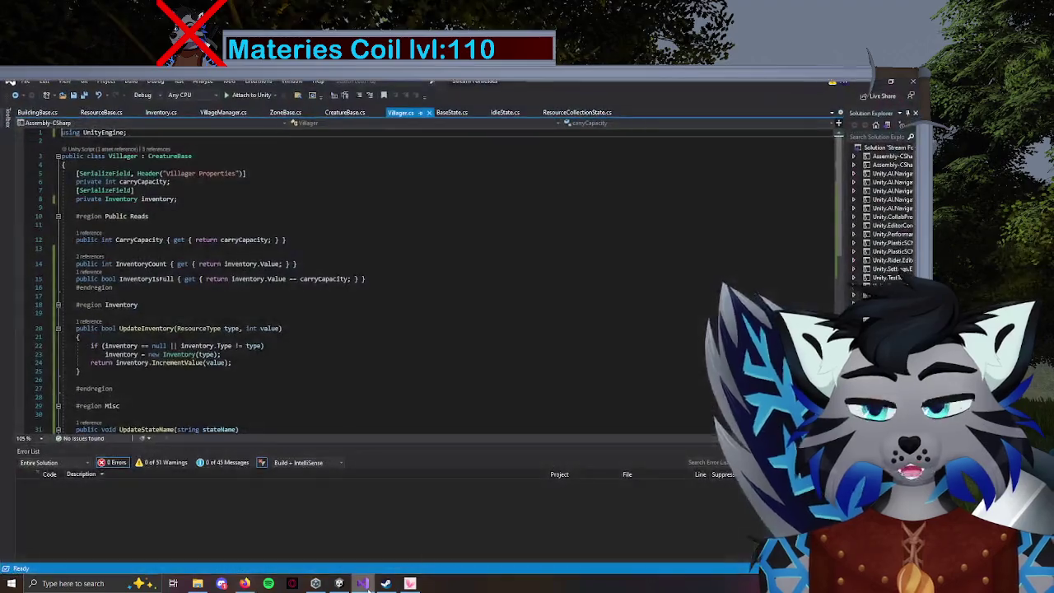
# Confirm the Inventory class in Inventory.cs is marked [Serializable], then go back to the manual.
pyautogui.click(161, 113)
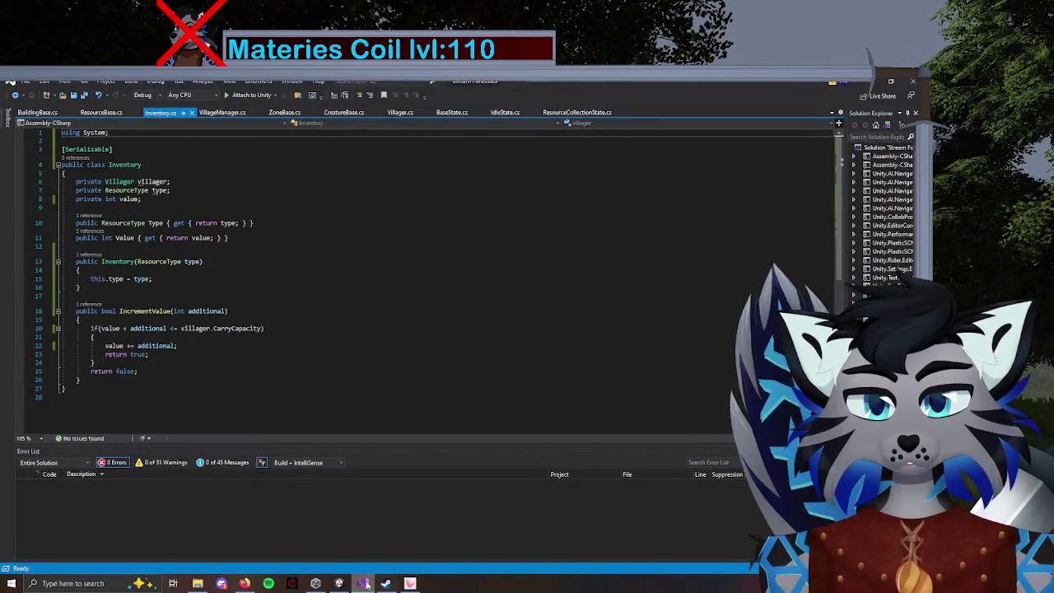
pyautogui.click(363, 585)
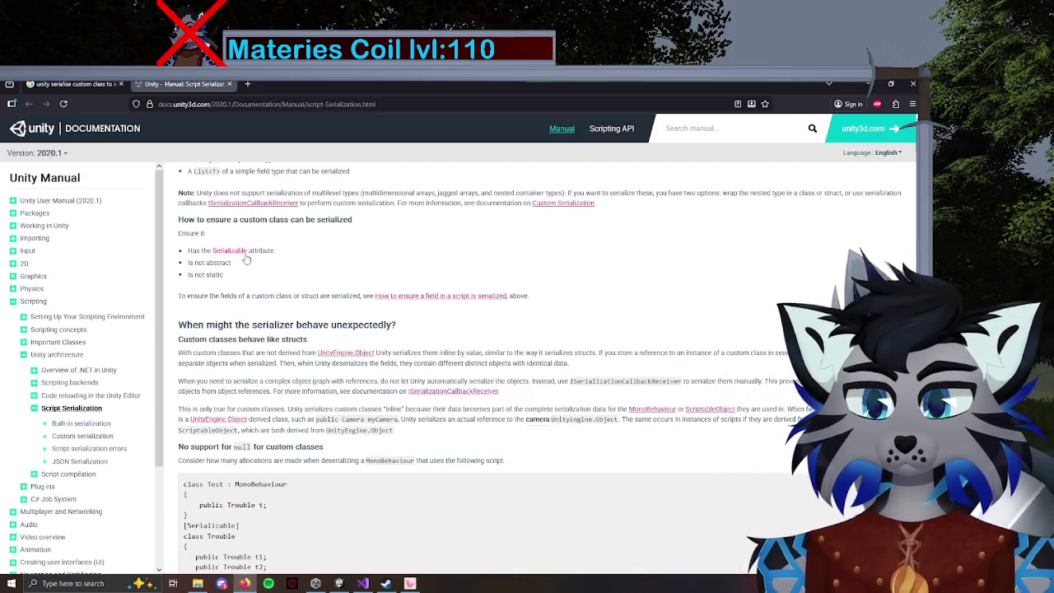
# Open the Scripting API 'Serializable' page, read its PlayerStats example, and return to Inventory.cs.
pyautogui.click(244, 255)
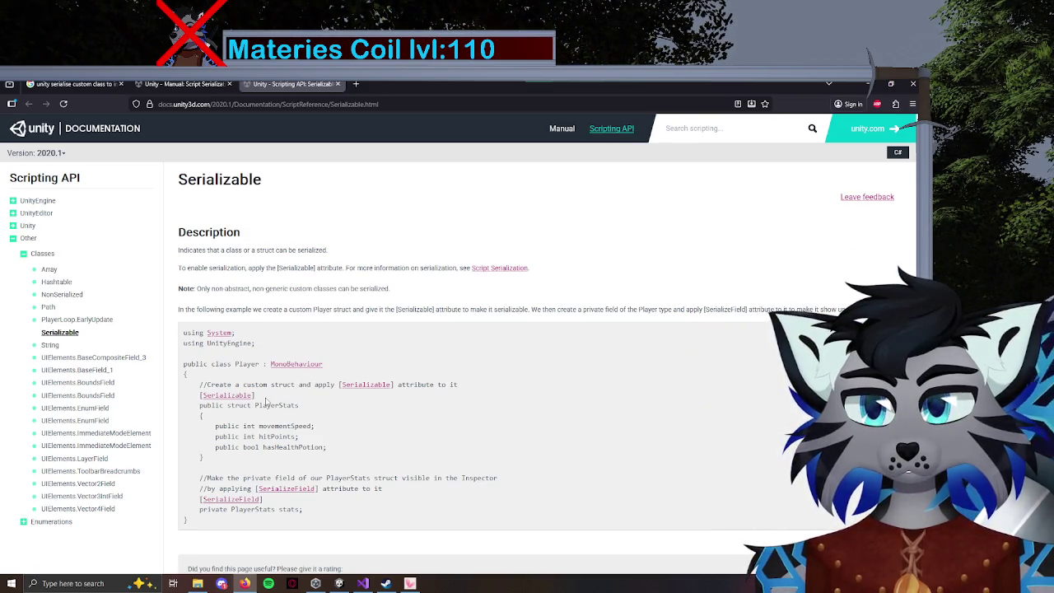
pyautogui.scroll(-1, 330, 349)
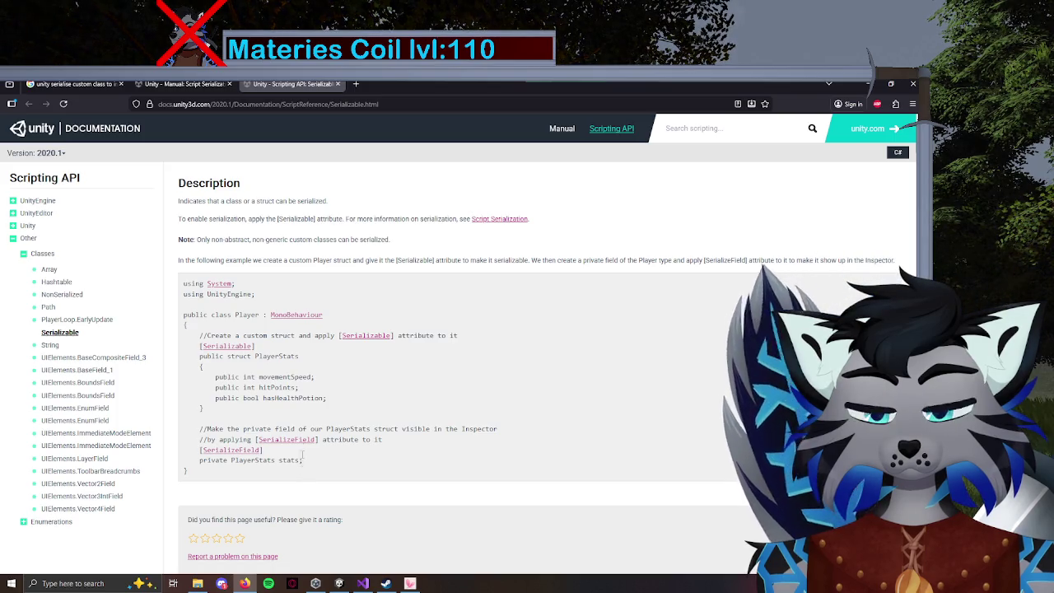
pyautogui.click(339, 583)
pyautogui.click(361, 583)
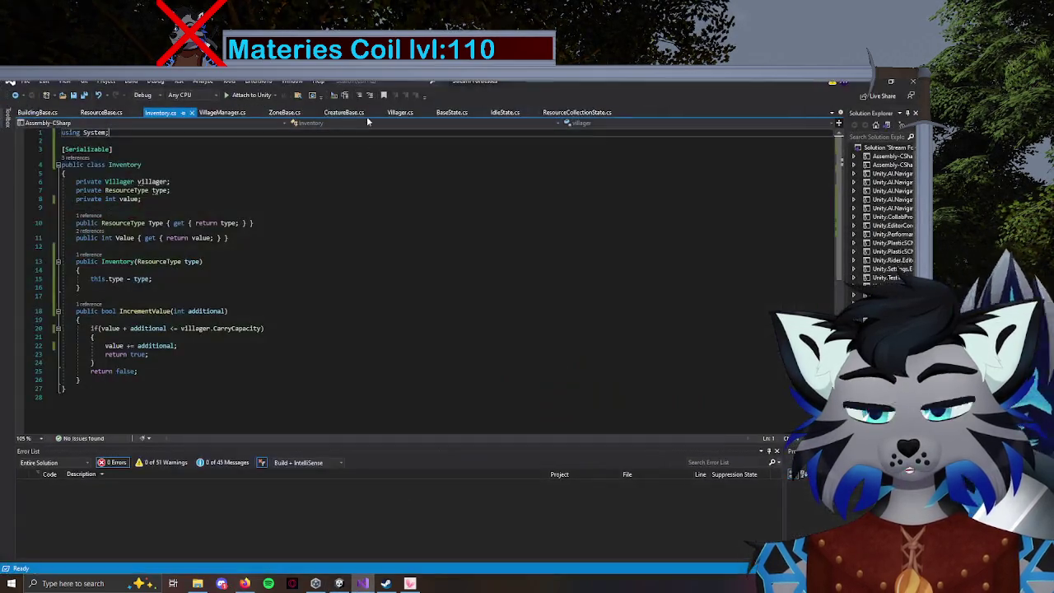
# Check the Villager class's Inventory field, then bring back the Serializable reference page.
pyautogui.click(405, 113)
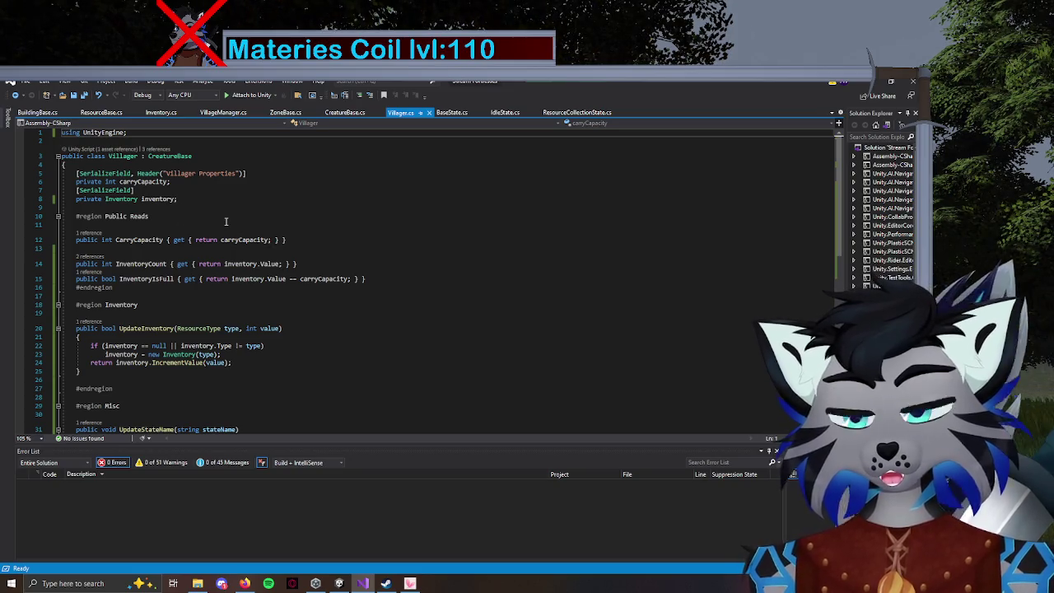
pyautogui.click(245, 583)
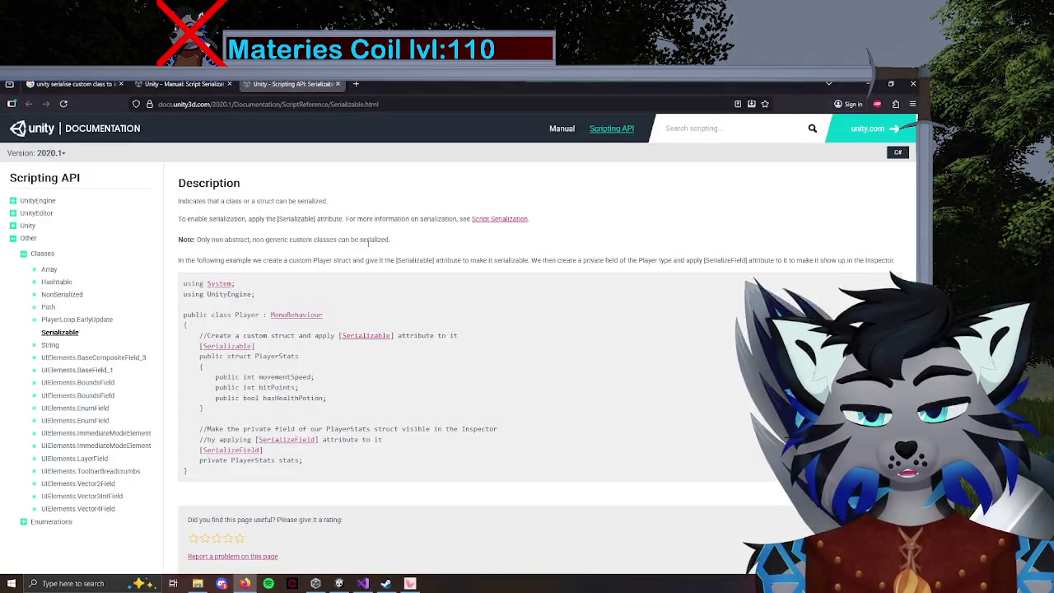
# Scroll the Script Serialization manual to study its Serialization rules and serializable field types.
pyautogui.click(182, 84)
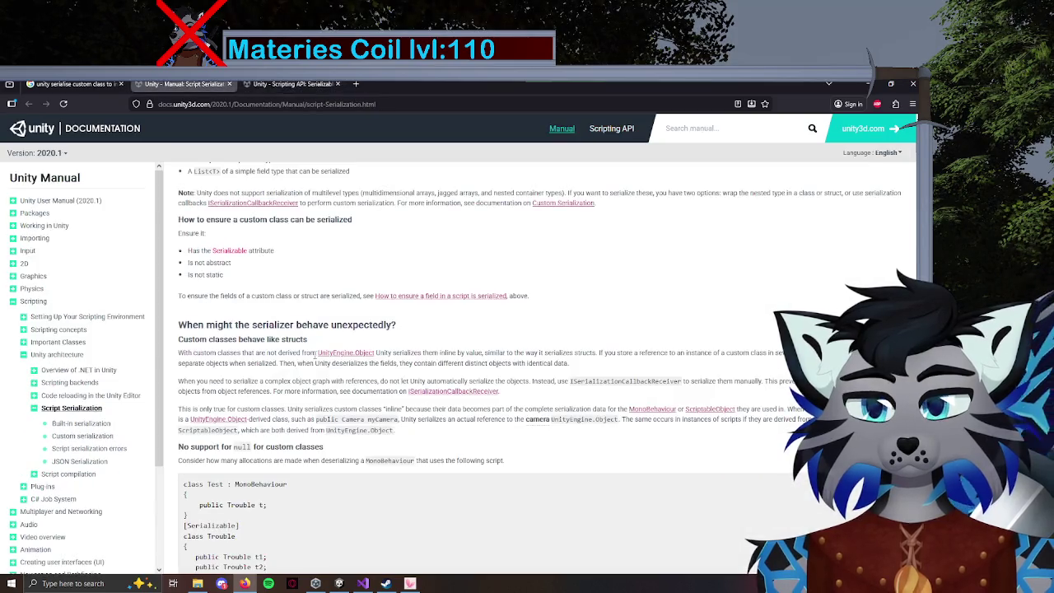
pyautogui.scroll(-2, 348, 327)
pyautogui.scroll(-1, 354, 332)
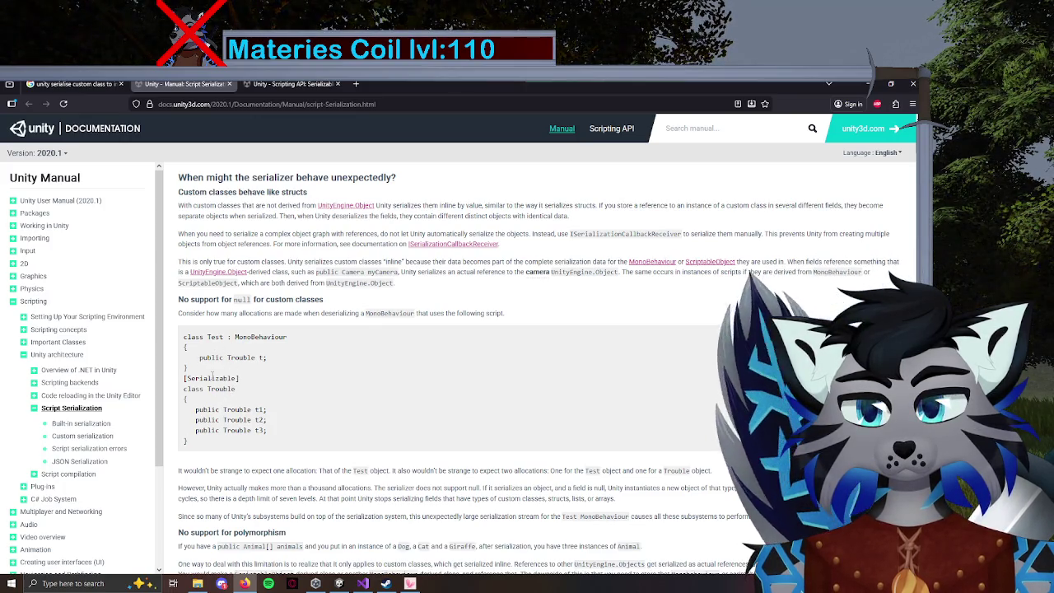
pyautogui.scroll(-1, 216, 362)
pyautogui.scroll(-6, 216, 362)
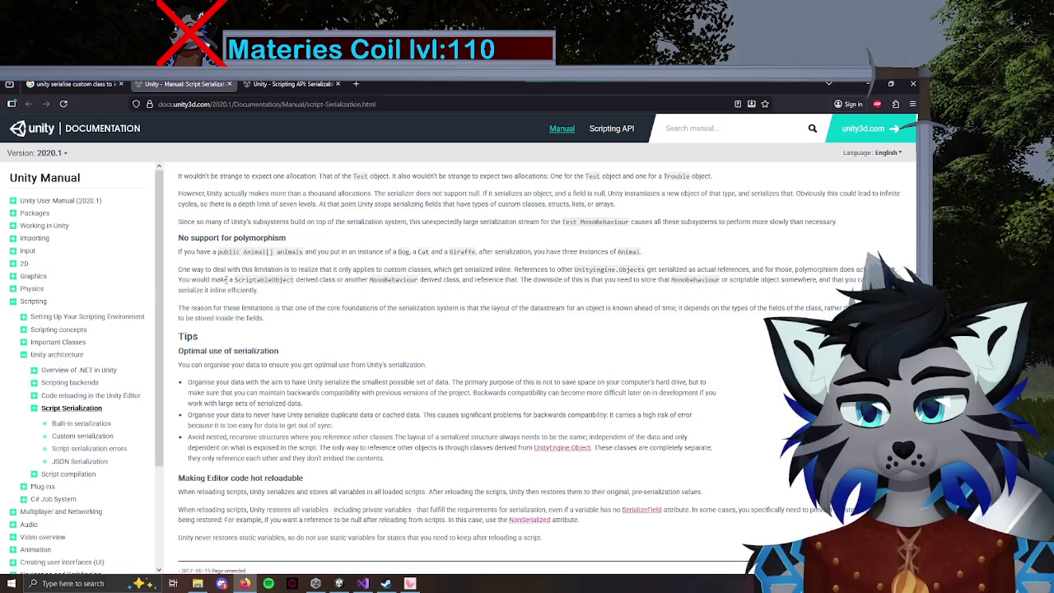
pyautogui.scroll(-1, 222, 275)
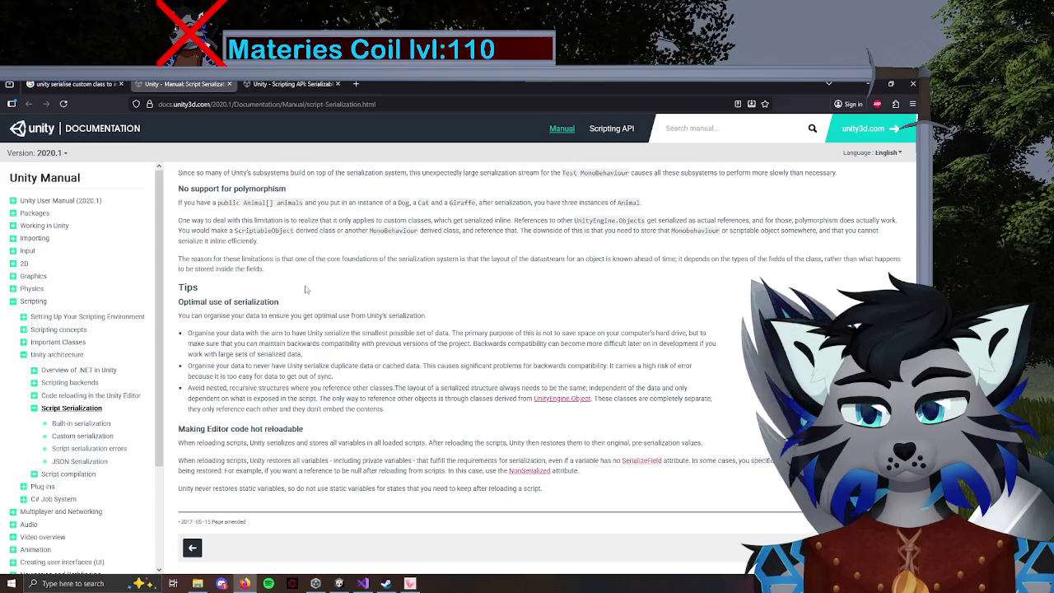
pyautogui.scroll(2, 350, 316)
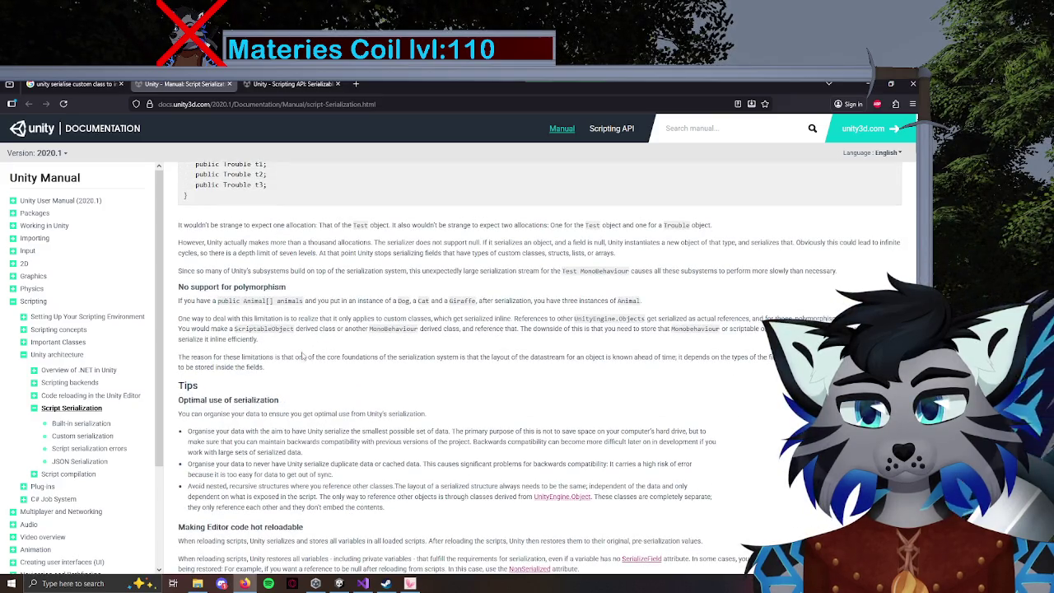
pyautogui.scroll(6, 246, 328)
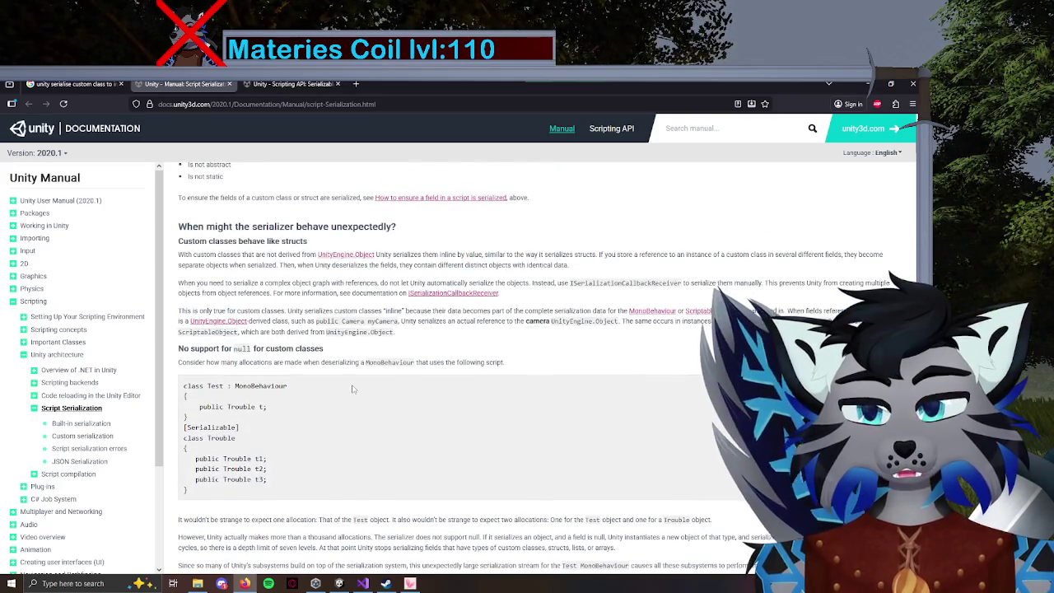
pyautogui.scroll(5, 373, 310)
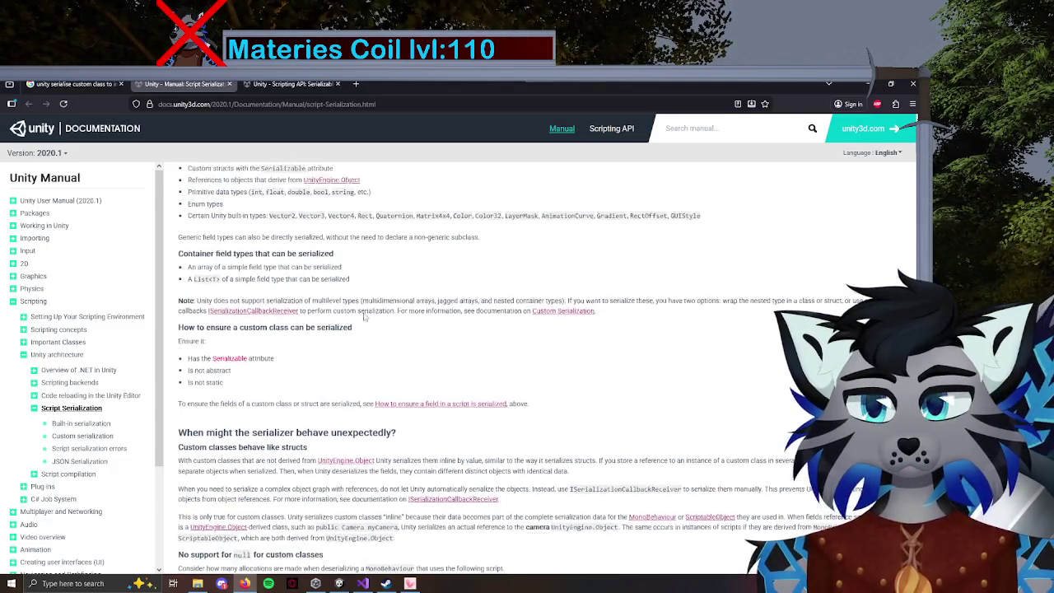
pyautogui.scroll(4, 385, 327)
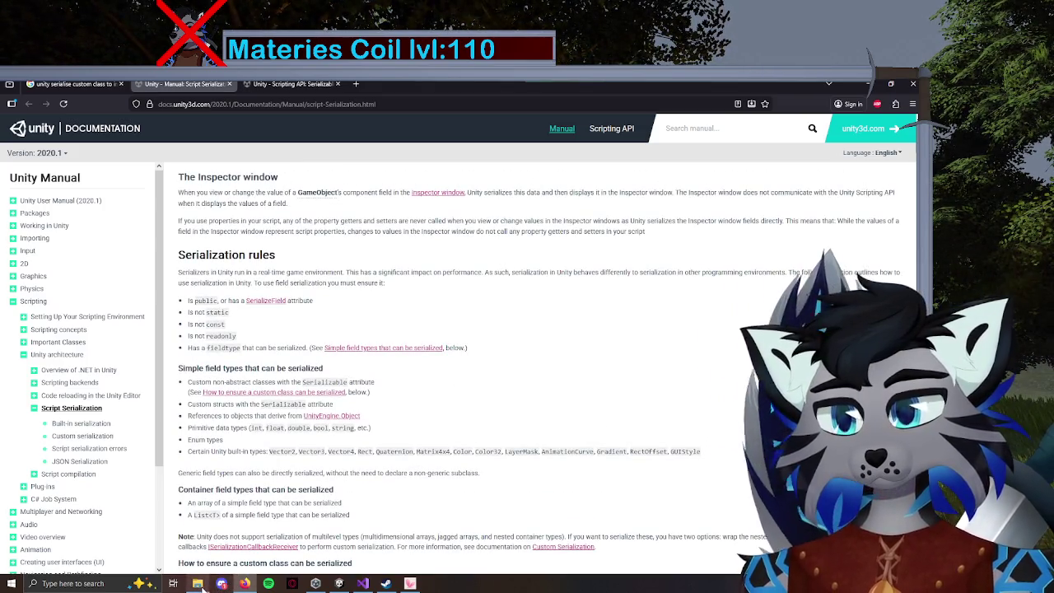
pyautogui.moveTo(197, 587)
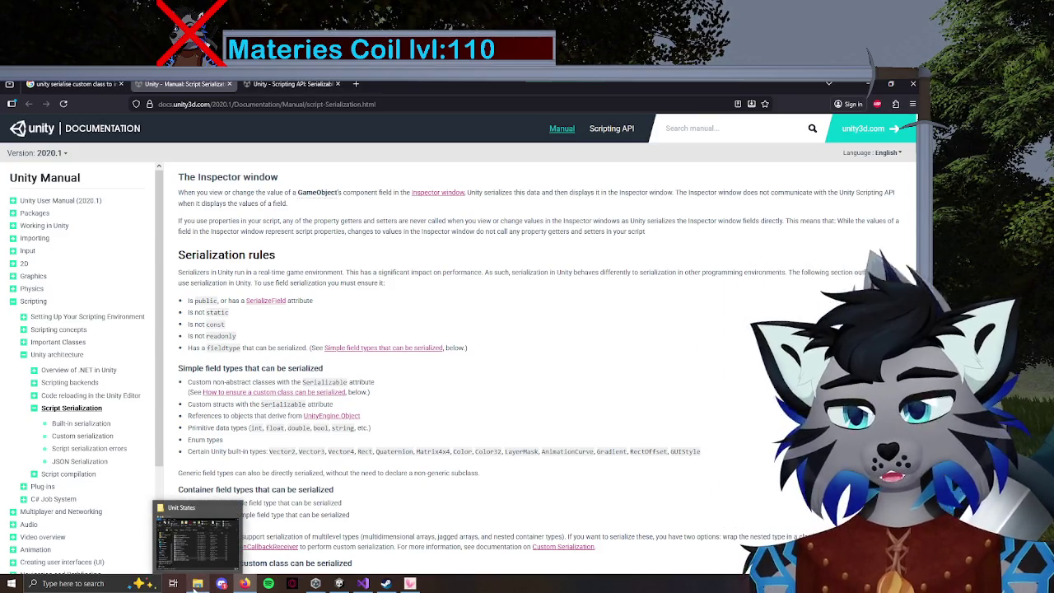
pyautogui.scroll(3, 335, 197)
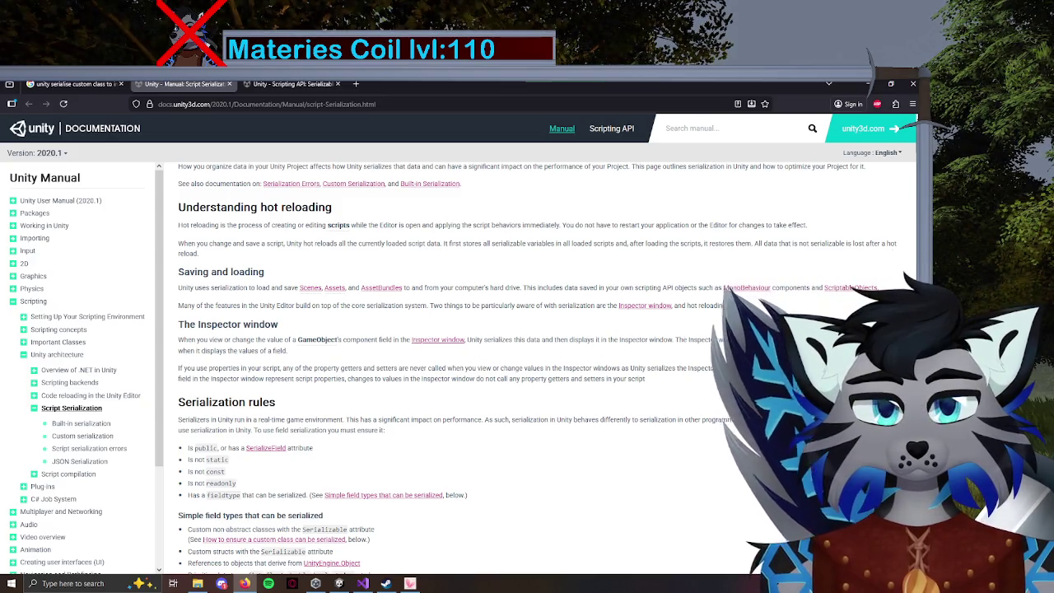
pyautogui.scroll(3, 336, 390)
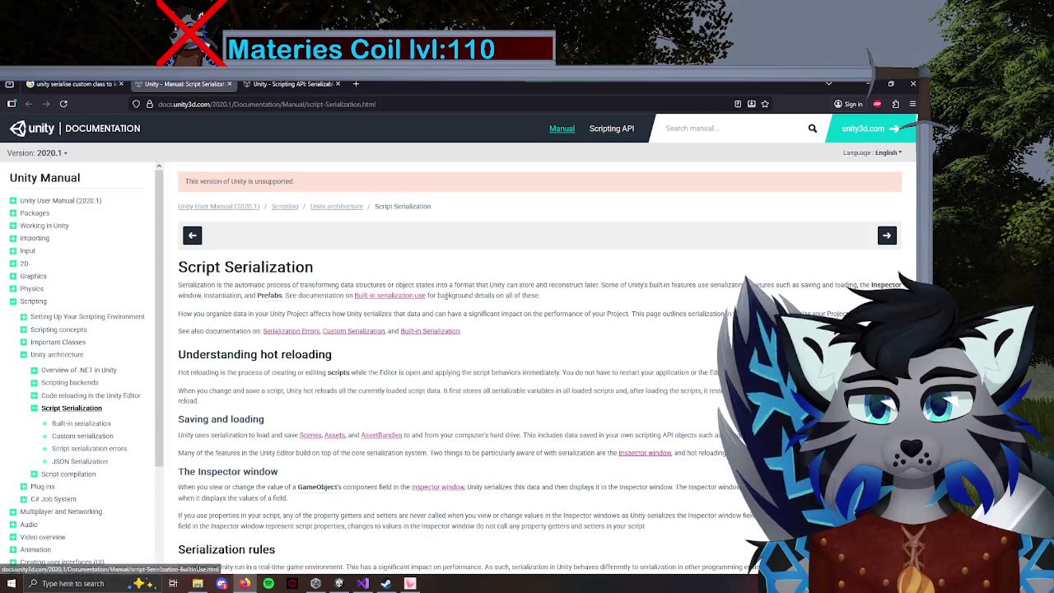
pyautogui.scroll(-2, 508, 308)
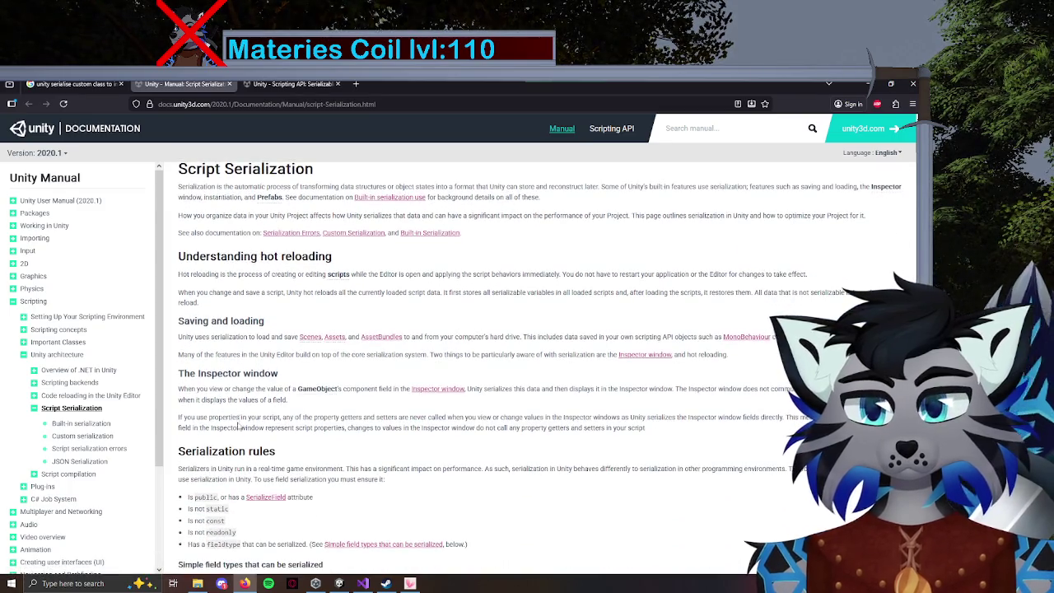
pyautogui.scroll(-1, 261, 388)
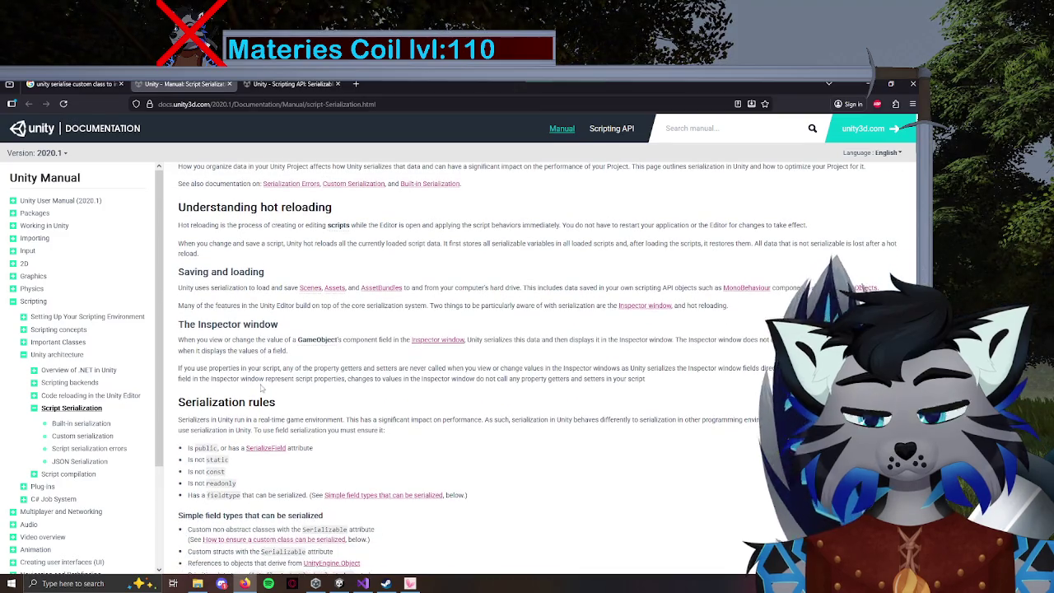
pyautogui.scroll(-4, 270, 424)
pyautogui.scroll(-6, 270, 422)
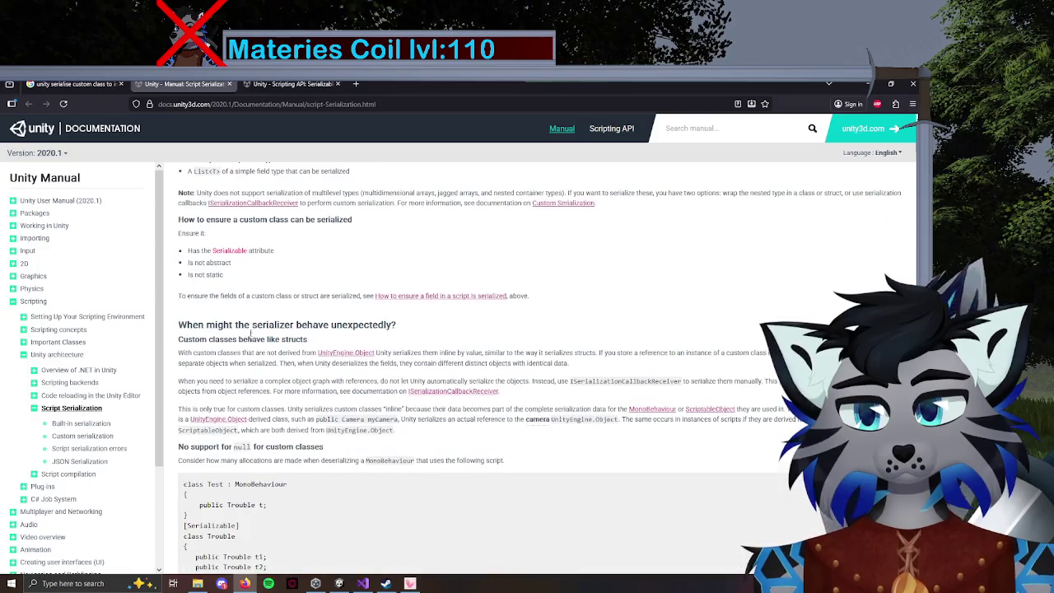
pyautogui.scroll(-2, 250, 333)
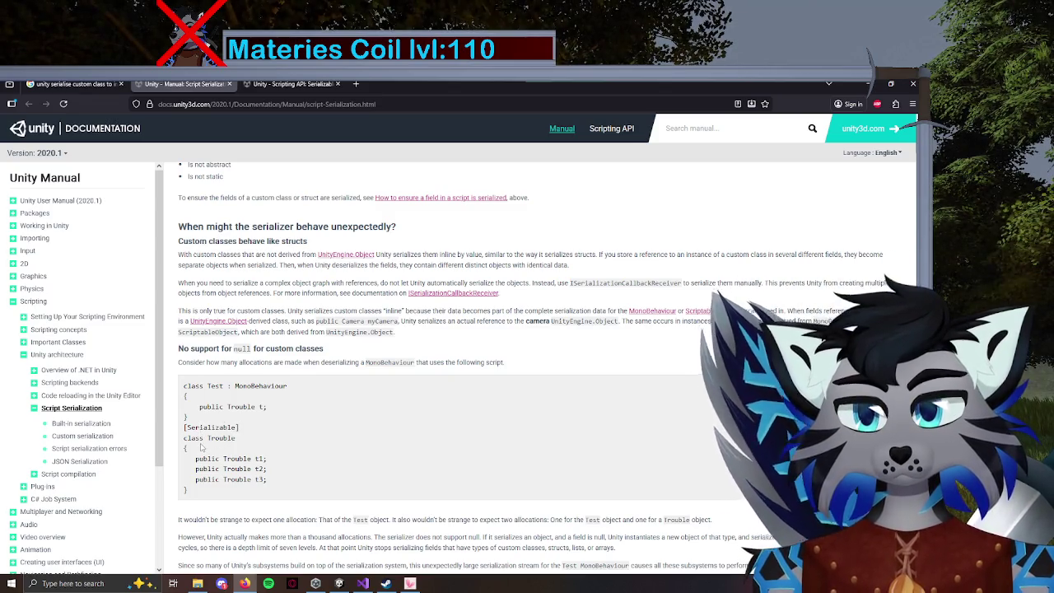
pyautogui.scroll(-1, 204, 445)
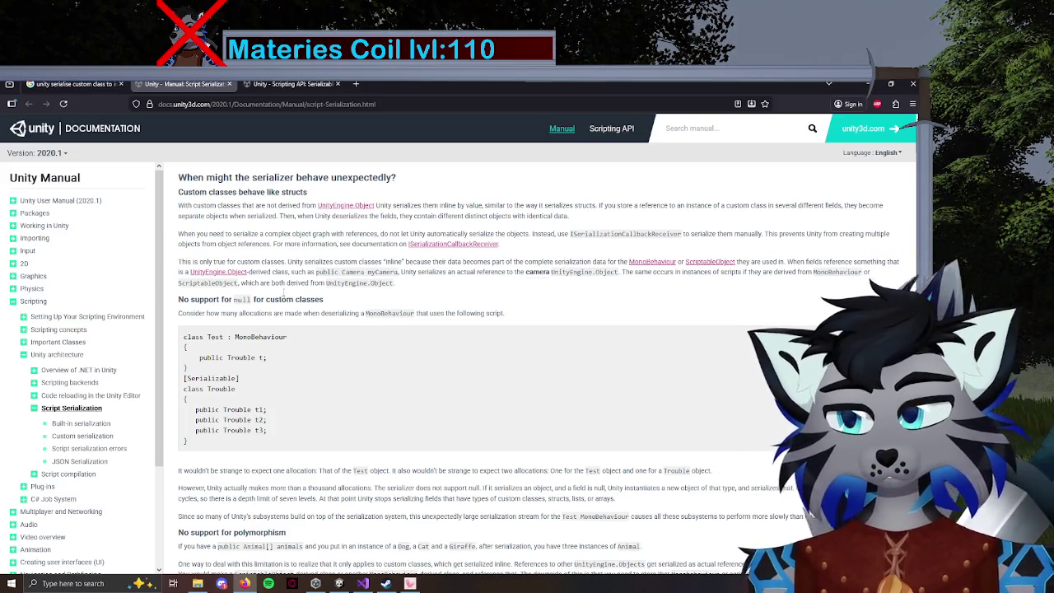
pyautogui.scroll(-3, 289, 404)
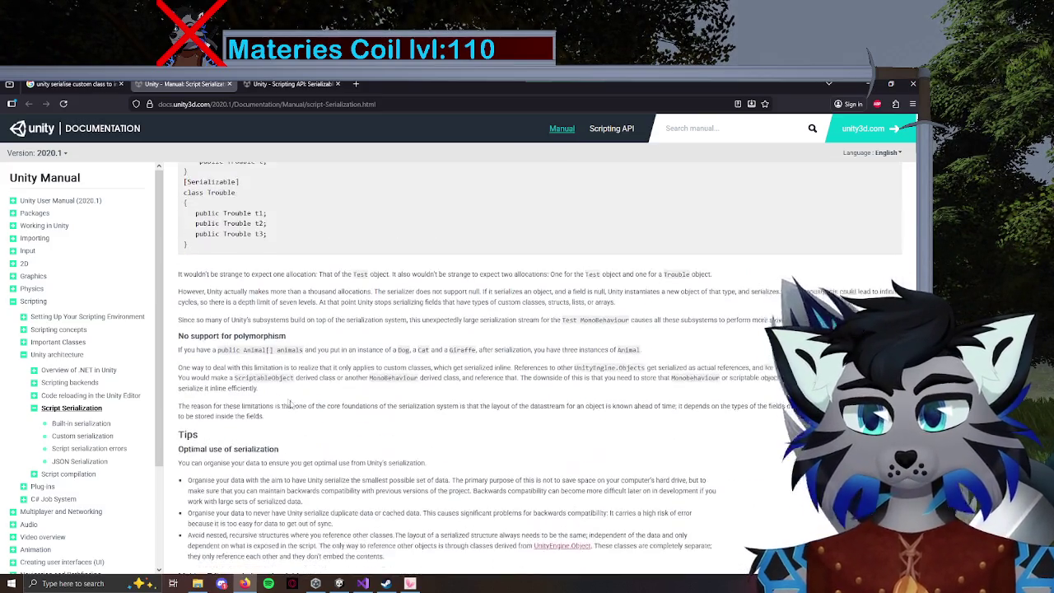
pyautogui.scroll(10, 291, 396)
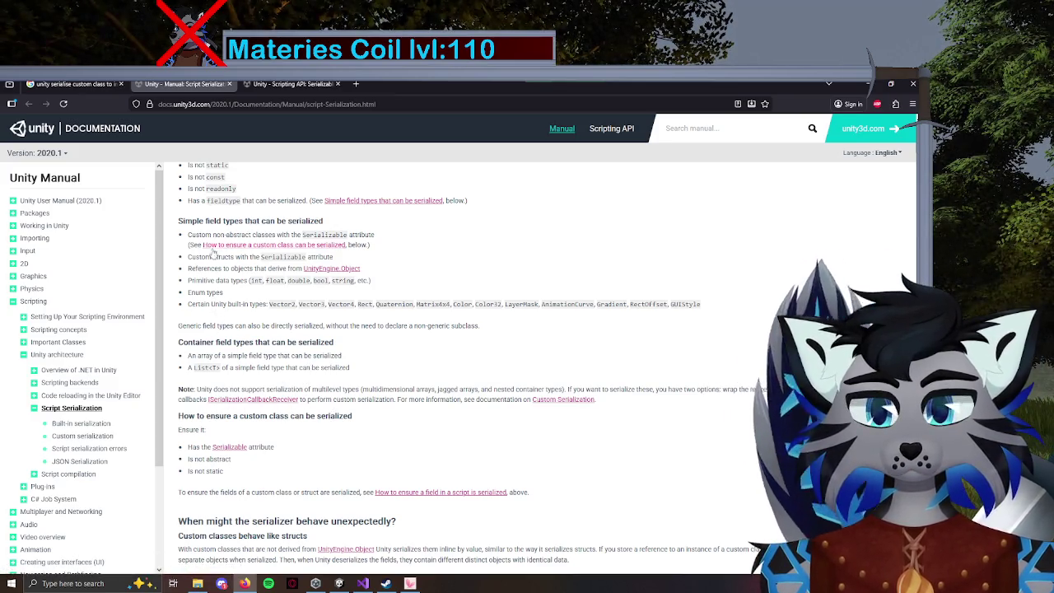
pyautogui.scroll(3, 239, 264)
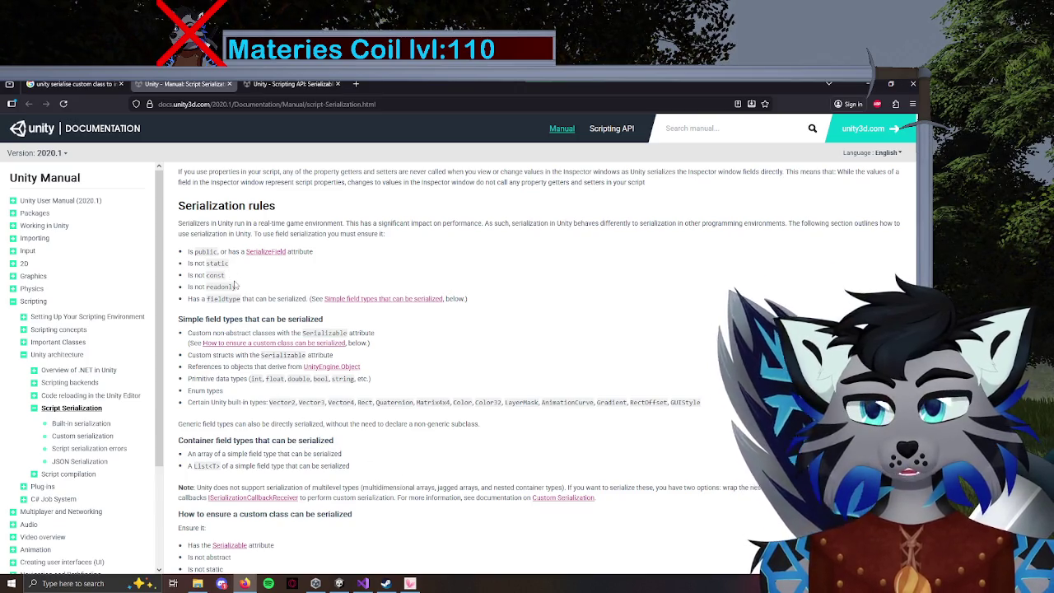
pyautogui.click(363, 583)
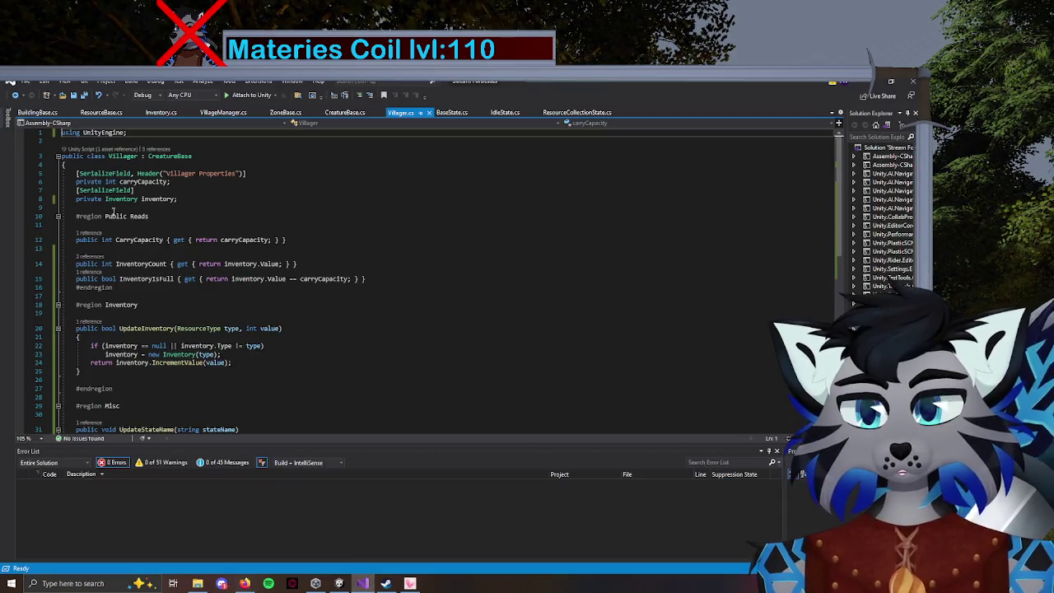
# Compare Inventory.cs's private villager, type and value fields against the serialization manual.
pyautogui.click(160, 113)
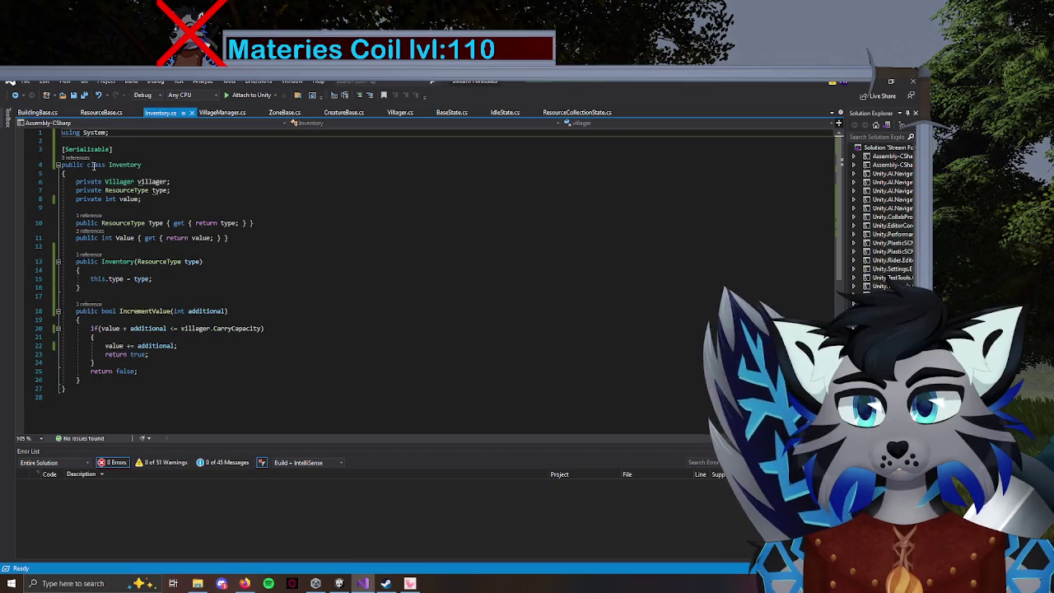
pyautogui.click(246, 584)
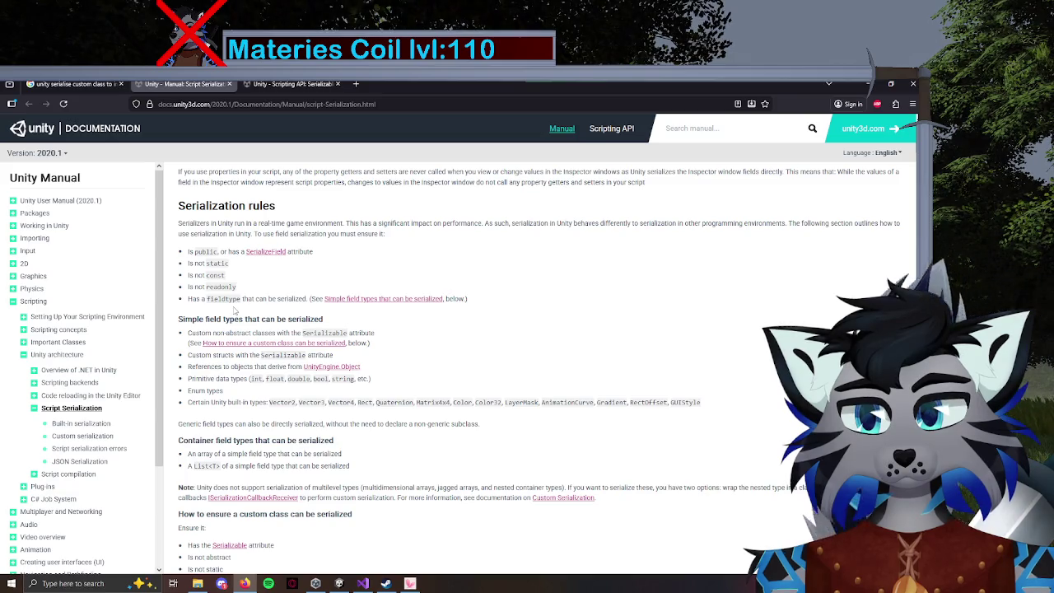
pyautogui.click(364, 583)
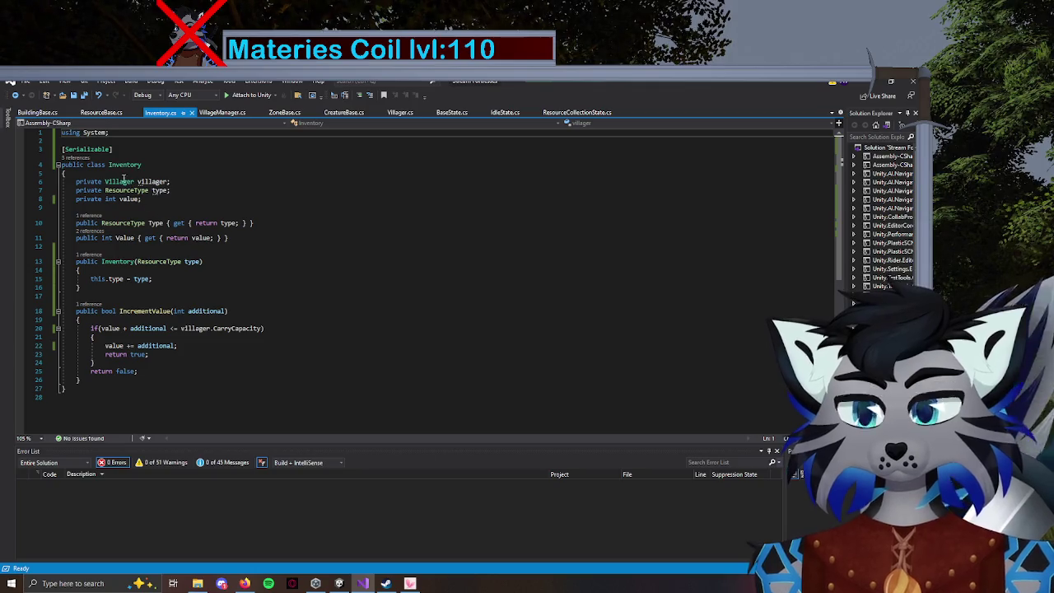
# Add [SerializeField] above the type field and let the quick fix add using UnityEngine.
pyautogui.click(75, 190)
pyautogui.press('Return')
pyautogui.press('Up')
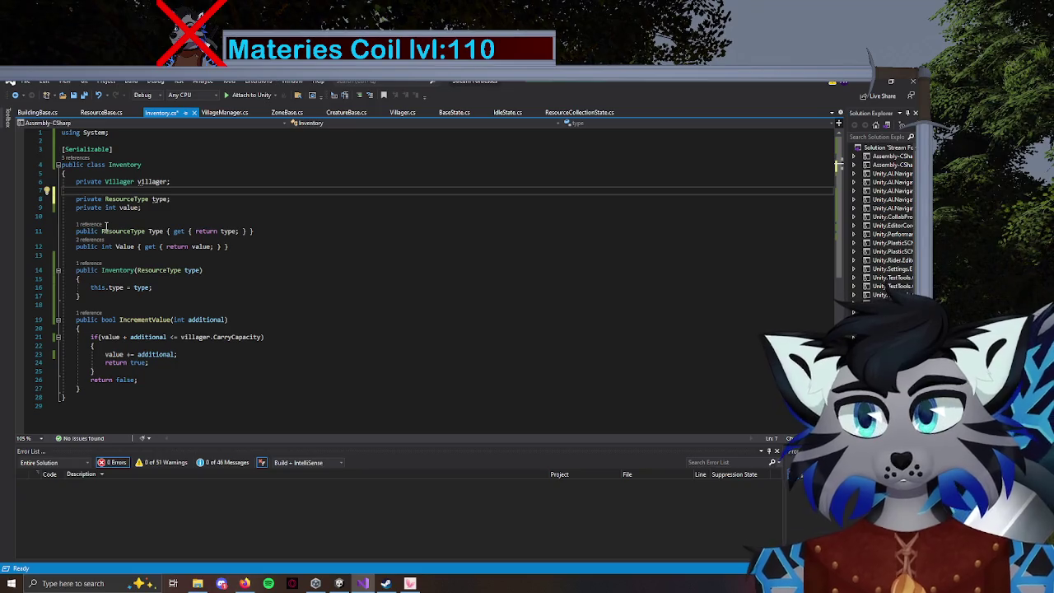
pyautogui.write('[Serializable]')
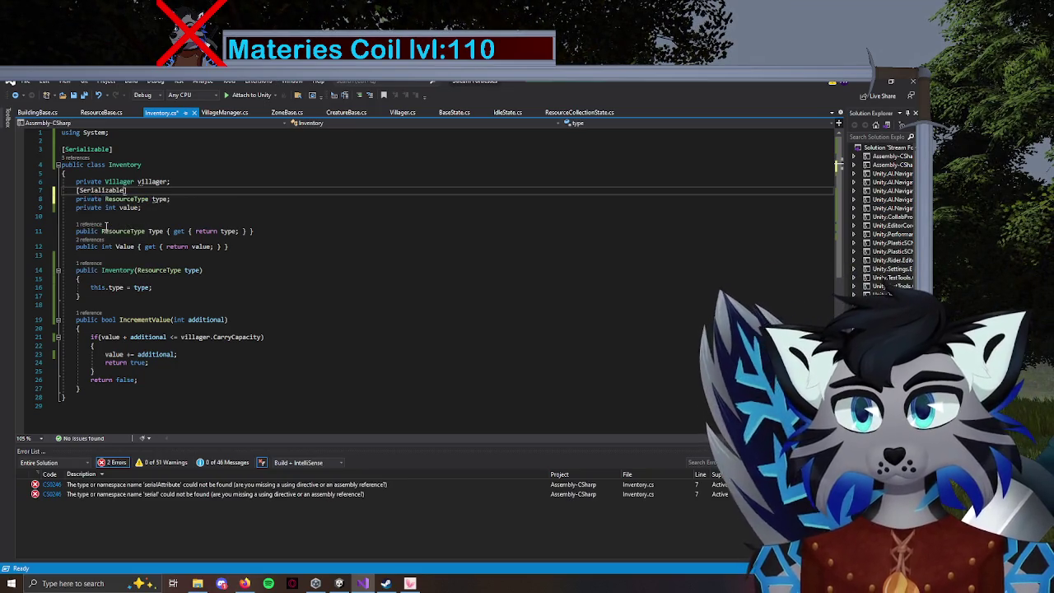
pyautogui.press('BackSpace')
pyautogui.press('BackSpace')
pyautogui.press('BackSpace')
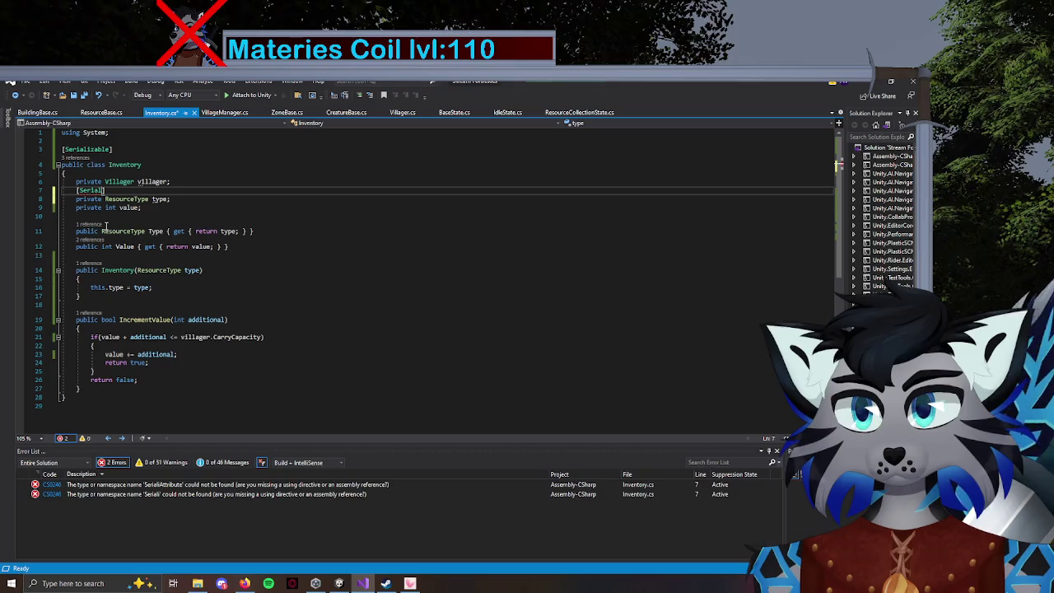
pyautogui.write('i')
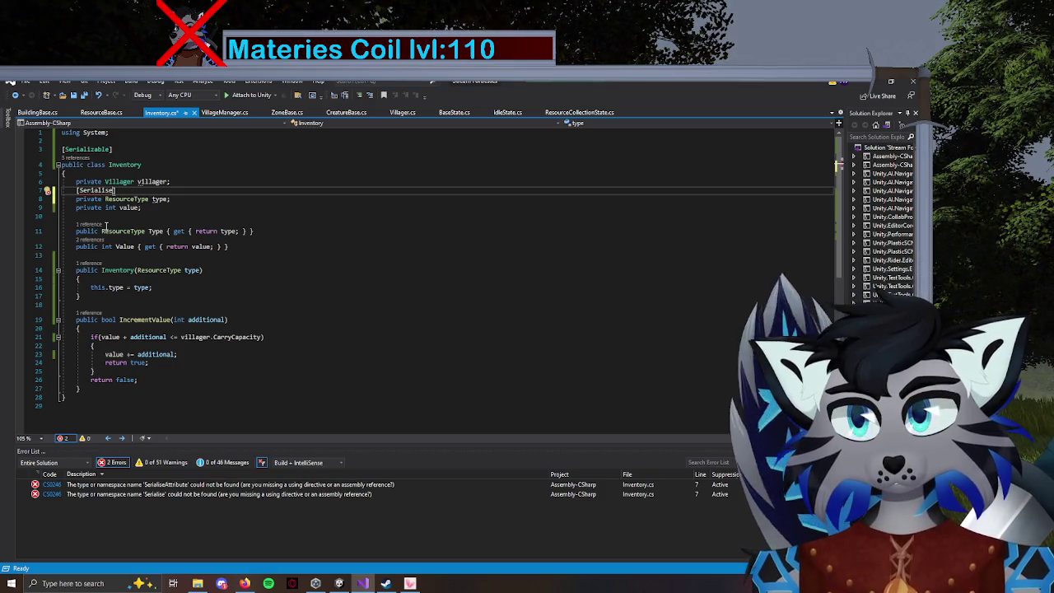
pyautogui.write('zeField')
pyautogui.hotkey('ctrl', '.')
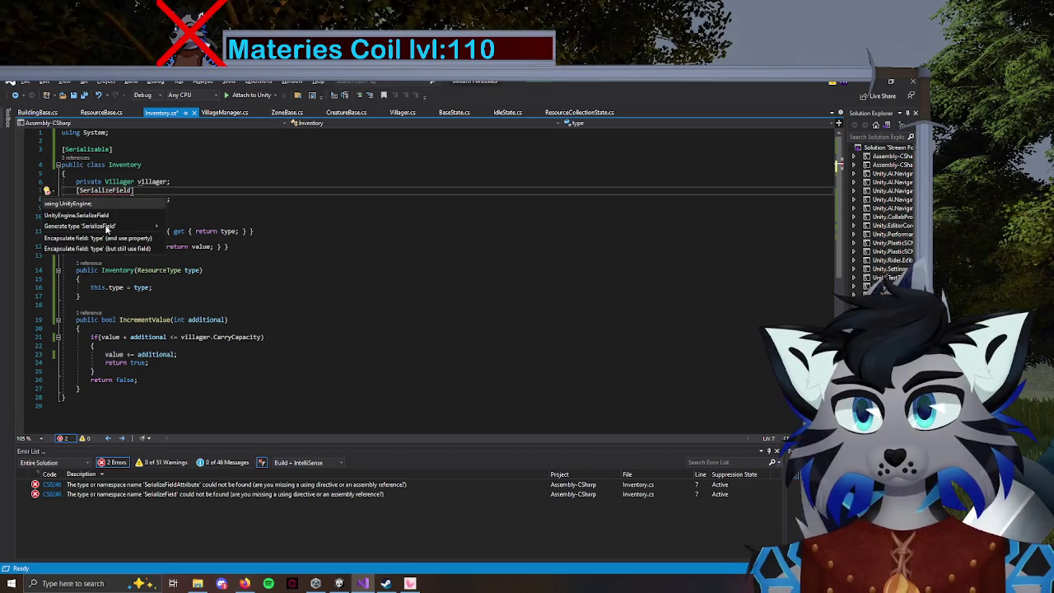
pyautogui.press('Return')
# Mark the value field with [SerializeField], save Inventory.cs, and return to the Unity editor.
pyautogui.press('Down')
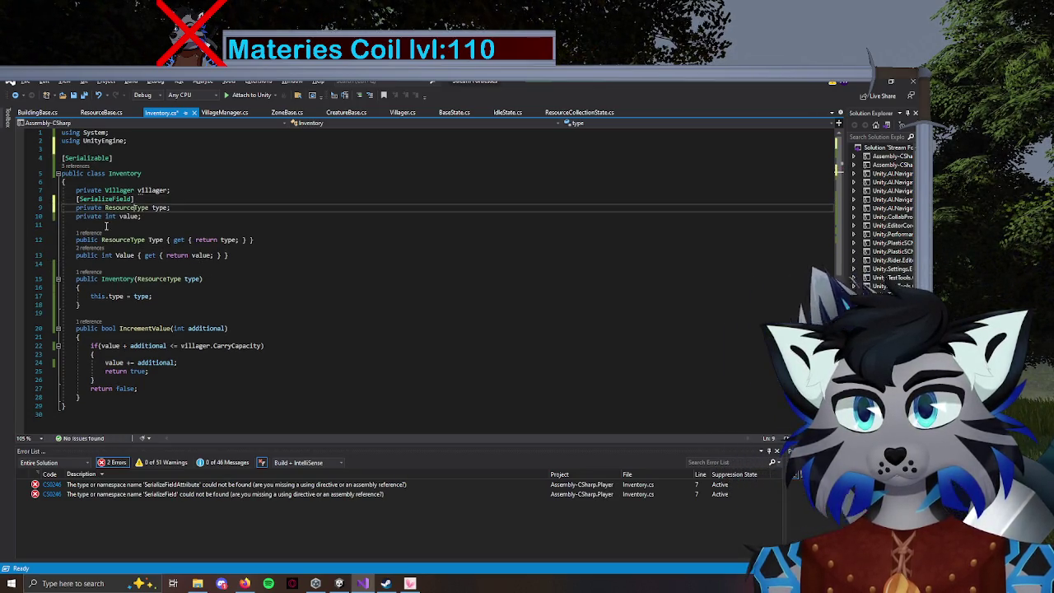
pyautogui.press('Return')
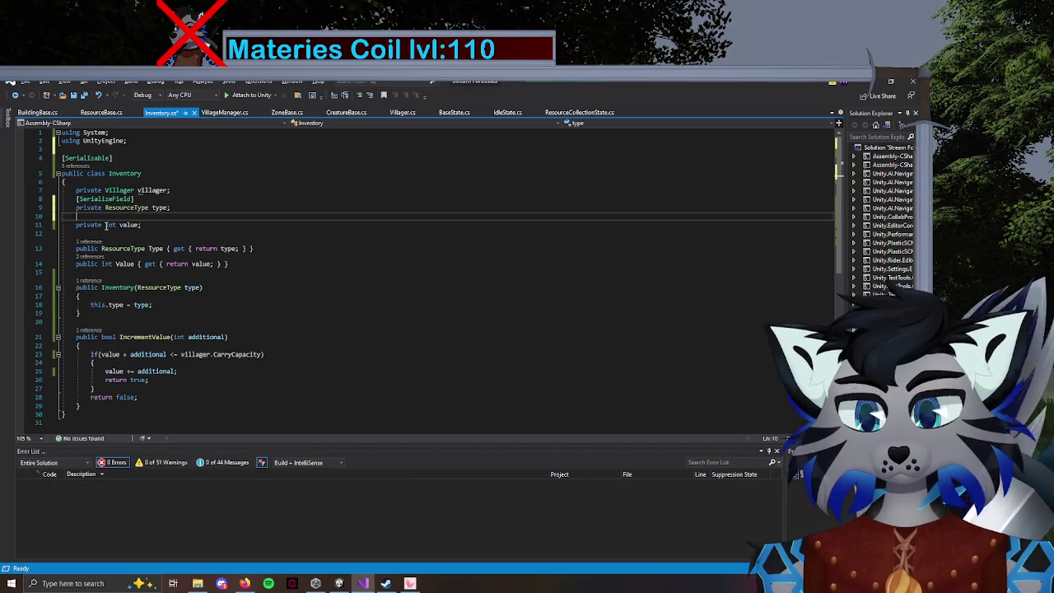
pyautogui.write('[serial')
pyautogui.press('Down')
pyautogui.press('Tab')
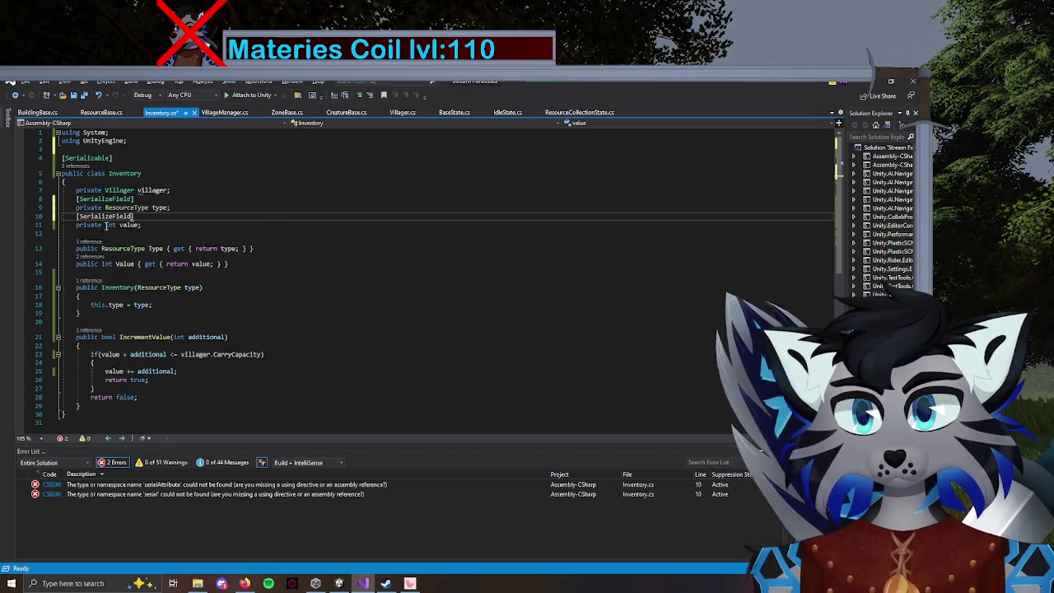
pyautogui.hotkey('ctrl', 's')
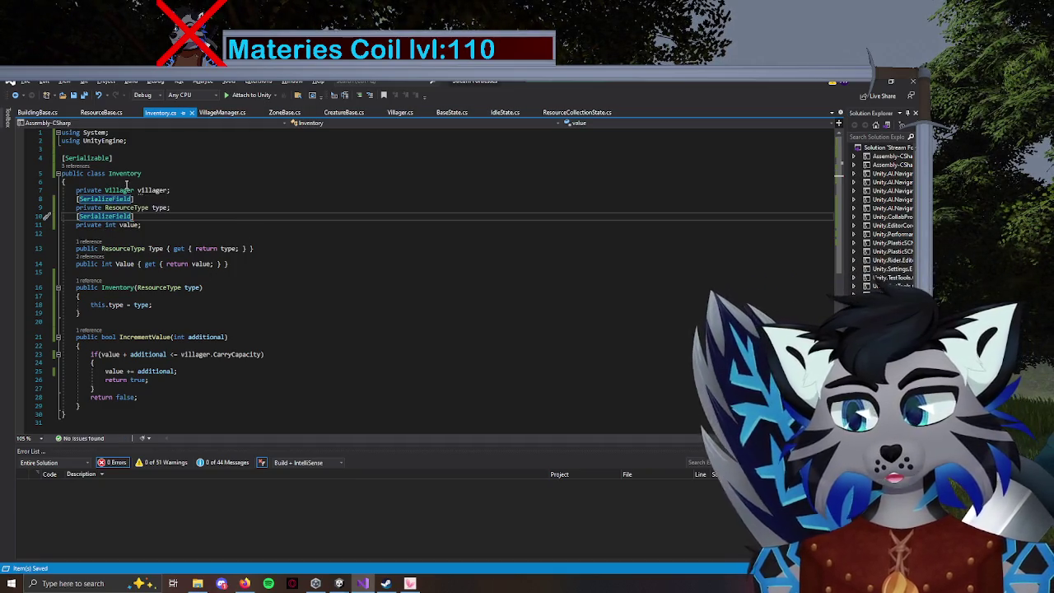
pyautogui.click(117, 217)
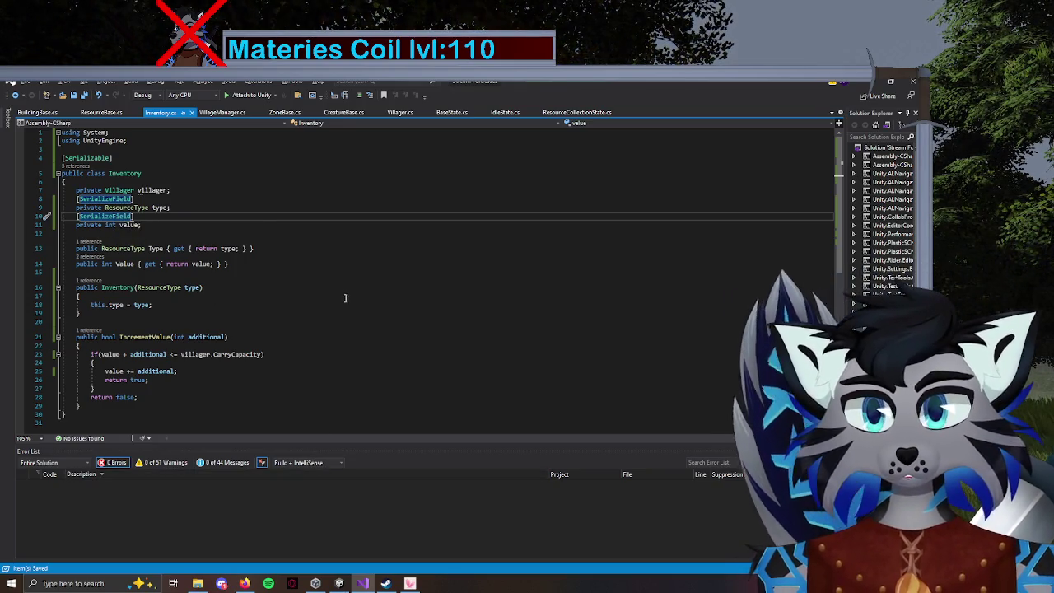
pyautogui.hotkey('alt', 'Tab')
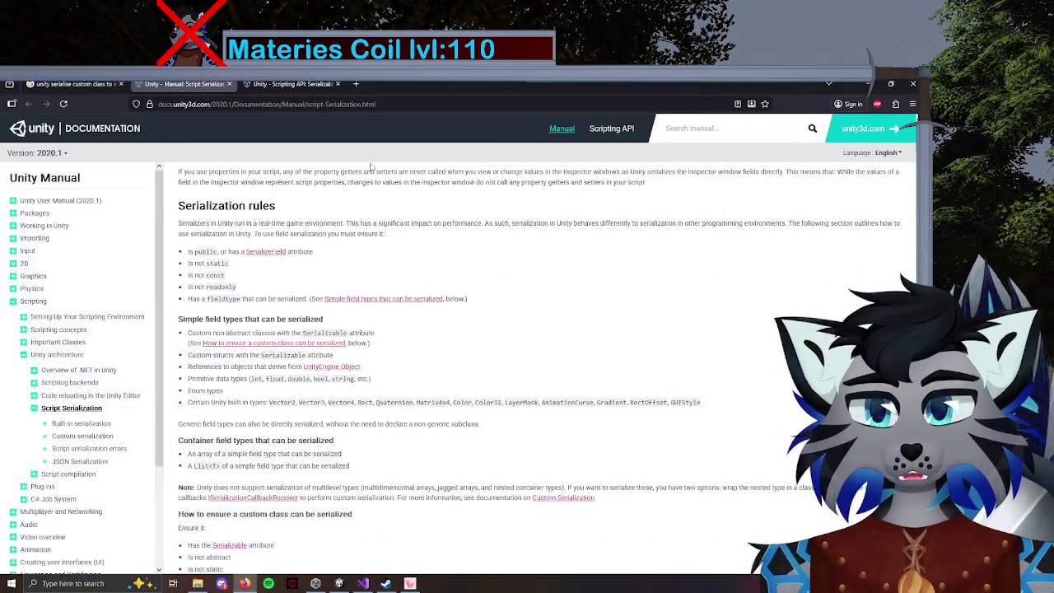
pyautogui.click(339, 583)
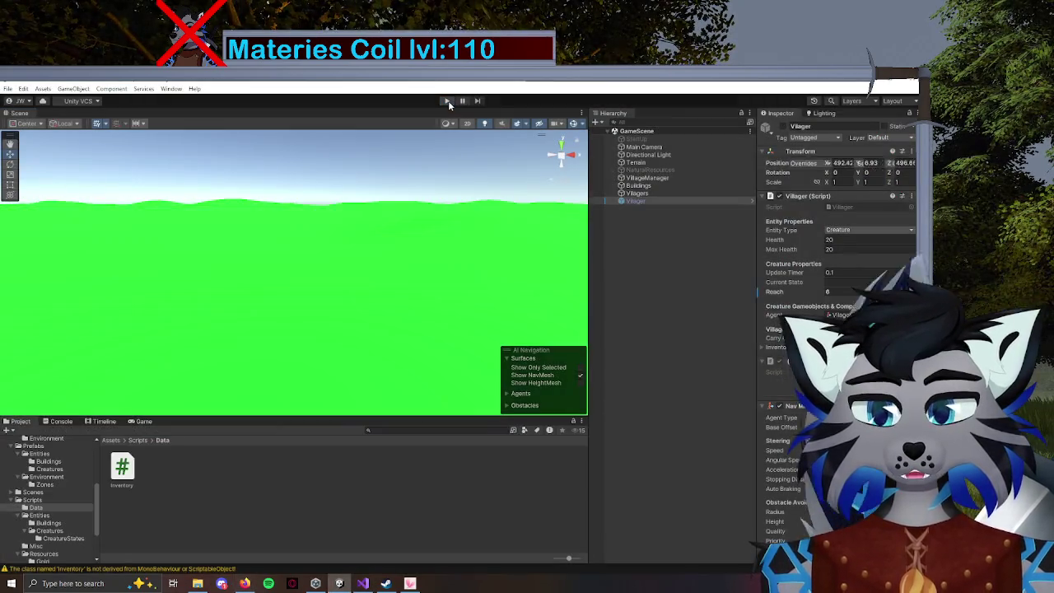
# Play the scene, read the Villager warning in the Console, and stop play mode.
pyautogui.click(448, 101)
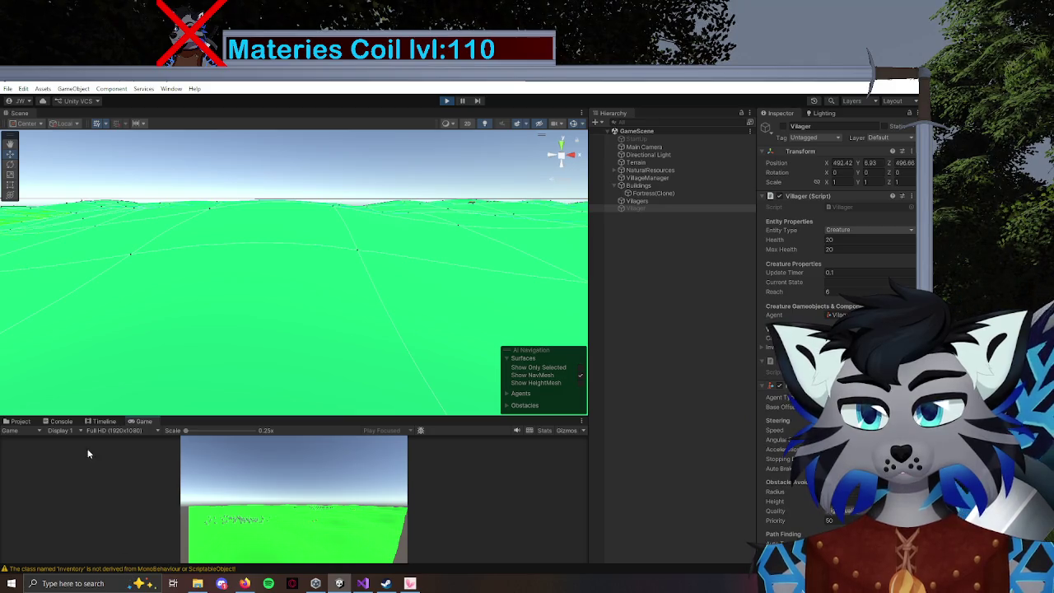
pyautogui.click(60, 421)
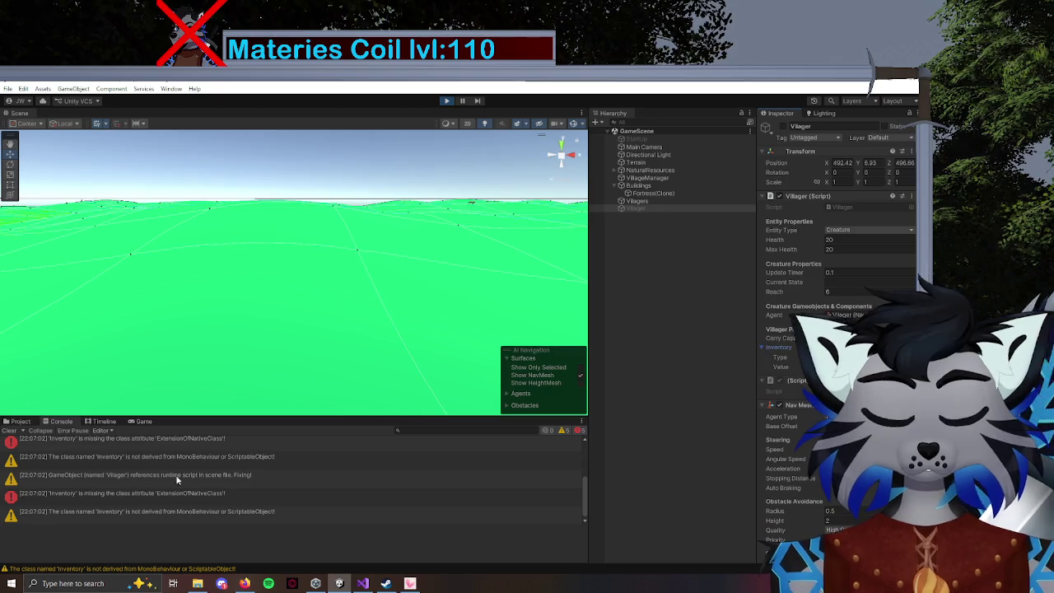
pyautogui.click(141, 483)
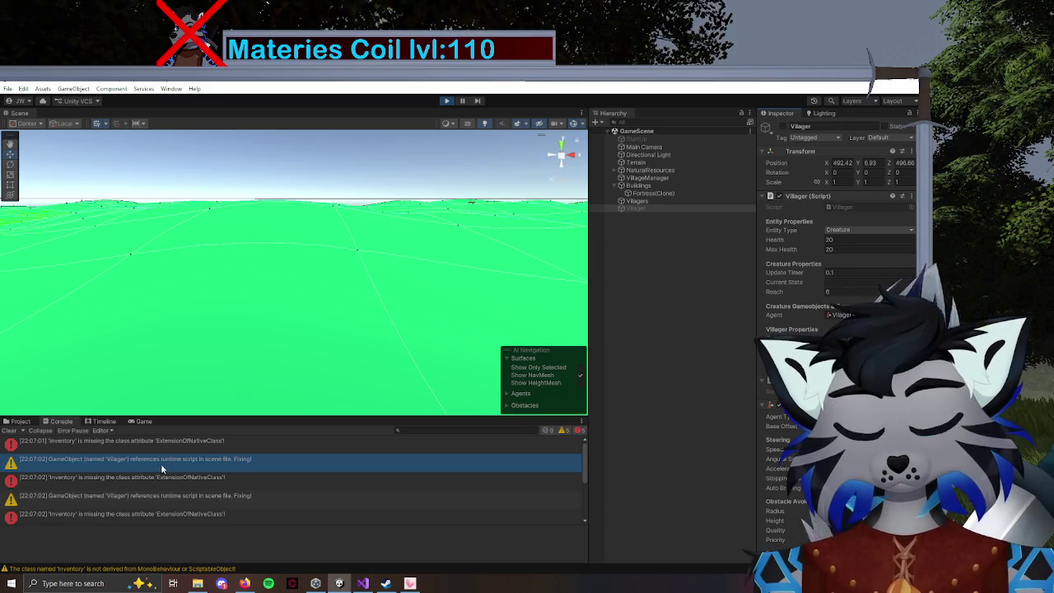
pyautogui.click(162, 466)
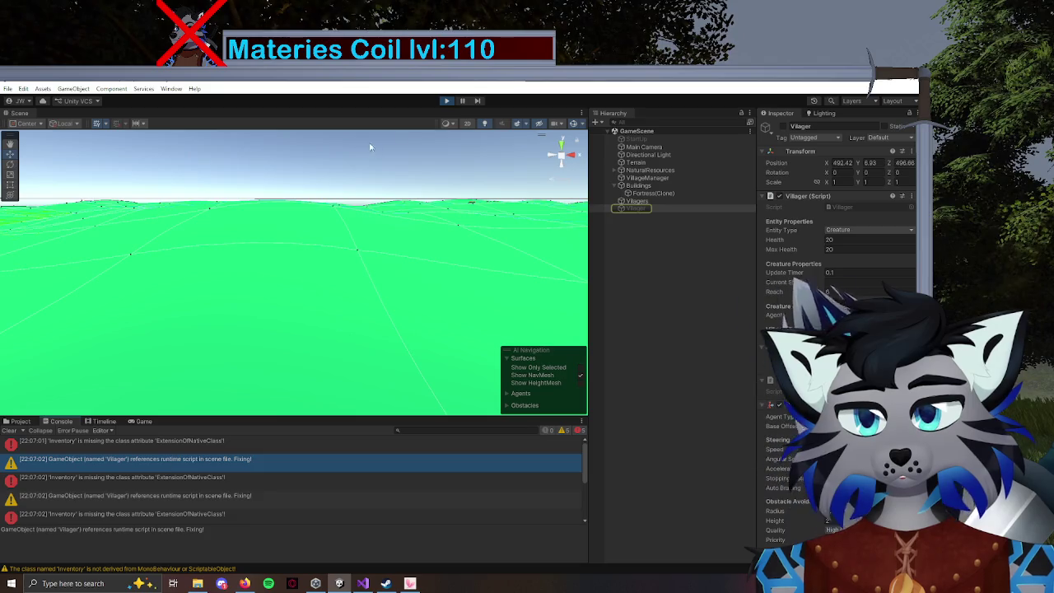
pyautogui.click(450, 101)
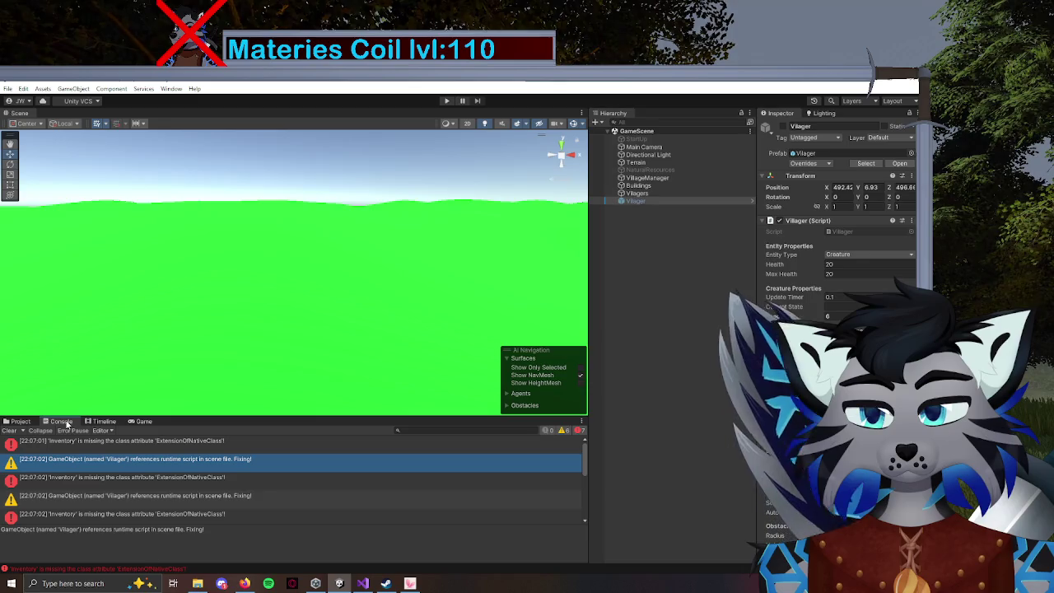
# Clear the Console, play again to recheck the messages, then stop play mode.
pyautogui.click(10, 431)
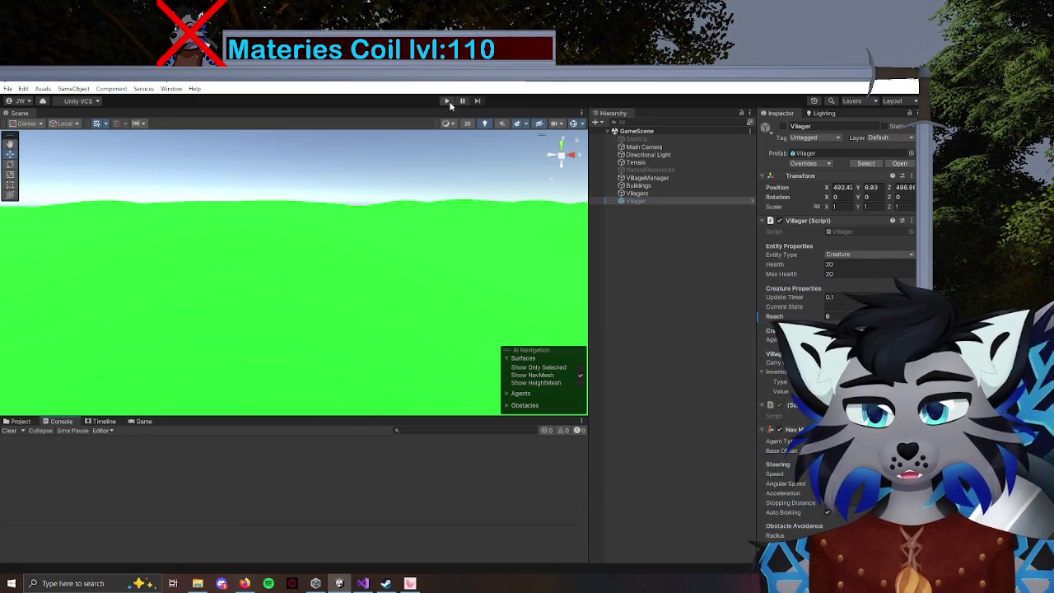
pyautogui.click(447, 101)
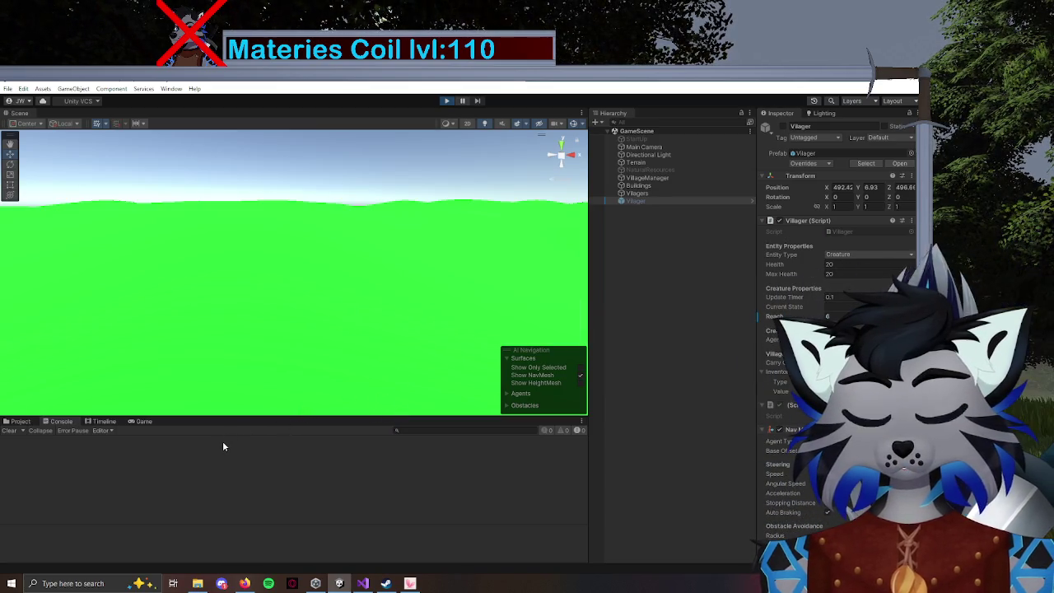
pyautogui.click(47, 424)
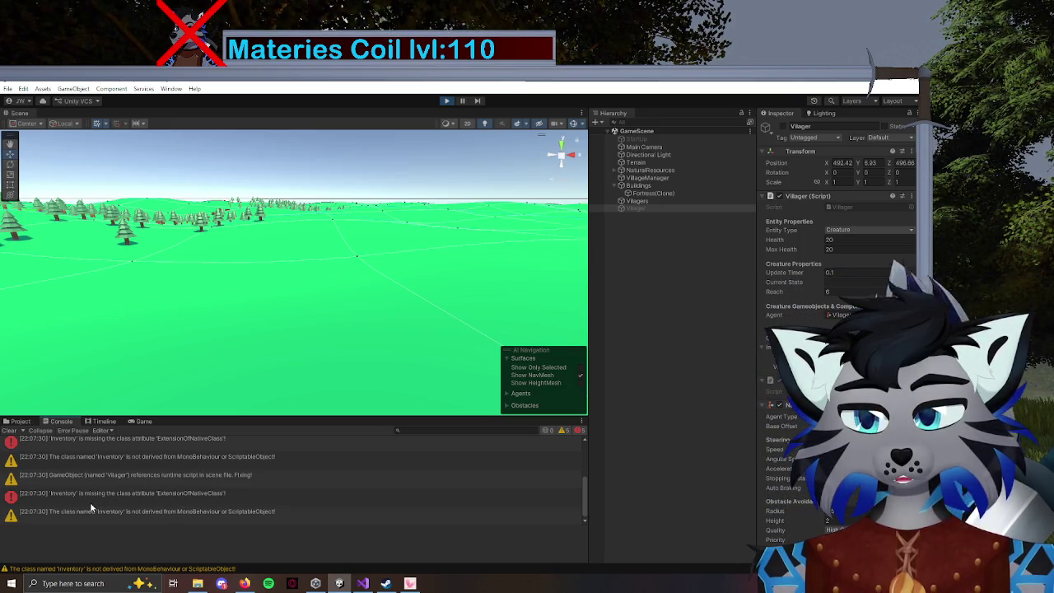
pyautogui.scroll(3, 91, 508)
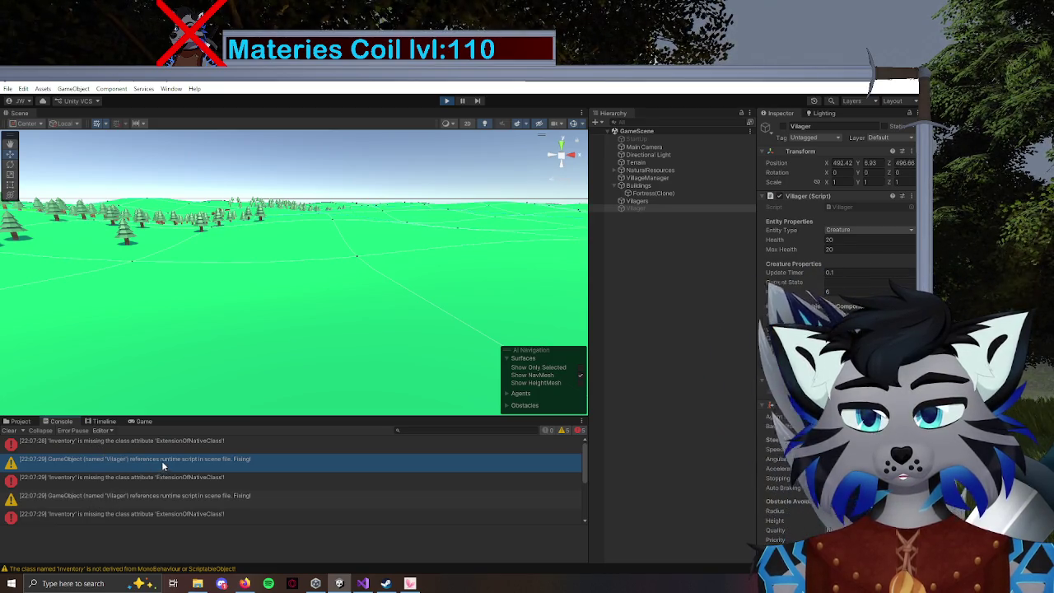
pyautogui.scroll(-5, 265, 477)
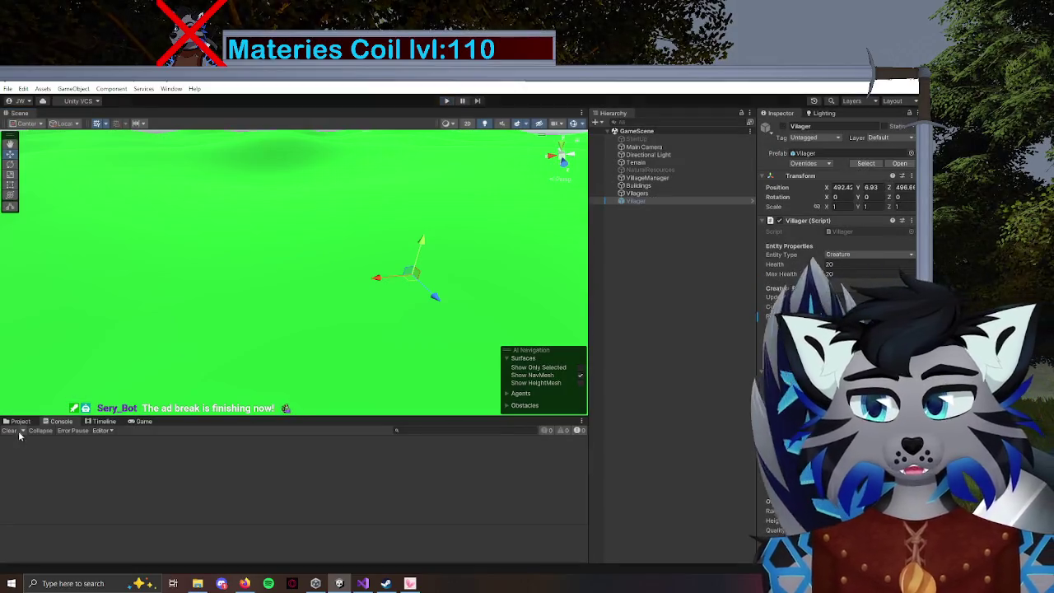
pyautogui.click(20, 421)
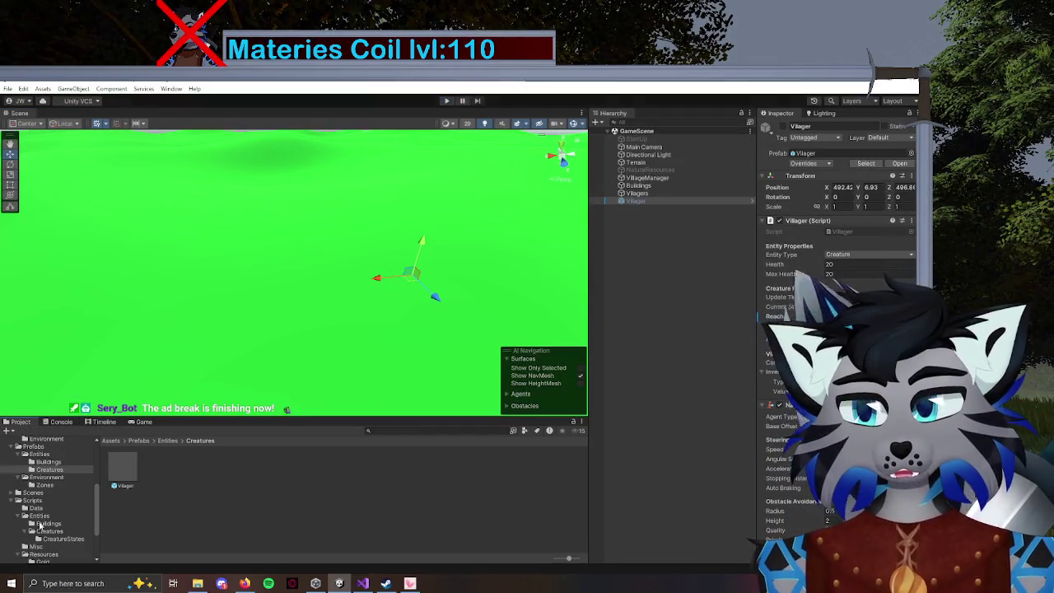
pyautogui.click(48, 523)
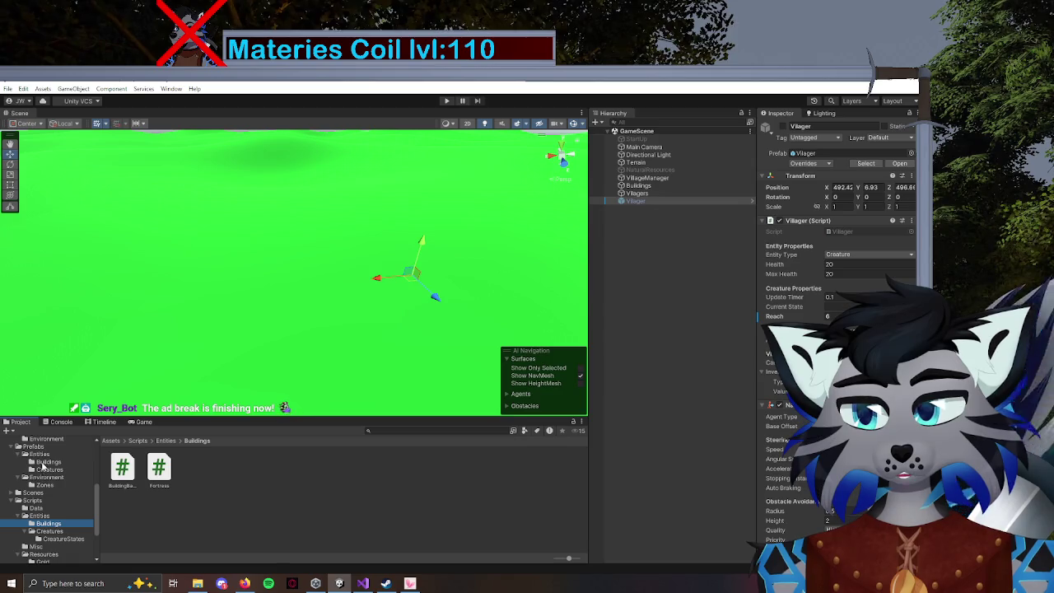
pyautogui.click(48, 462)
pyautogui.doubleClick(122, 467)
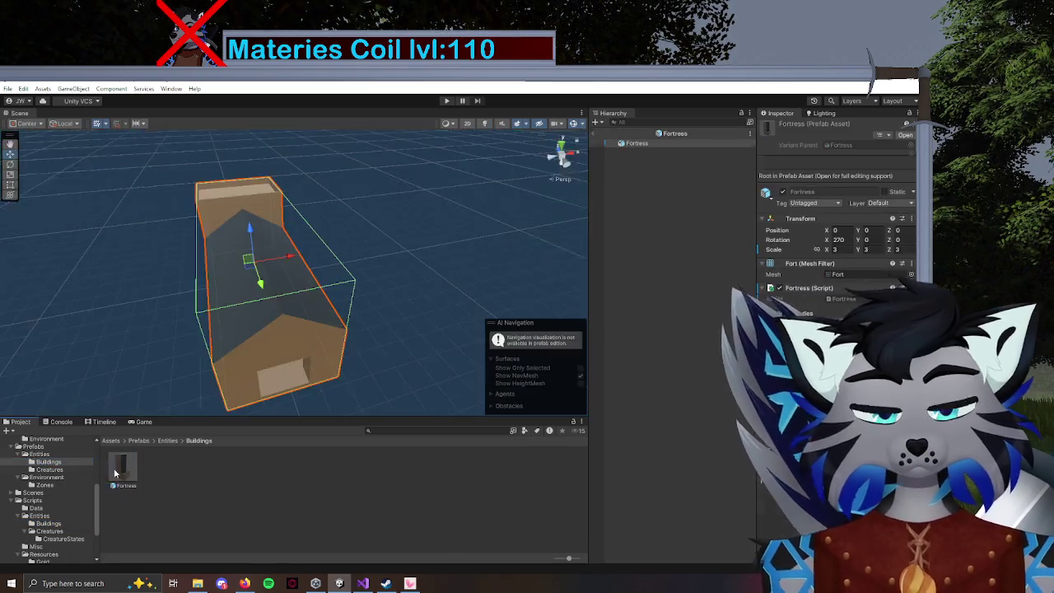
pyautogui.scroll(-3, 836, 329)
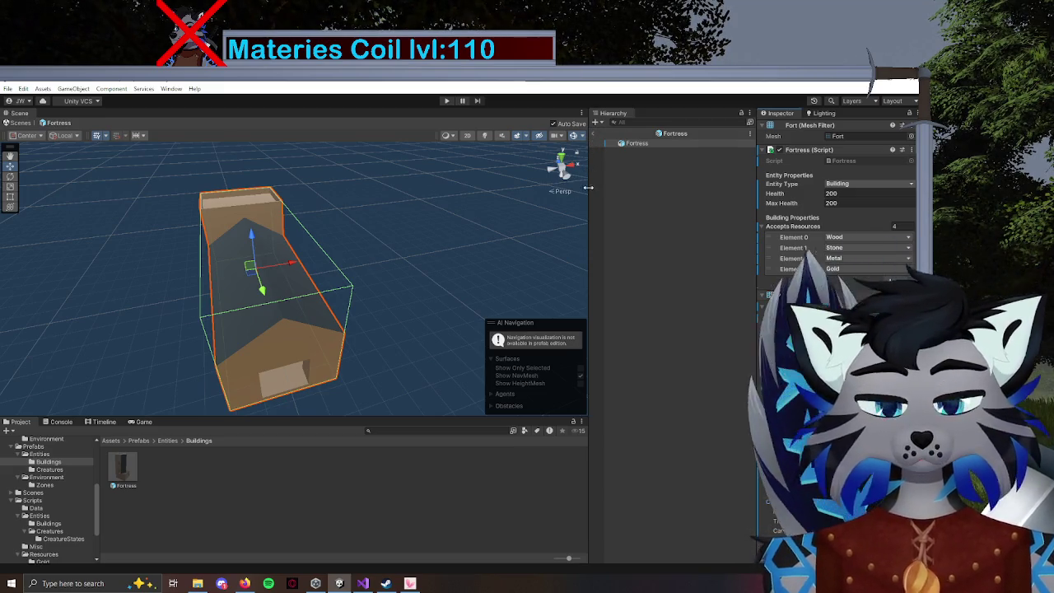
pyautogui.click(594, 133)
pyautogui.moveTo(349, 297)
pyautogui.mouseDown()
pyautogui.moveTo(329, 278)
pyautogui.moveTo(329, 372)
pyautogui.moveTo(370, 332)
pyautogui.moveTo(385, 406)
pyautogui.mouseUp()
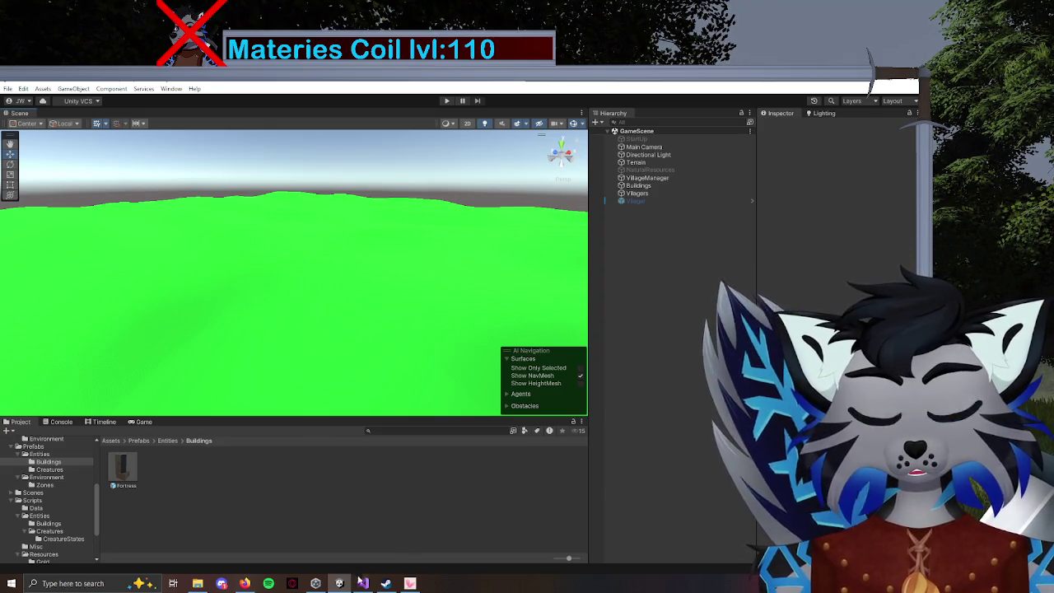
pyautogui.moveTo(365, 581)
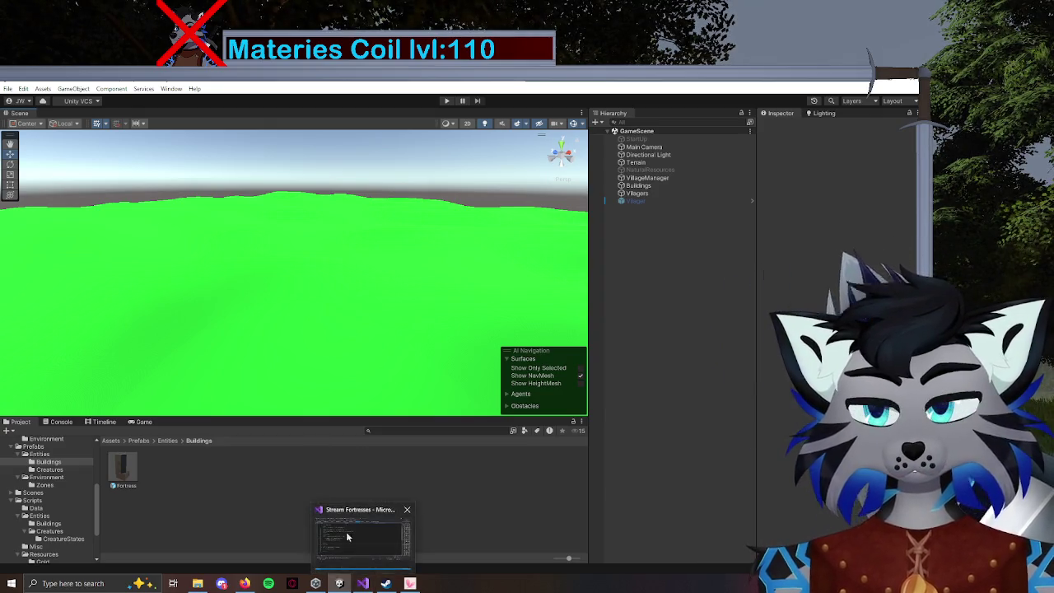
# In ResourceCollectionState.cs, find 'reach' and make the line 48 else-if always true, then save.
pyautogui.click(371, 585)
pyautogui.scroll(1, 412, 288)
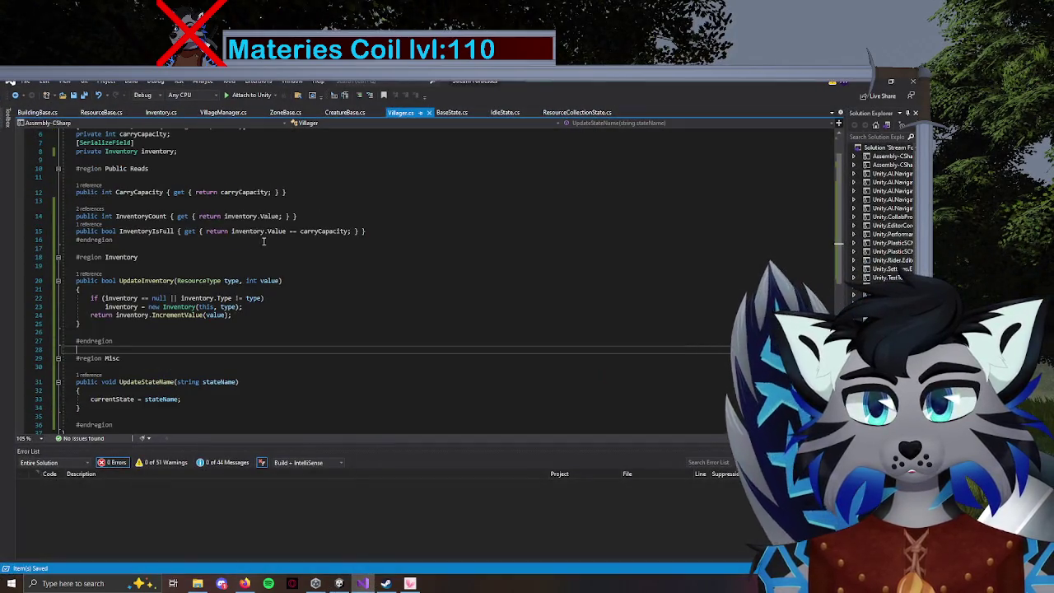
pyautogui.click(572, 112)
pyautogui.scroll(15, 322, 206)
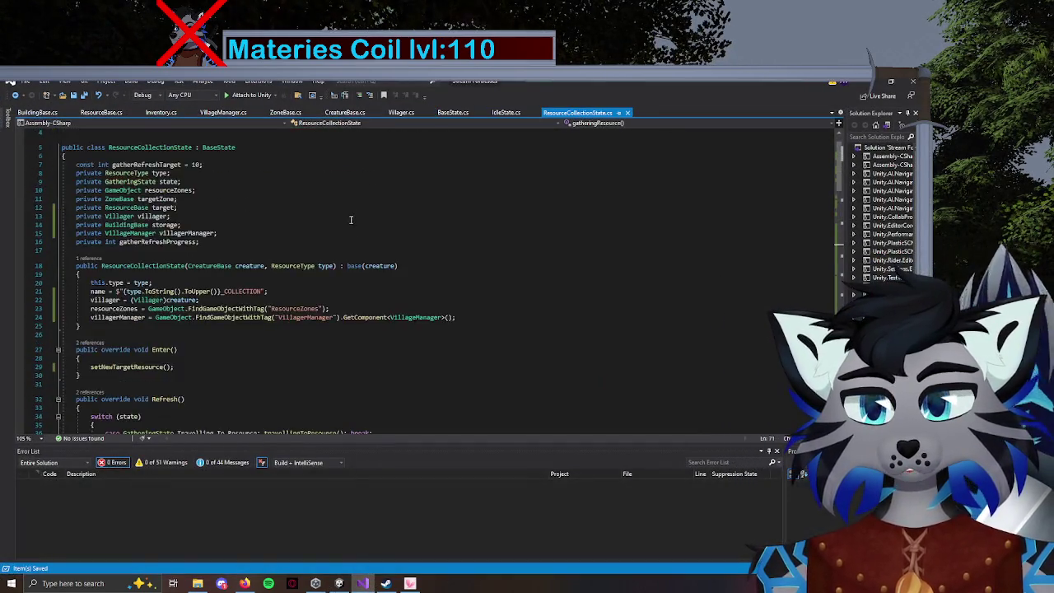
pyautogui.click(457, 176)
pyautogui.hotkey('ctrl', 'f')
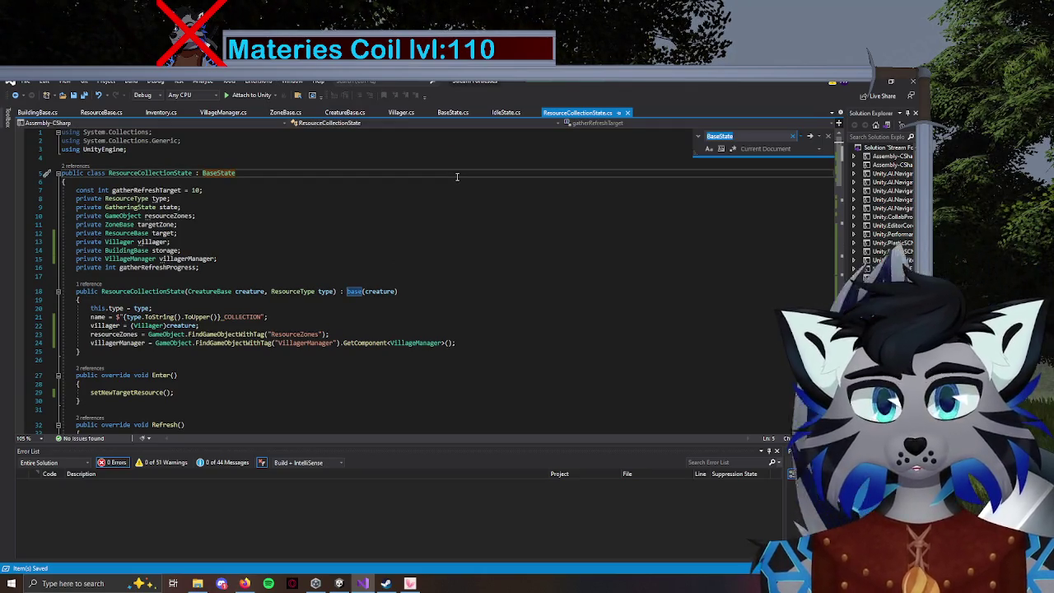
pyautogui.write('reach')
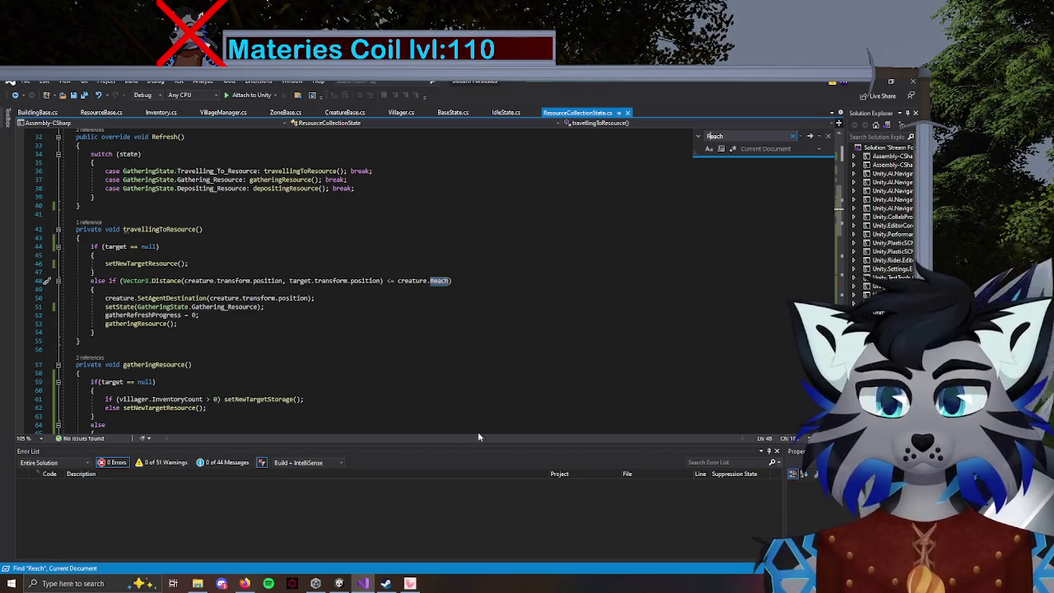
pyautogui.click(98, 281)
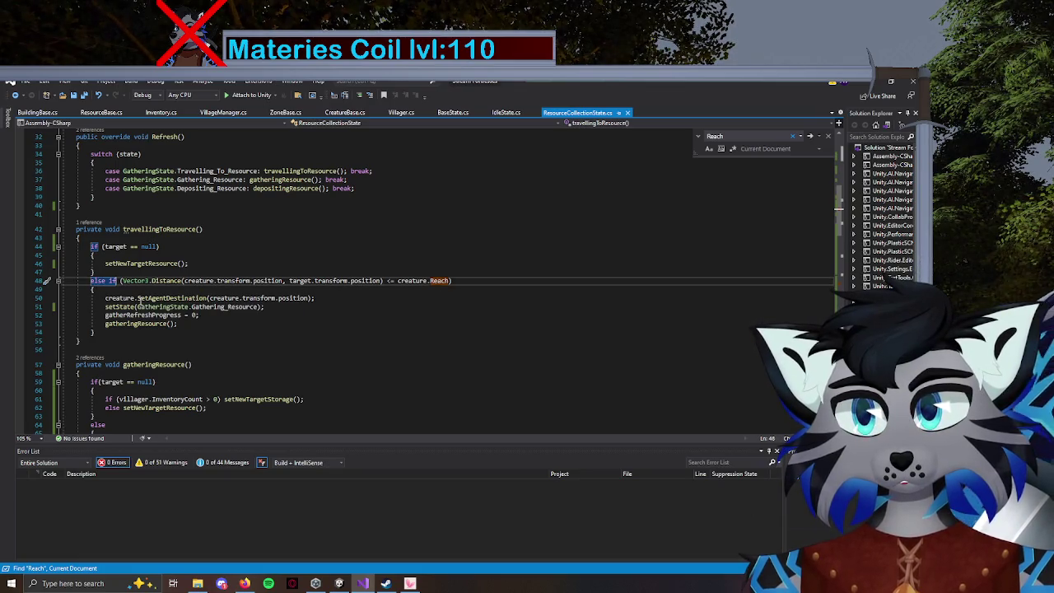
pyautogui.write('//')
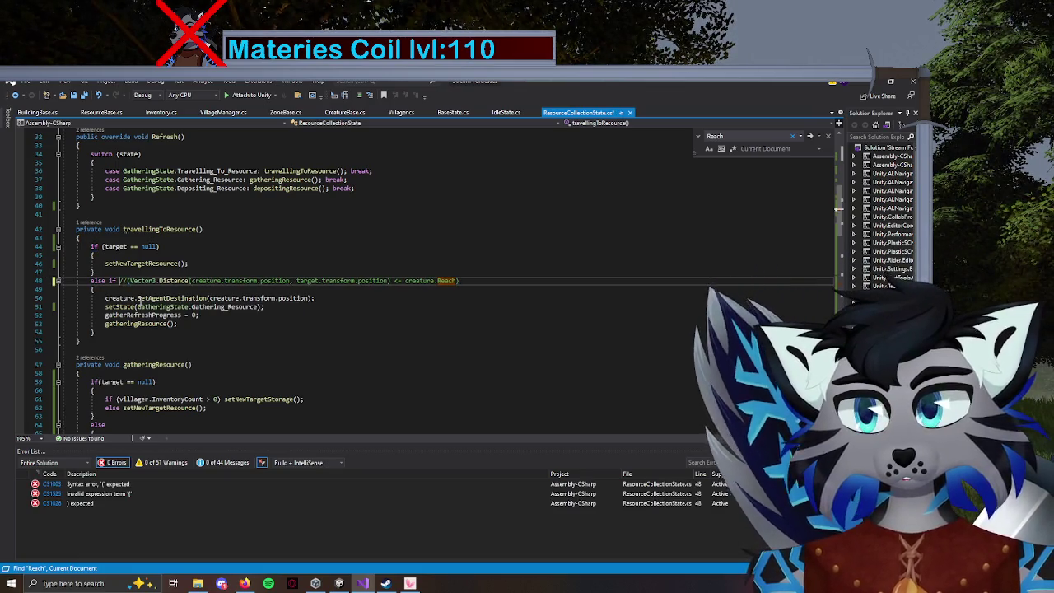
pyautogui.write('(true)')
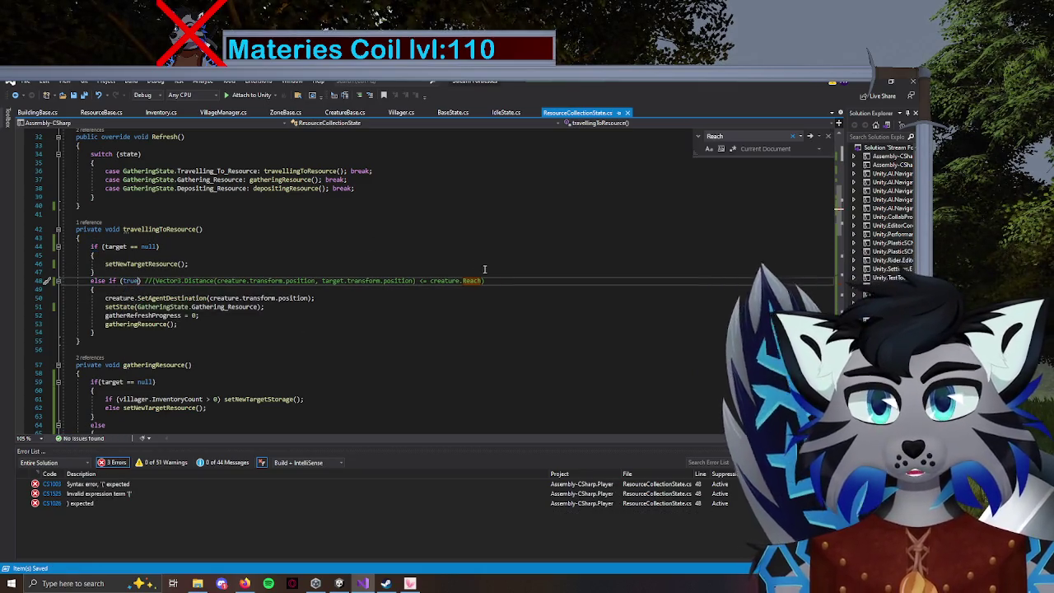
pyautogui.hotkey('ctrl', 's')
# Change the line 96 distance check to else if (true) with the original commented out, and save.
pyautogui.click(810, 137)
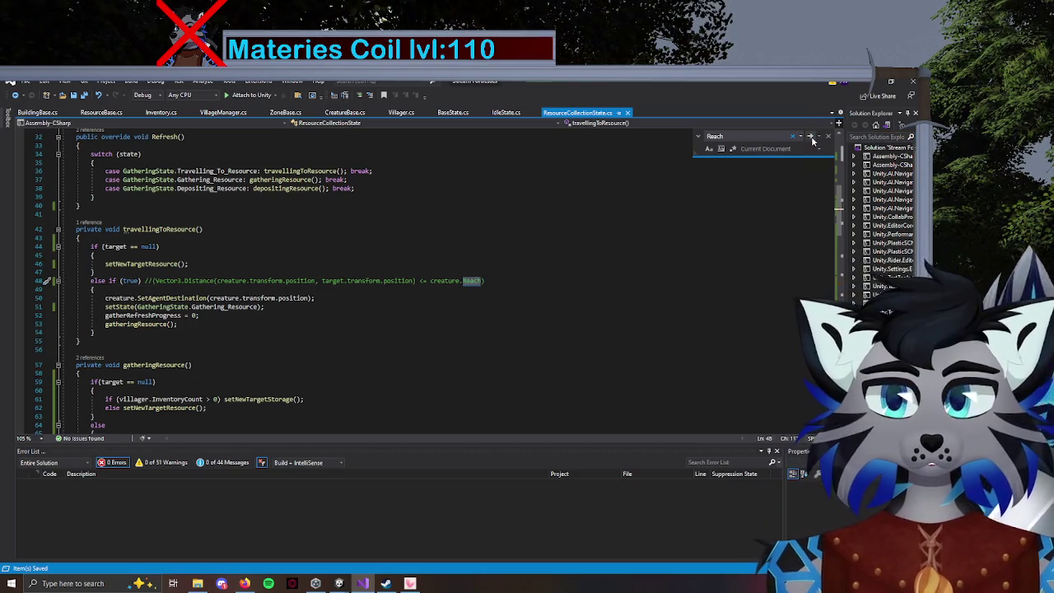
pyautogui.click(121, 281)
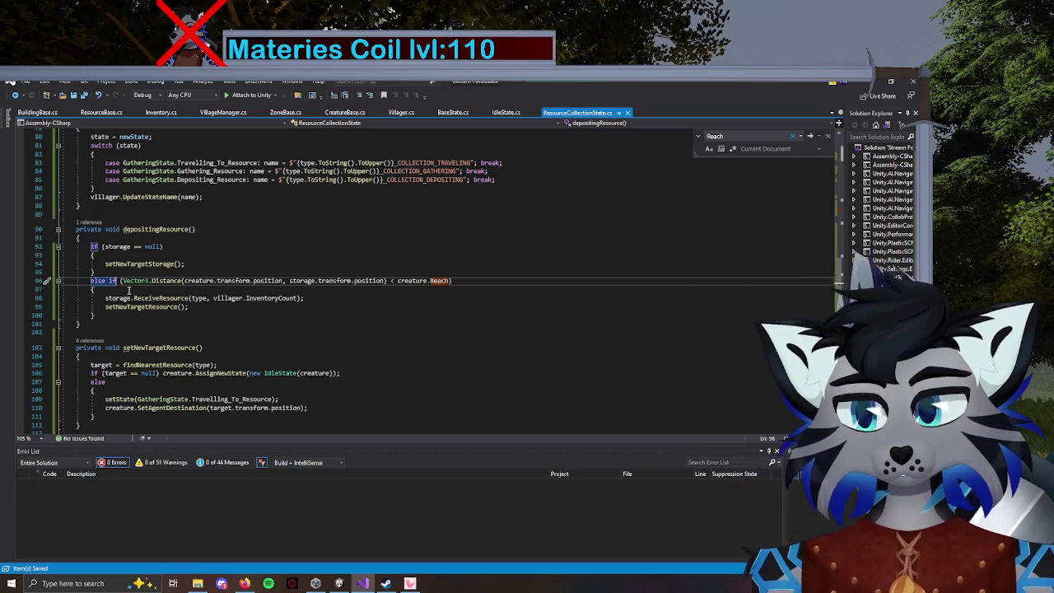
pyautogui.write('(true) ')
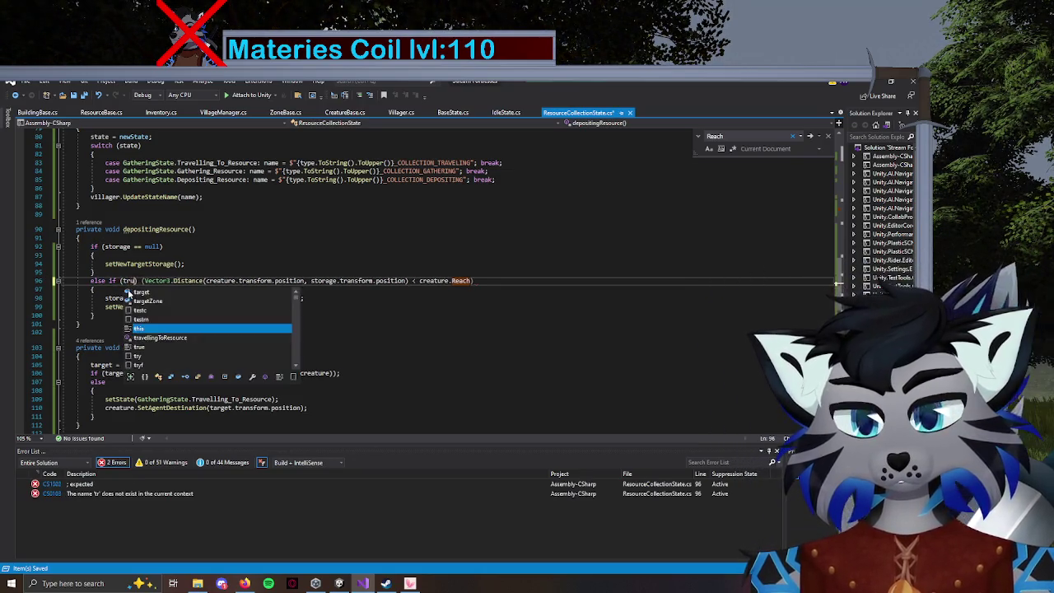
pyautogui.write('//')
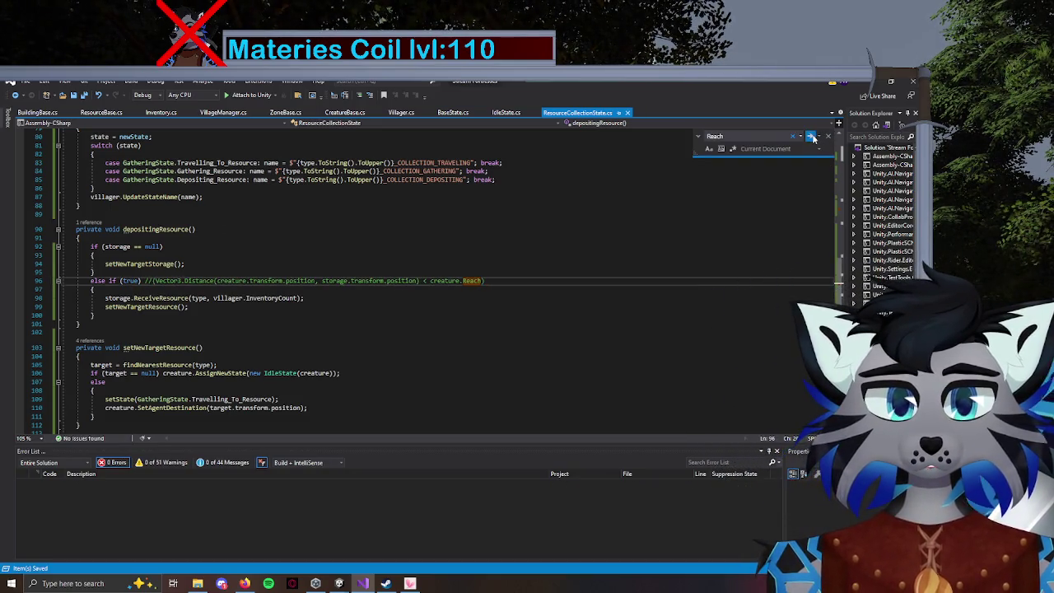
pyautogui.click(811, 137)
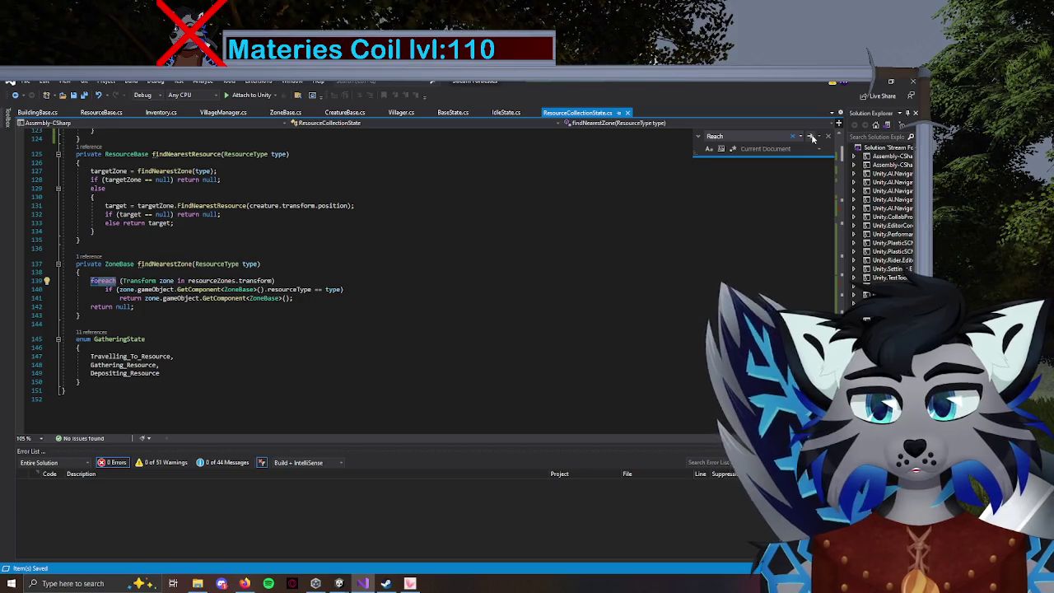
pyautogui.click(811, 137)
pyautogui.scroll(10, 574, 228)
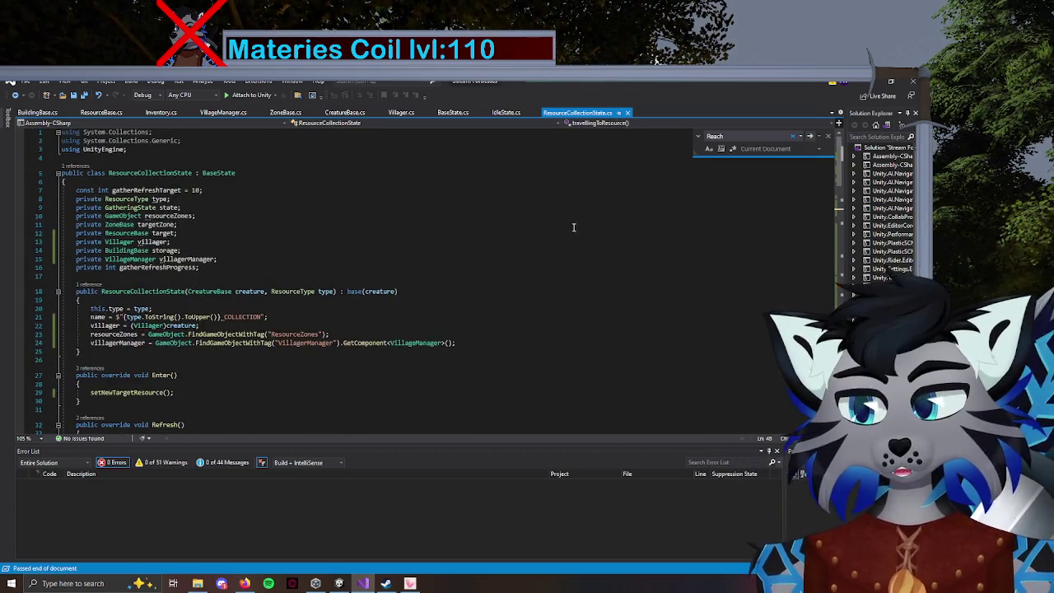
pyautogui.click(577, 188)
pyautogui.click(559, 172)
pyautogui.hotkey('ctrl', 's')
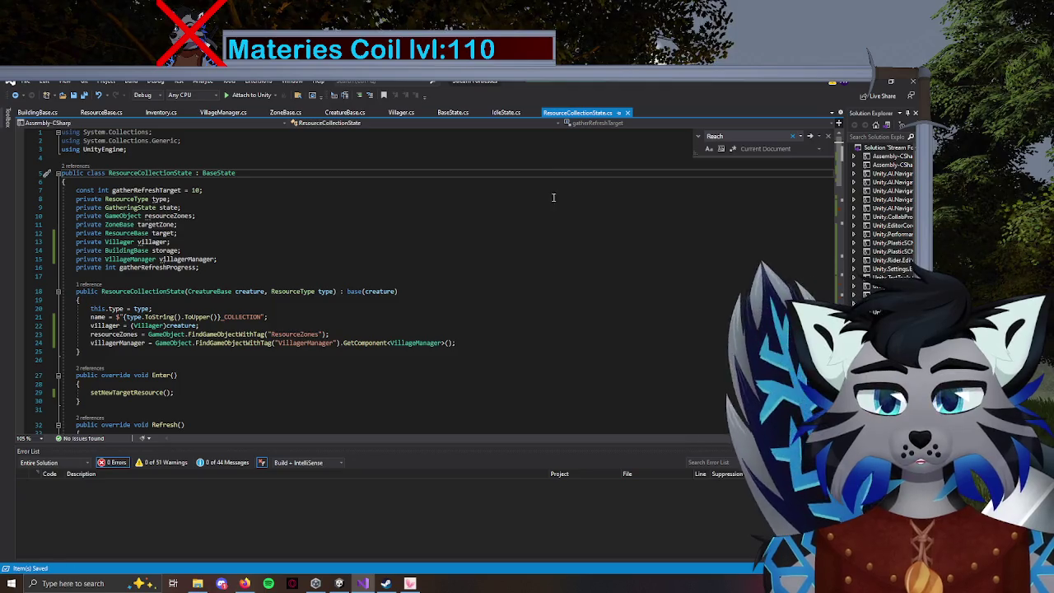
pyautogui.click(368, 584)
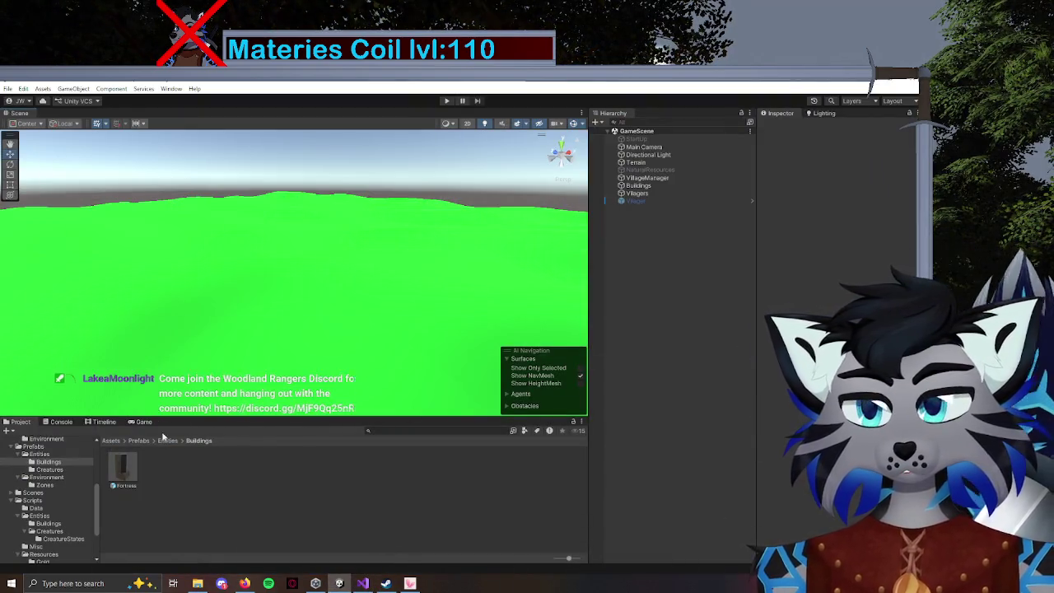
# Open the Fortress prefab, add a Box Collider, and save the prefab.
pyautogui.doubleClick(127, 472)
pyautogui.moveTo(294, 336)
pyautogui.mouseDown()
pyautogui.moveTo(217, 334)
pyautogui.moveTo(245, 343)
pyautogui.mouseUp()
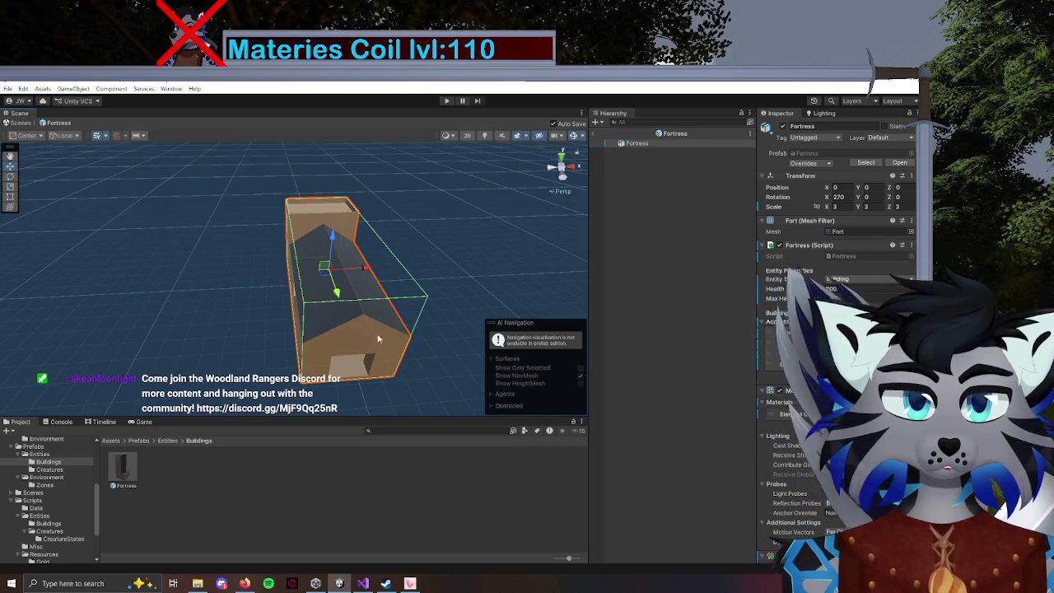
pyautogui.scroll(-3, 786, 484)
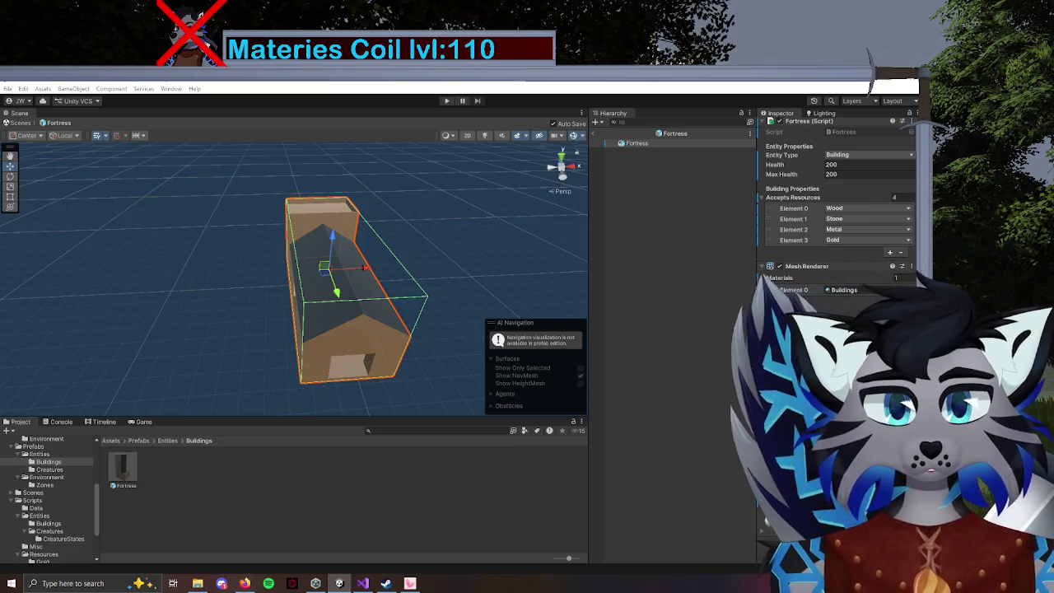
pyautogui.click(811, 451)
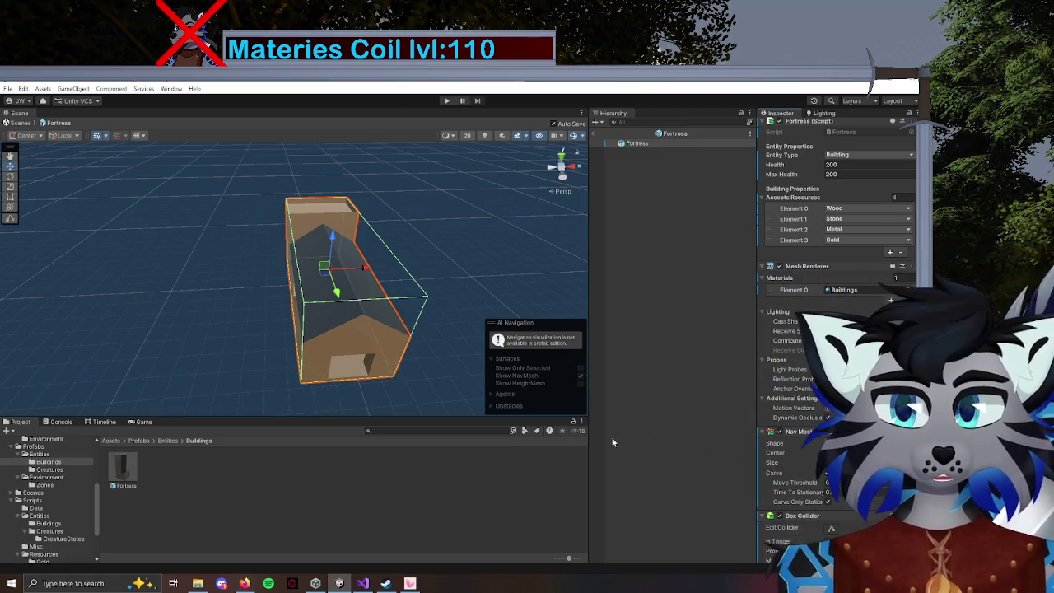
pyautogui.scroll(-3, 840, 371)
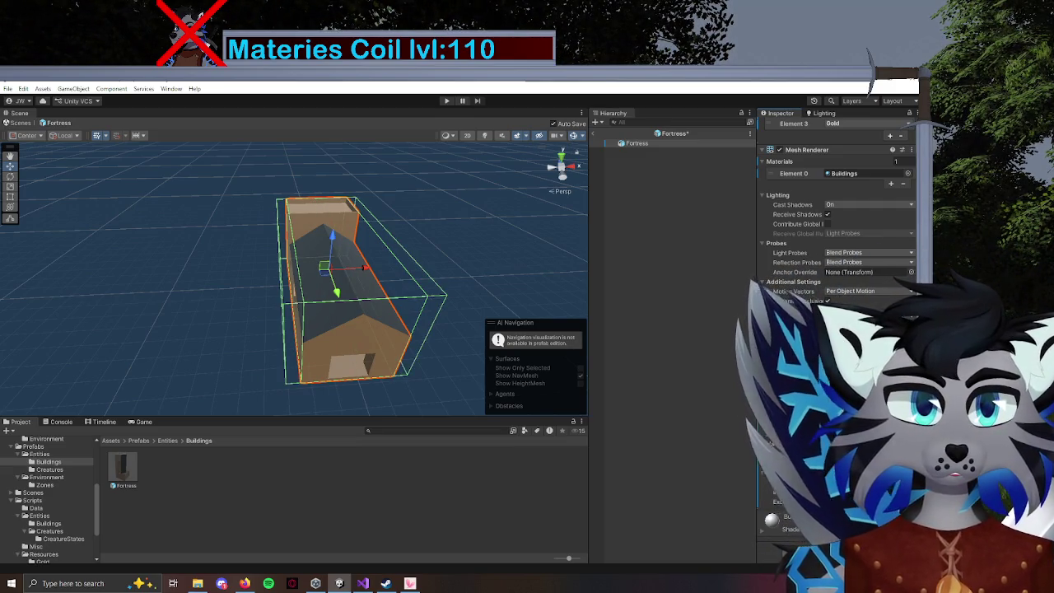
pyautogui.hotkey('ctrl', 's')
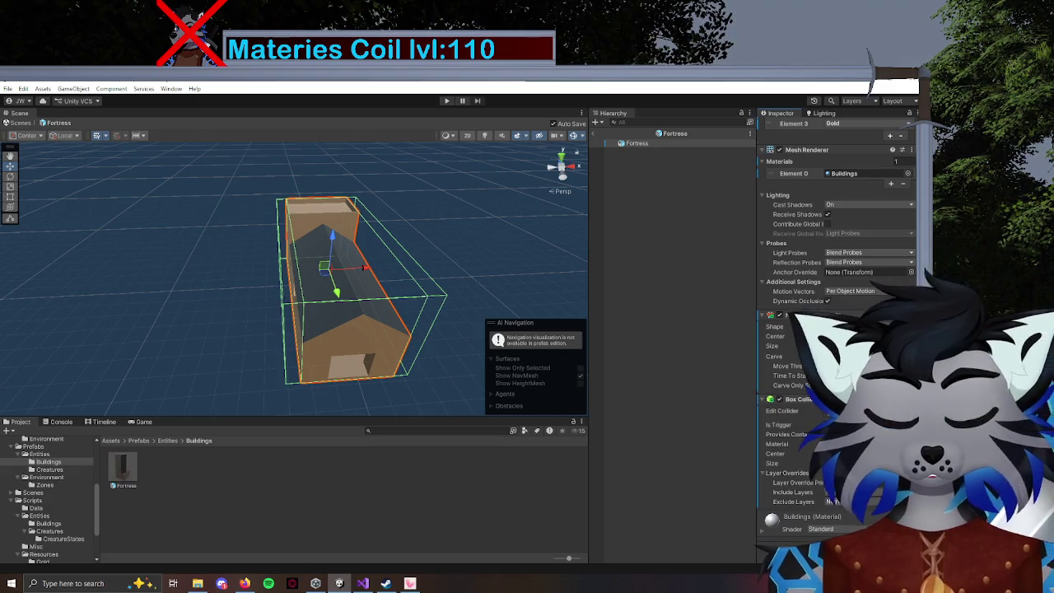
pyautogui.hotkey('ctrl', 's')
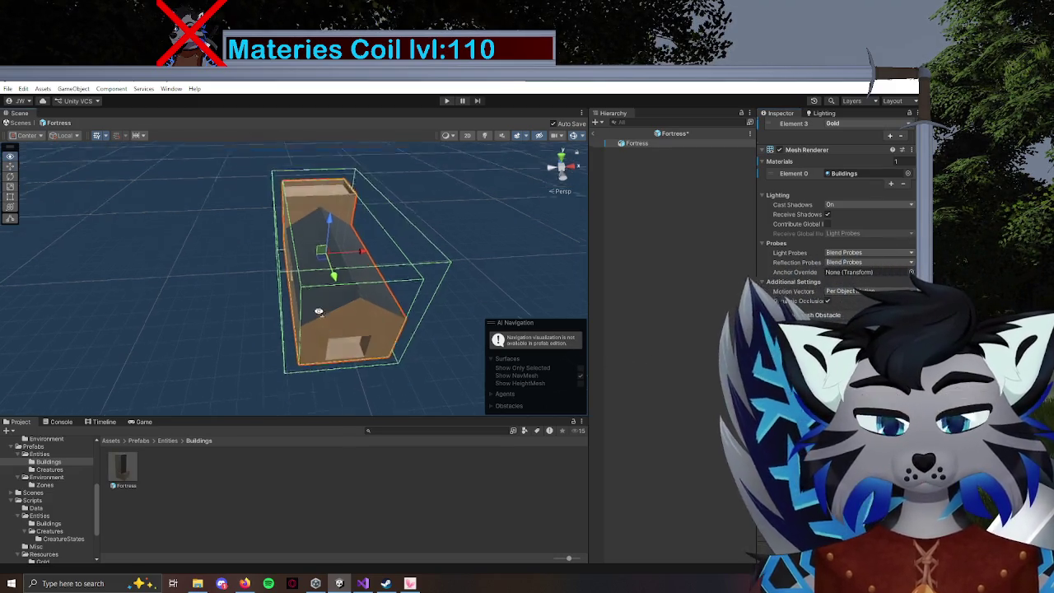
# Orbit around the Fortress to inspect it, then browse to the Entities scripts folder.
pyautogui.moveTo(322, 329)
pyautogui.mouseDown()
pyautogui.moveTo(294, 330)
pyautogui.moveTo(412, 311)
pyautogui.moveTo(419, 325)
pyautogui.mouseUp()
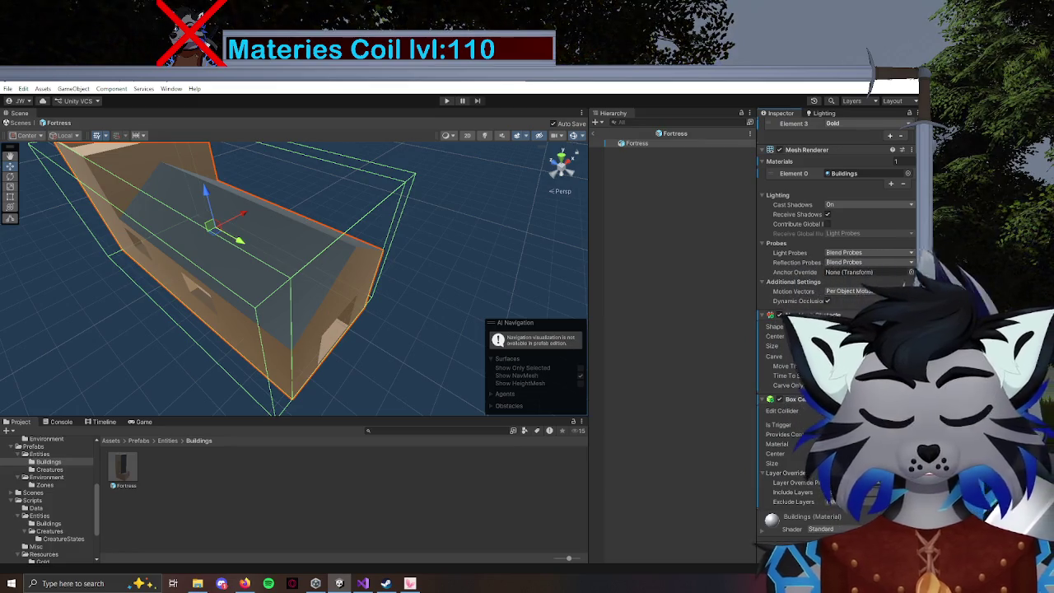
pyautogui.moveTo(288, 387)
pyautogui.mouseDown()
pyautogui.moveTo(237, 309)
pyautogui.moveTo(286, 371)
pyautogui.mouseUp()
pyautogui.moveTo(395, 357)
pyautogui.mouseDown()
pyautogui.moveTo(619, 381)
pyautogui.moveTo(728, 411)
pyautogui.moveTo(540, 398)
pyautogui.moveTo(419, 358)
pyautogui.moveTo(302, 309)
pyautogui.moveTo(330, 266)
pyautogui.moveTo(308, 336)
pyautogui.moveTo(308, 313)
pyautogui.mouseUp()
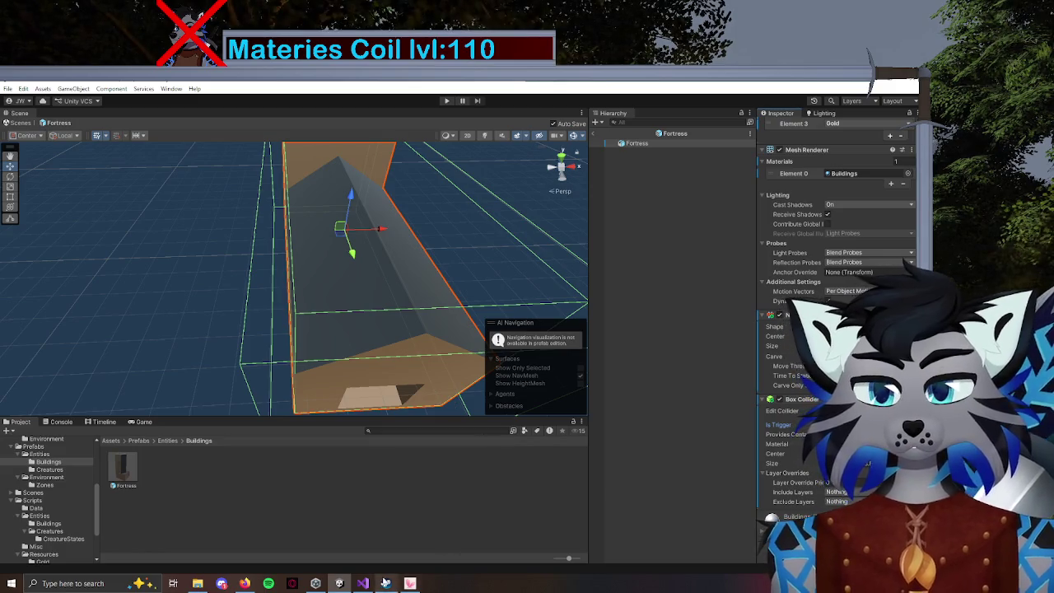
pyautogui.click(362, 583)
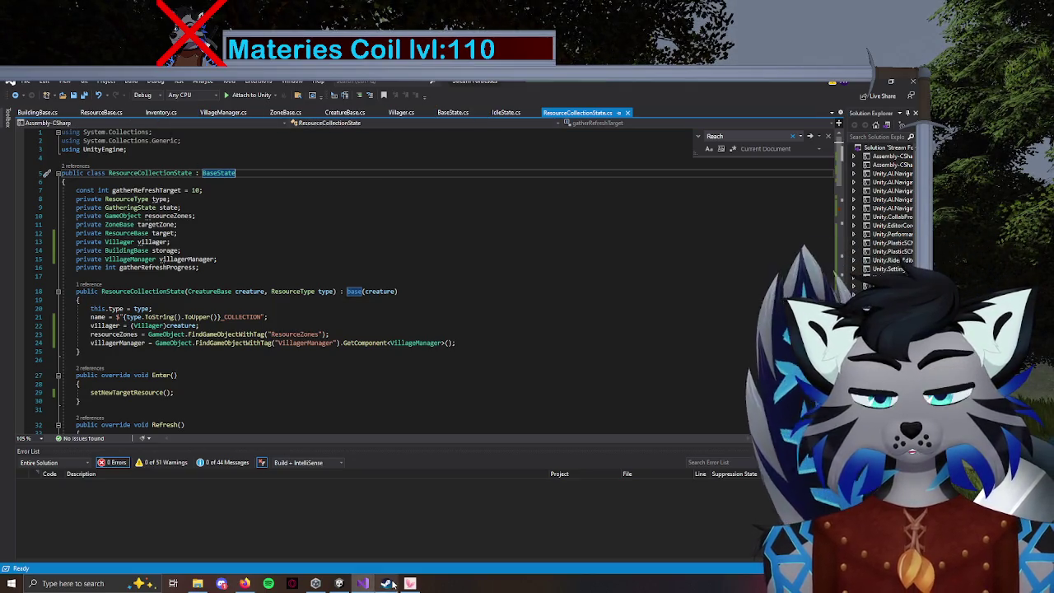
pyautogui.click(338, 583)
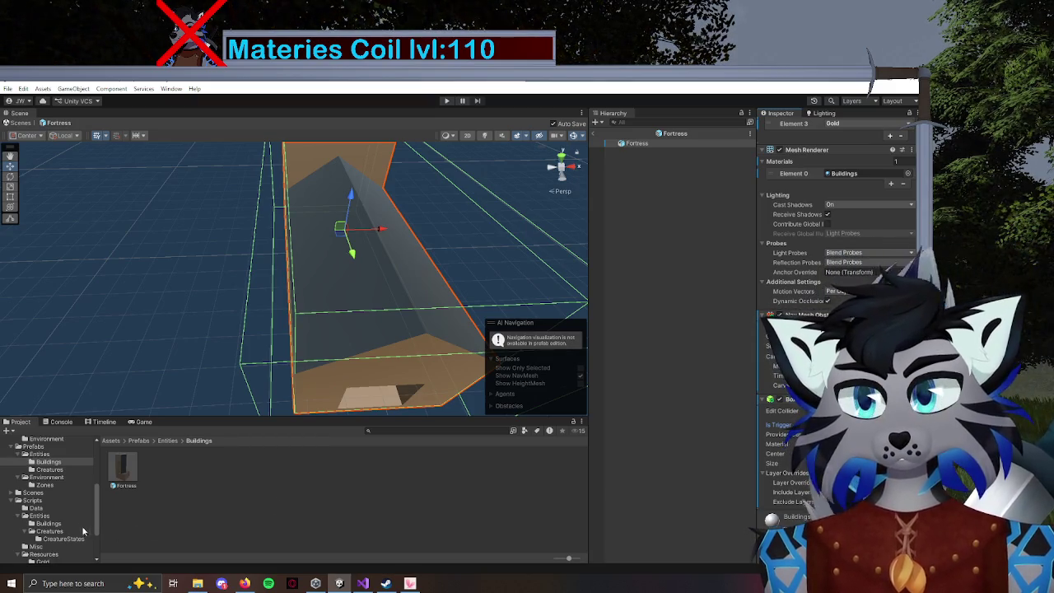
pyautogui.click(40, 515)
# Open EntityBase.cs and add a '#region Collider Data' / '#endregion' block below maxHealth.
pyautogui.click(192, 478)
pyautogui.doubleClick(192, 477)
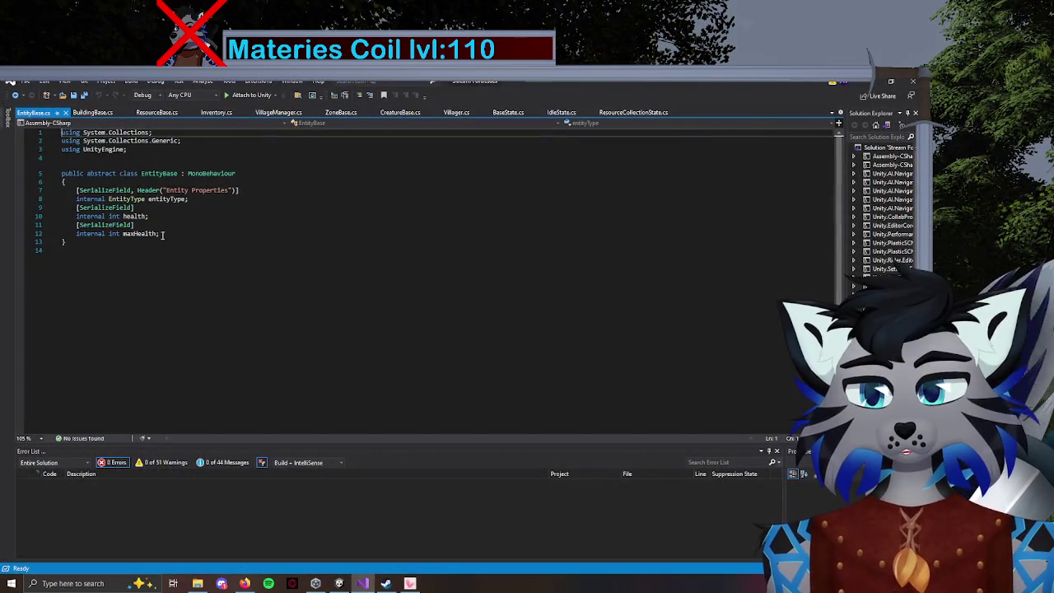
pyautogui.press('Return')
pyautogui.press('Return')
pyautogui.write('#region C')
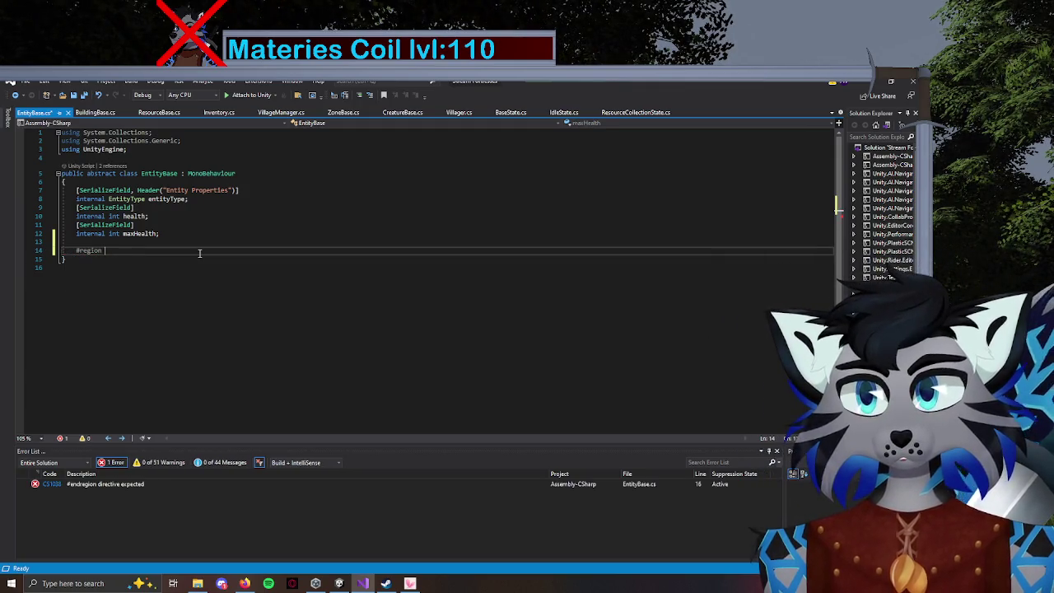
pyautogui.write('olliders')
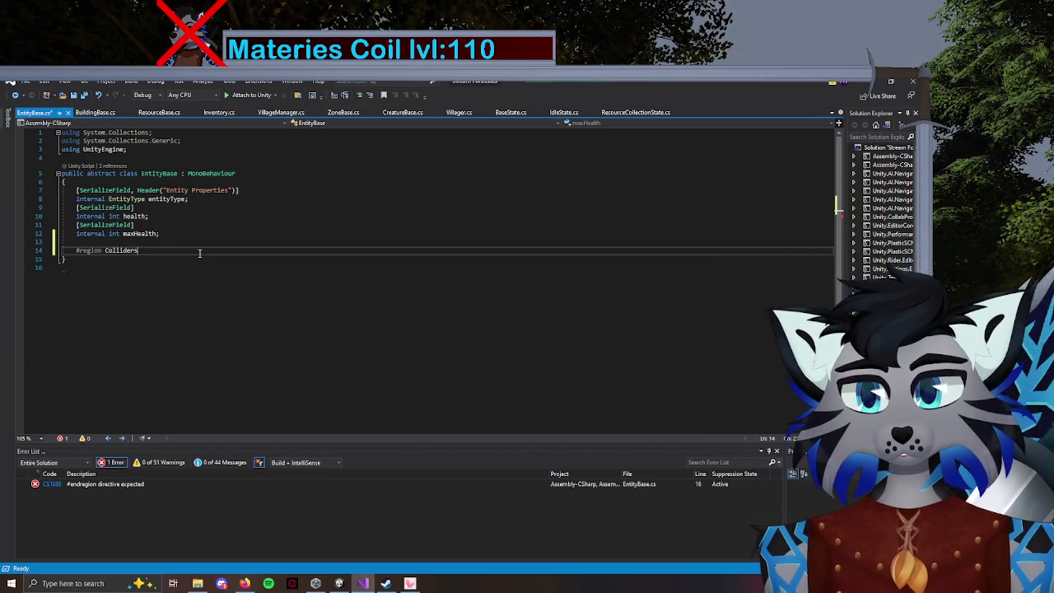
pyautogui.press('BackSpace')
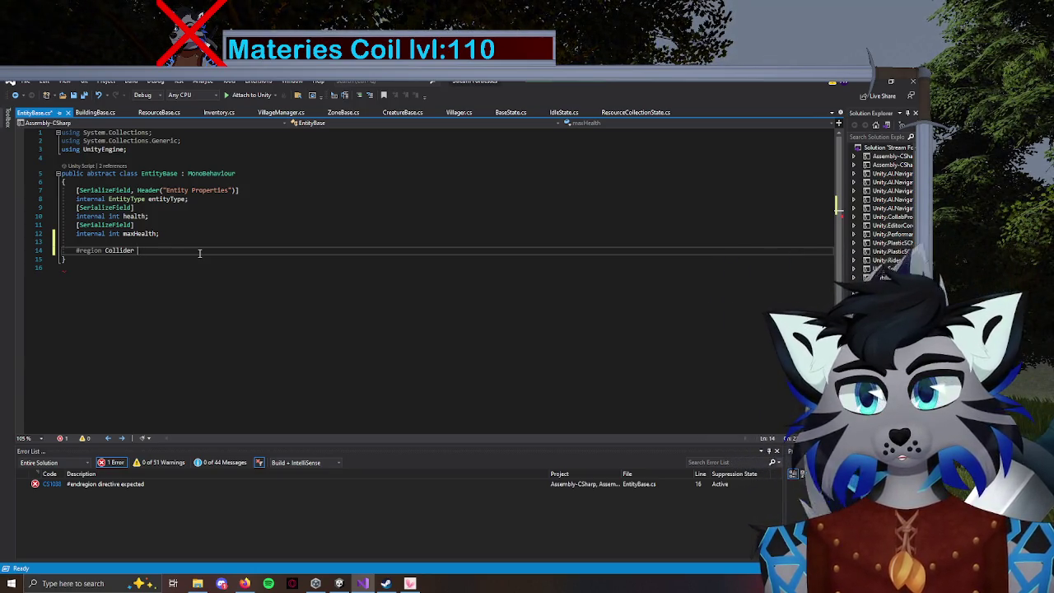
pyautogui.write('a')
pyautogui.press('Return')
pyautogui.press('Return')
pyautogui.press('Return')
pyautogui.write('#')
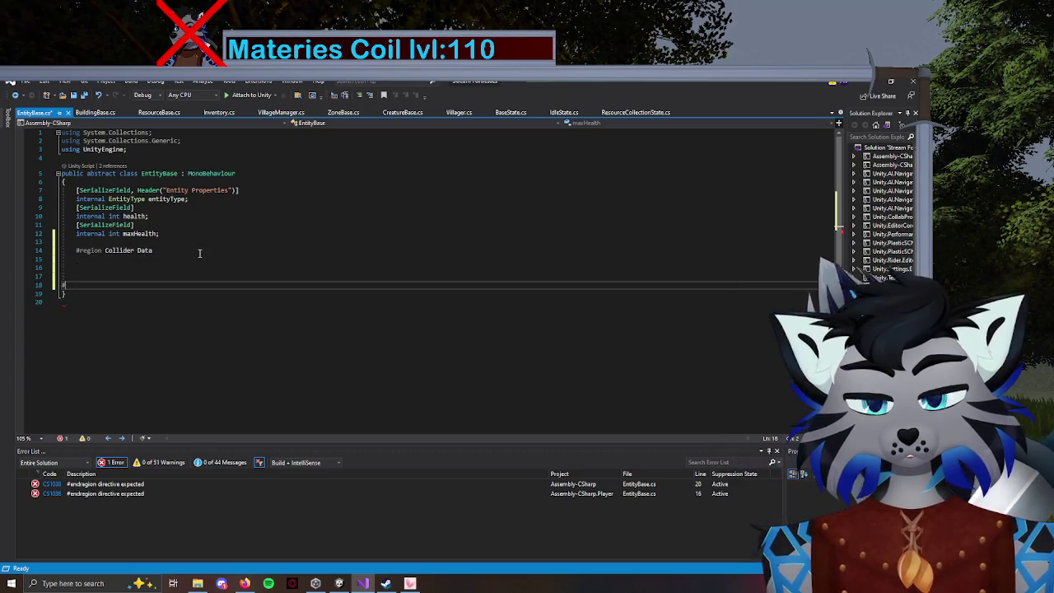
pyautogui.write('endr')
pyautogui.press('Tab')
pyautogui.press('Up')
pyautogui.press('Up')
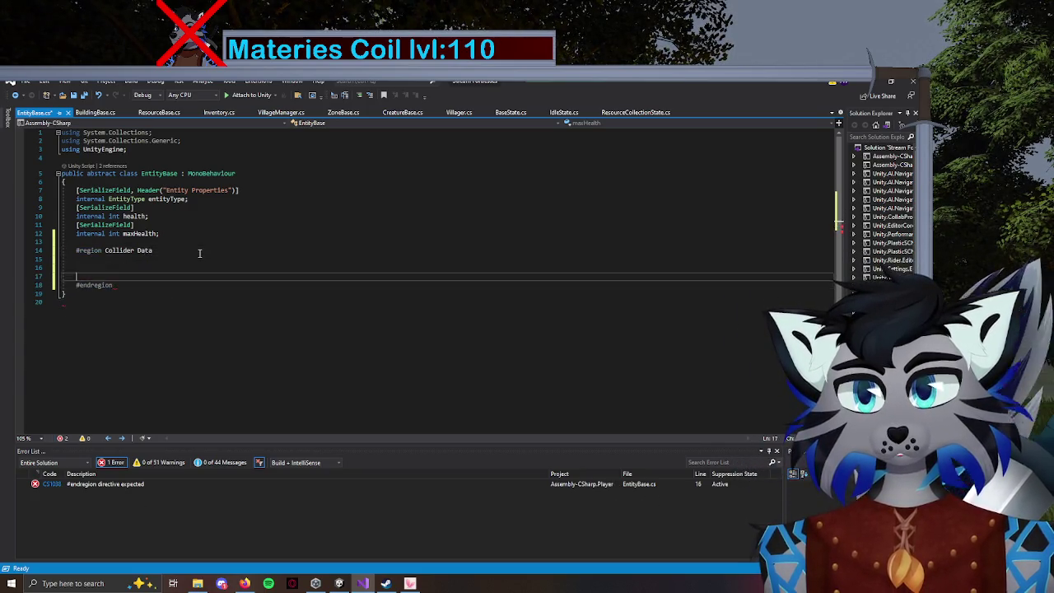
pyautogui.press('Up')
pyautogui.press('Up')
pyautogui.press('Up')
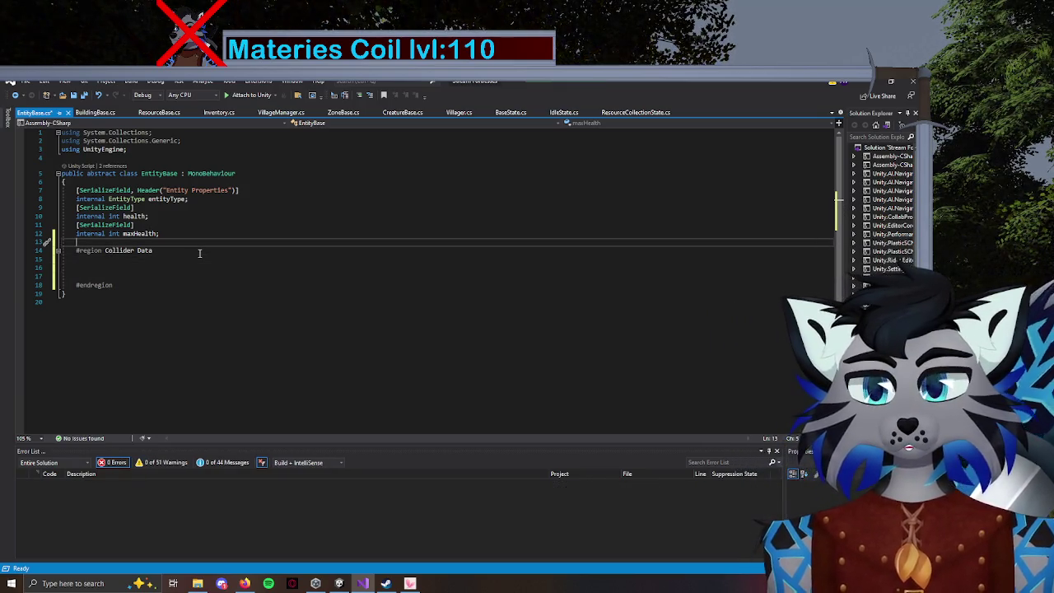
# Add a [SerializeField] List<EntityBase> entites field in the region and save.
pyautogui.write('[Serial')
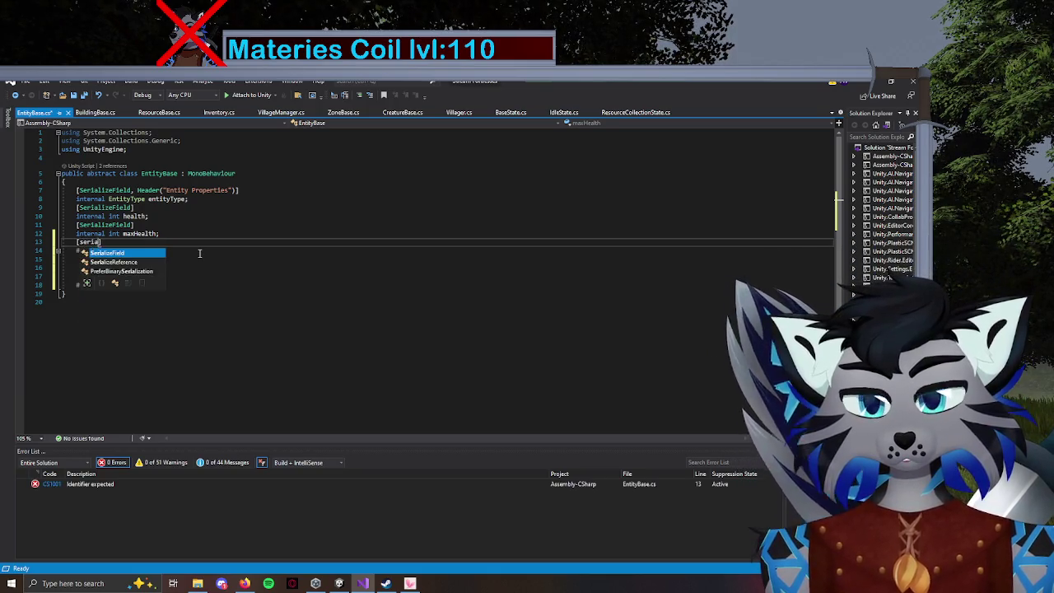
pyautogui.press('Tab')
pyautogui.press('Return')
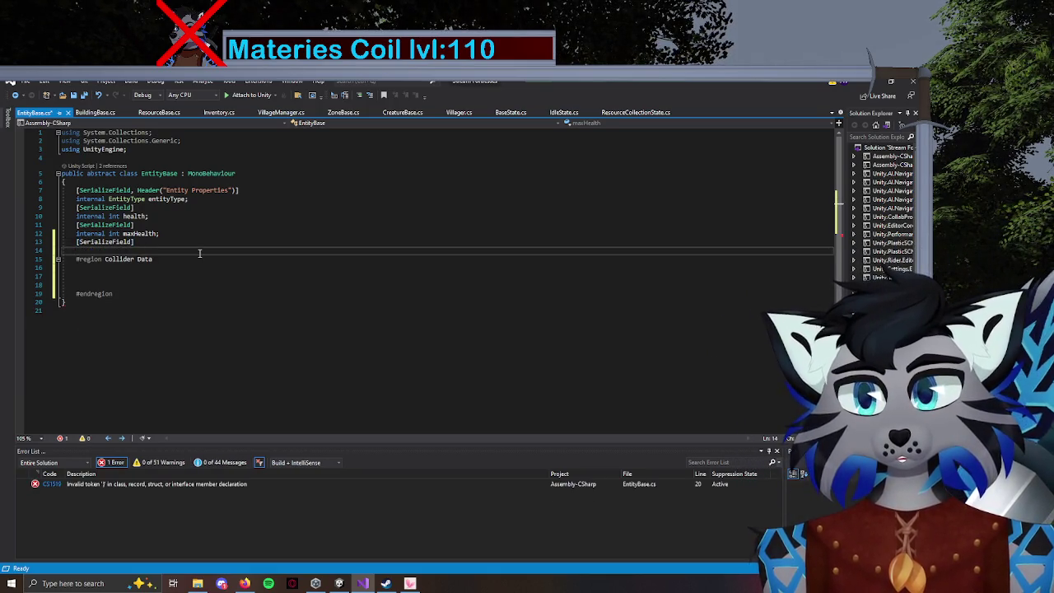
pyautogui.press('Return')
pyautogui.write('Liser')
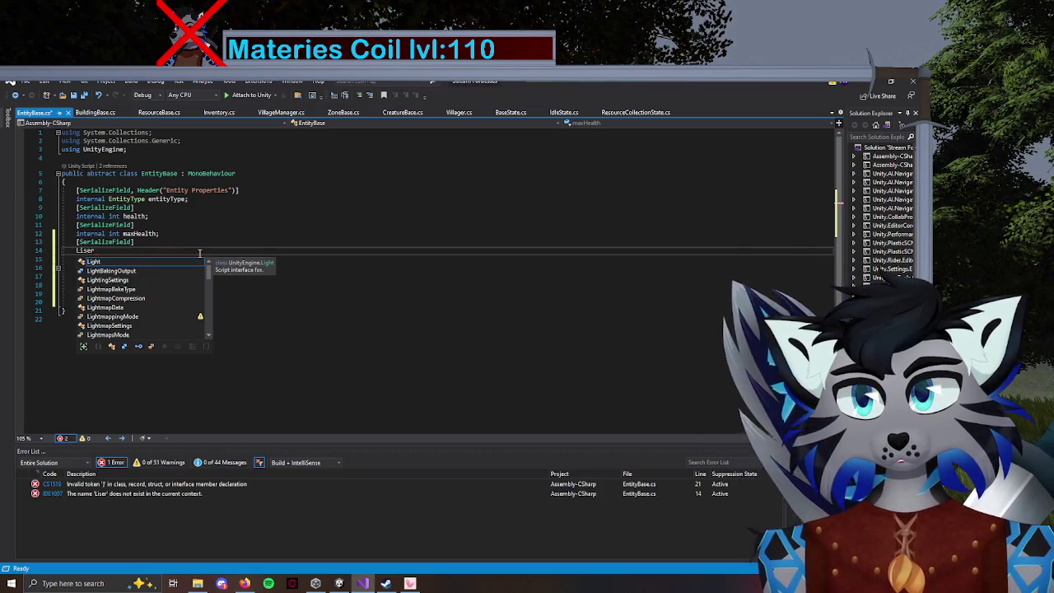
pyautogui.write('ist')
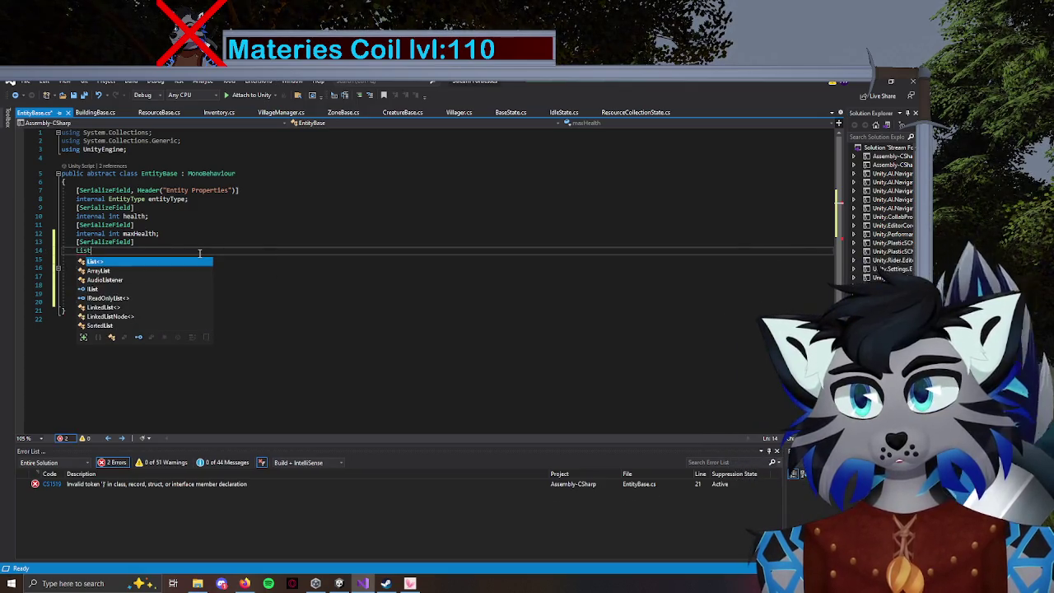
pyautogui.write('<')
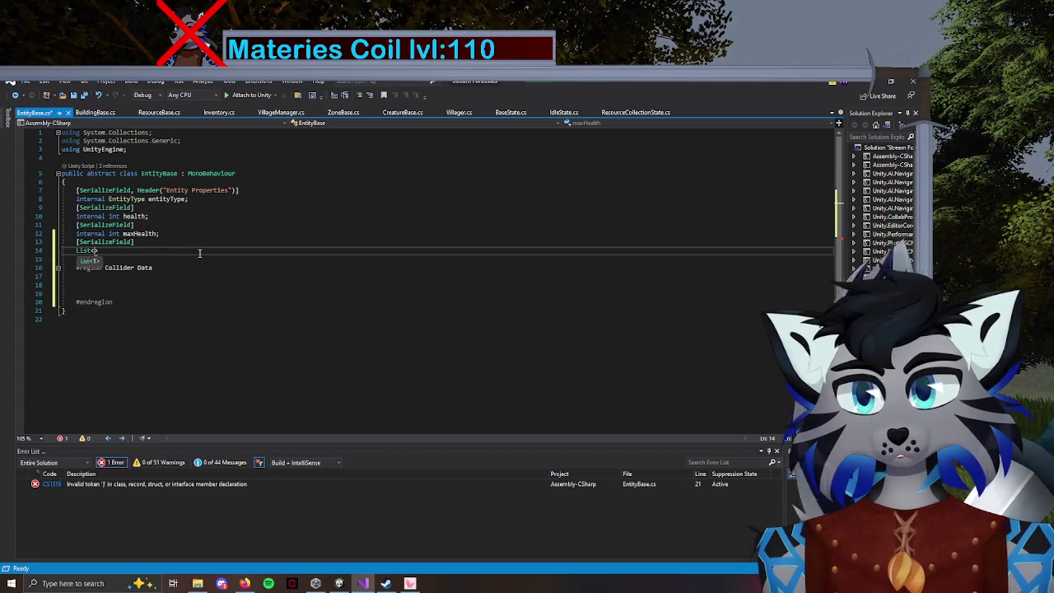
pyautogui.write('EntityBase')
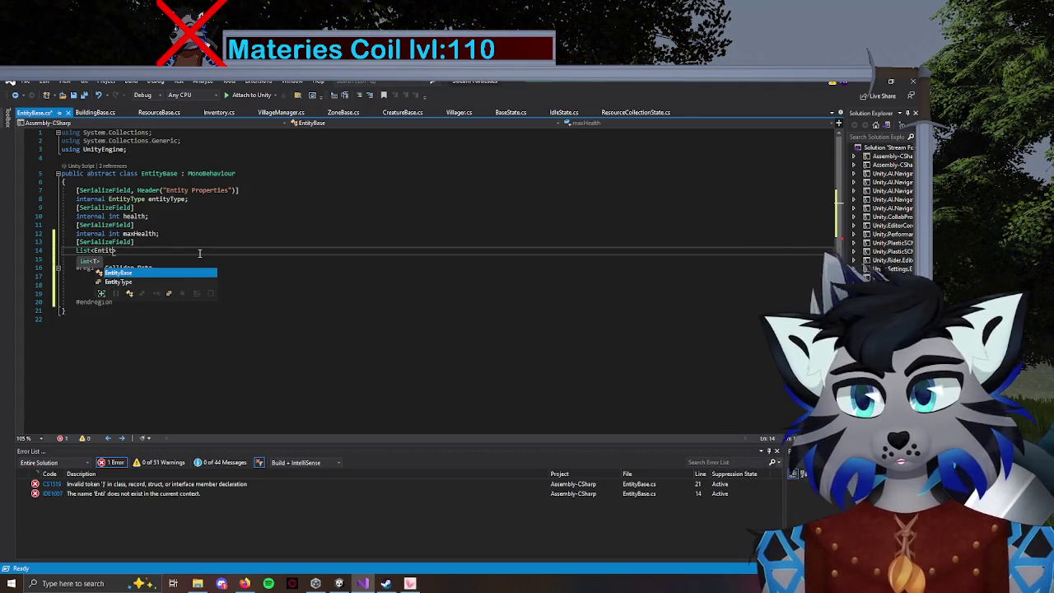
pyautogui.write('> entites')
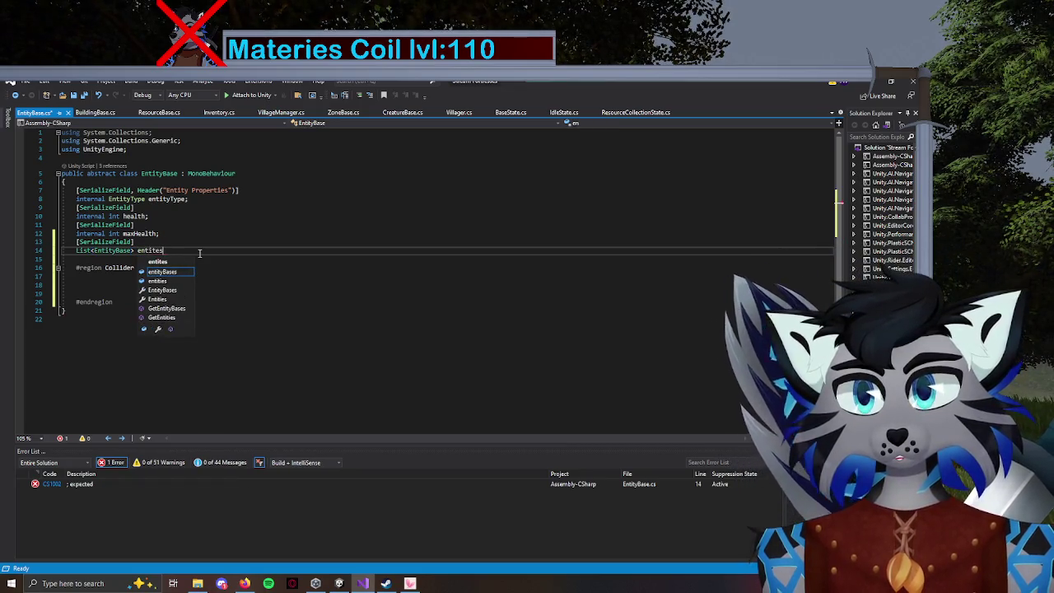
pyautogui.write(';')
pyautogui.hotkey('ctrl', 's')
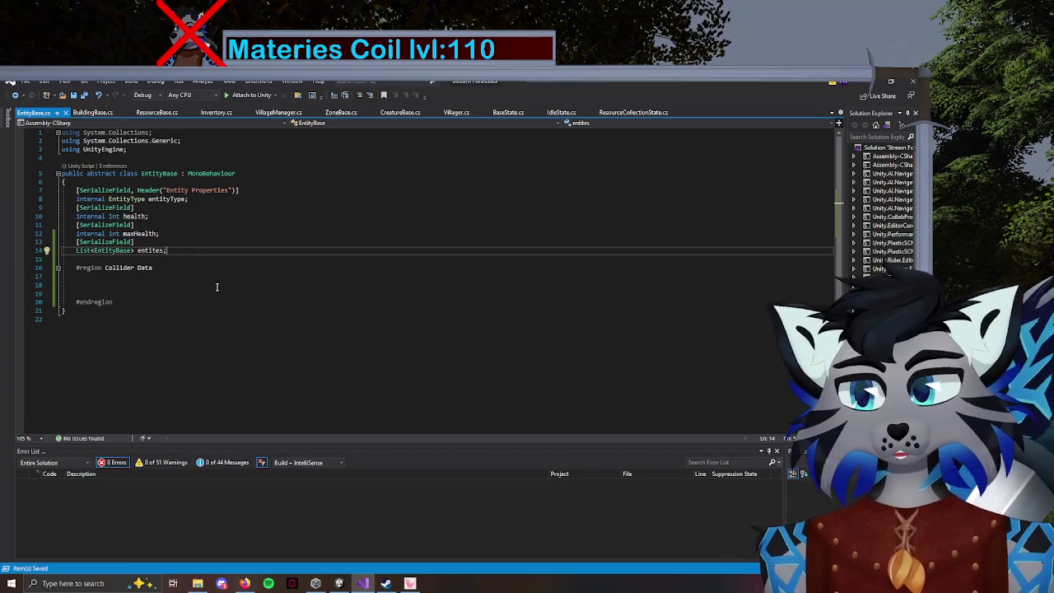
# Insert empty OnTriggerEnter and OnTriggerExit method stubs, then switch to Unity to recompile.
pyautogui.click(115, 285)
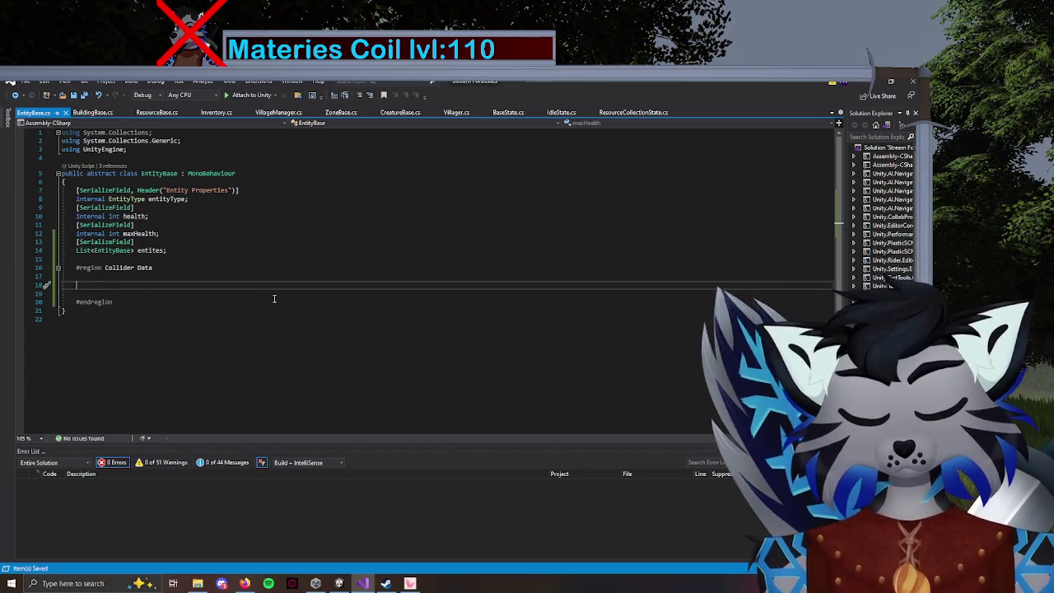
pyautogui.write('OnTrigg')
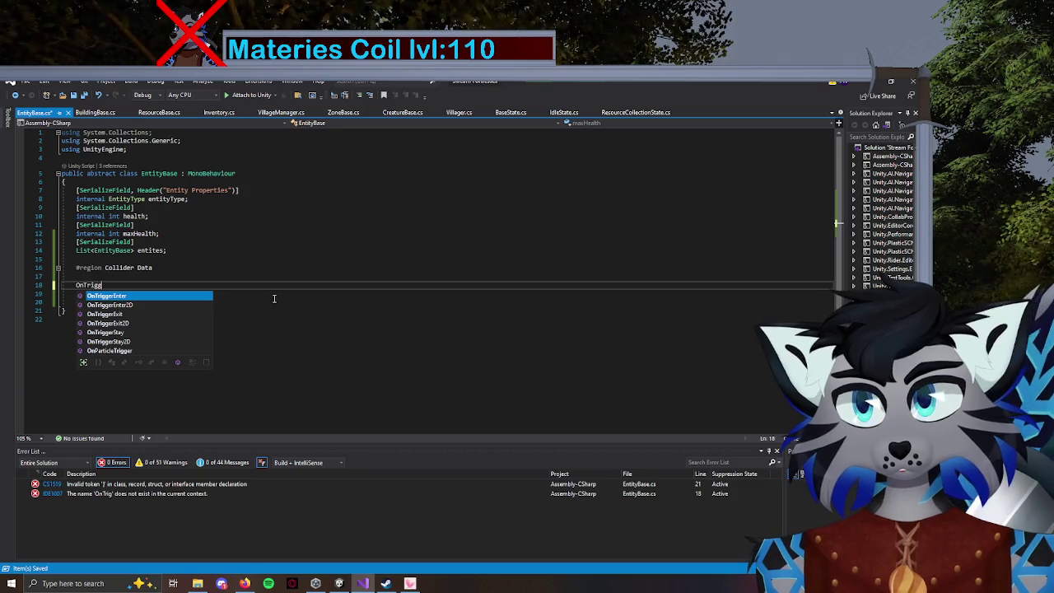
pyautogui.press('Tab')
pyautogui.press('Return')
pyautogui.press('Return')
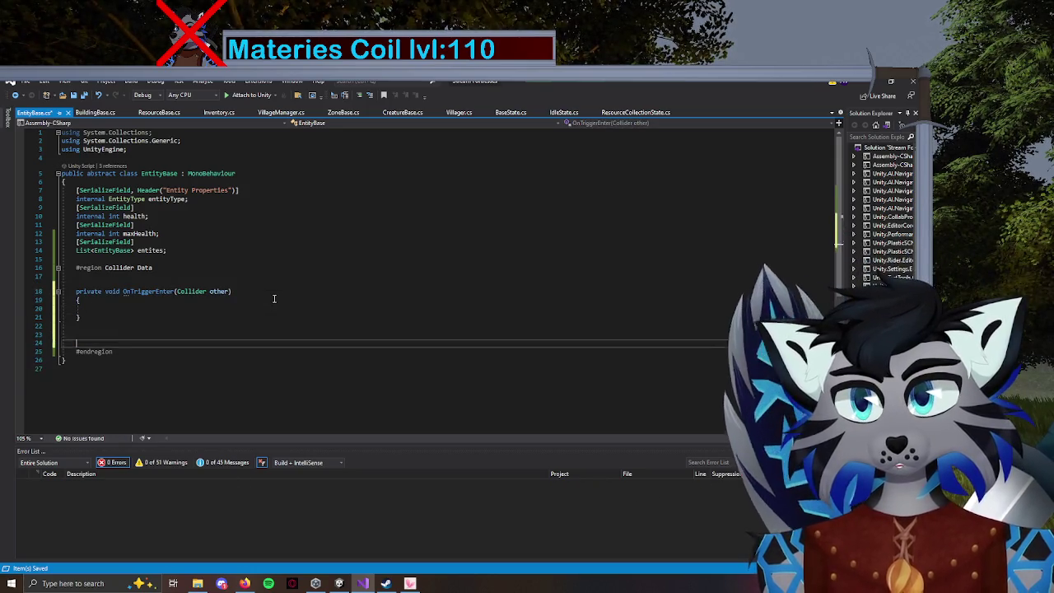
pyautogui.write('onTr')
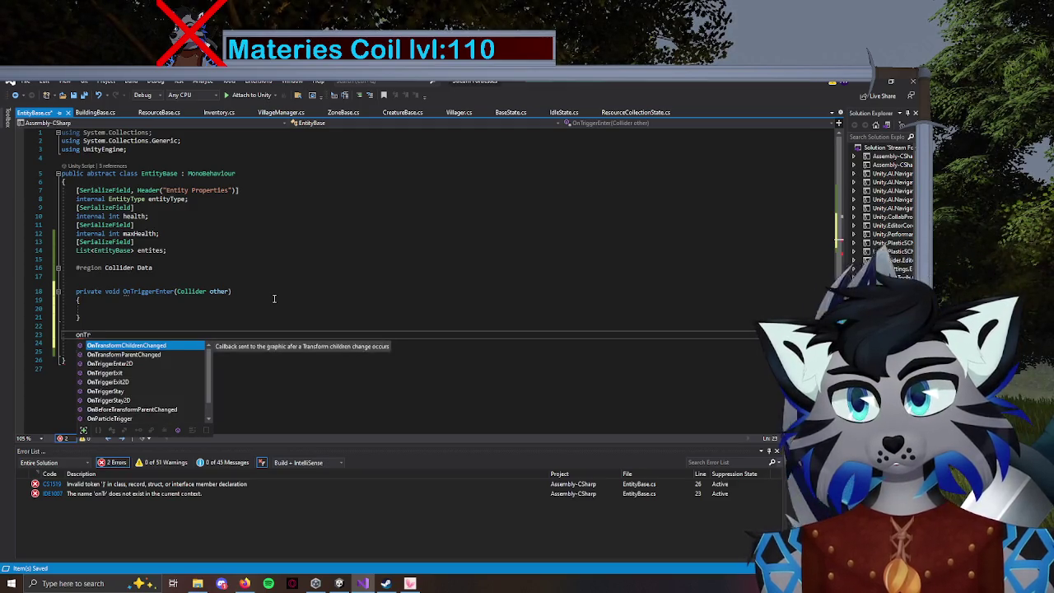
pyautogui.press('Down')
pyautogui.press('Down')
pyautogui.press('Down')
pyautogui.press('Tab')
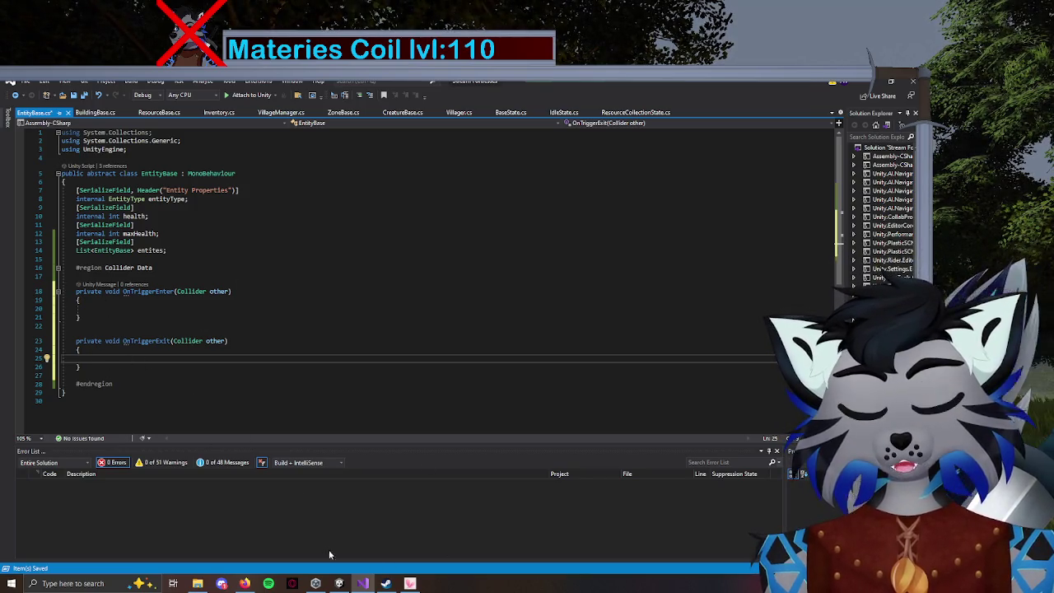
pyautogui.click(339, 583)
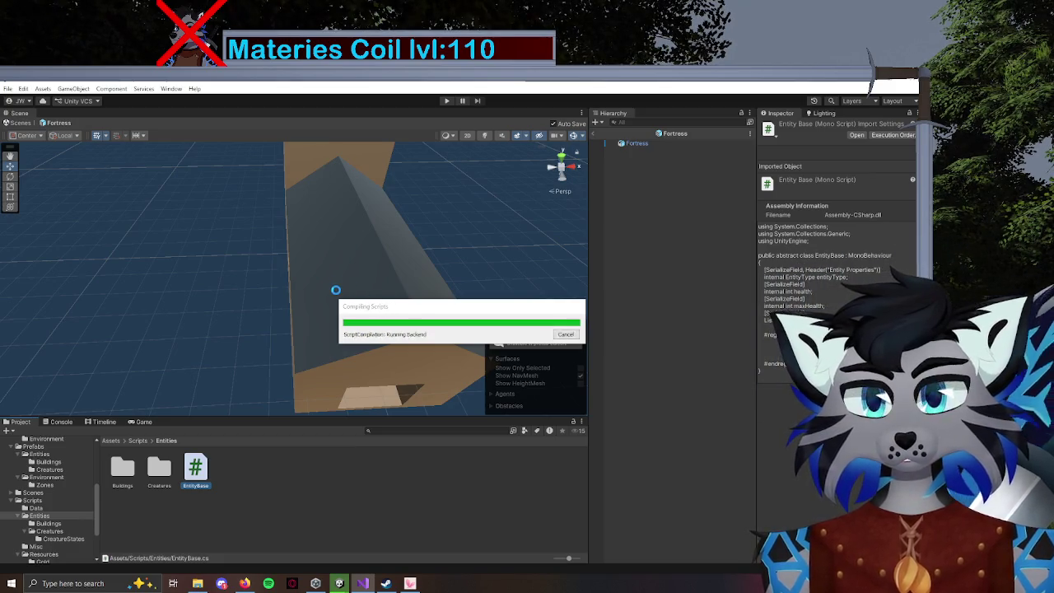
# Select the Fortress to confirm the Entites list in its Inspector, then return to Visual Studio.
pyautogui.click(326, 317)
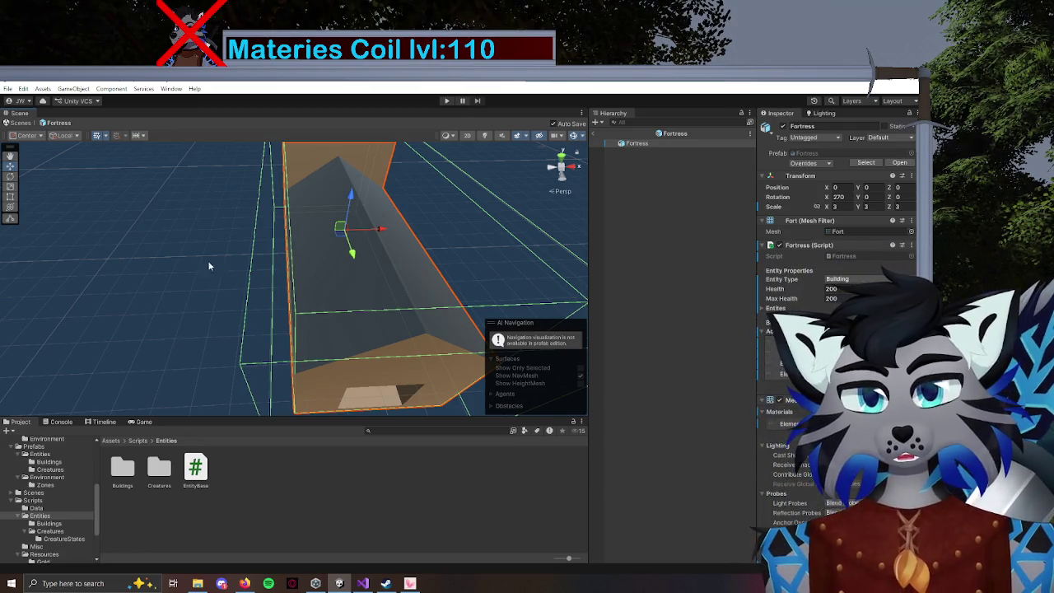
pyautogui.click(362, 583)
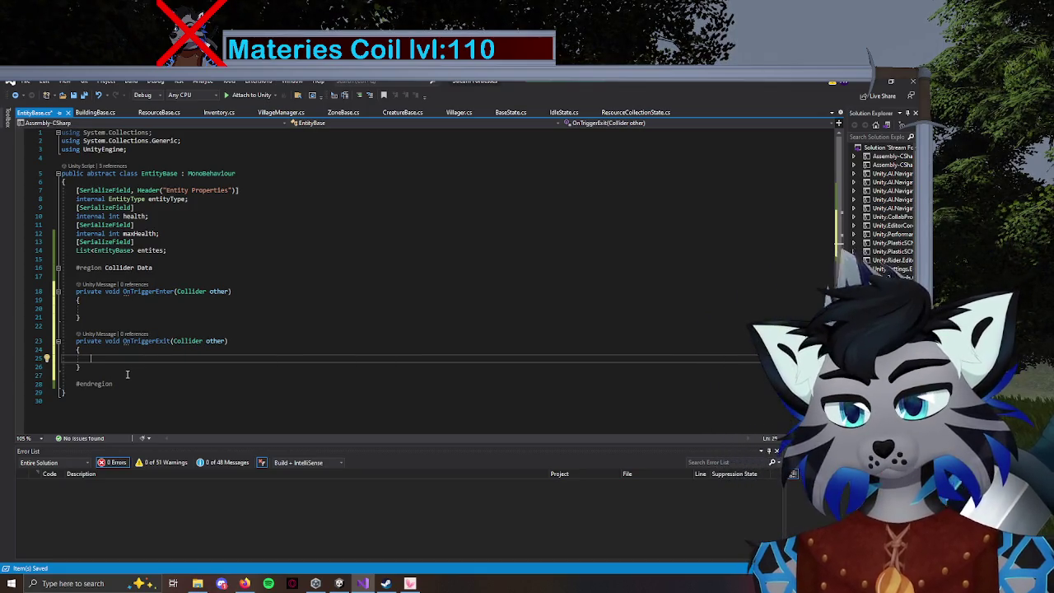
# In OnTriggerEnter, get the other collider's EntityBase and add it to entites when not null.
pyautogui.click(111, 307)
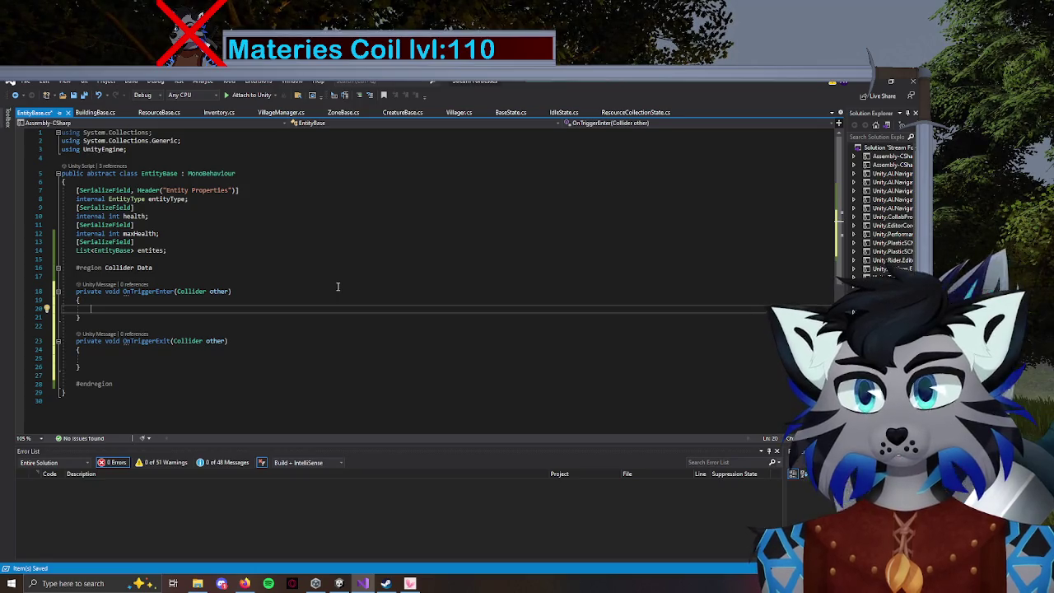
pyautogui.write('EntityBase')
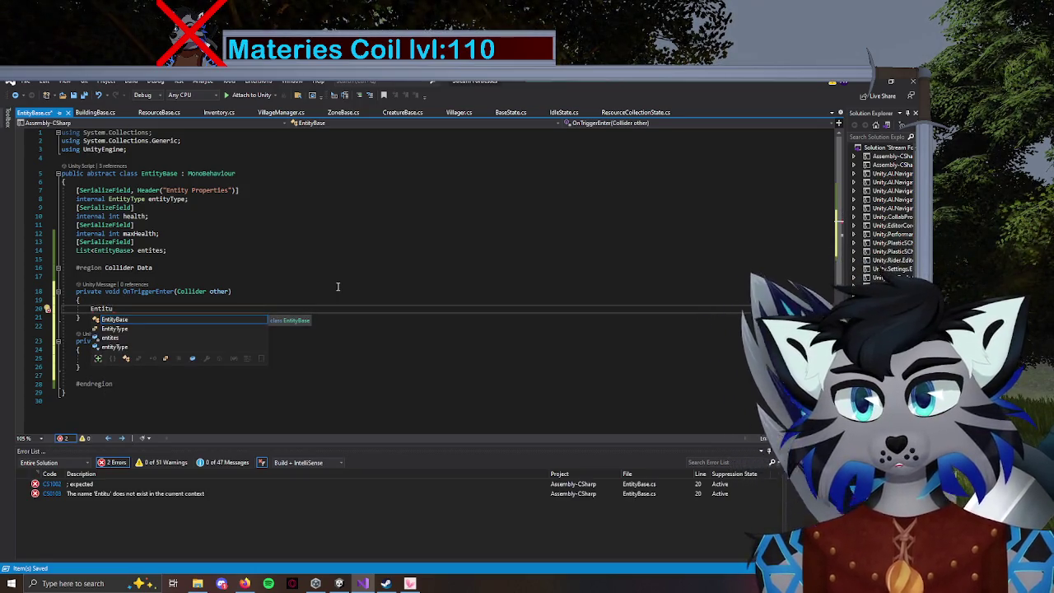
pyautogui.write(' ent')
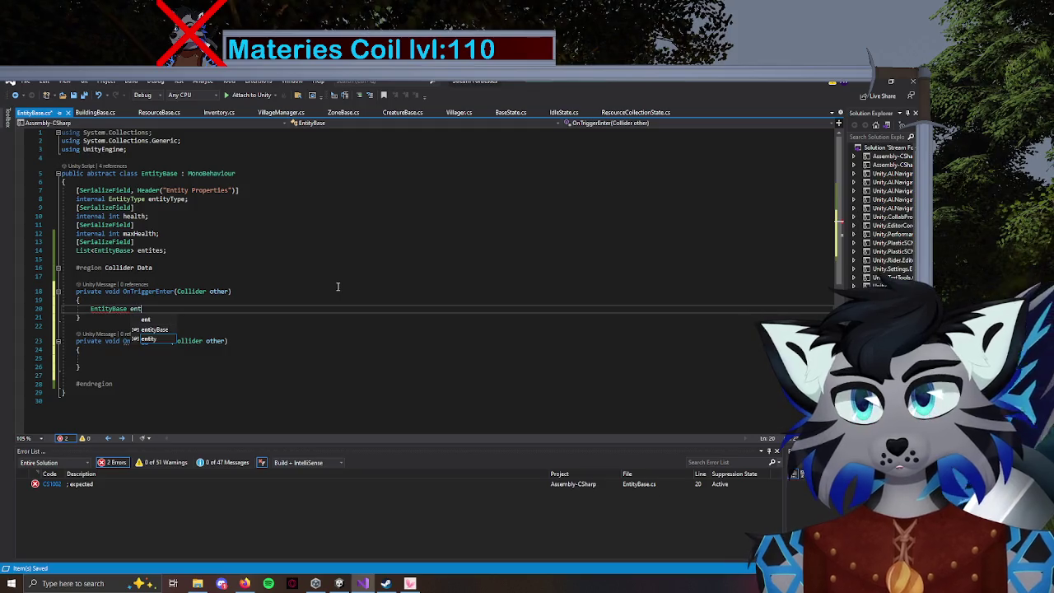
pyautogui.write('ity')
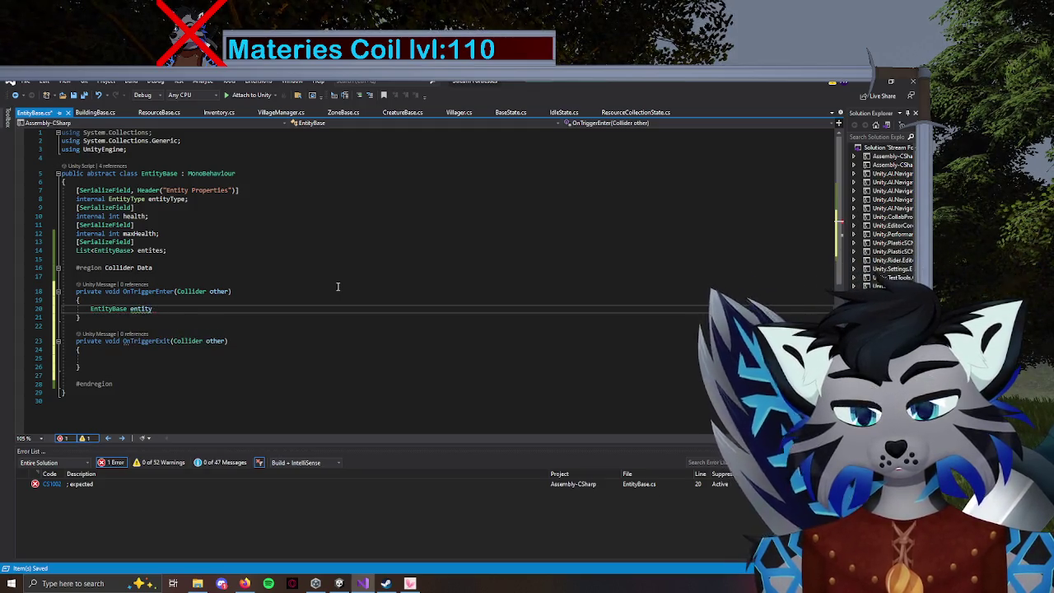
pyautogui.write(' = other')
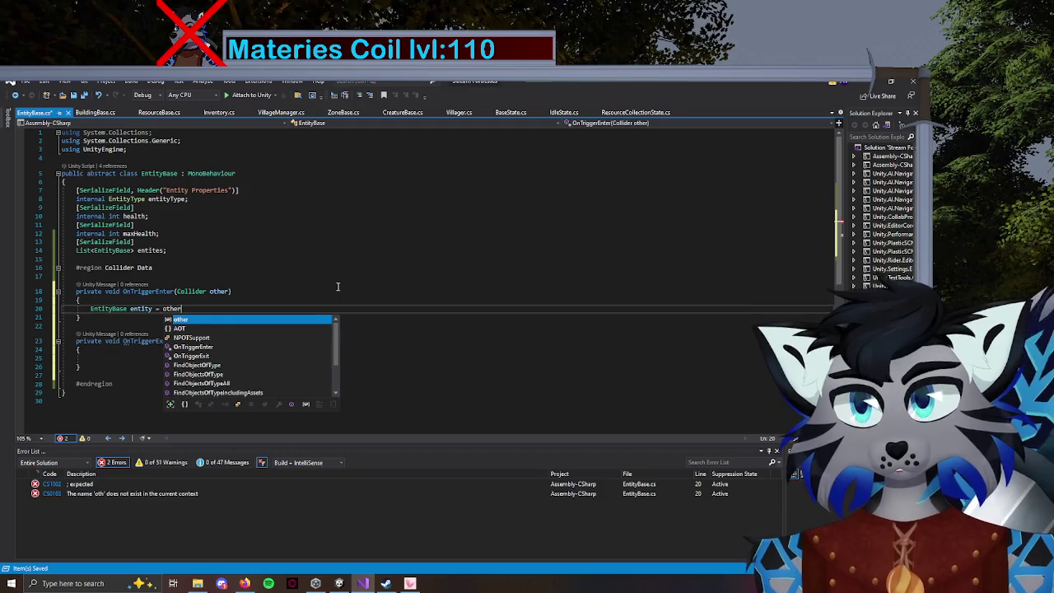
pyautogui.write('.GetComponent<')
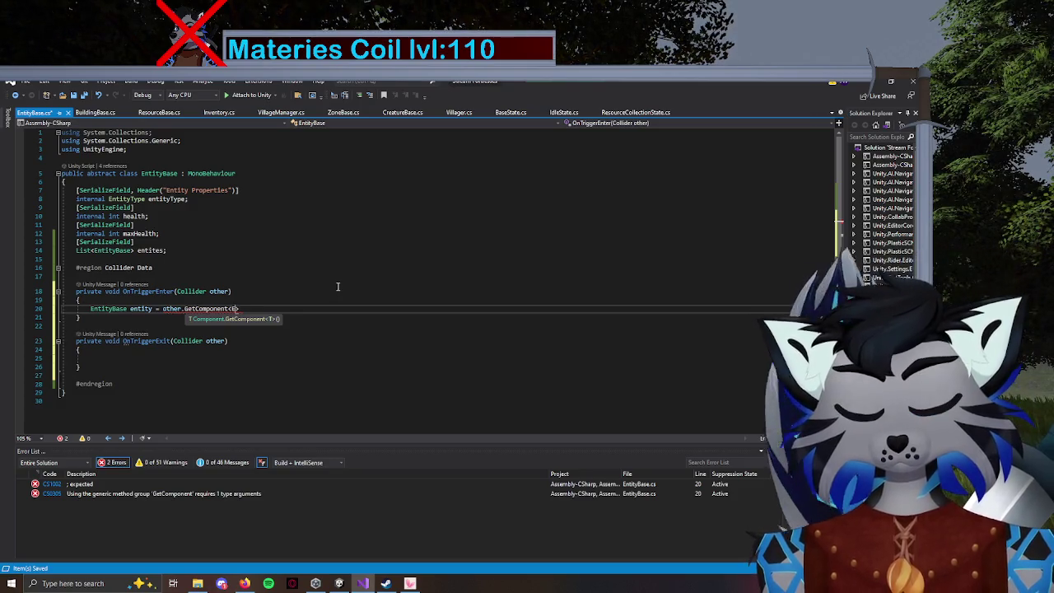
pyautogui.write('EntityBase>();')
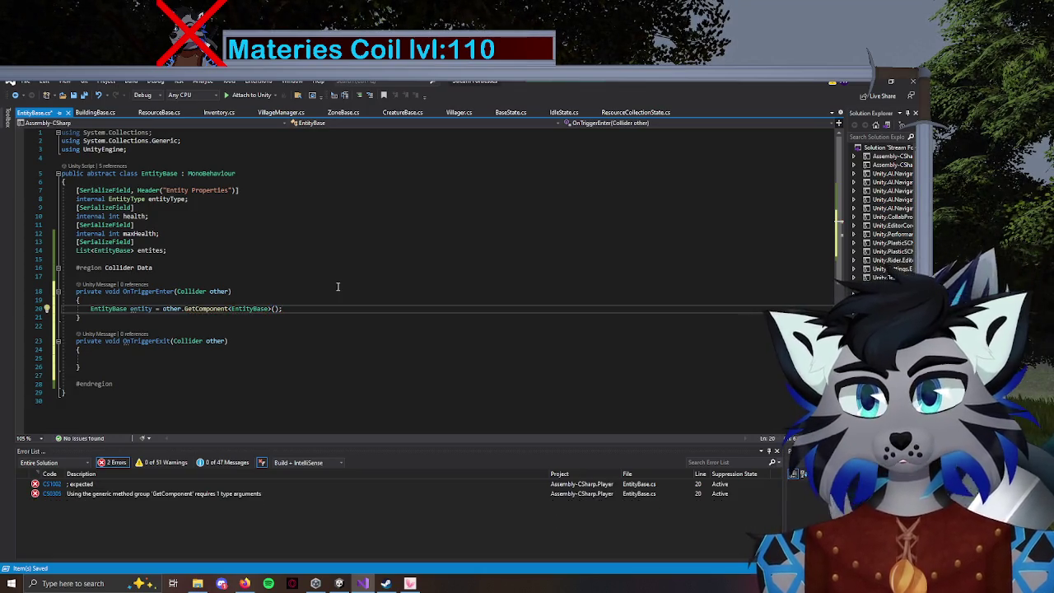
pyautogui.press('Return')
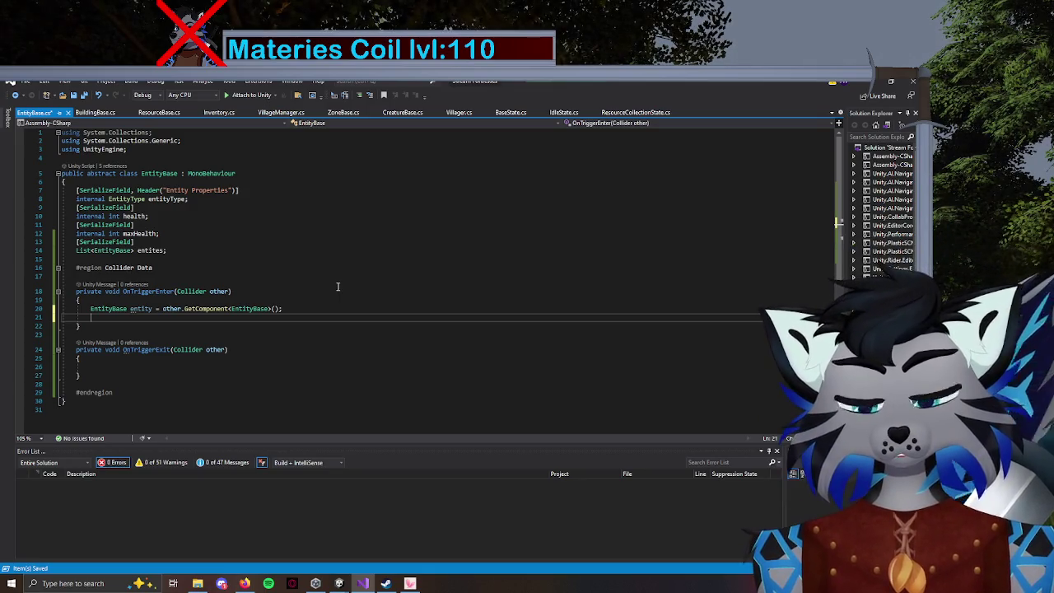
pyautogui.write('if (ent')
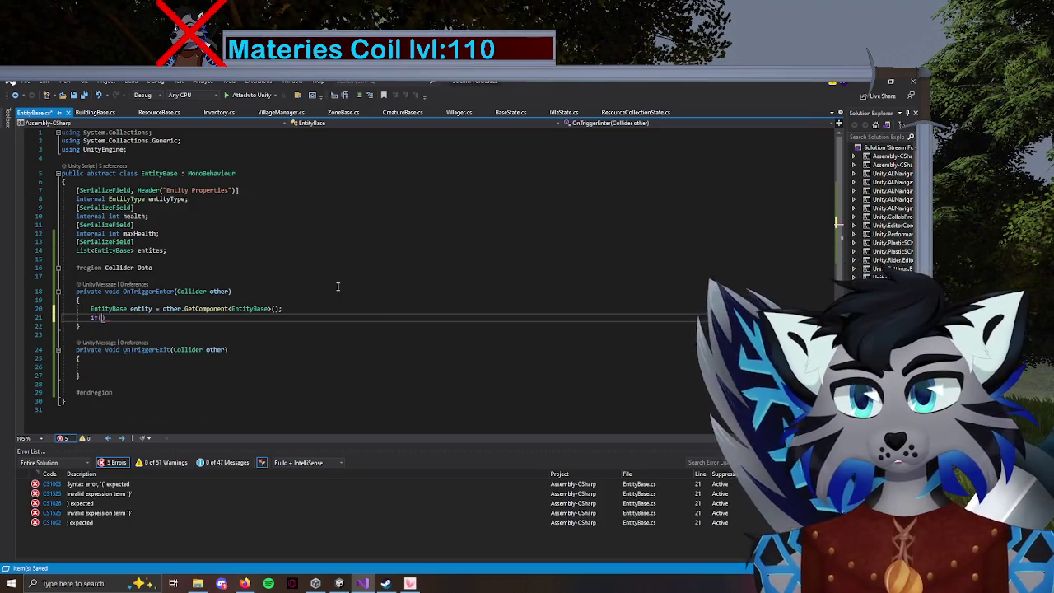
pyautogui.write('ity !=')
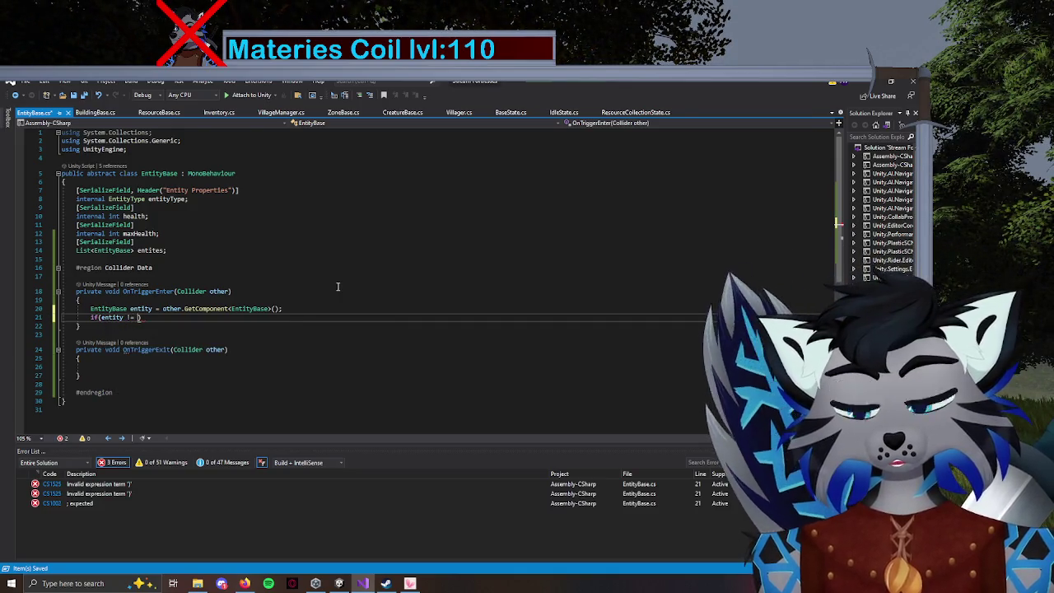
pyautogui.write(' null) ')
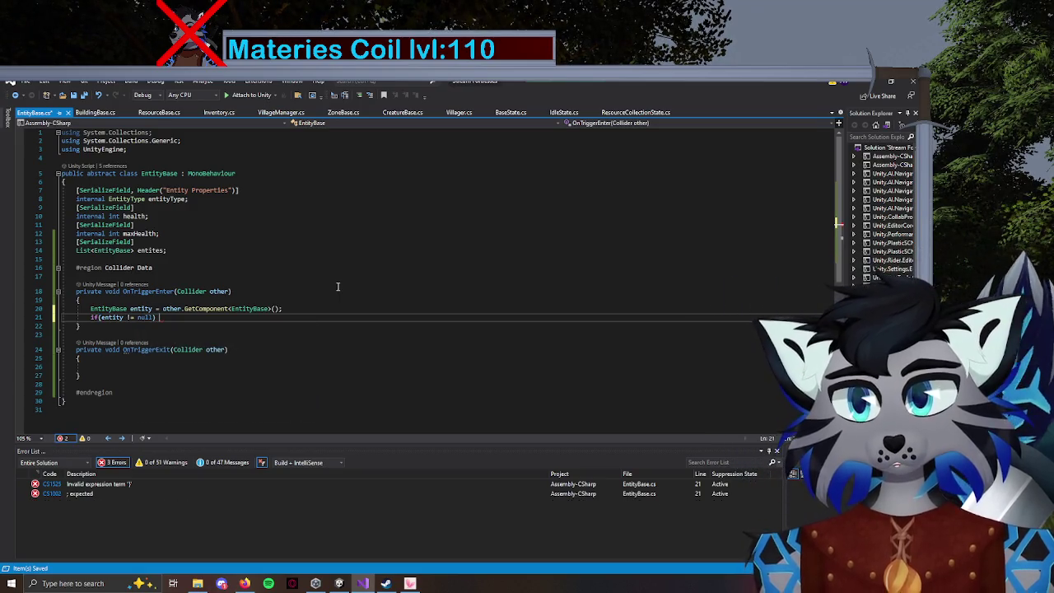
pyautogui.write('entites')
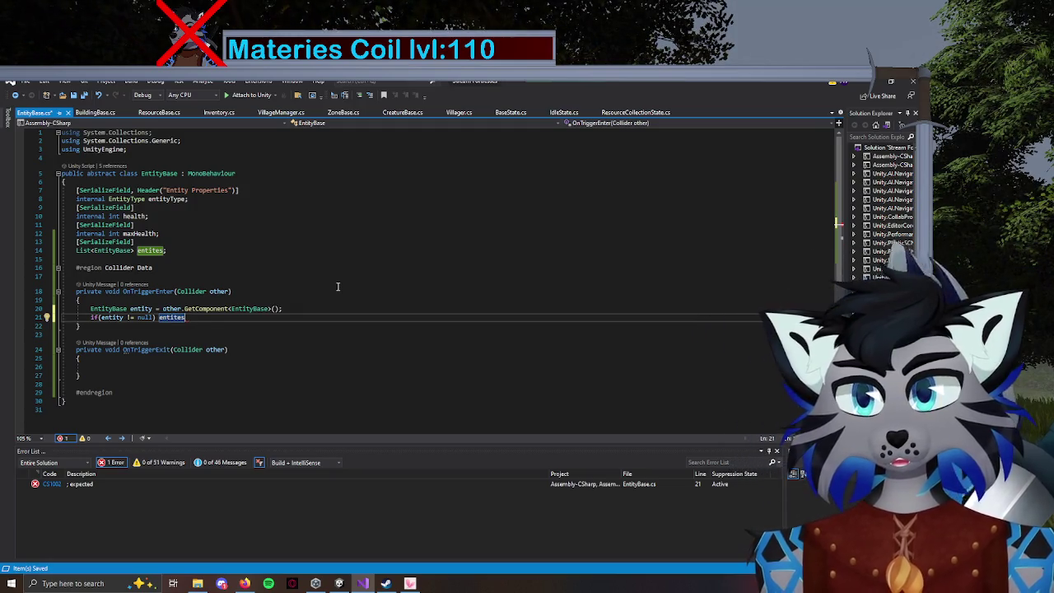
pyautogui.write('.Add')
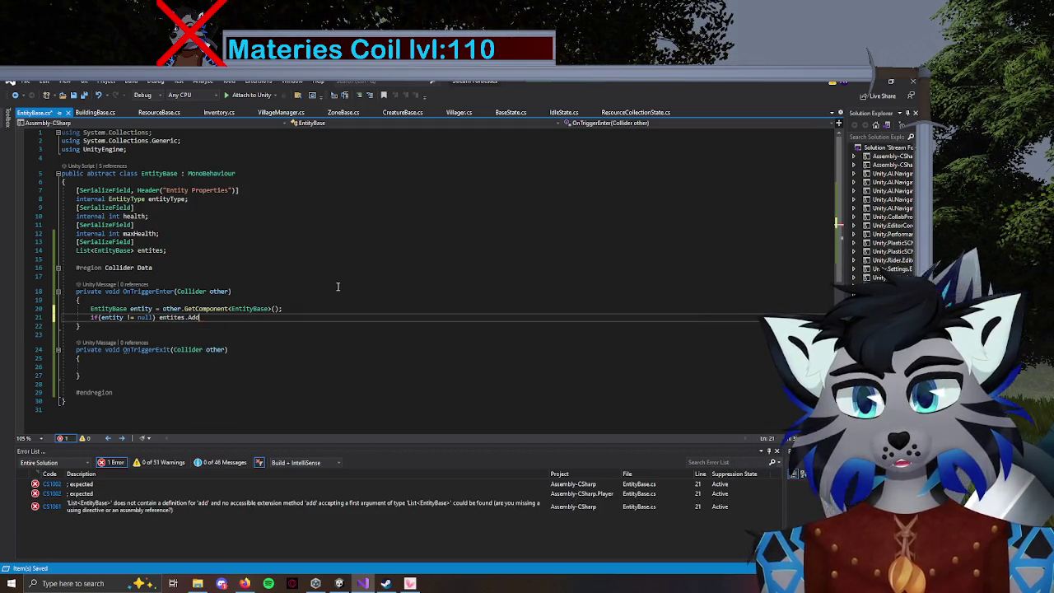
pyautogui.write('(entity)')
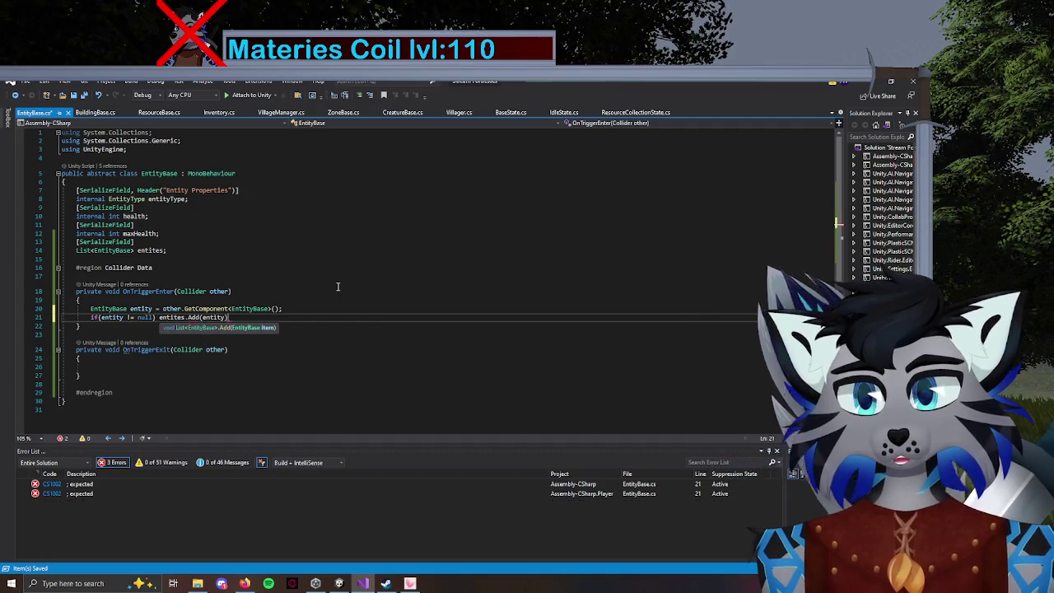
pyautogui.write(';')
pyautogui.click(132, 367)
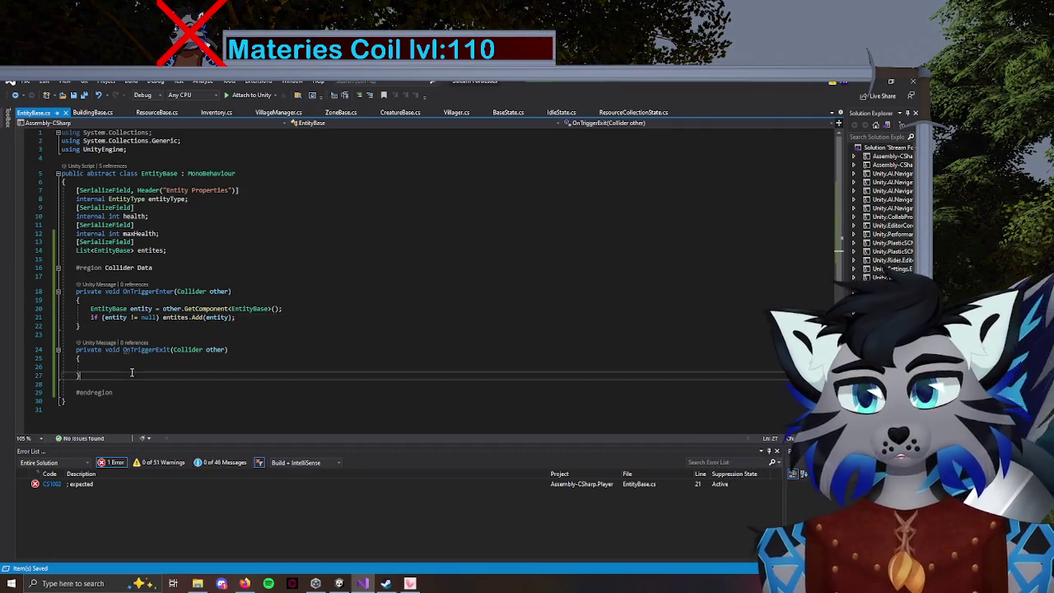
# Copy the OnTriggerEnter lookup lines into OnTriggerExit, changing Add to Remove.
pyautogui.click(131, 363)
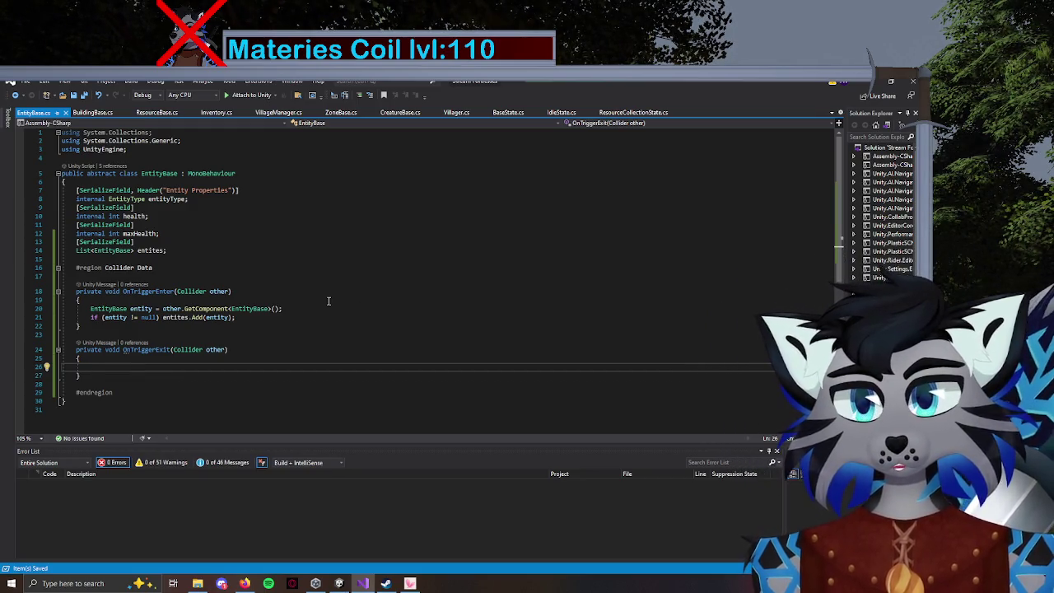
pyautogui.moveTo(235, 317); pyautogui.dragTo(26, 309)
pyautogui.hotkey('ctrl', 'c')
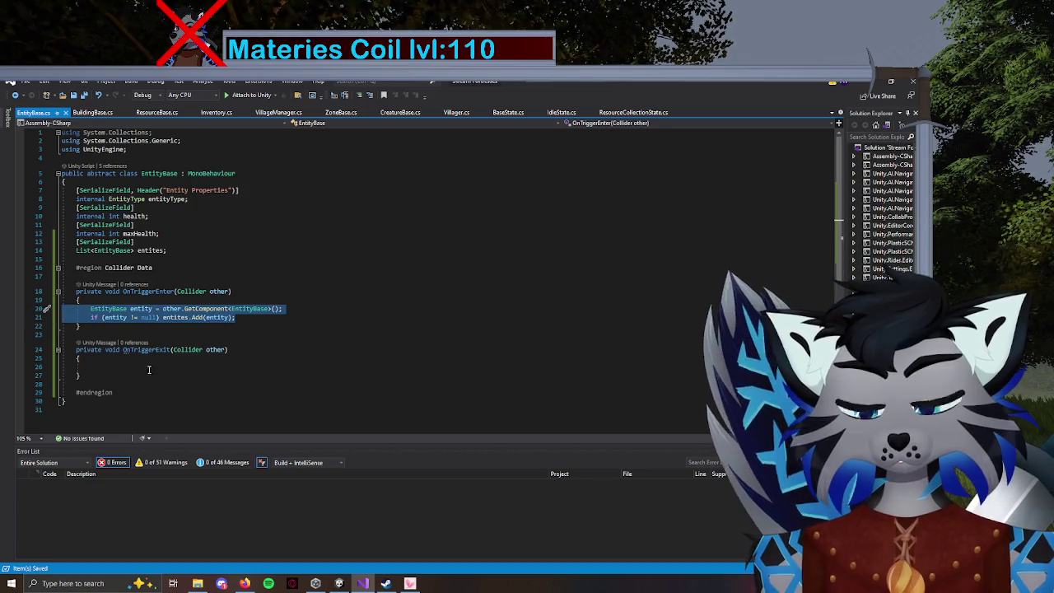
pyautogui.click(118, 371)
pyautogui.hotkey('ctrl', 'v')
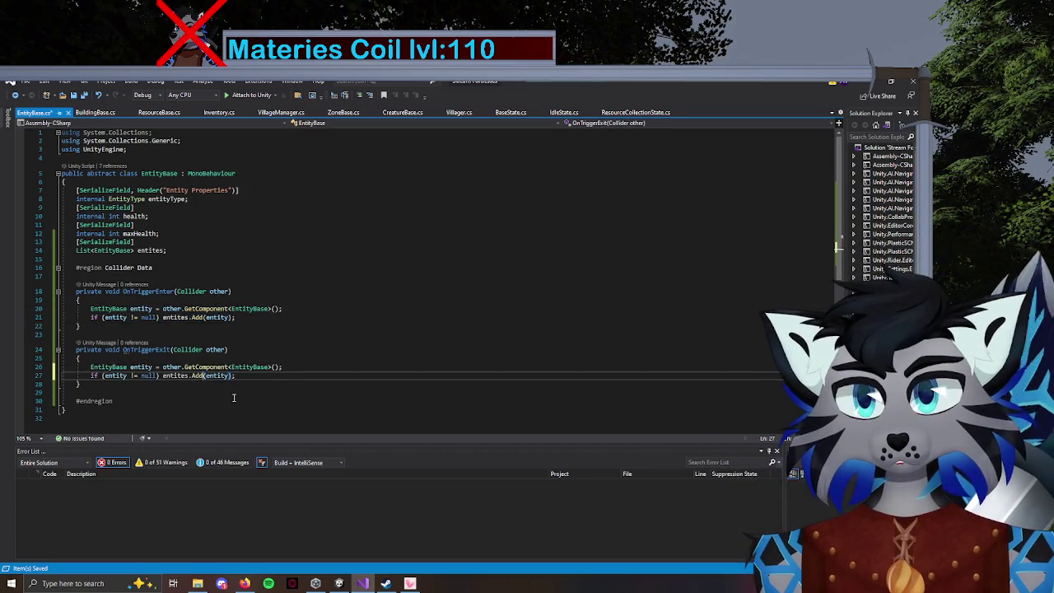
pyautogui.write('Remo')
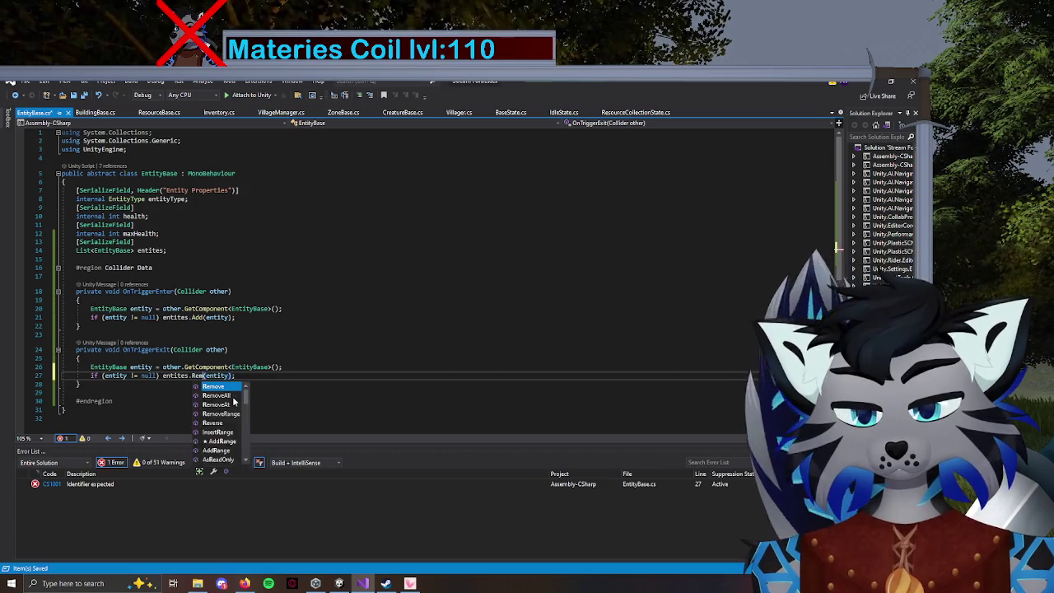
pyautogui.press('Tab')
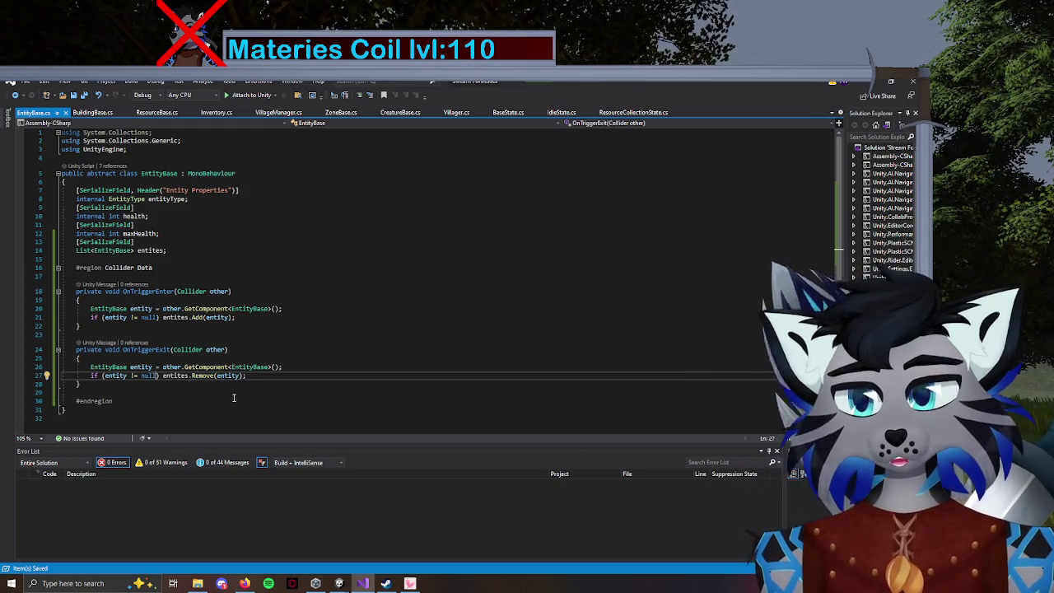
# Extend the OnTriggerExit condition with '&& entites.Contains(entity)'.
pyautogui.write('j')
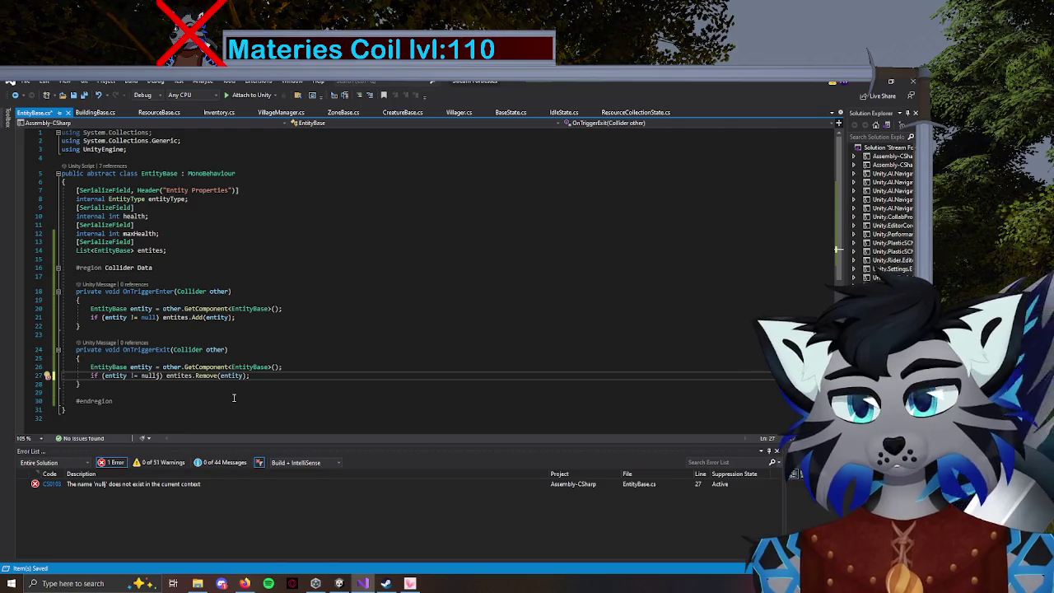
pyautogui.press('BackSpace')
pyautogui.write('&&')
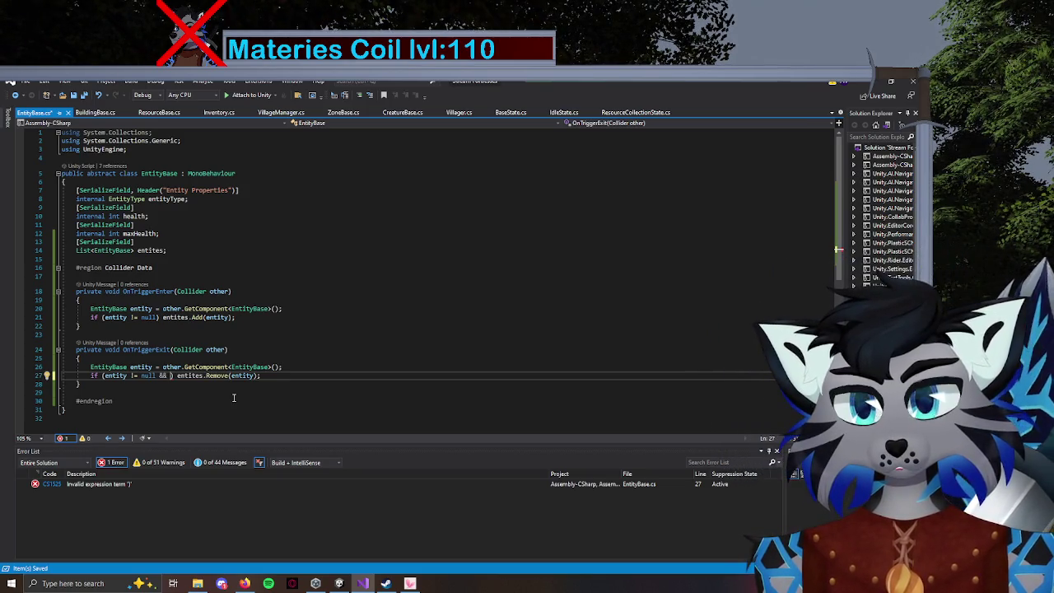
pyautogui.write('entites')
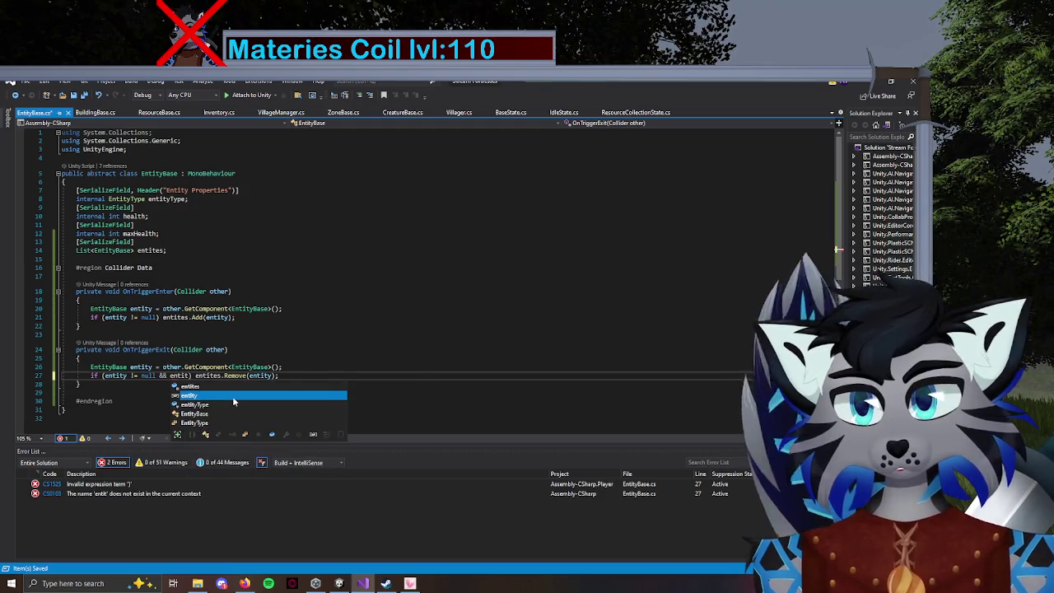
pyautogui.write('.')
pyautogui.write('t')
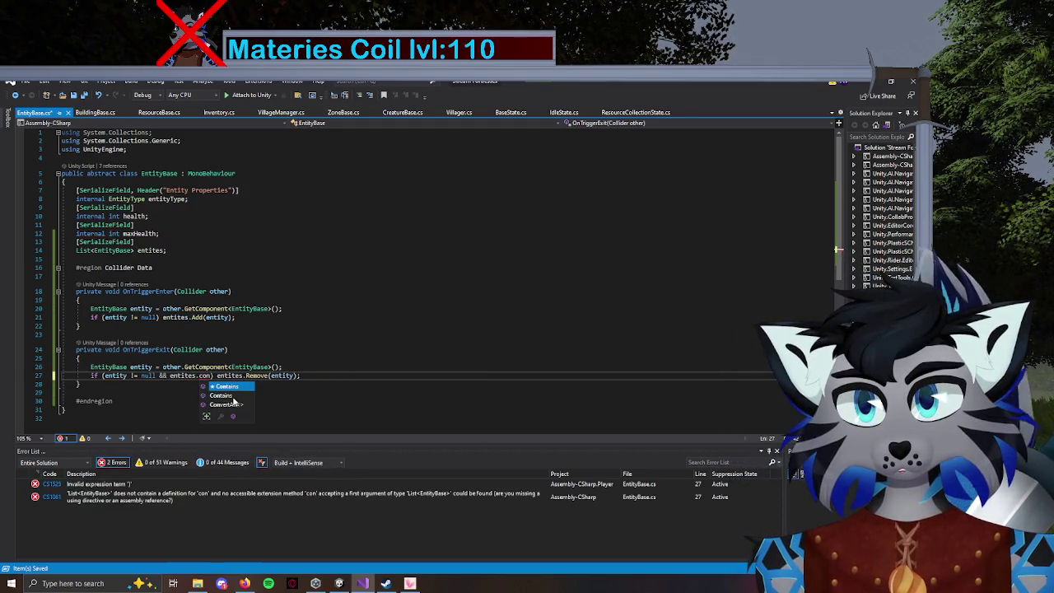
pyautogui.press('Tab')
pyautogui.write('(en')
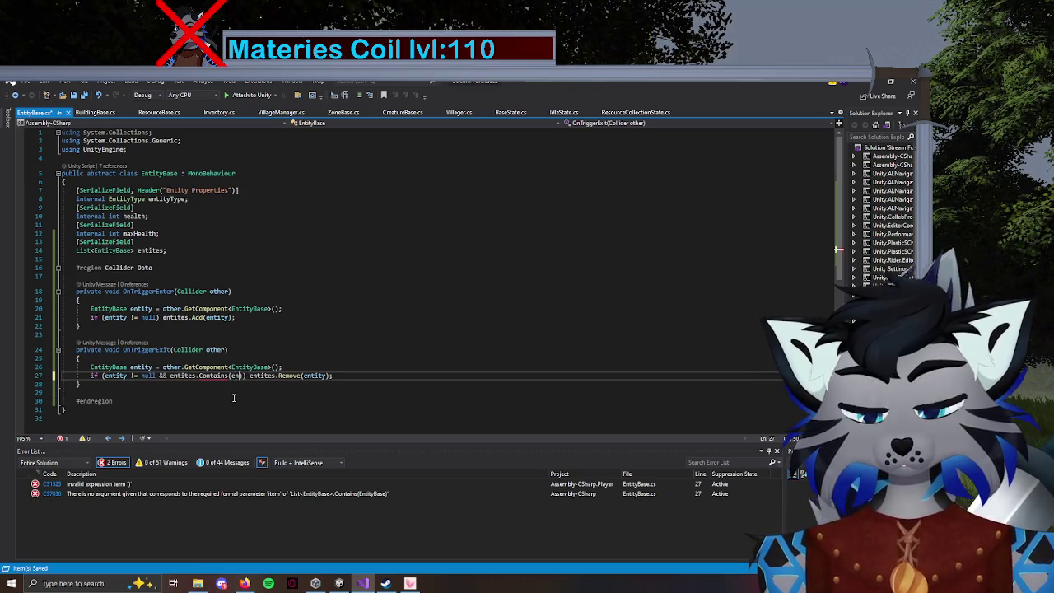
pyautogui.write('tity))')
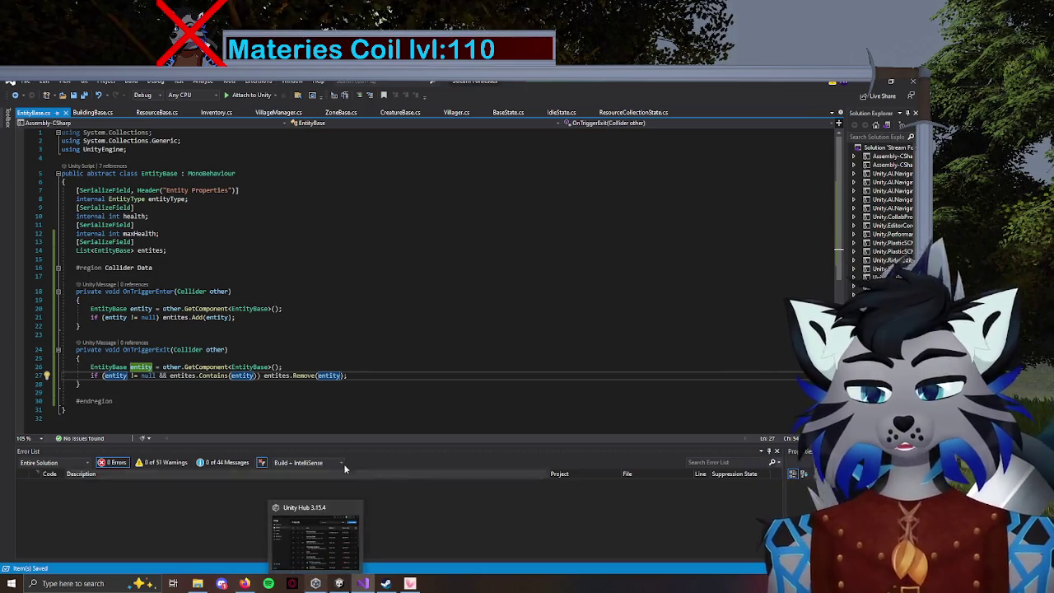
# Confirm the finished Contains condition leaves no errors, then move below the field declarations.
pyautogui.click(377, 376)
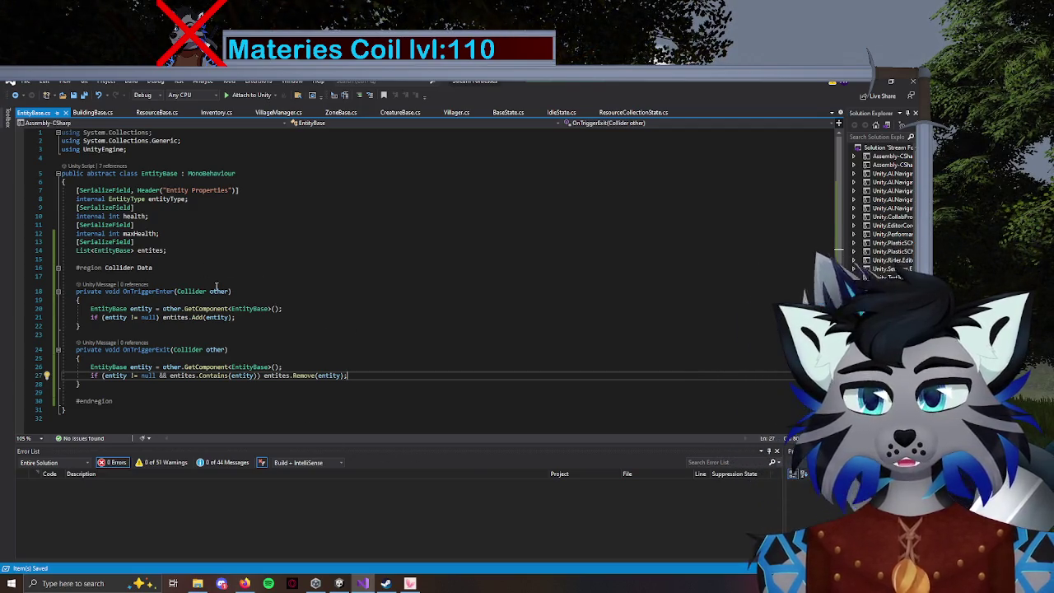
pyautogui.click(145, 261)
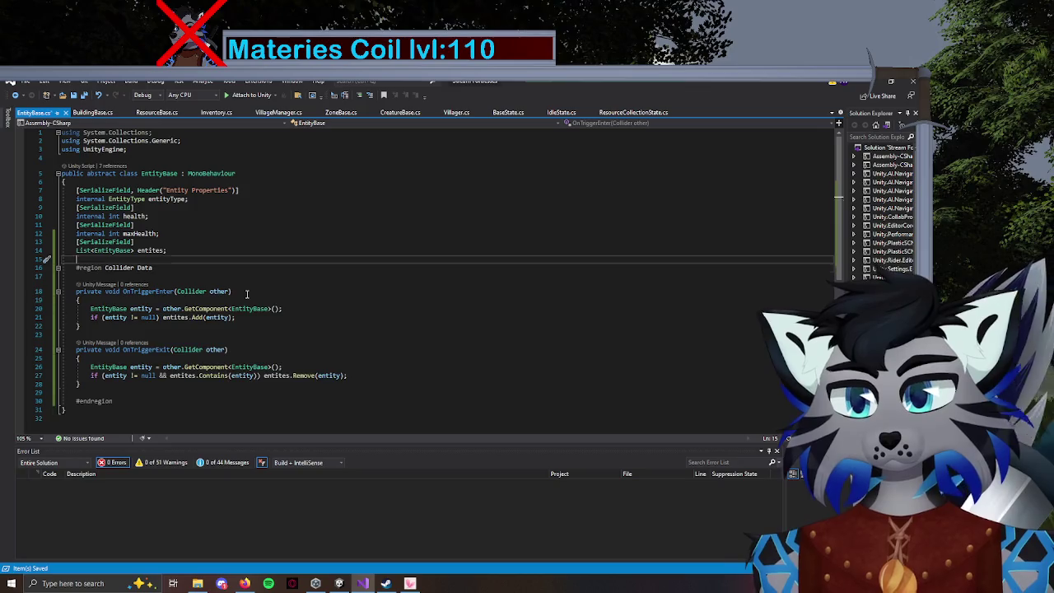
# Write public bool IsEntityInReach(EntityBase entity) returning entites.Contains(entity), and save.
pyautogui.press('Return')
pyautogui.press('Return')
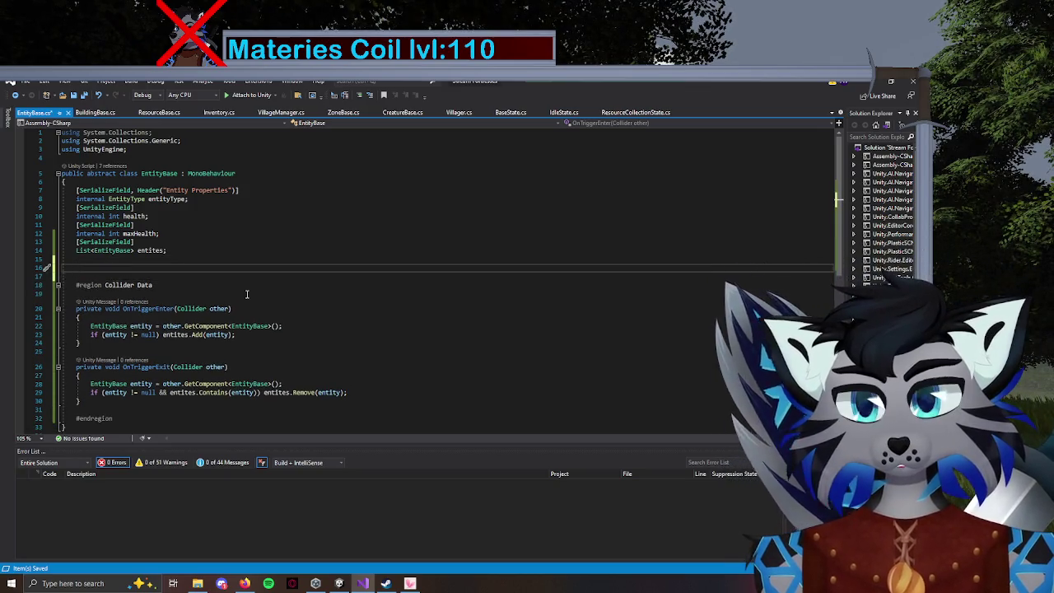
pyautogui.press('Delete')
pyautogui.press('Delete')
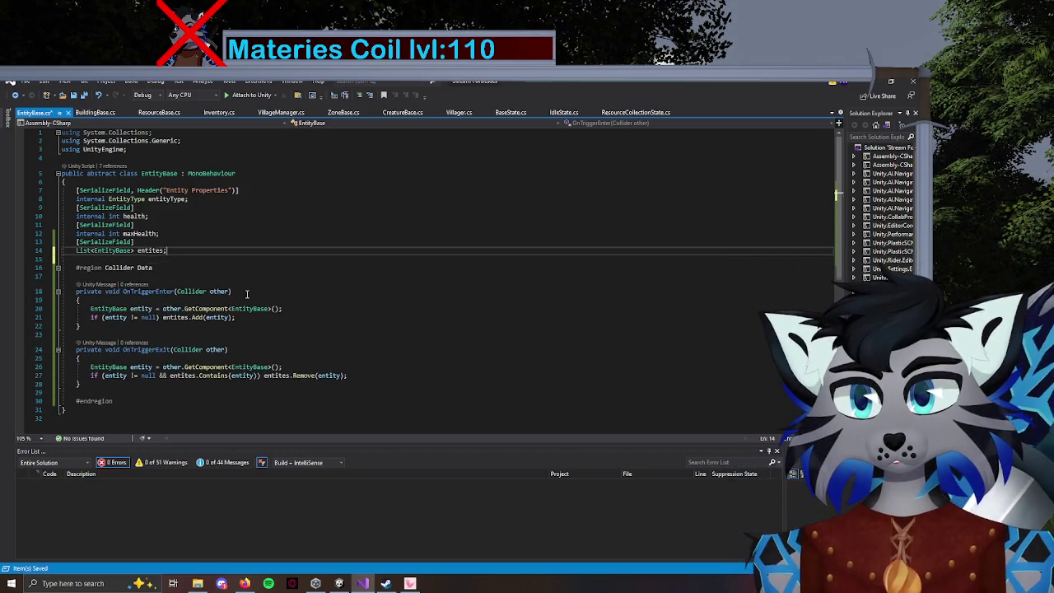
pyautogui.press('Down')
pyautogui.press('Return')
pyautogui.press('Return')
pyautogui.press('Up')
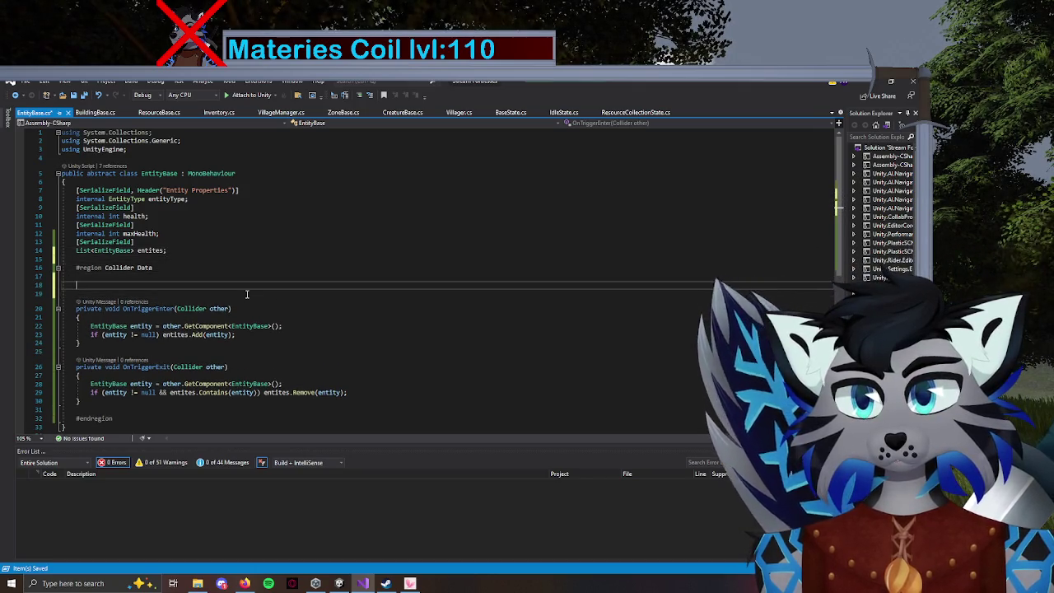
pyautogui.write('public')
pyautogui.press('Escape')
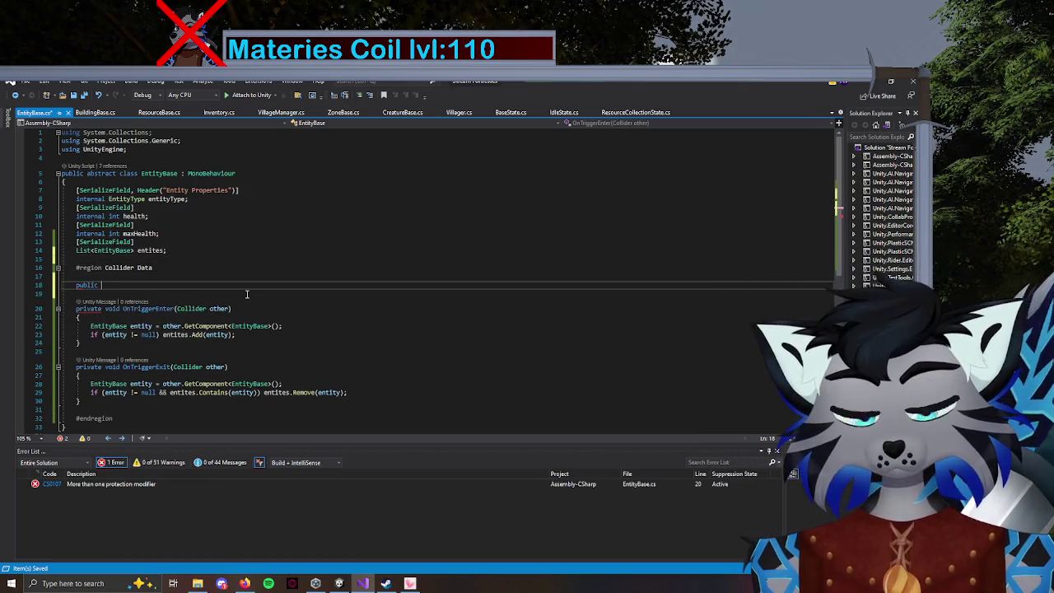
pyautogui.write('bool')
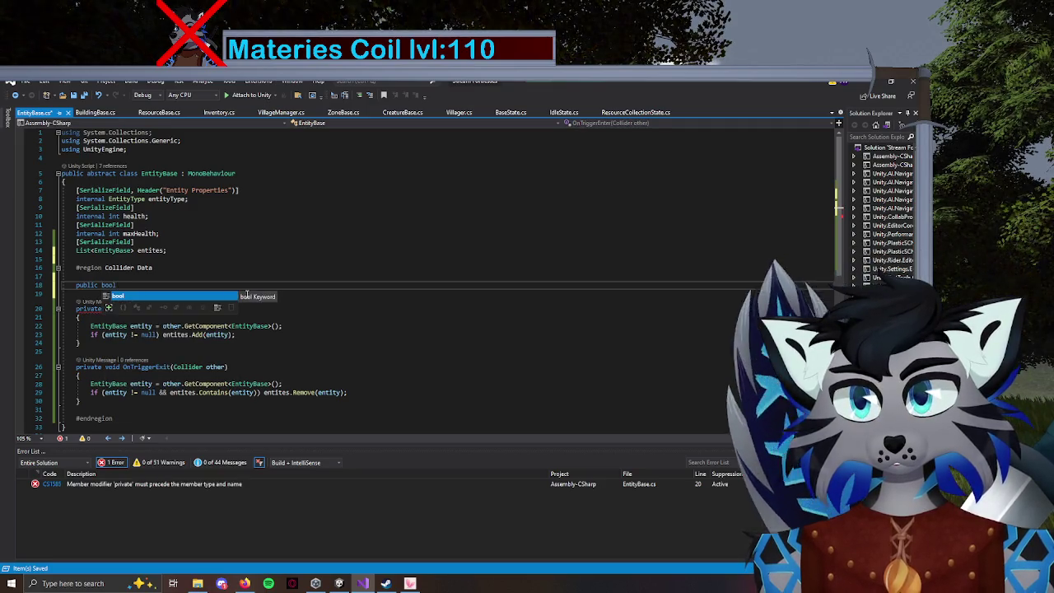
pyautogui.write(' IsEntity')
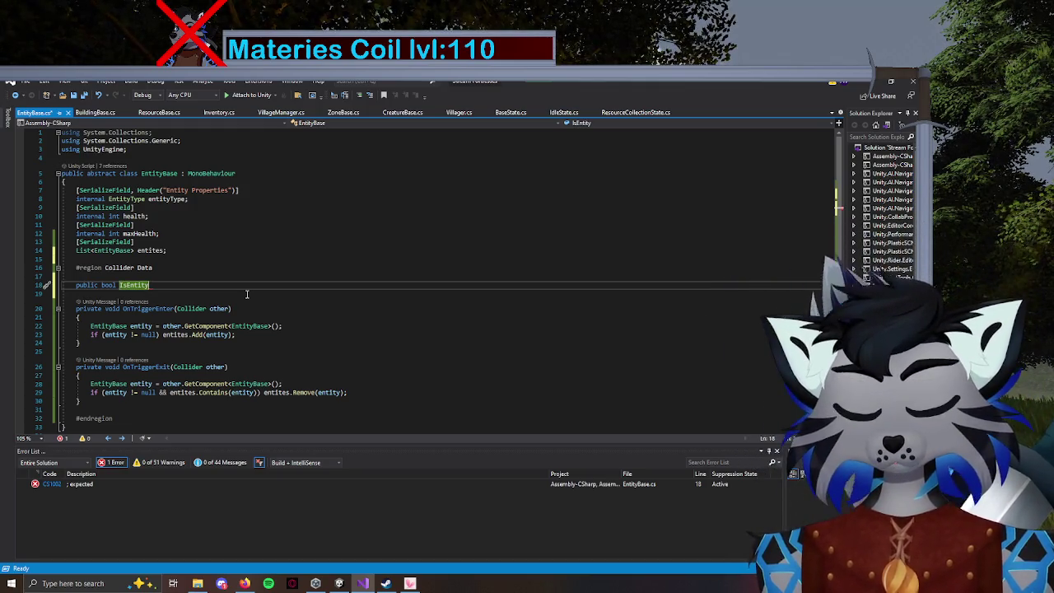
pyautogui.write('In')
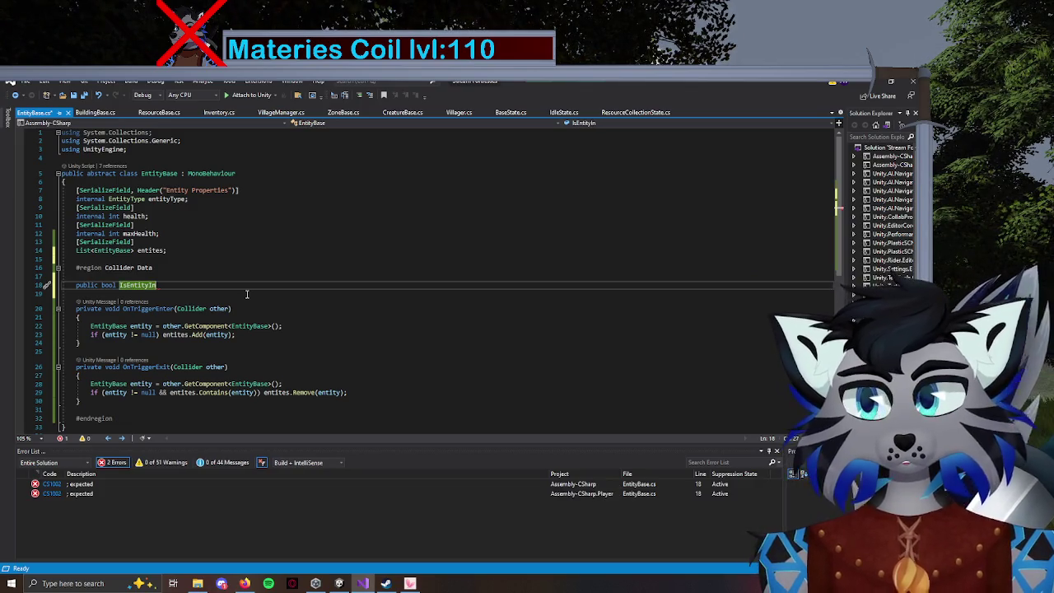
pyautogui.write('Reach()')
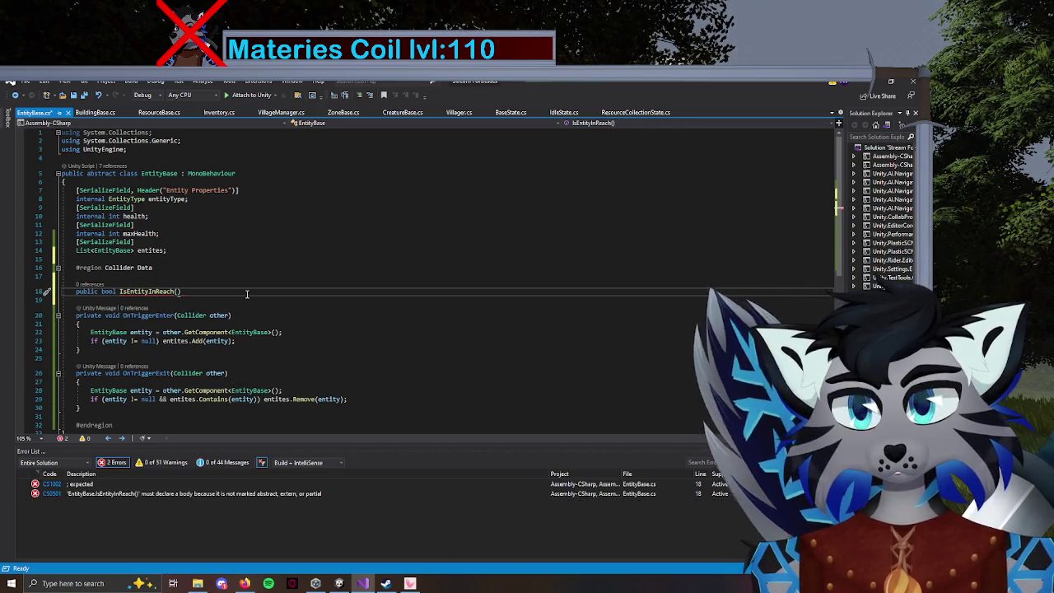
pyautogui.write('ntity')
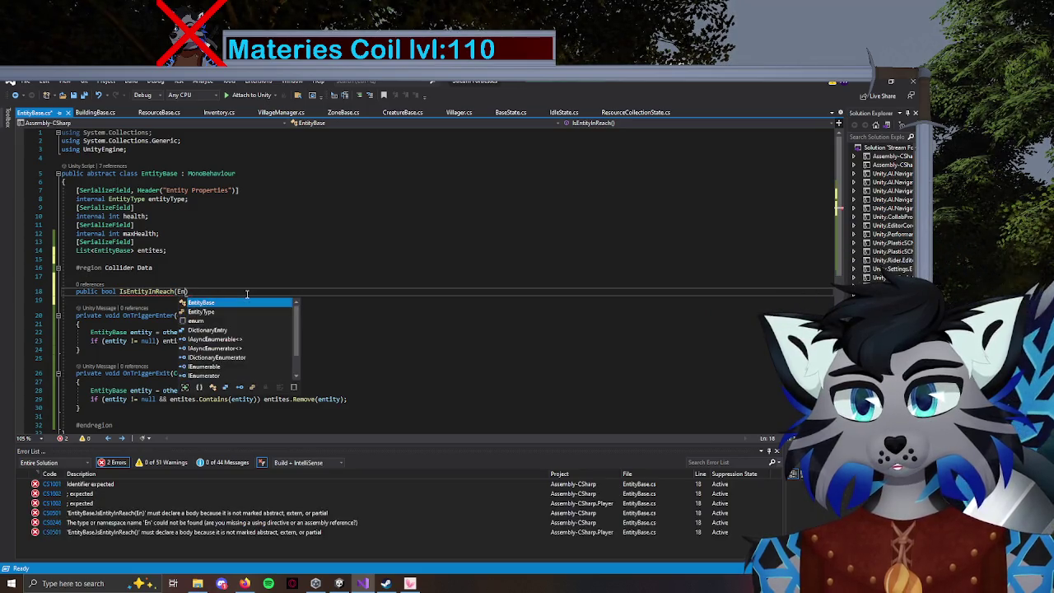
pyautogui.press('Tab')
pyautogui.write('entity)')
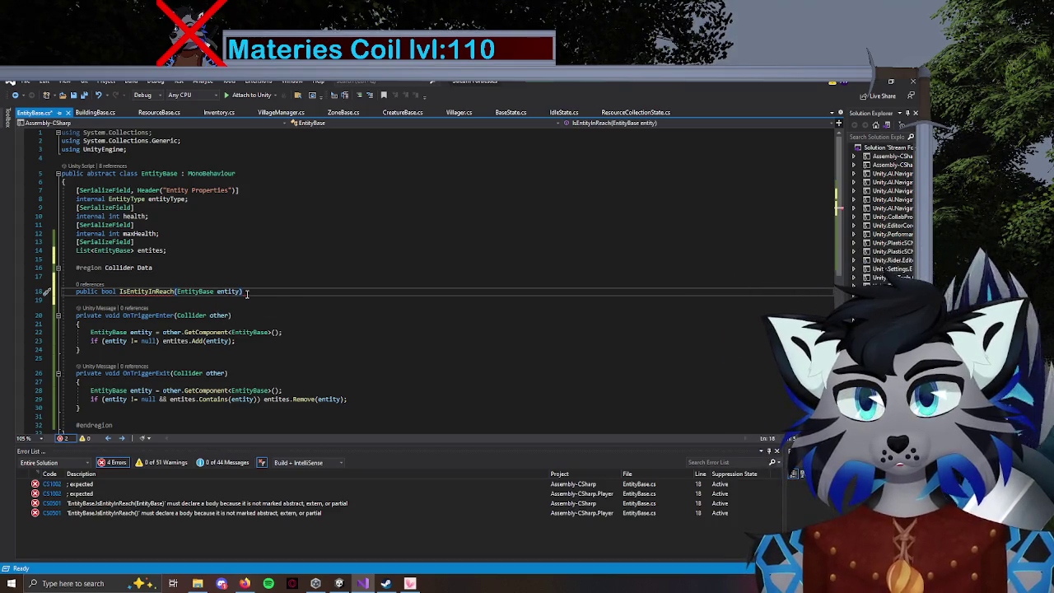
pyautogui.write('r')
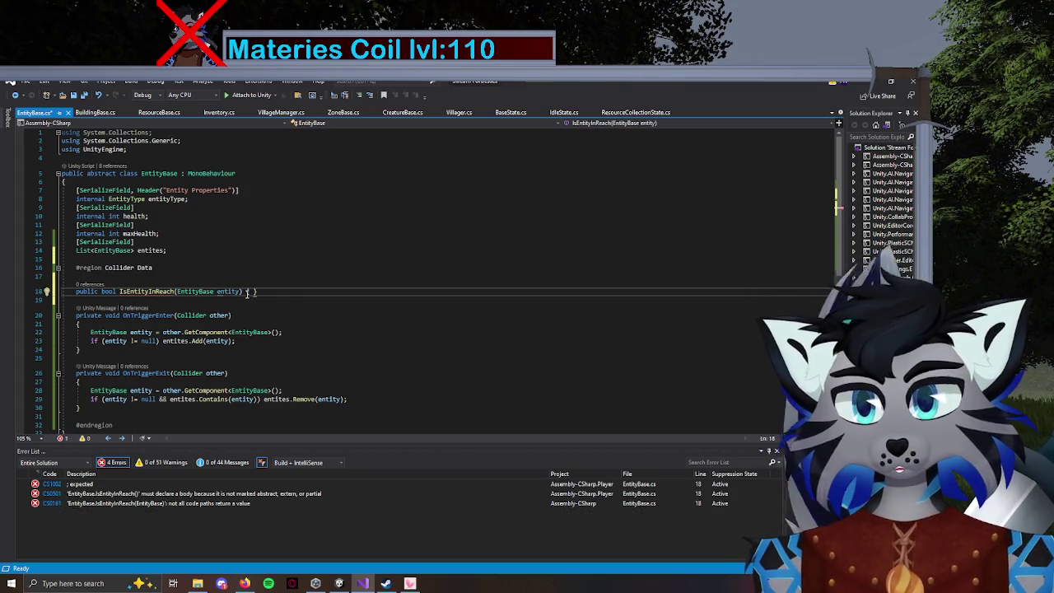
pyautogui.write('eturn enti')
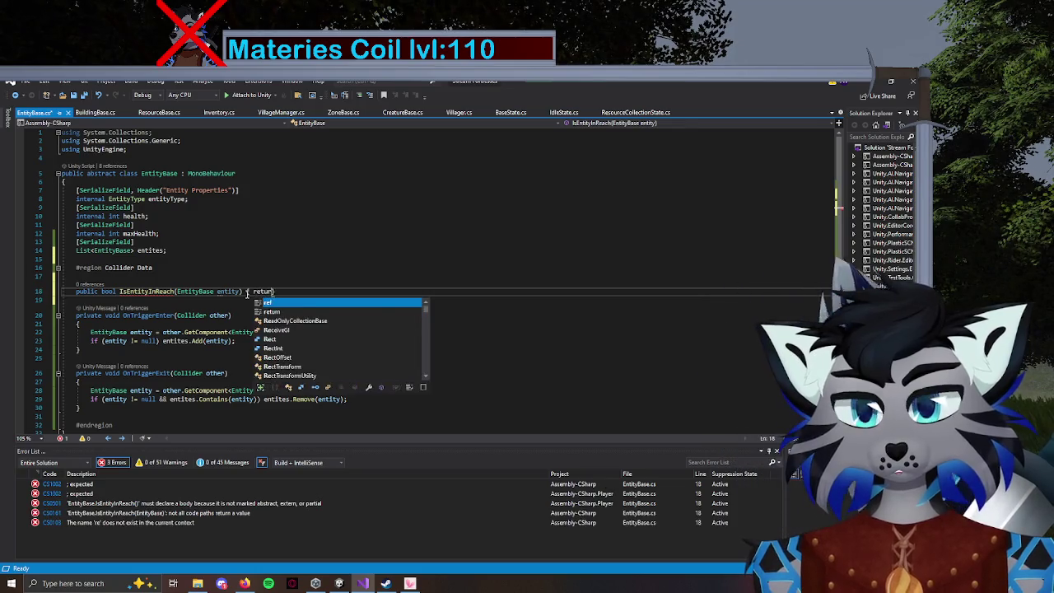
pyautogui.write('tes.co')
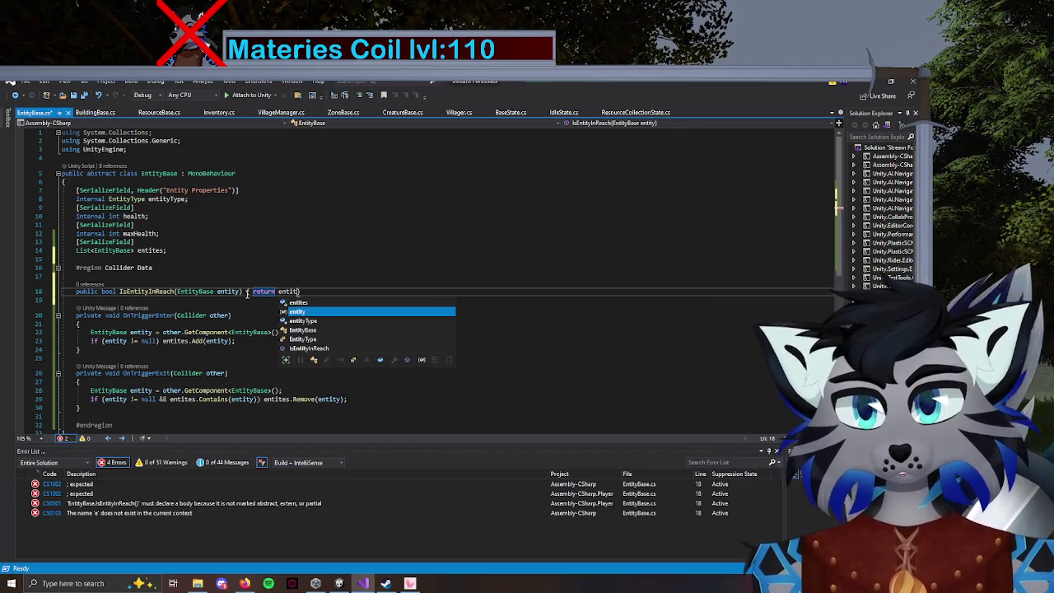
pyautogui.write('(')
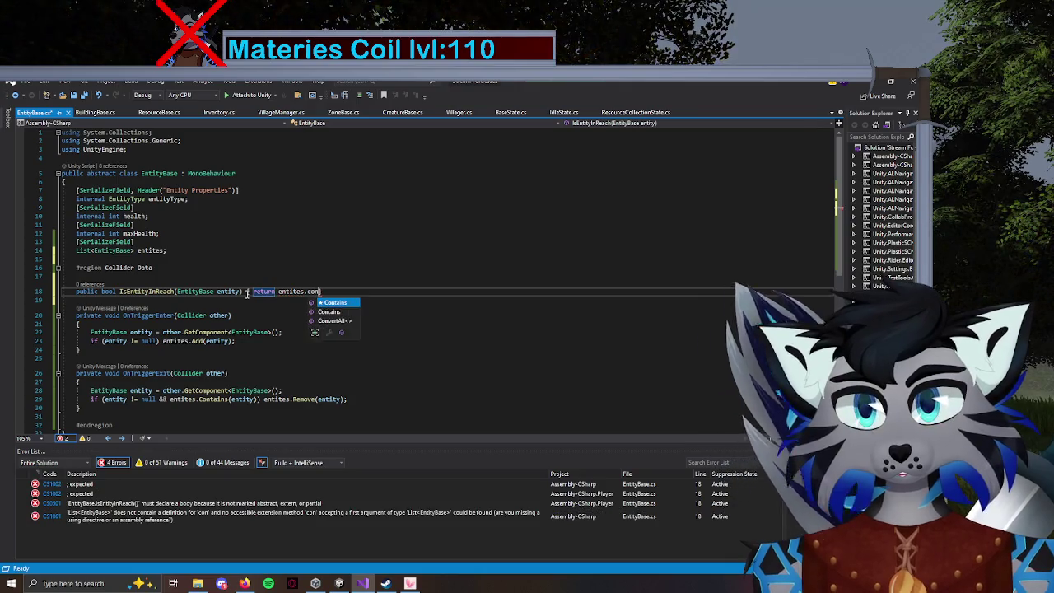
pyautogui.write('entity')
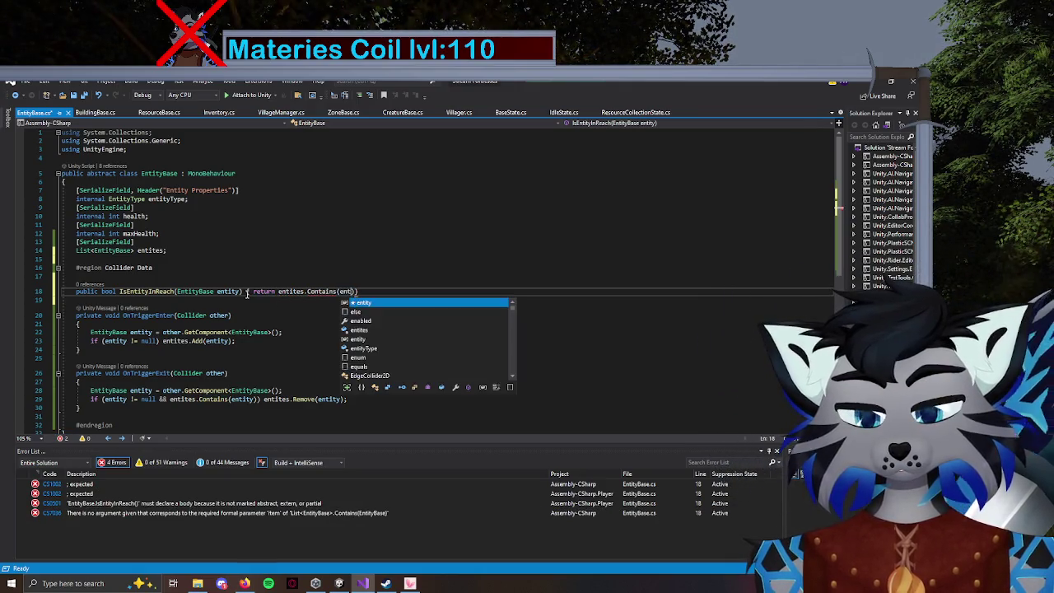
pyautogui.write(';')
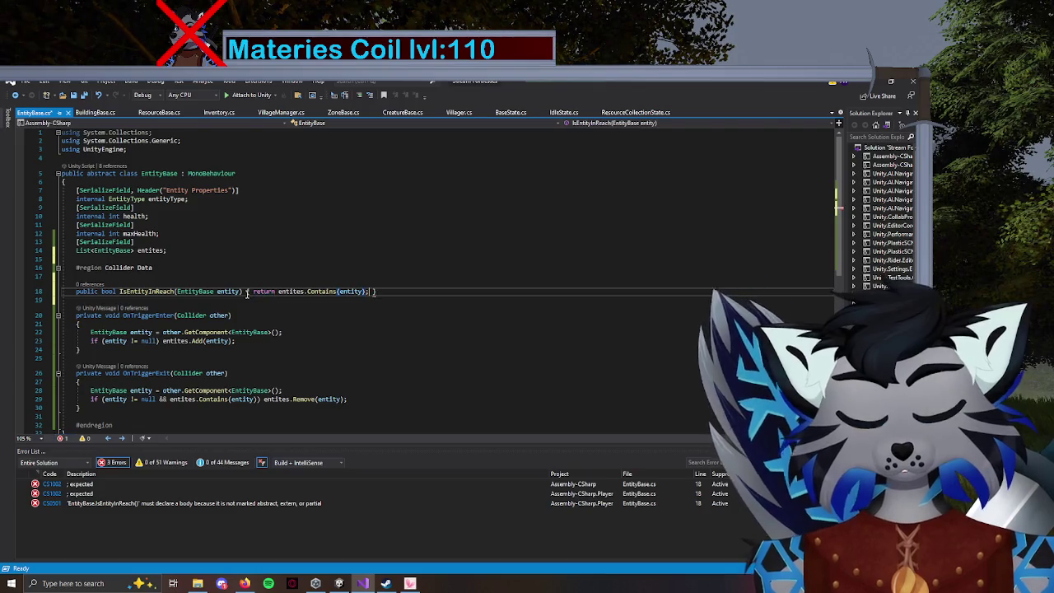
pyautogui.hotkey('ctrl', 's')
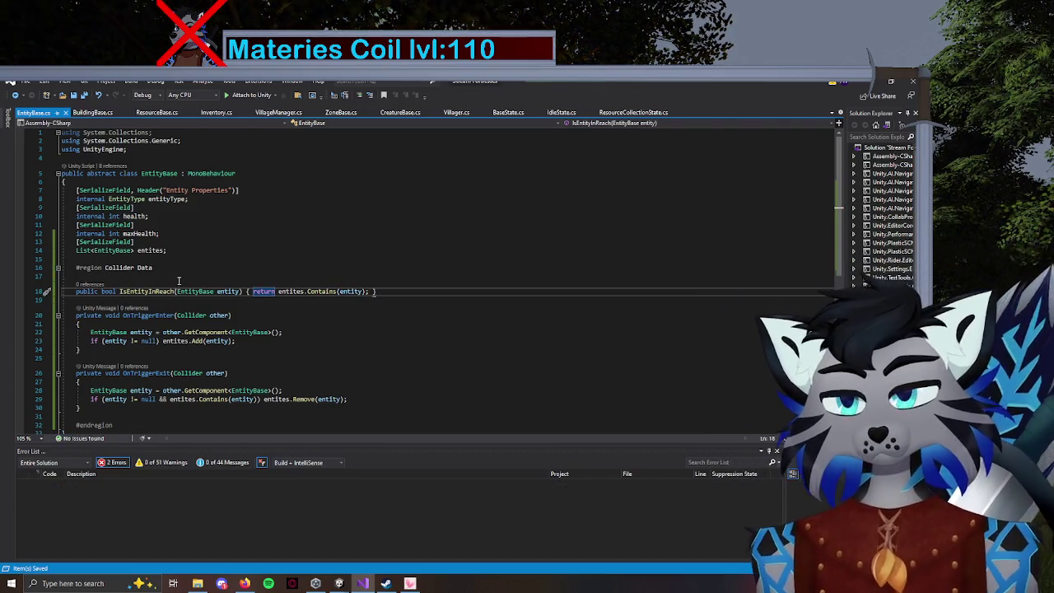
# Review the entites field, trigger methods and IsEntityInReach body, then open ResourceCollectionState.cs.
pyautogui.moveTo(165, 252); pyautogui.dragTo(76, 252)
pyautogui.click(192, 253)
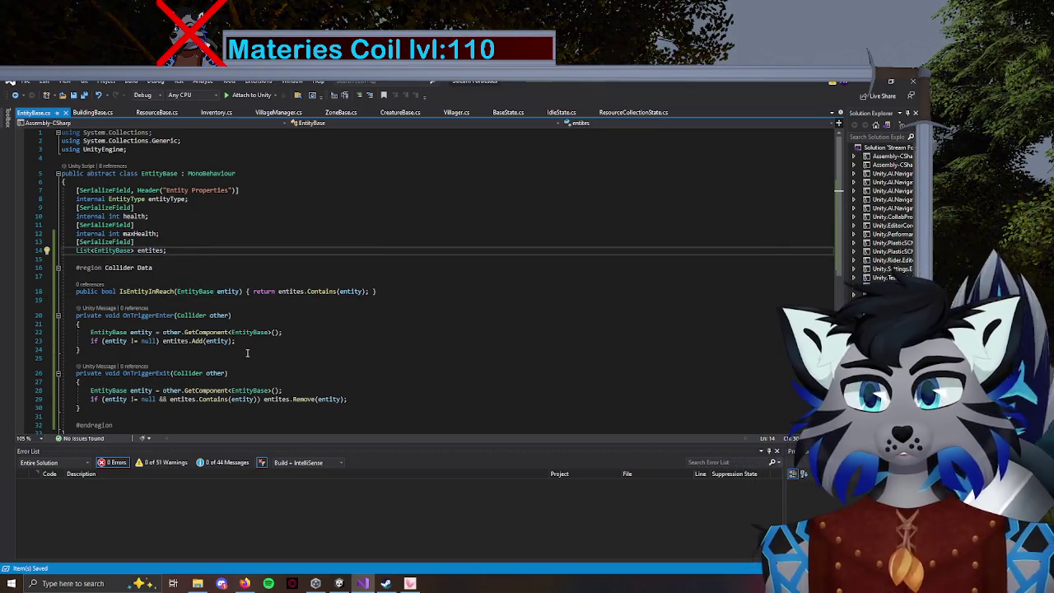
pyautogui.moveTo(247, 341); pyautogui.dragTo(82, 332)
pyautogui.moveTo(166, 251); pyautogui.dragTo(77, 251)
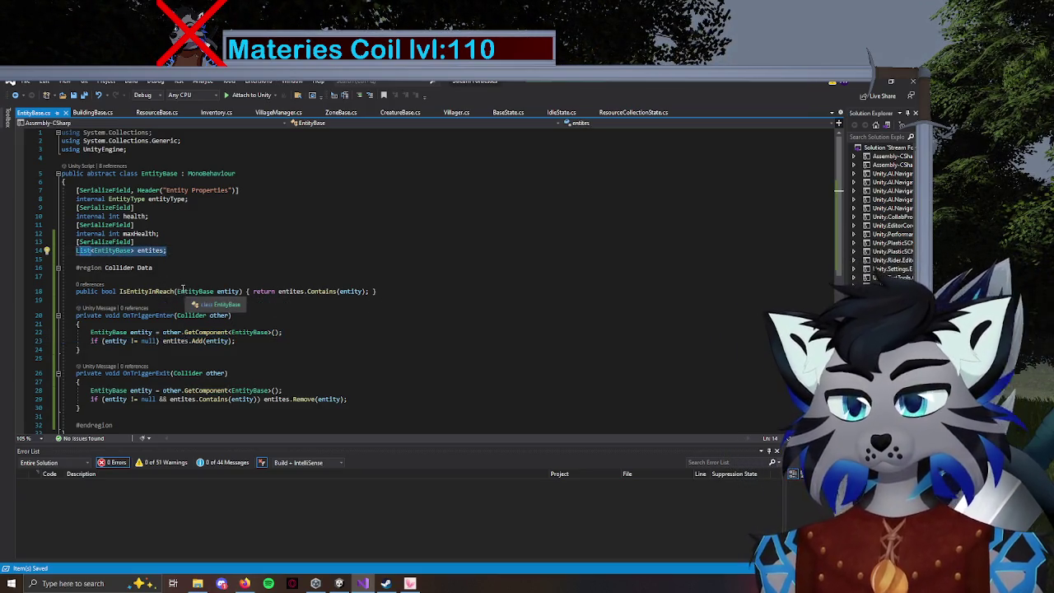
pyautogui.click(295, 349)
pyautogui.moveTo(80, 408); pyautogui.dragTo(62, 373)
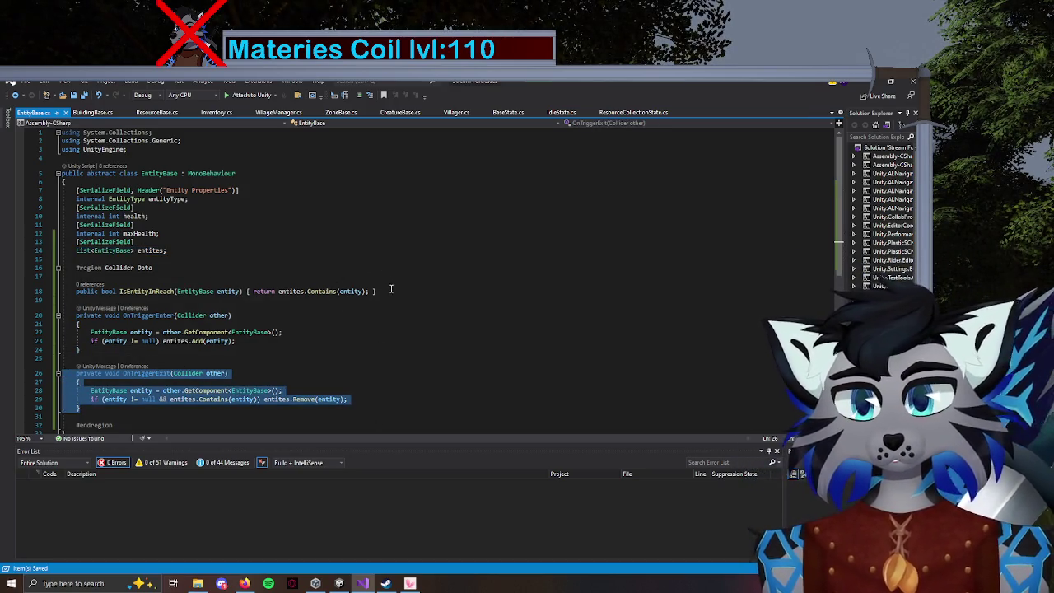
pyautogui.moveTo(398, 294); pyautogui.dragTo(216, 292)
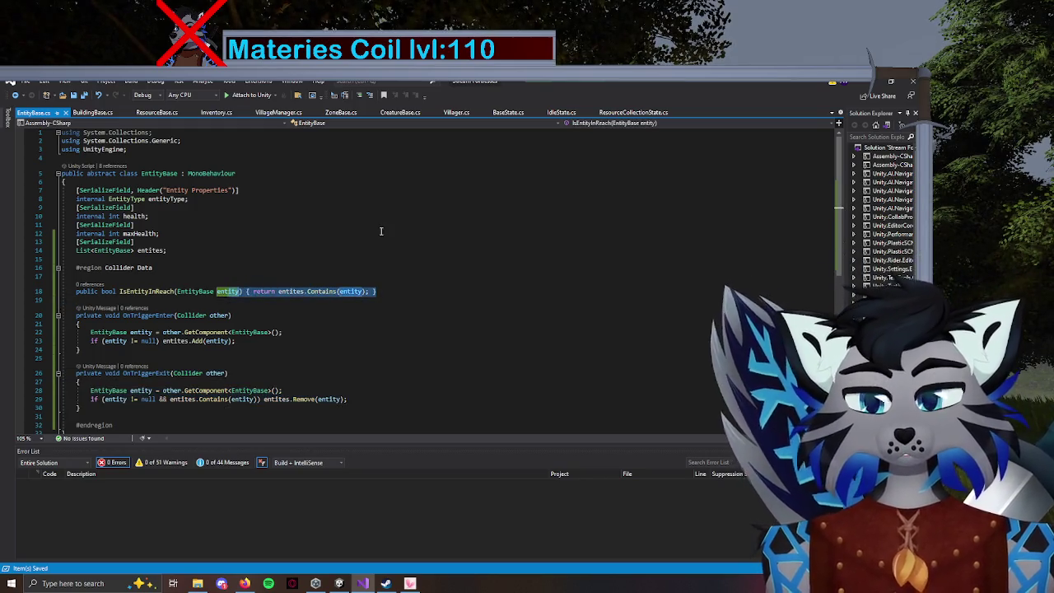
pyautogui.click(622, 113)
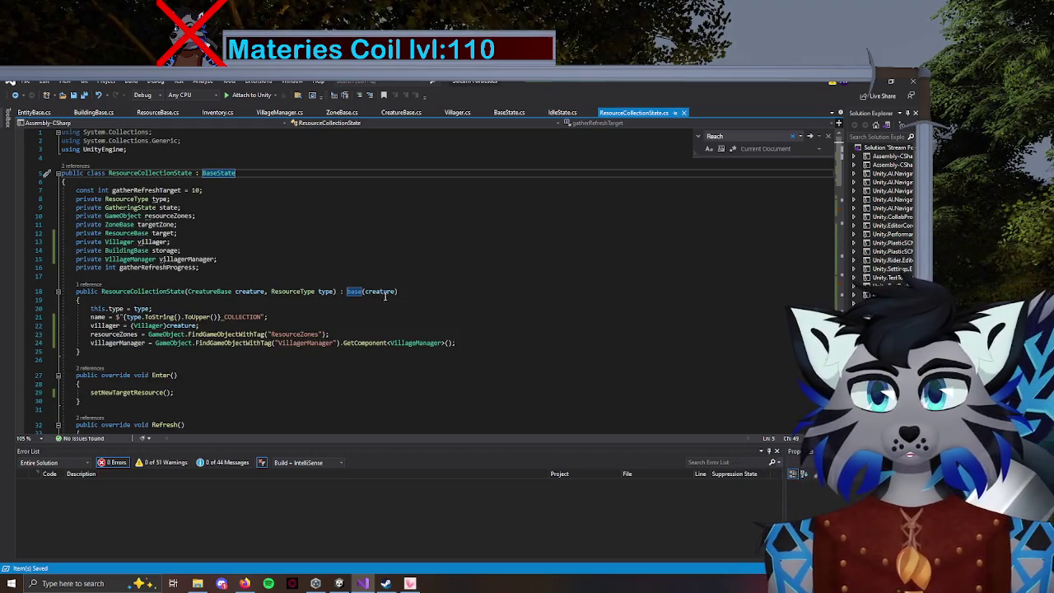
# Replace the true placeholder in the line 48 else-if condition with target.
pyautogui.click(398, 308)
pyautogui.click(536, 241)
pyautogui.scroll(-10, 404, 284)
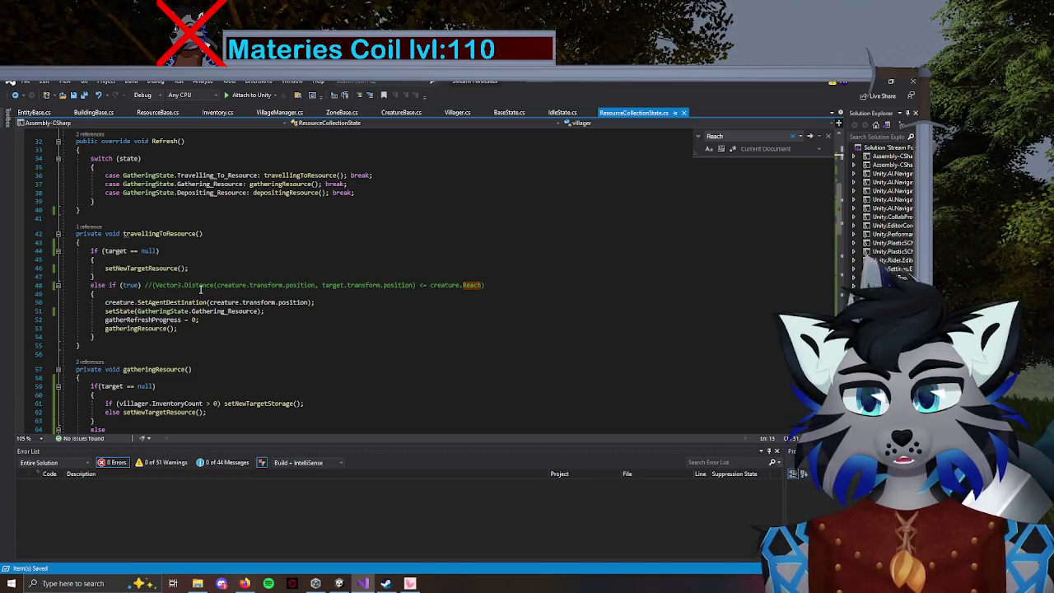
pyautogui.click(138, 287)
pyautogui.press('BackSpace')
pyautogui.press('BackSpace')
pyautogui.press('BackSpace')
pyautogui.press('BackSpace')
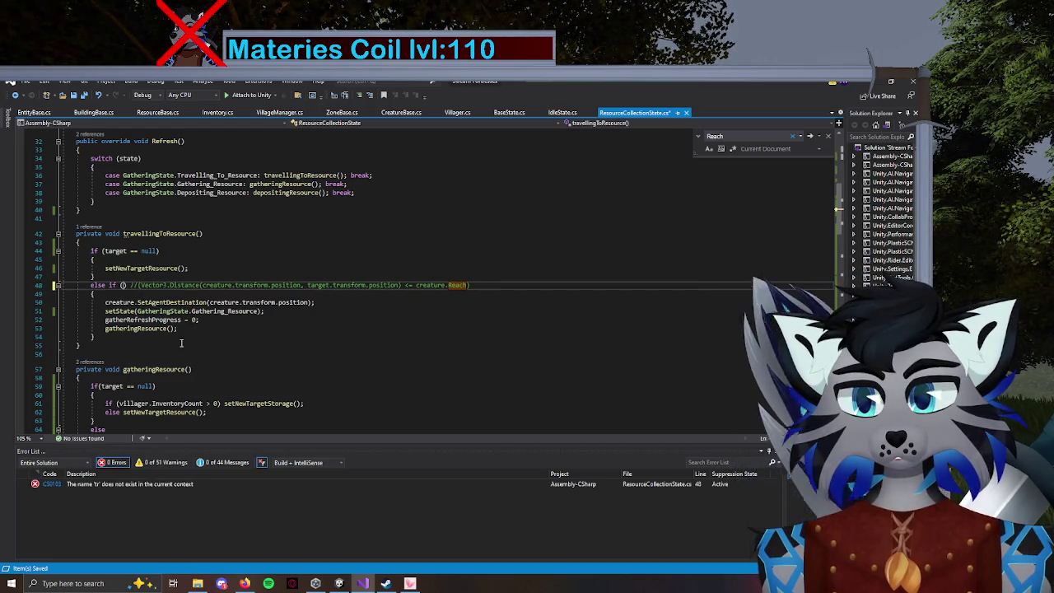
pyautogui.write('target.')
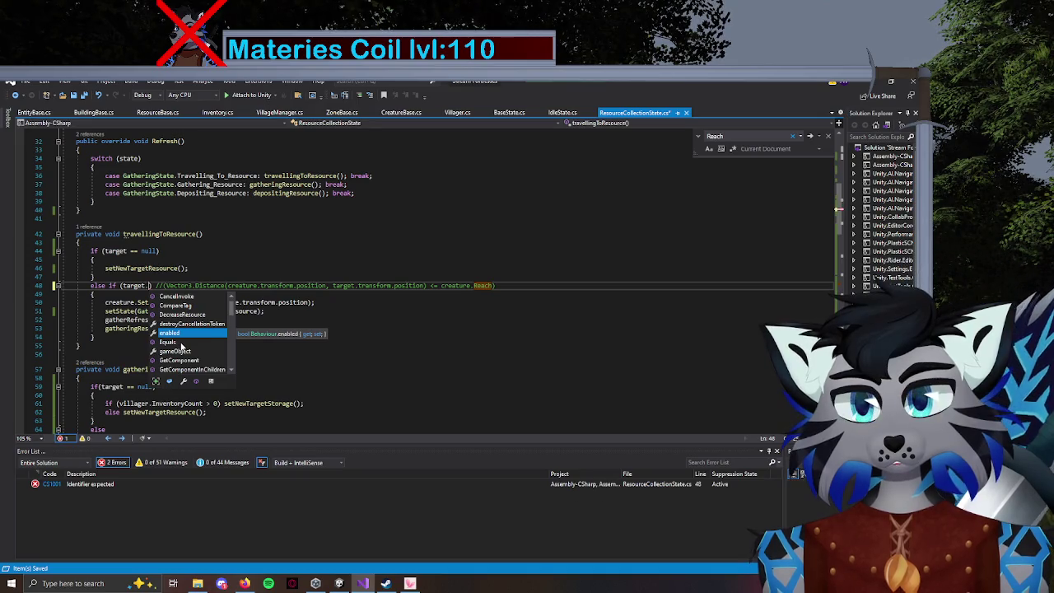
pyautogui.write('Is')
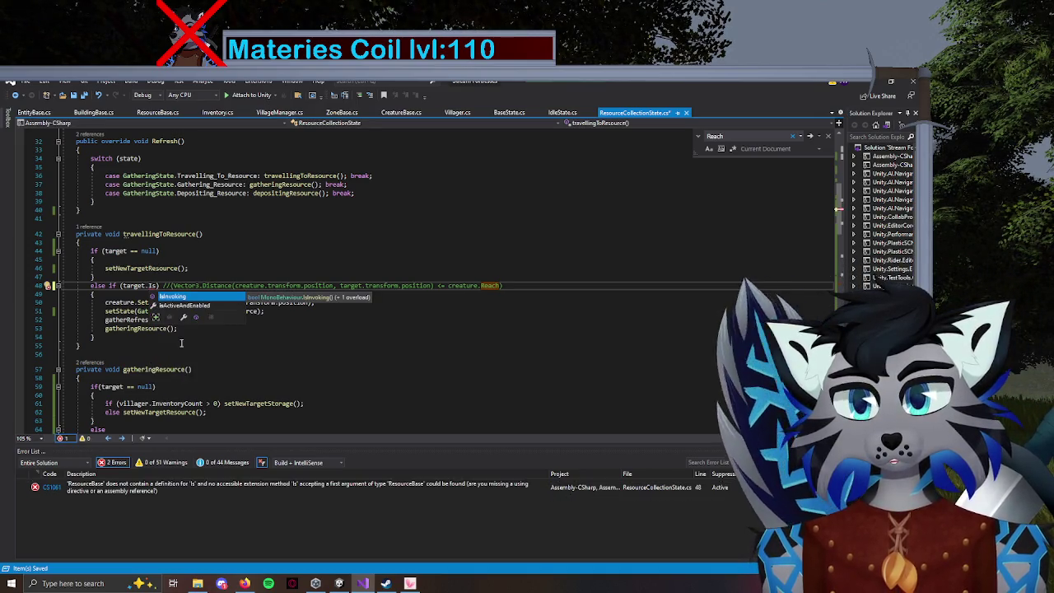
pyautogui.press('BackSpace')
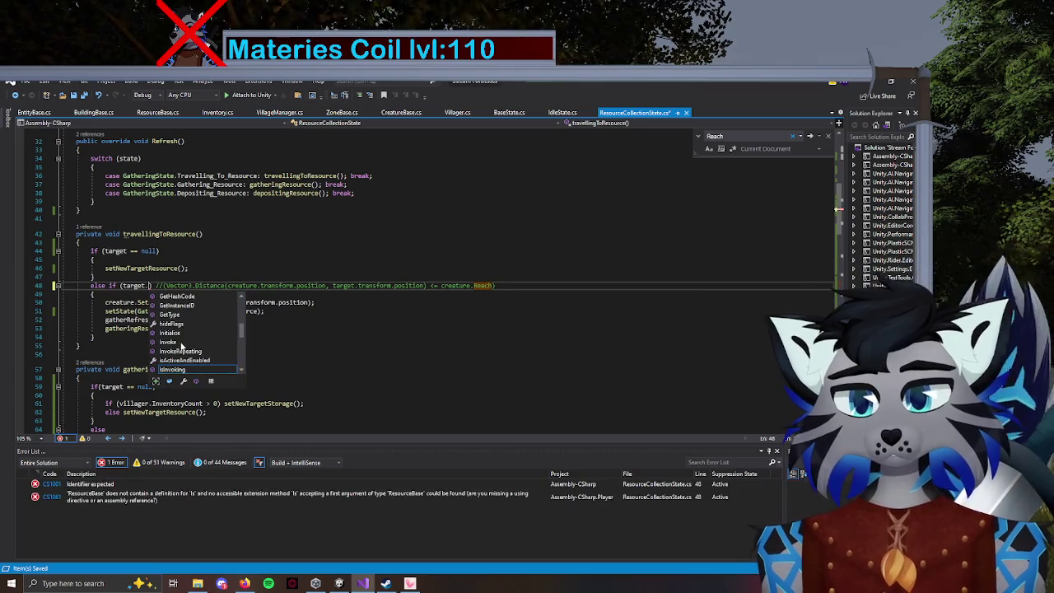
# Check EntityBase for the IsEntityInReach method name, leaving the condition as target.
pyautogui.click(35, 112)
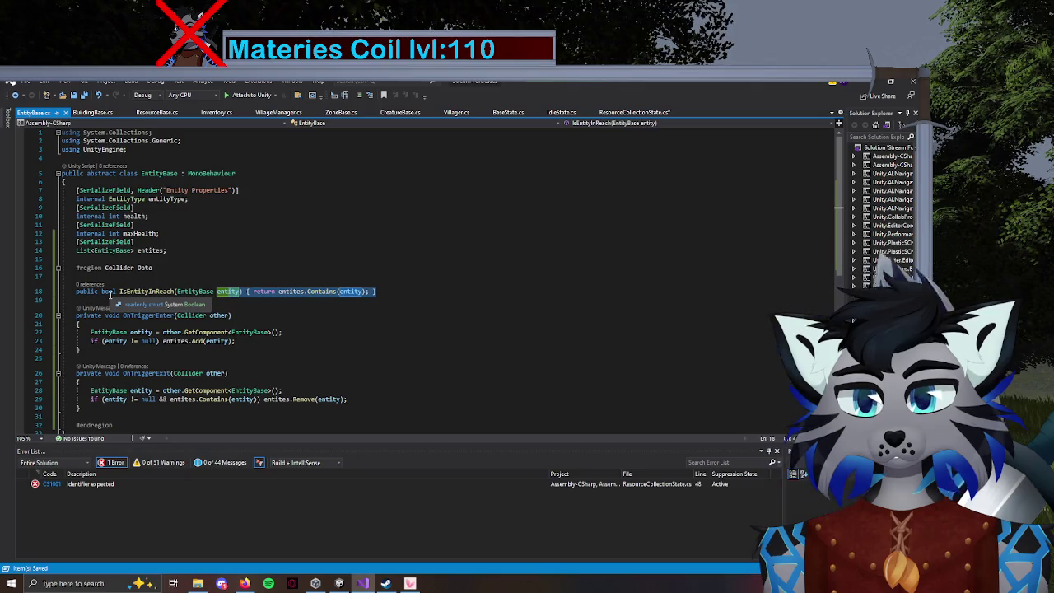
pyautogui.click(634, 112)
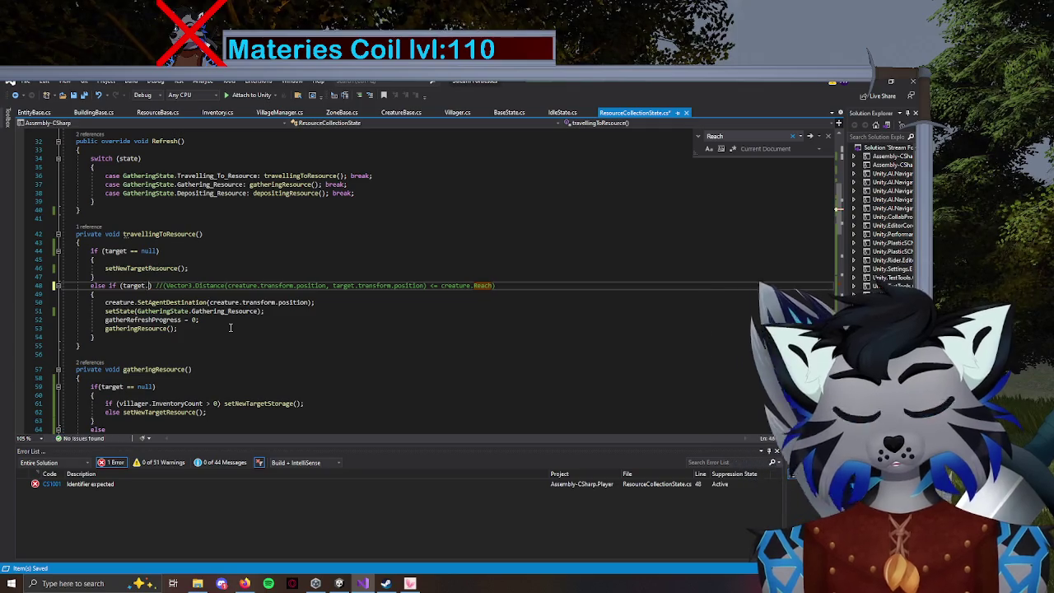
pyautogui.hotkey('ctrl', 'space')
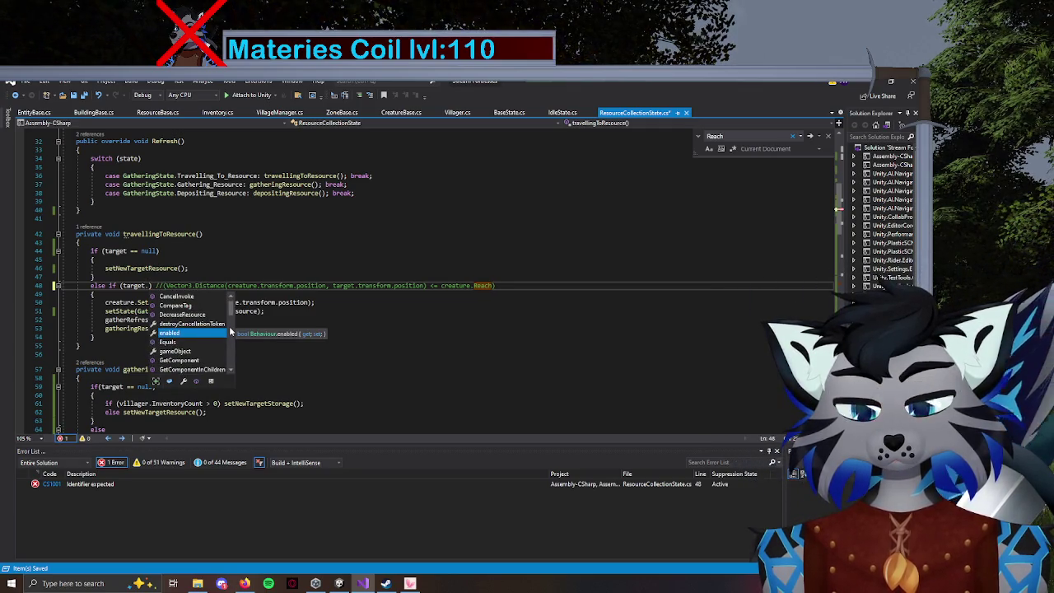
pyautogui.write('I')
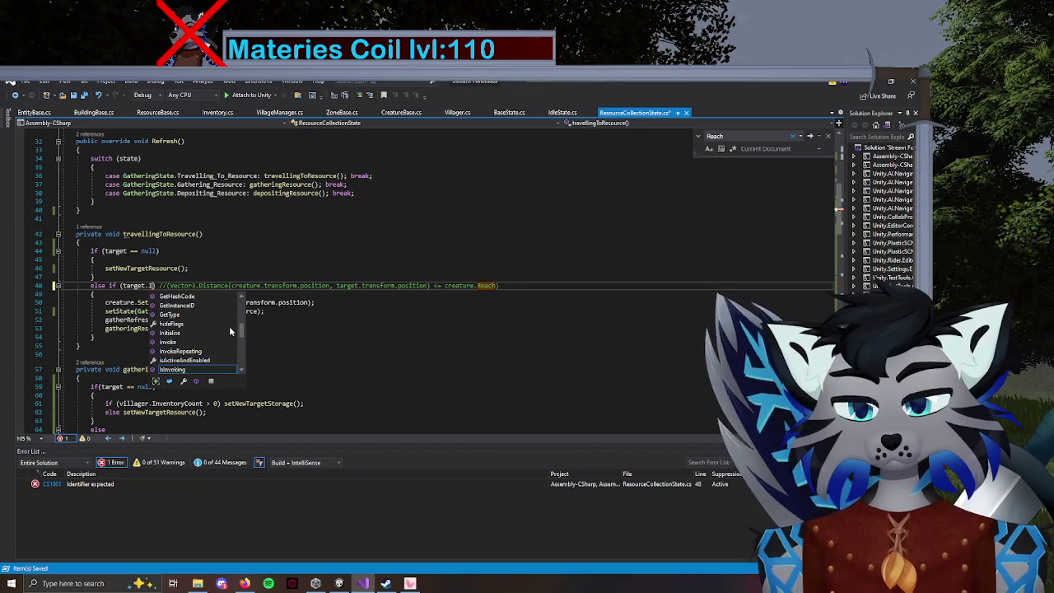
pyautogui.write('nrea')
pyautogui.press('BackSpace')
pyautogui.press('BackSpace')
pyautogui.press('BackSpace')
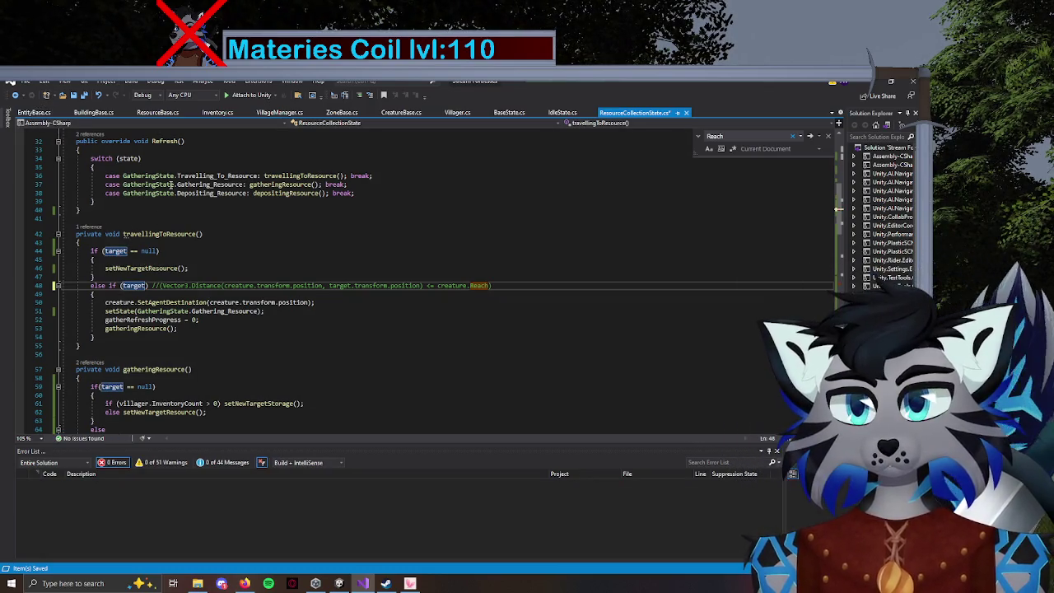
pyautogui.scroll(10, 172, 185)
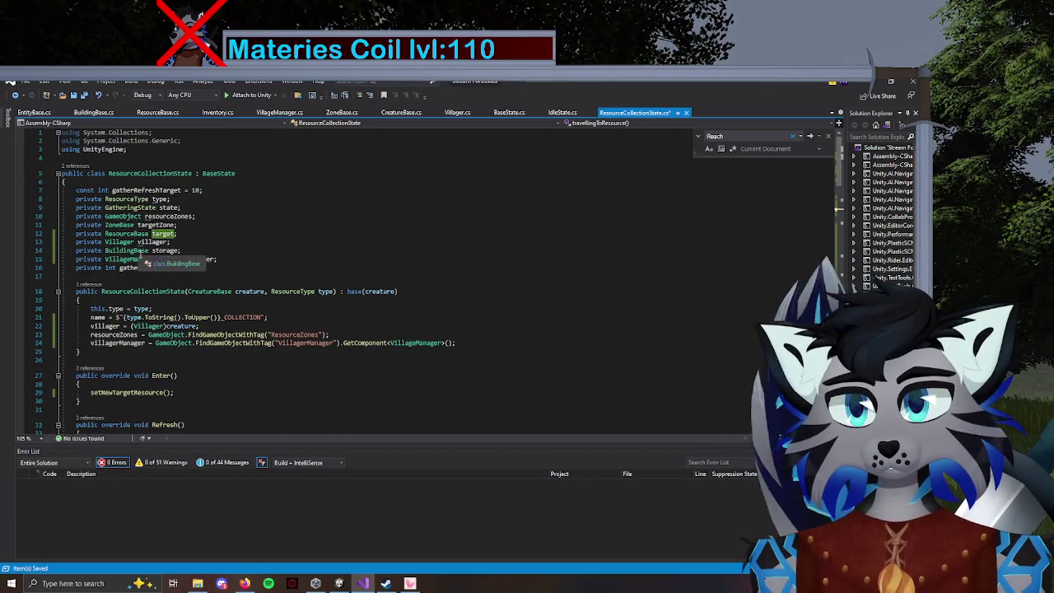
pyautogui.scroll(-12, 131, 238)
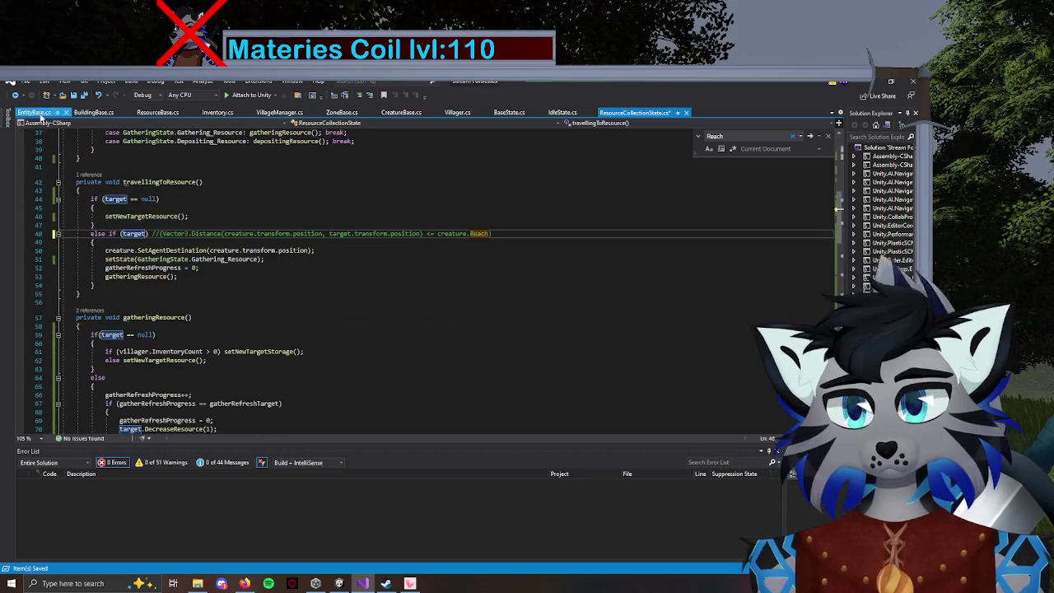
# Compare the EntityBase and ResourceBase scripts.
pyautogui.click(39, 115)
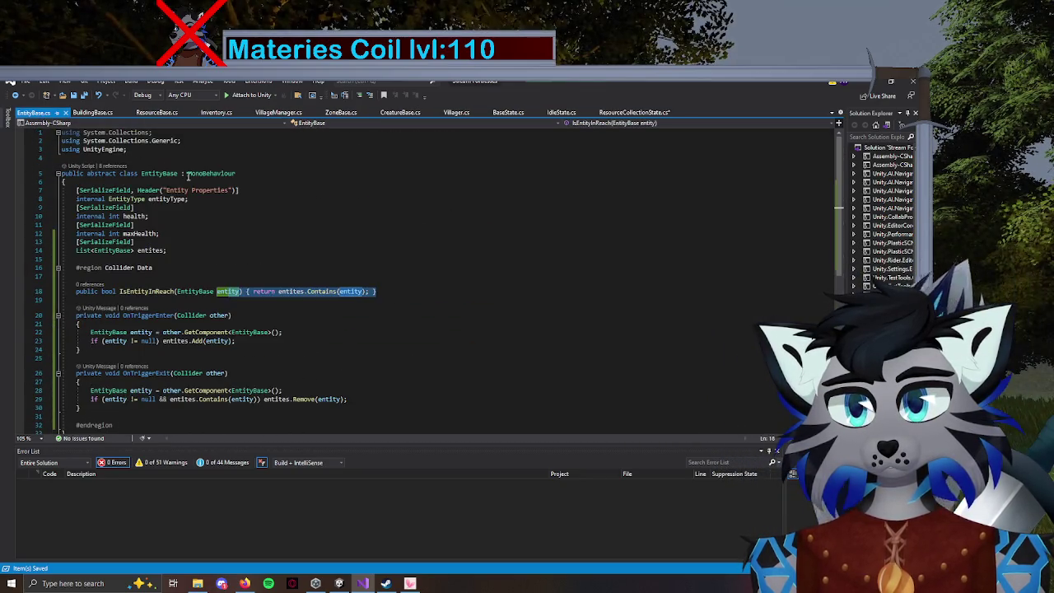
pyautogui.click(173, 114)
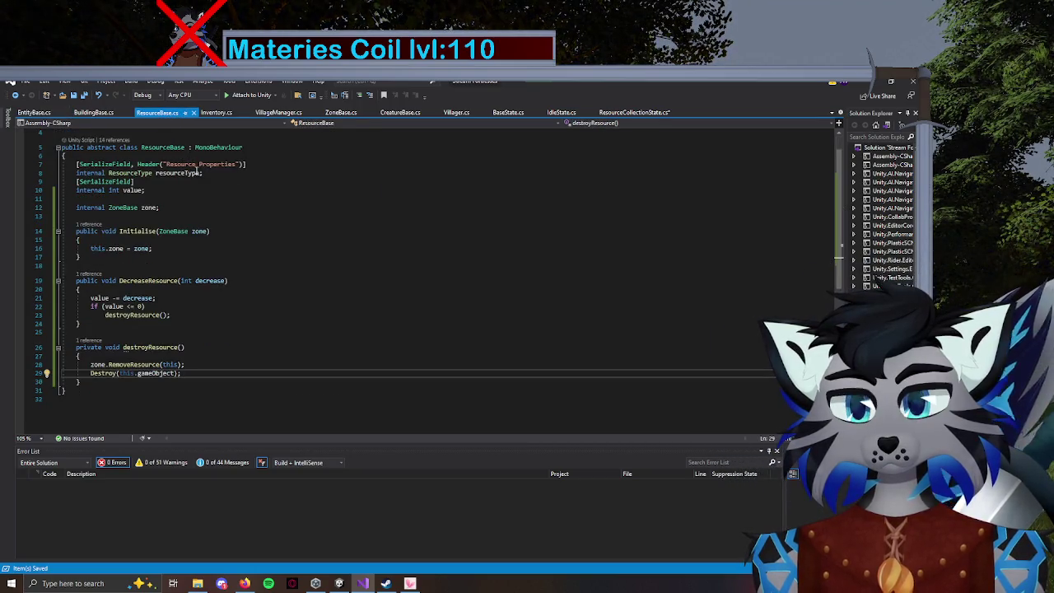
pyautogui.scroll(1, 221, 175)
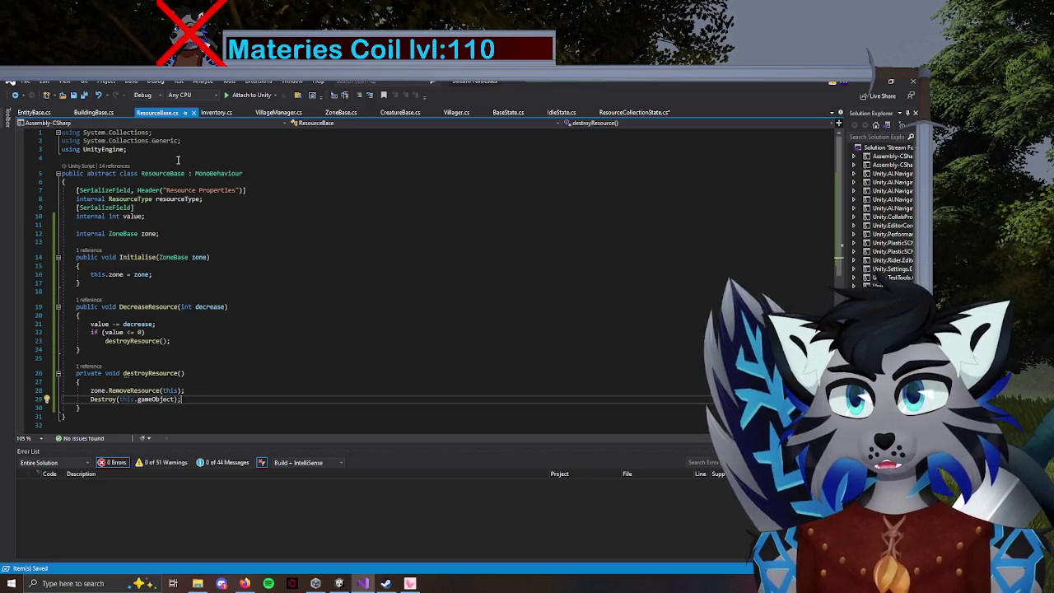
pyautogui.click(21, 113)
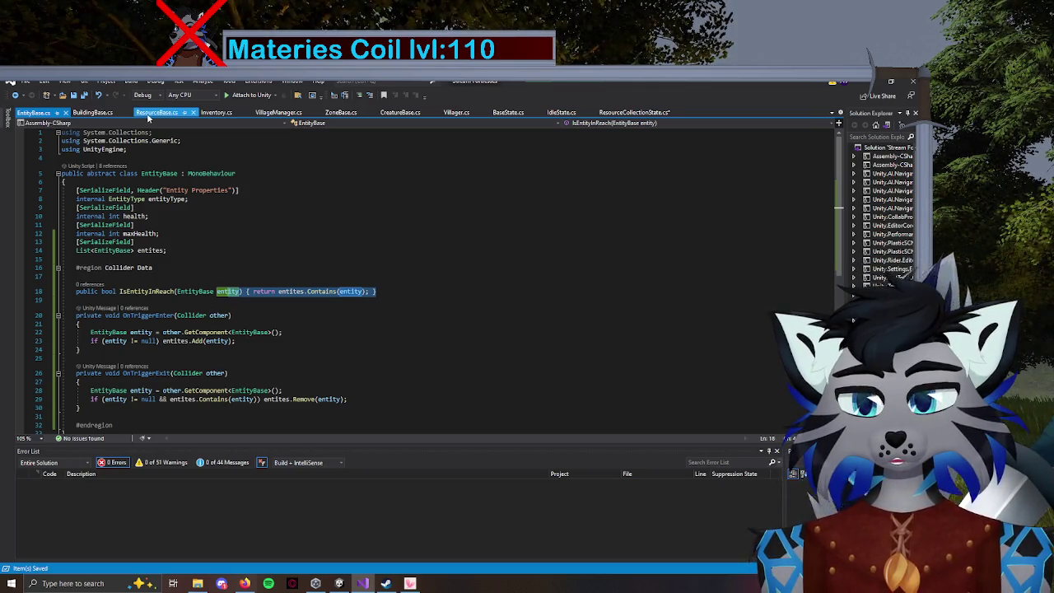
# Change ResourceBase's base class from MonoBehaviour to EntityBase.
pyautogui.click(152, 113)
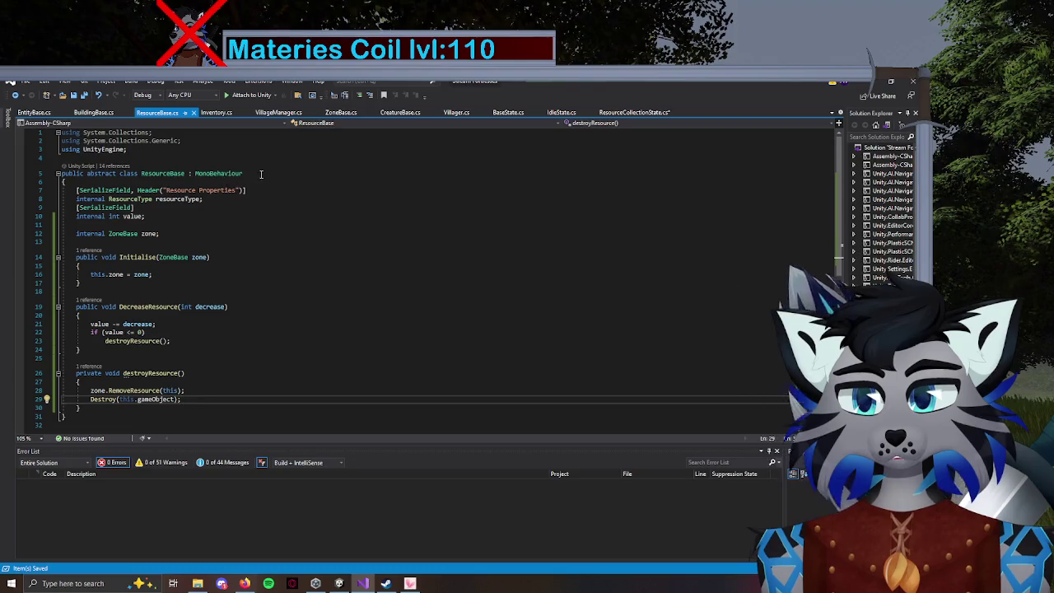
pyautogui.moveTo(261, 174); pyautogui.dragTo(192, 170)
pyautogui.write('Ent')
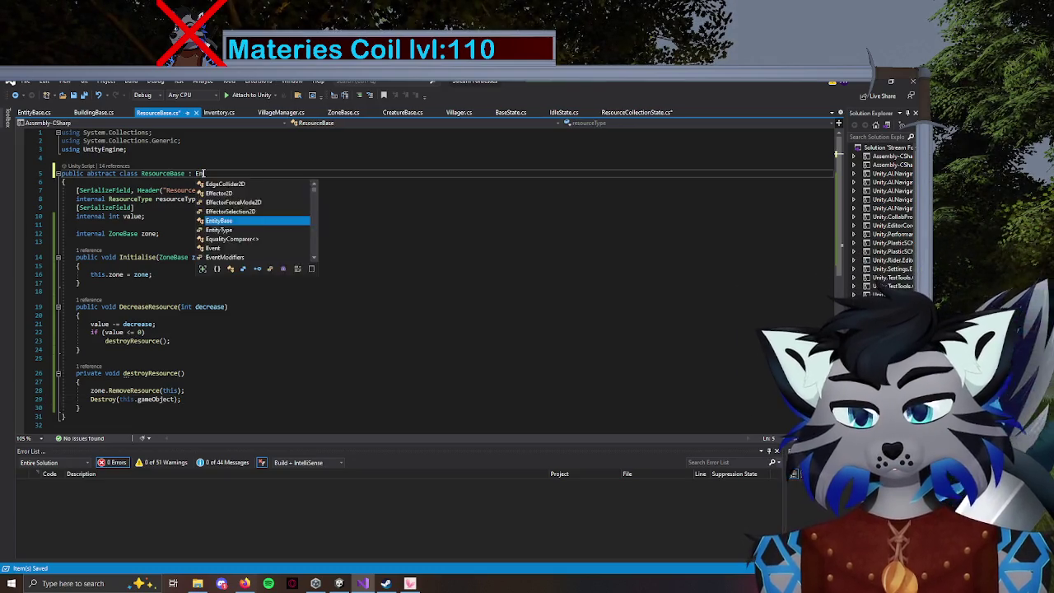
pyautogui.press('Tab')
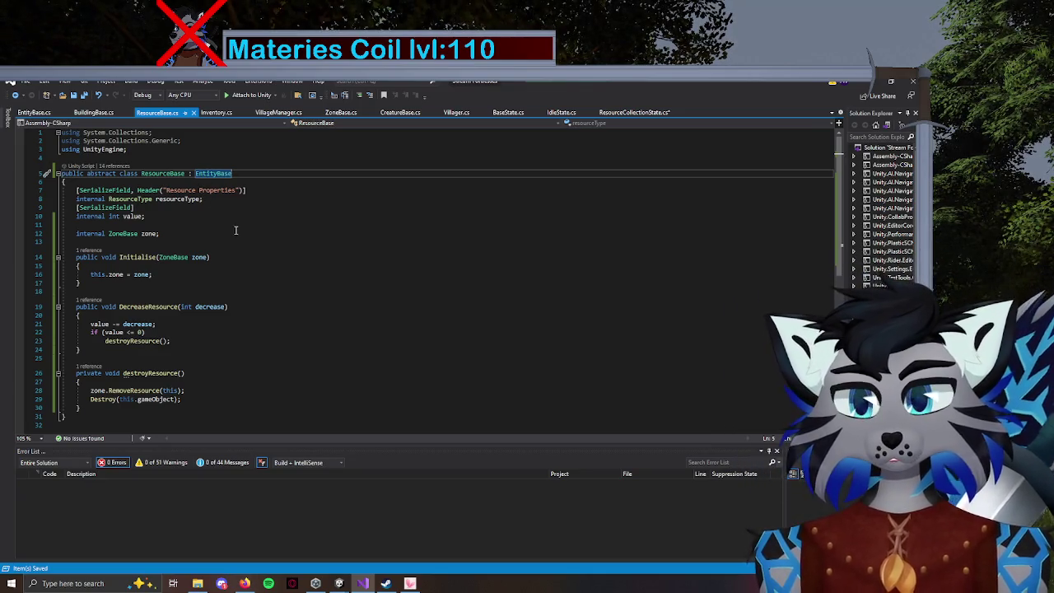
pyautogui.click(634, 112)
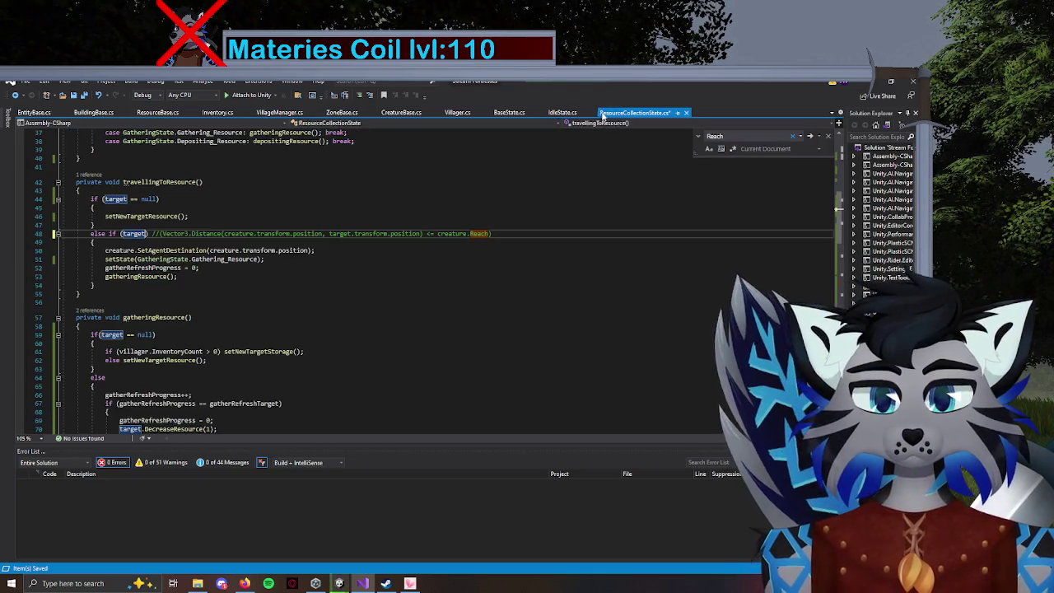
# Make line 48 check target.IsEntityInReach(creature) and delete the old distance comment.
pyautogui.write('.')
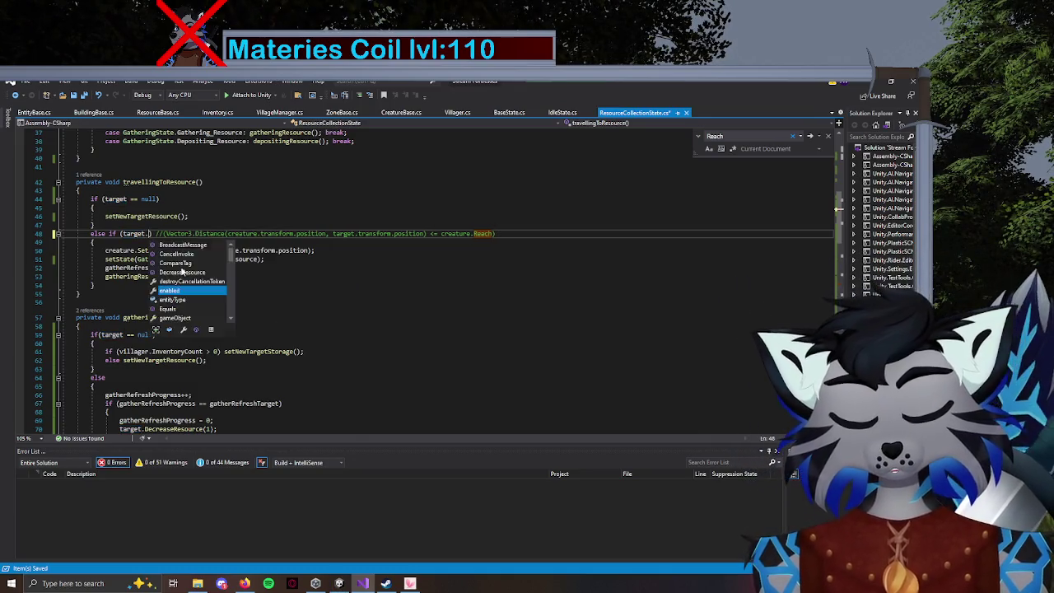
pyautogui.write('sEntityInReach(')
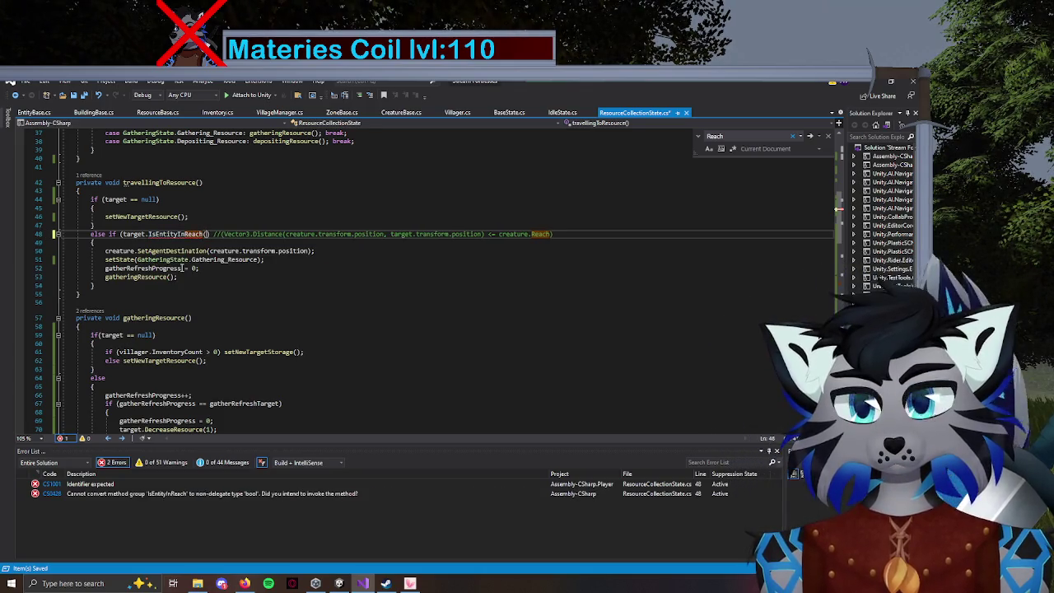
pyautogui.write('creature')
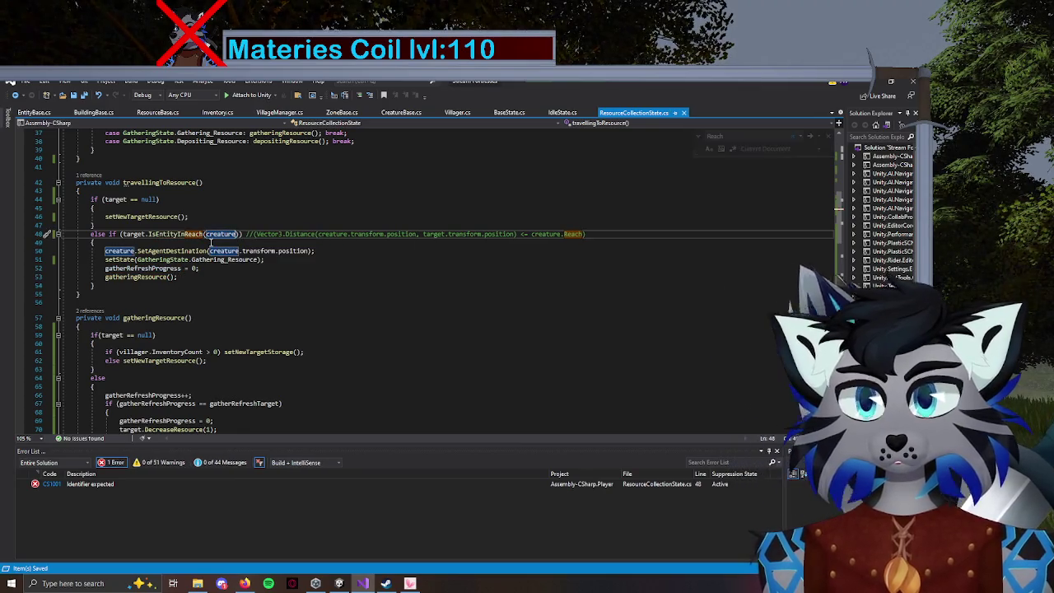
pyautogui.moveTo(592, 236); pyautogui.dragTo(264, 234)
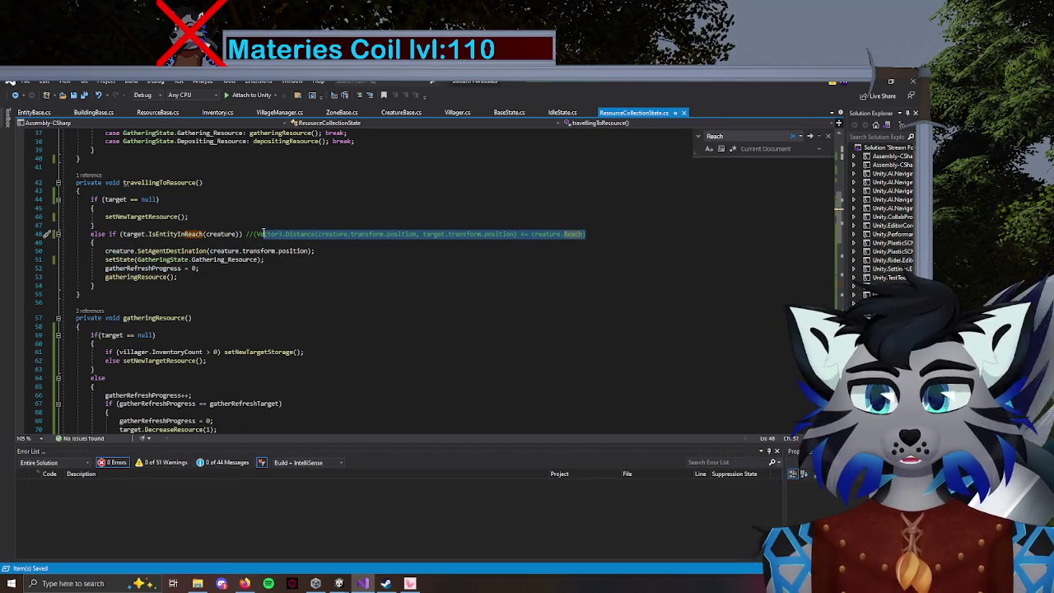
pyautogui.press('Delete')
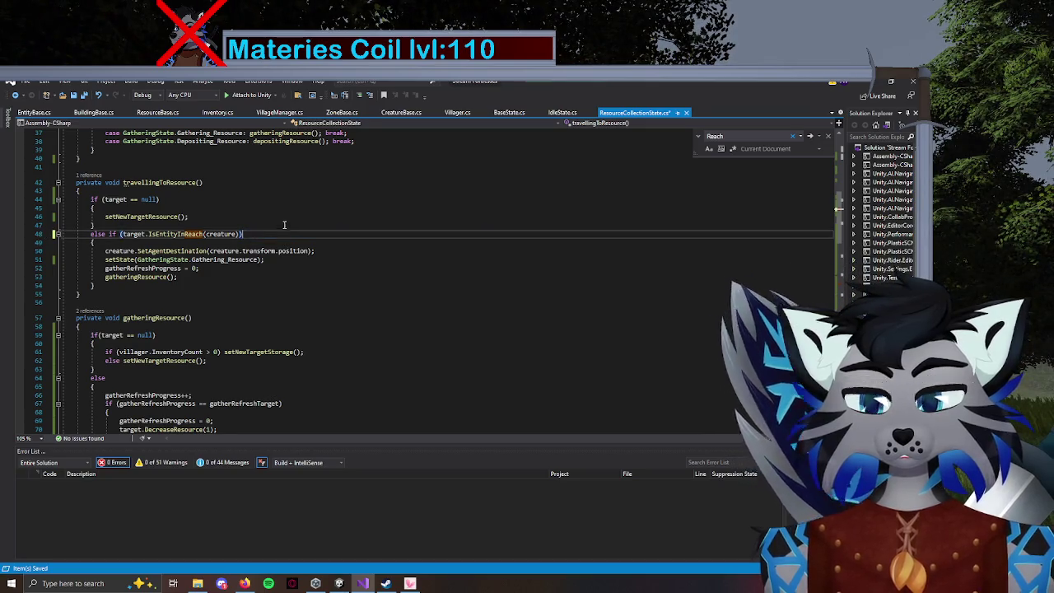
# Make the line 96 deposit check storage.IsEntityInReach(creature), removing its distance comment.
pyautogui.scroll(-14, 491, 284)
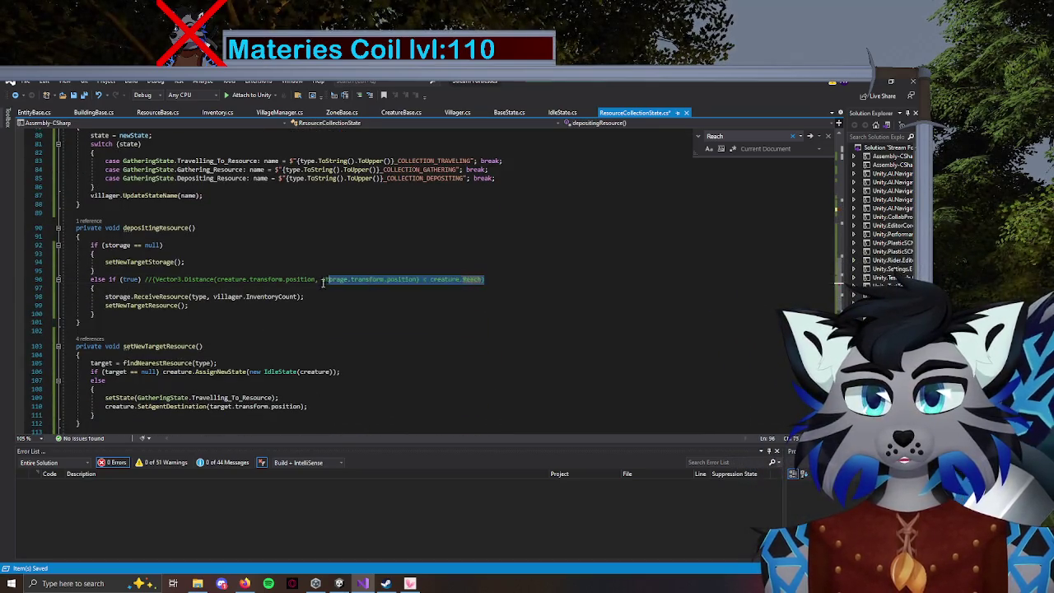
pyautogui.press('Delete')
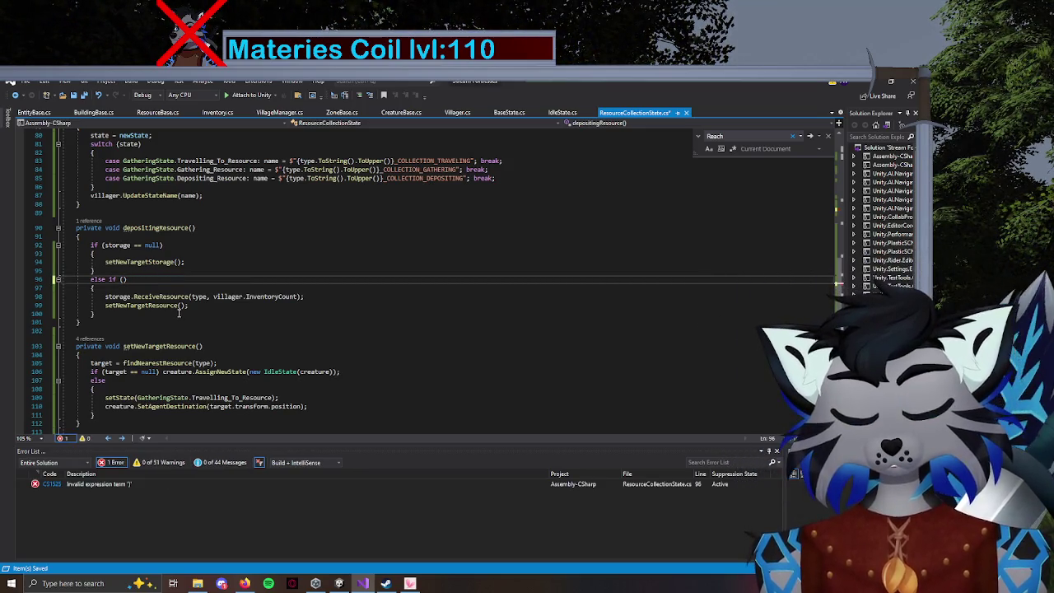
pyautogui.write('sto')
pyautogui.press('Tab')
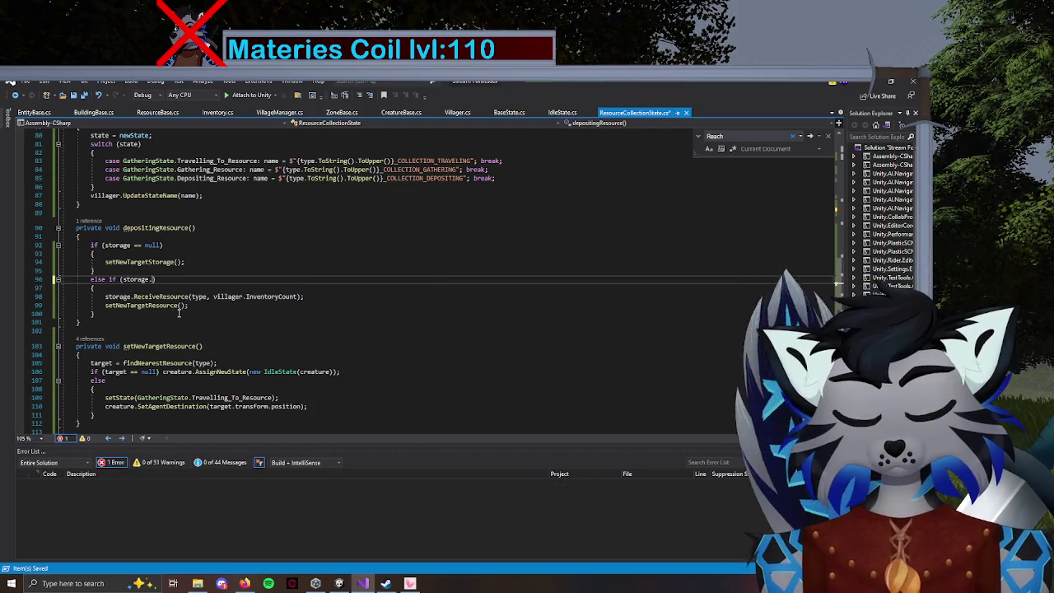
pyautogui.write('IsEnt')
pyautogui.press('Tab')
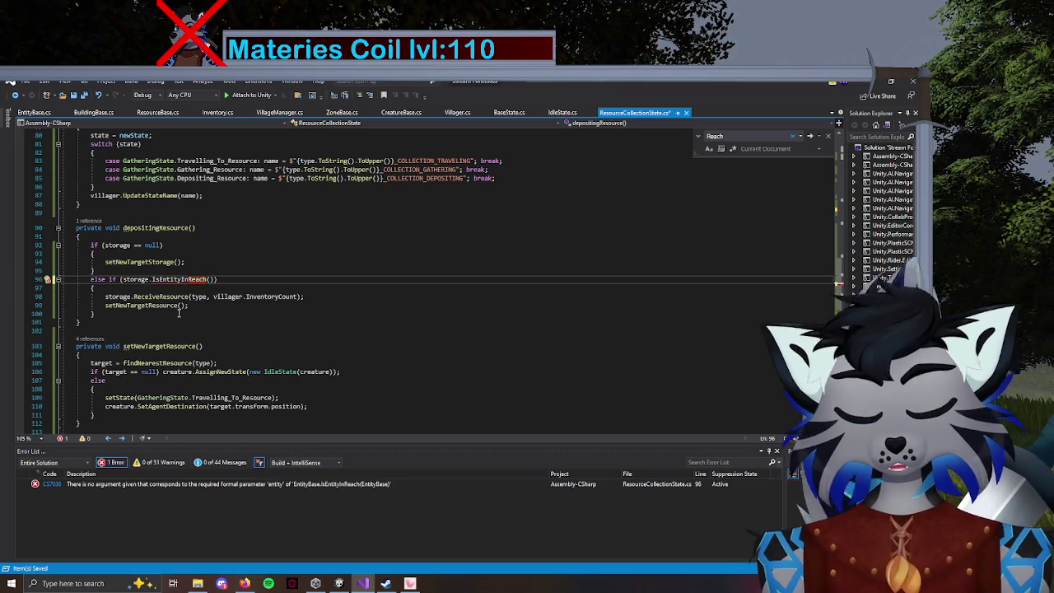
pyautogui.write('crea')
pyautogui.press('Tab')
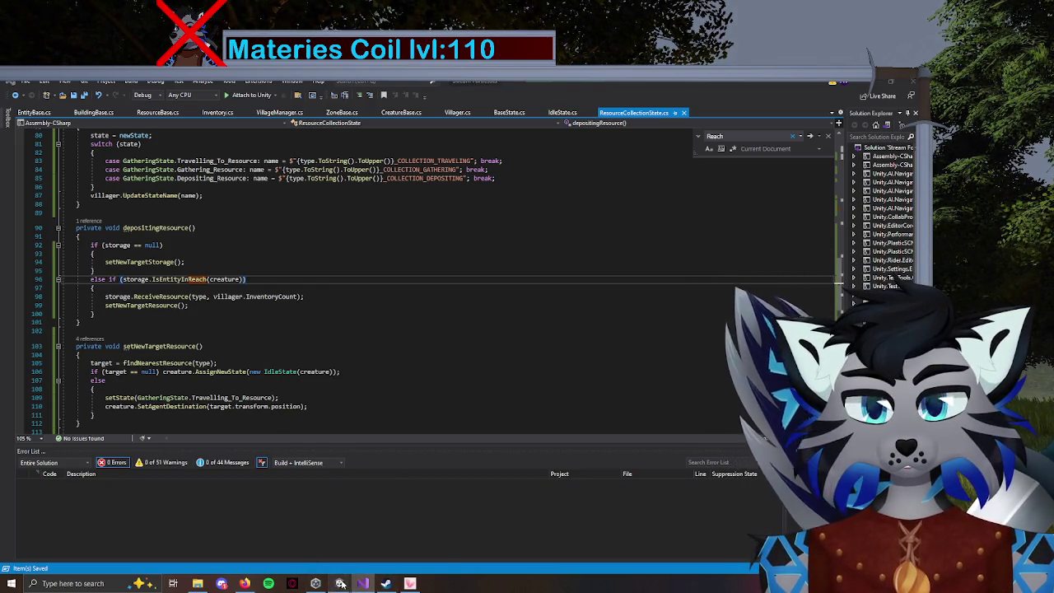
# Put the caret on the ResourceType name in the code.
pyautogui.moveTo(341, 583)
pyautogui.click(293, 266)
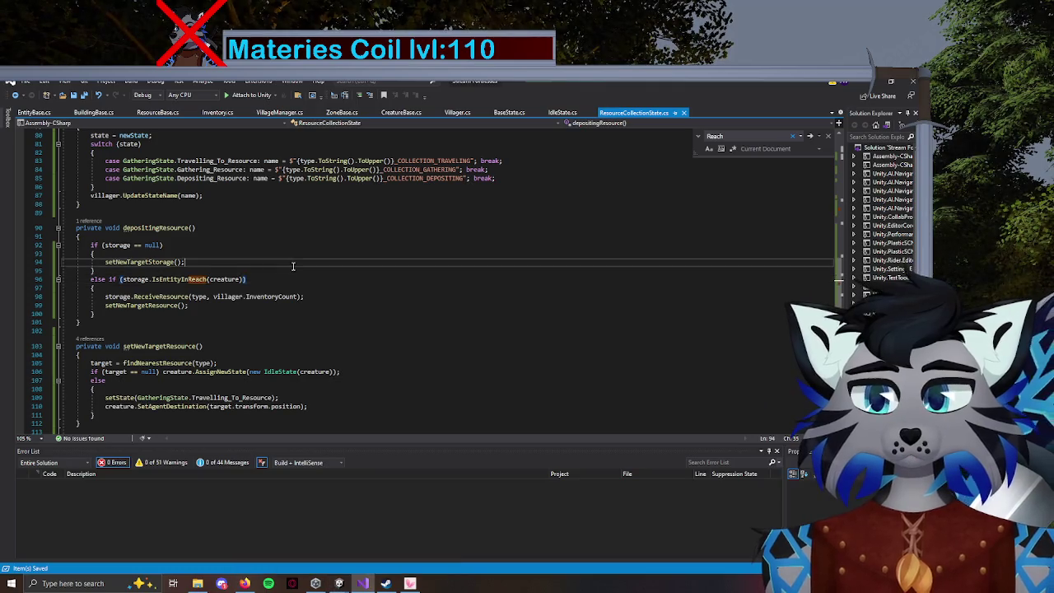
pyautogui.scroll(20, 301, 309)
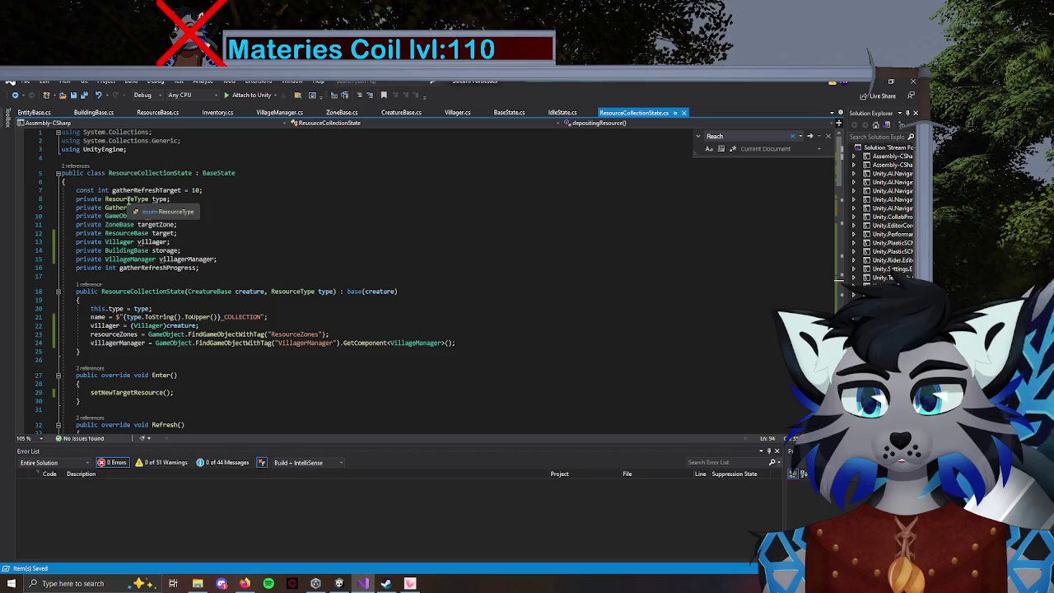
pyautogui.click(129, 199)
# Add a Resource value after Creature in the EntityType enum in Enums.cs.
pyautogui.press('F12')
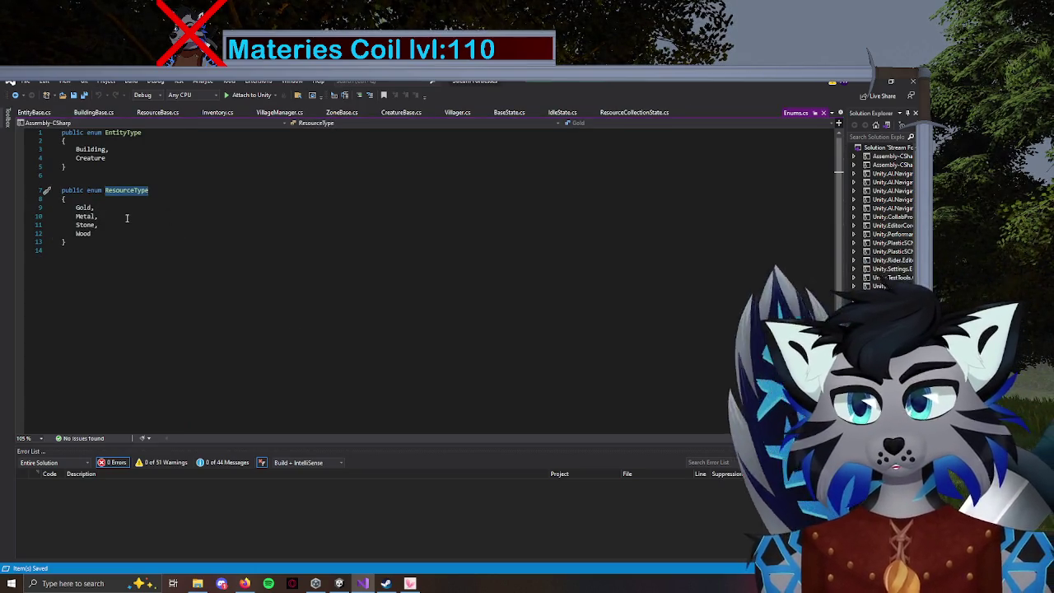
pyautogui.click(111, 164)
pyautogui.write(',')
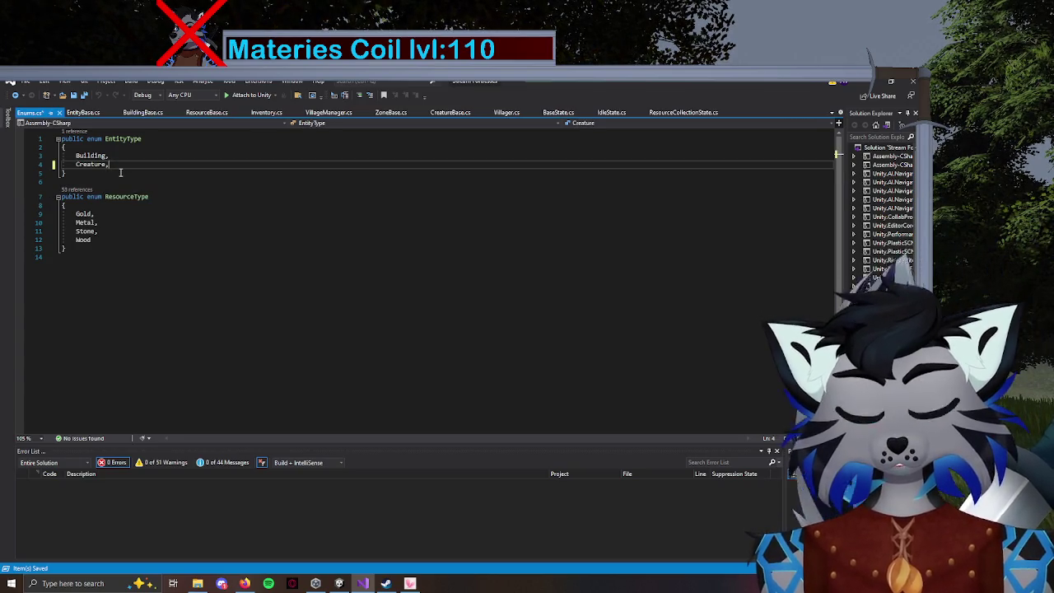
pyautogui.press('Return')
pyautogui.write('Resource')
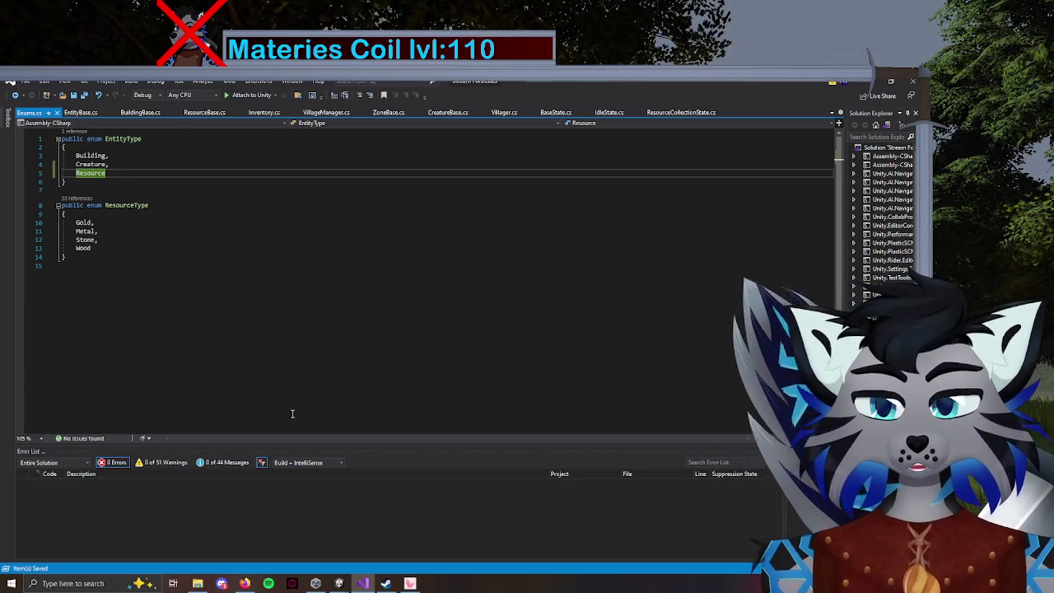
pyautogui.moveTo(337, 582)
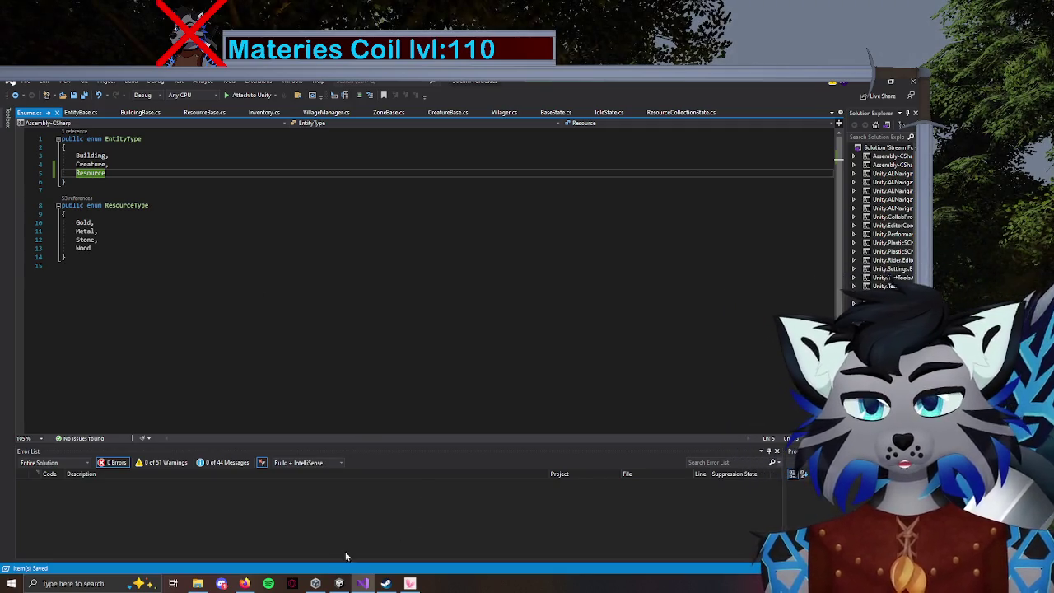
pyautogui.click(388, 112)
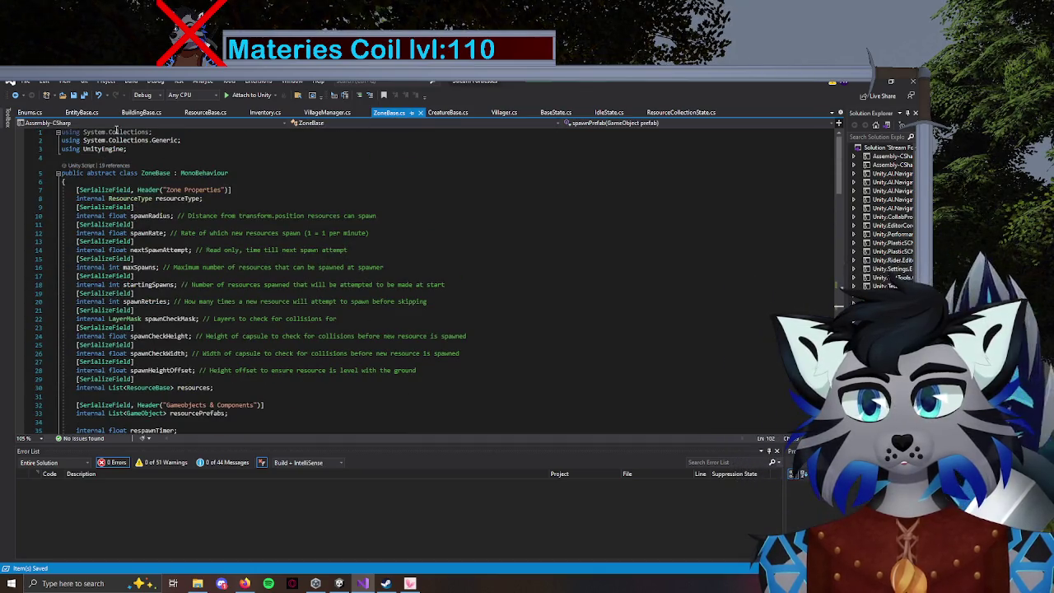
pyautogui.click(79, 113)
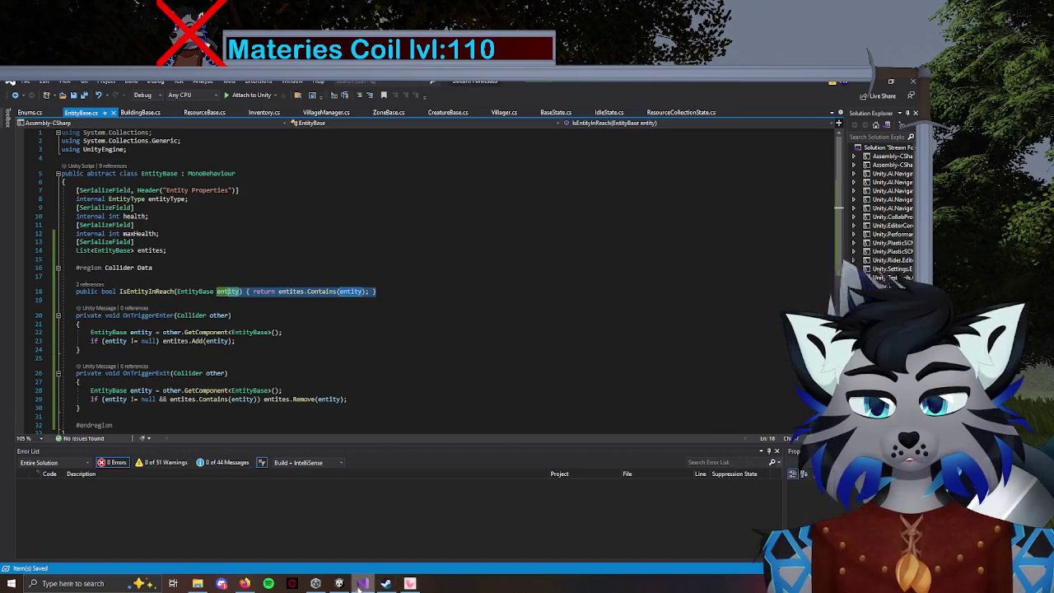
# Back in Unity, exit Fortress prefab mode to the GameScene and browse Assets/Prefabs.
pyautogui.click(338, 584)
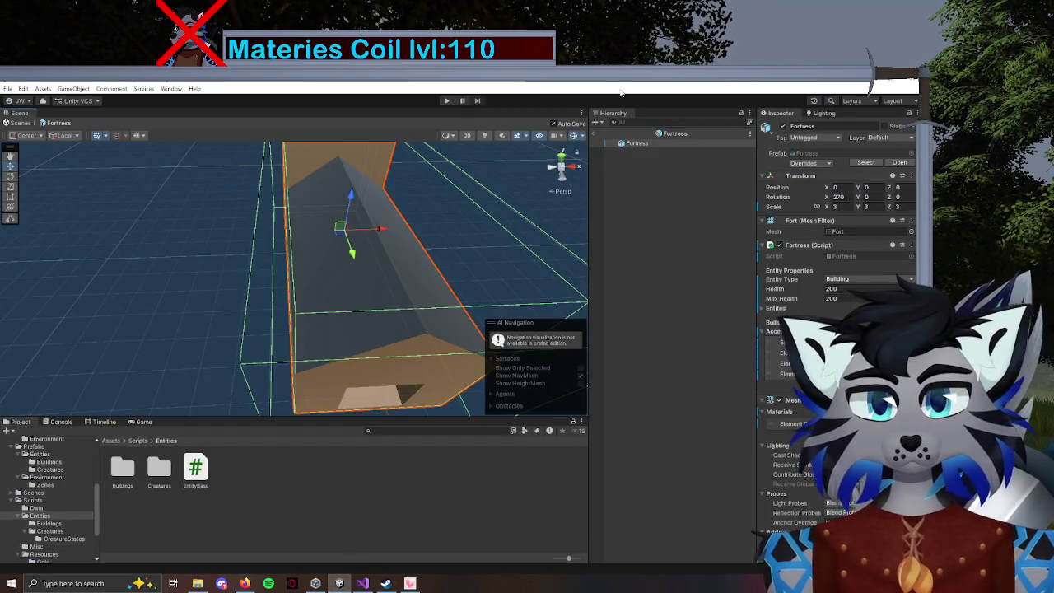
pyautogui.click(593, 136)
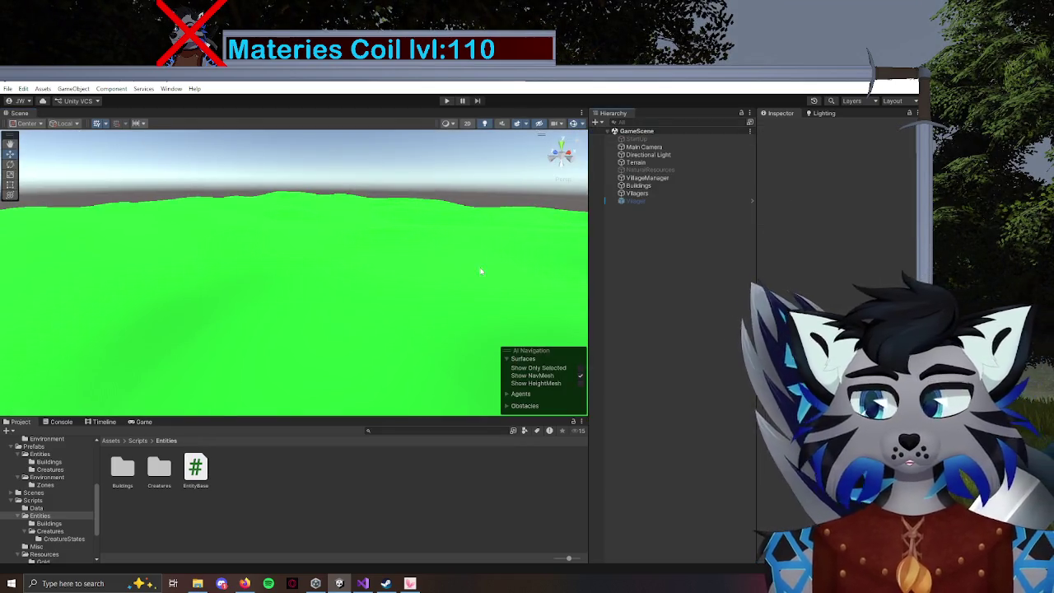
pyautogui.scroll(-3, 61, 509)
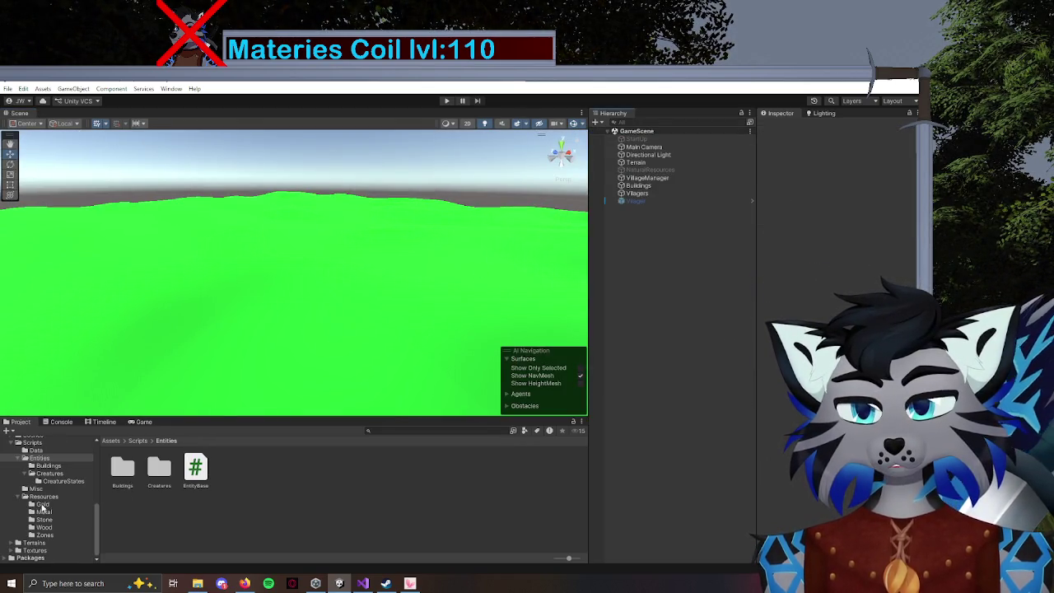
pyautogui.scroll(2, 36, 504)
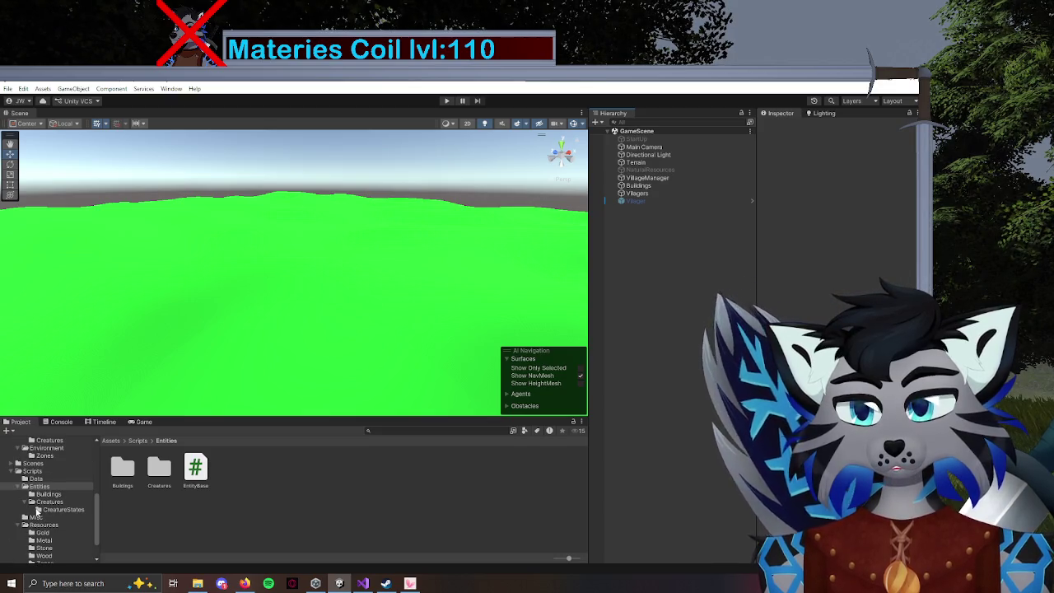
pyautogui.scroll(3, 38, 494)
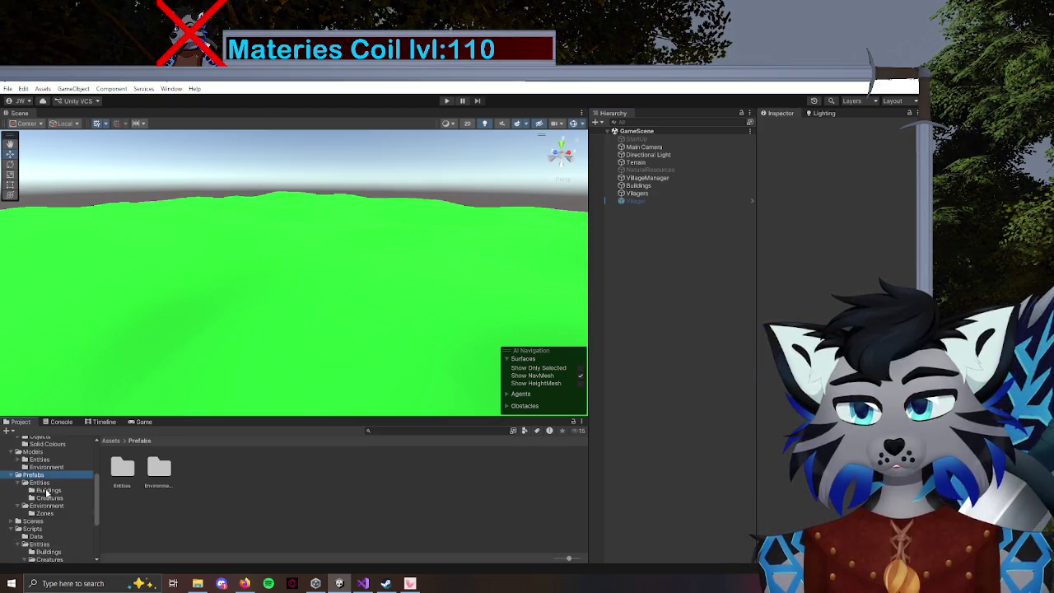
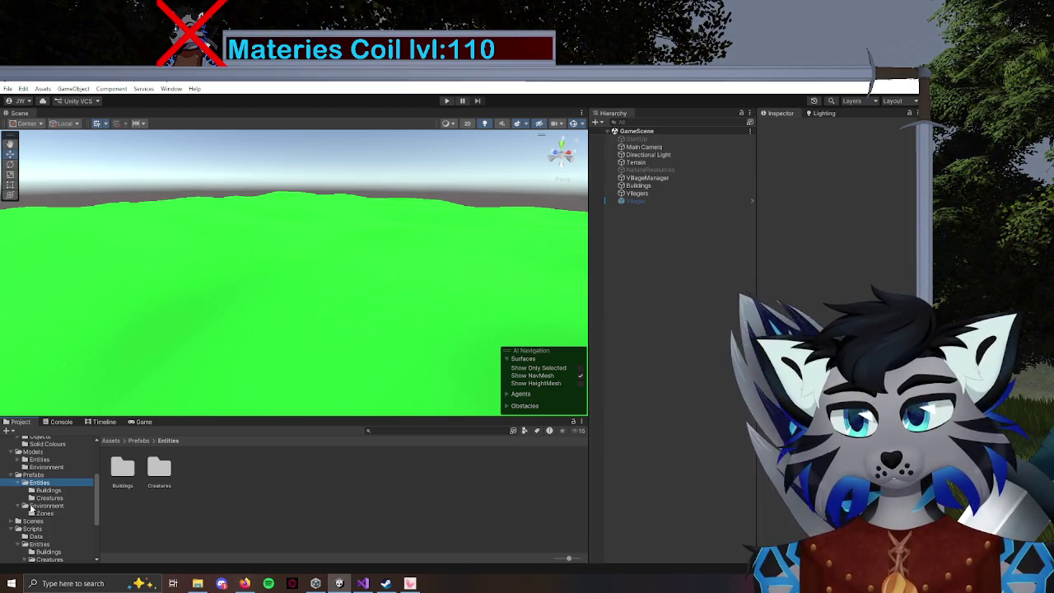
# Set the Entity Type of the GoldOre1 and GoldOre2 prefabs to Resource.
pyautogui.click(33, 507)
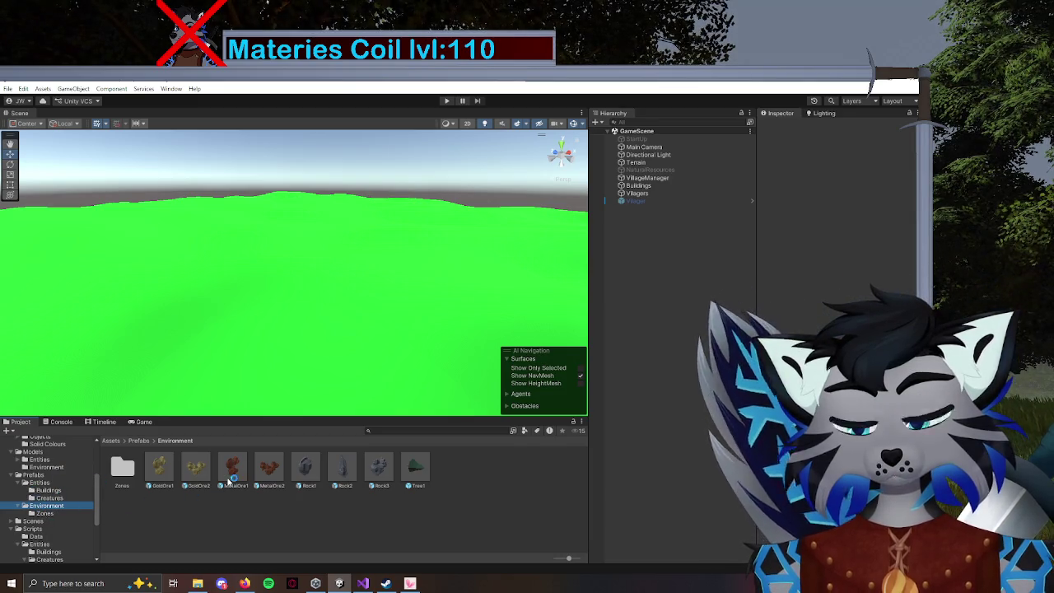
pyautogui.click(159, 468)
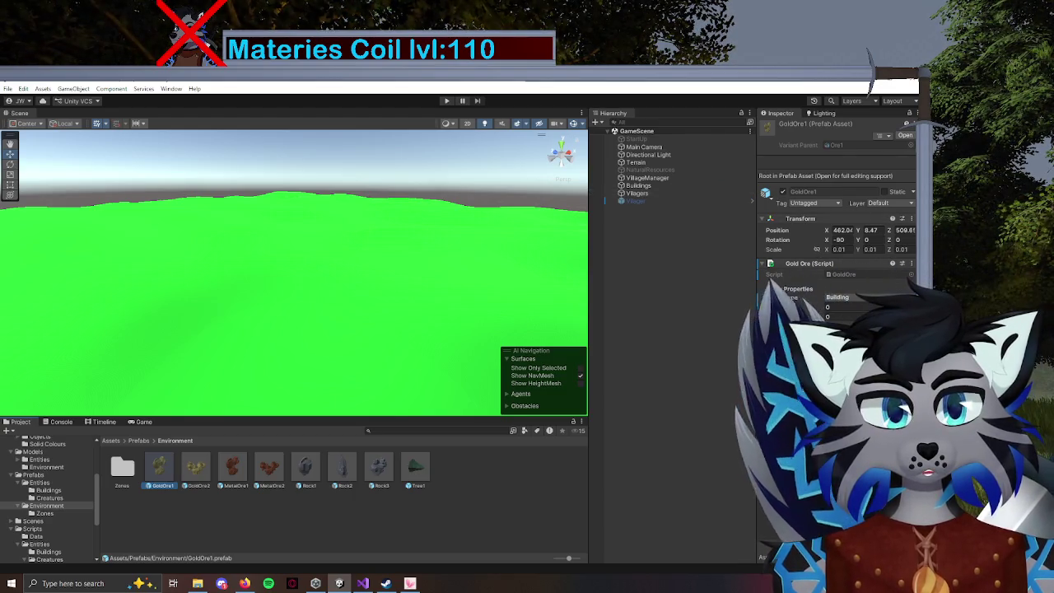
pyautogui.click(842, 298)
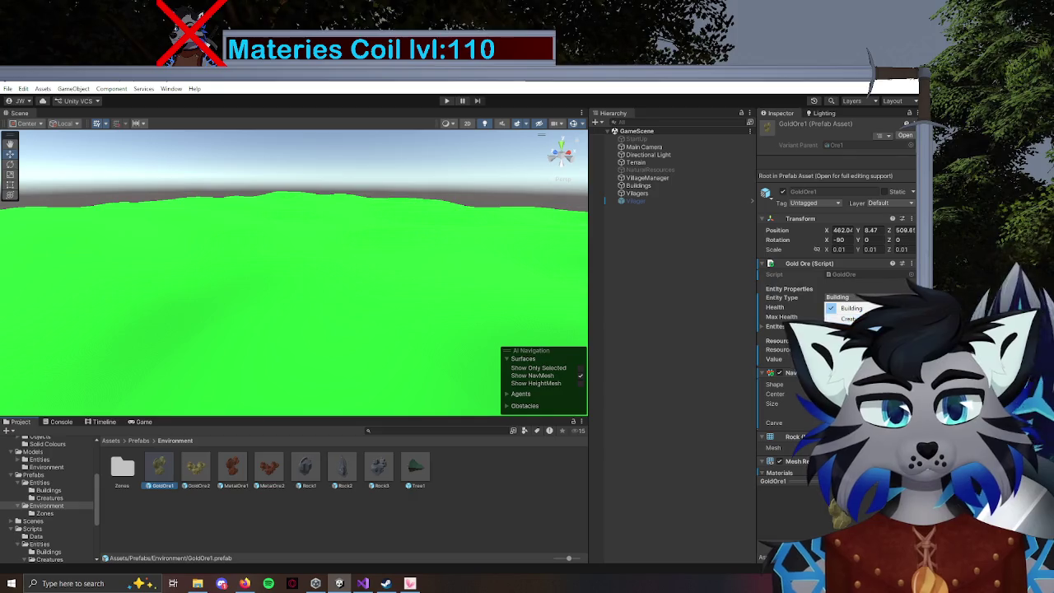
pyautogui.click(195, 468)
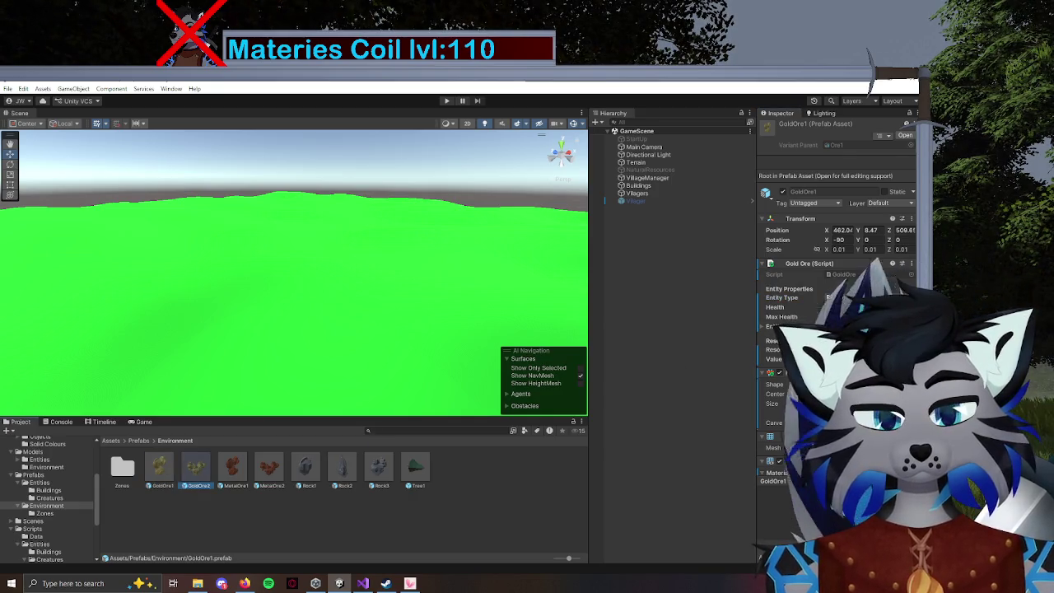
pyautogui.click(841, 298)
pyautogui.click(848, 328)
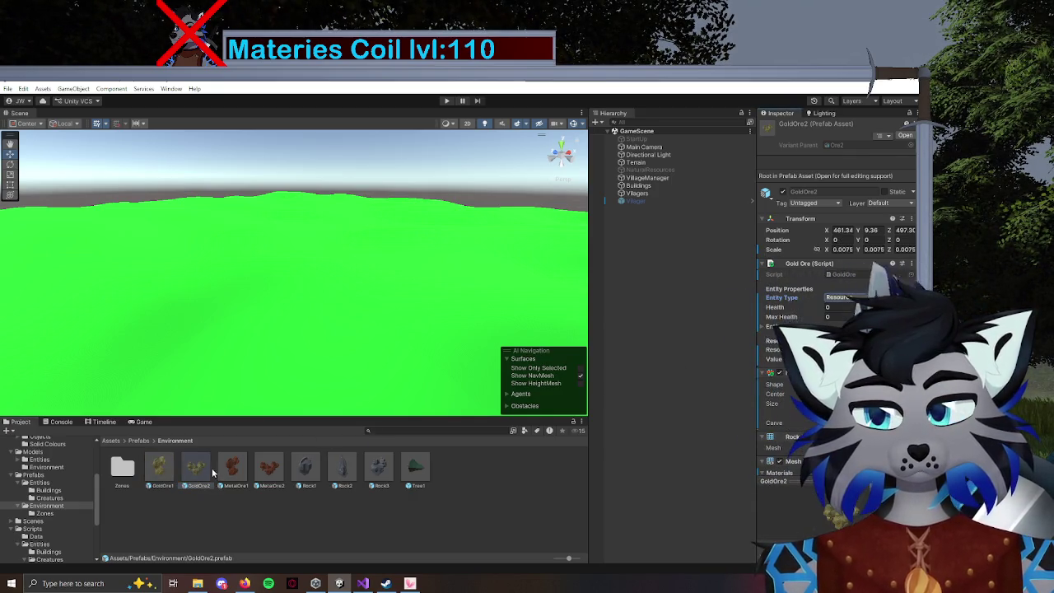
# Set the MetalOre, Rock2, Rock3 and Tree1 prefabs' Entity Type to Resource, then open Tree1.
pyautogui.click(233, 467)
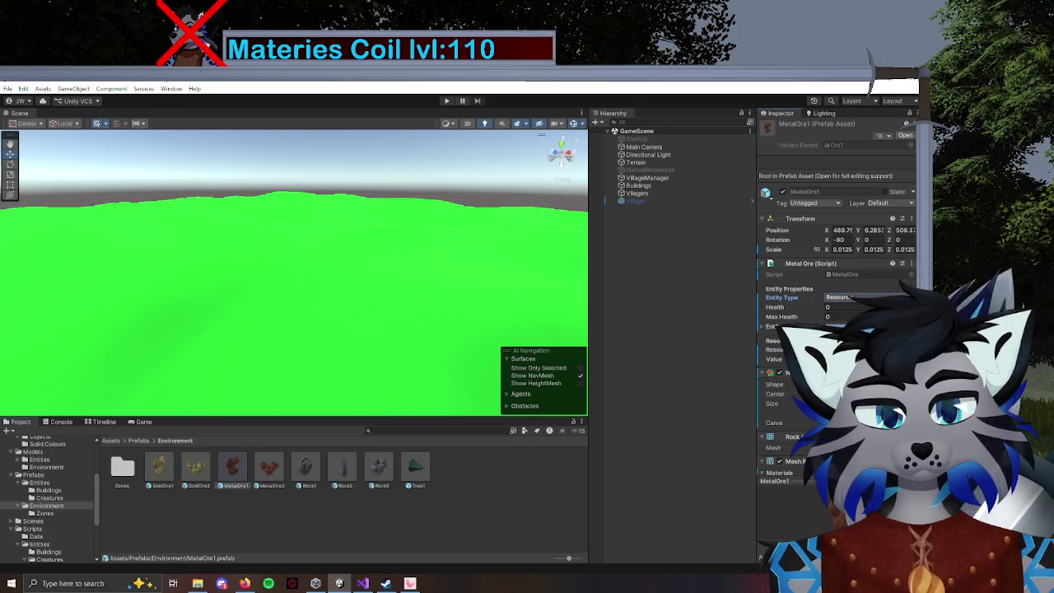
pyautogui.click(270, 468)
pyautogui.click(842, 297)
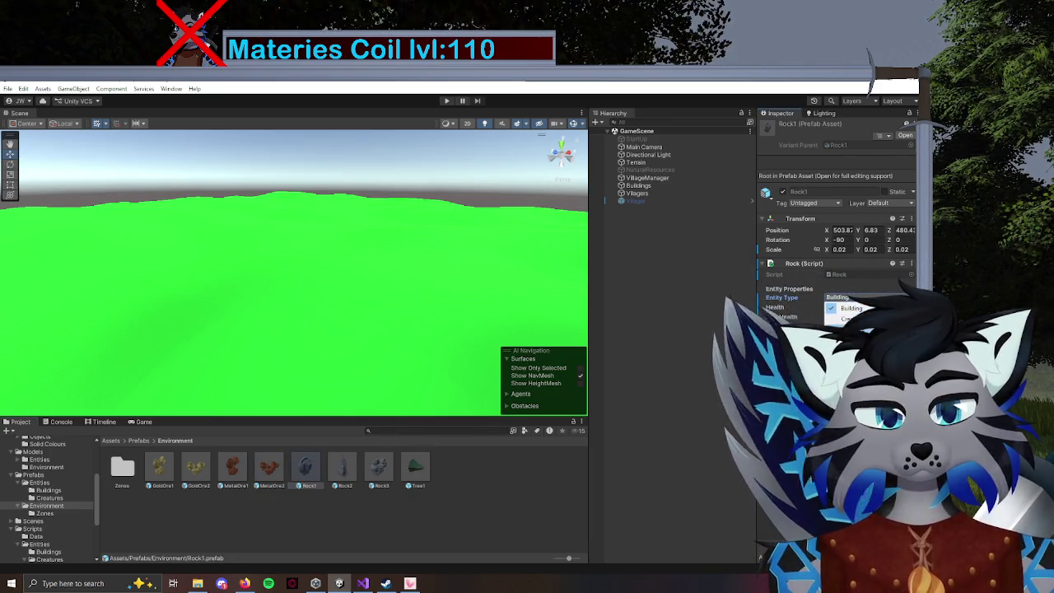
pyautogui.click(343, 469)
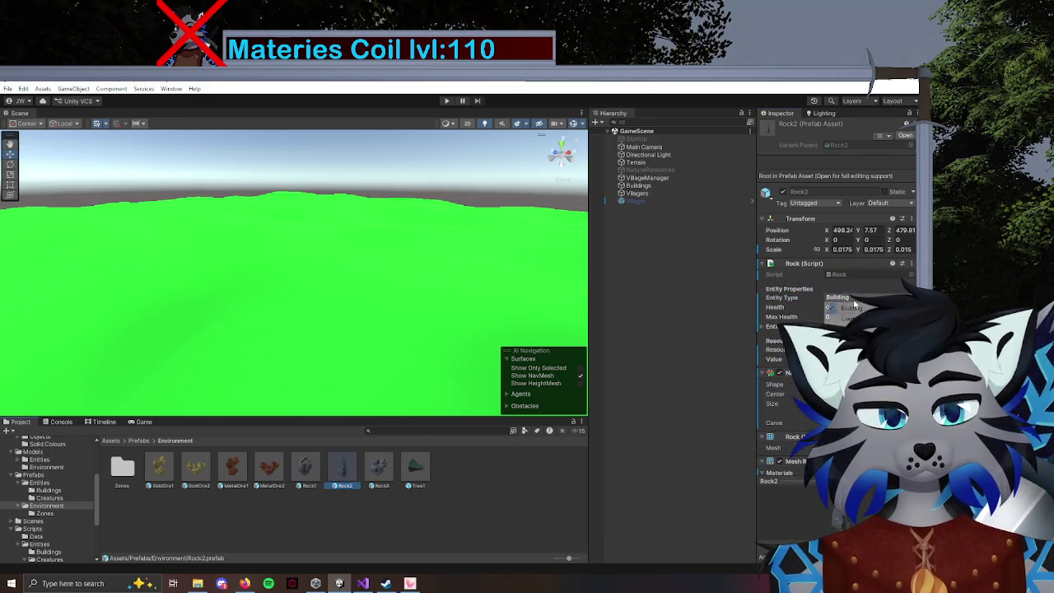
pyautogui.click(379, 468)
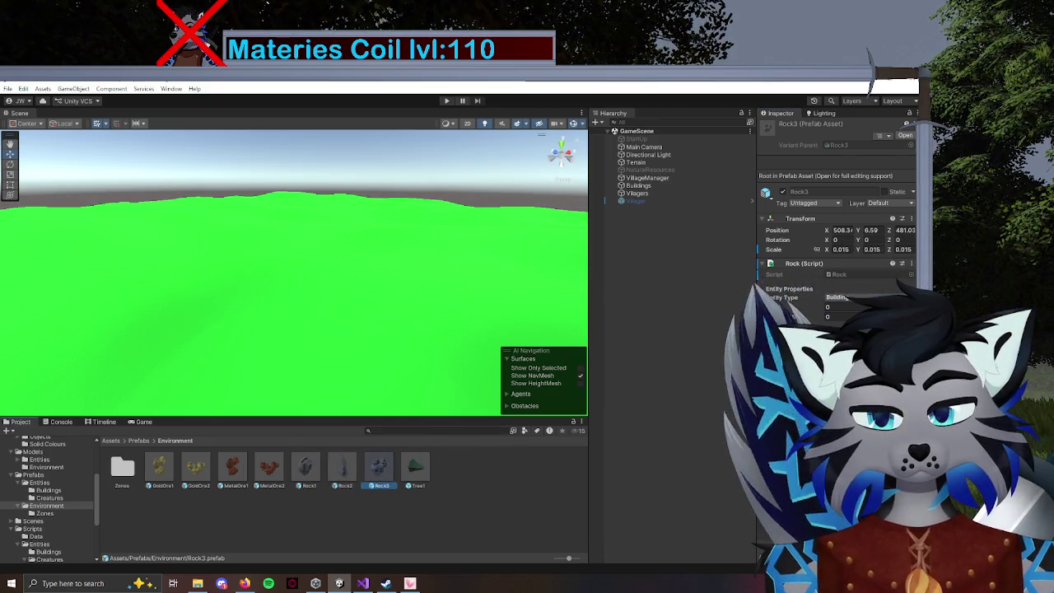
pyautogui.click(848, 297)
pyautogui.click(856, 317)
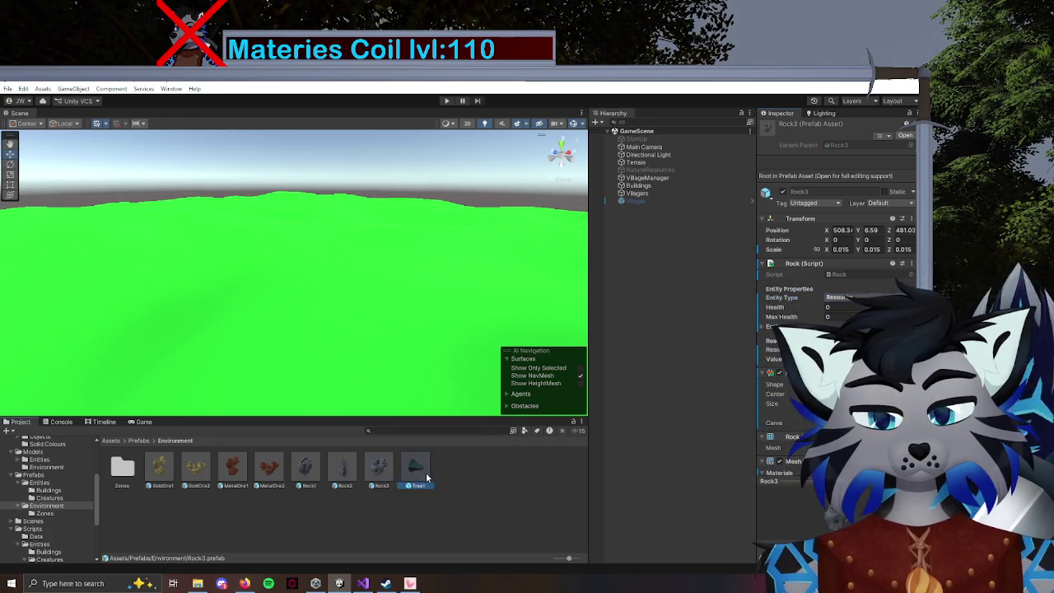
pyautogui.click(849, 319)
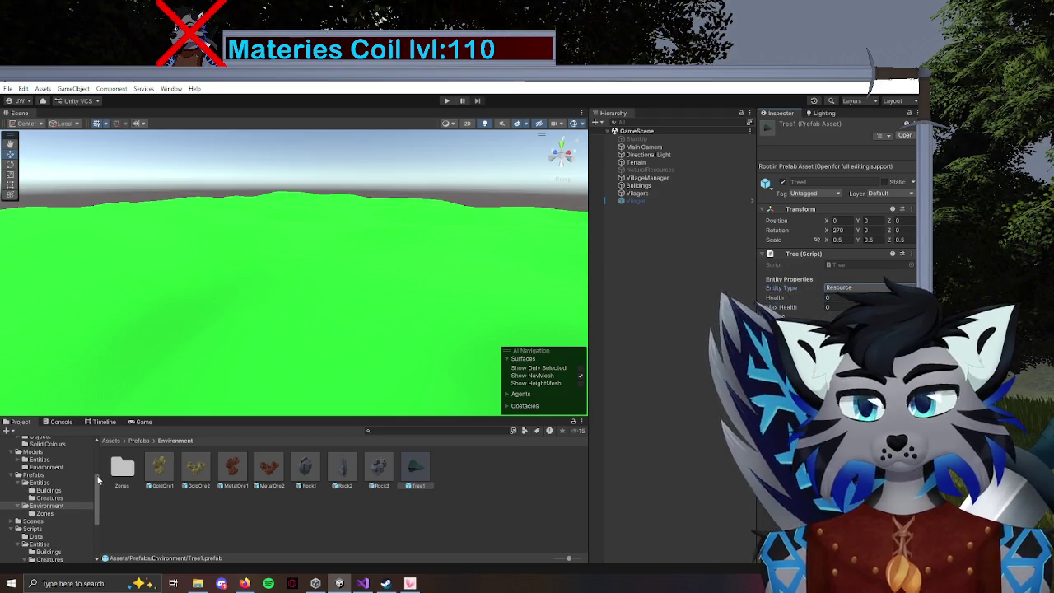
pyautogui.doubleClick(426, 471)
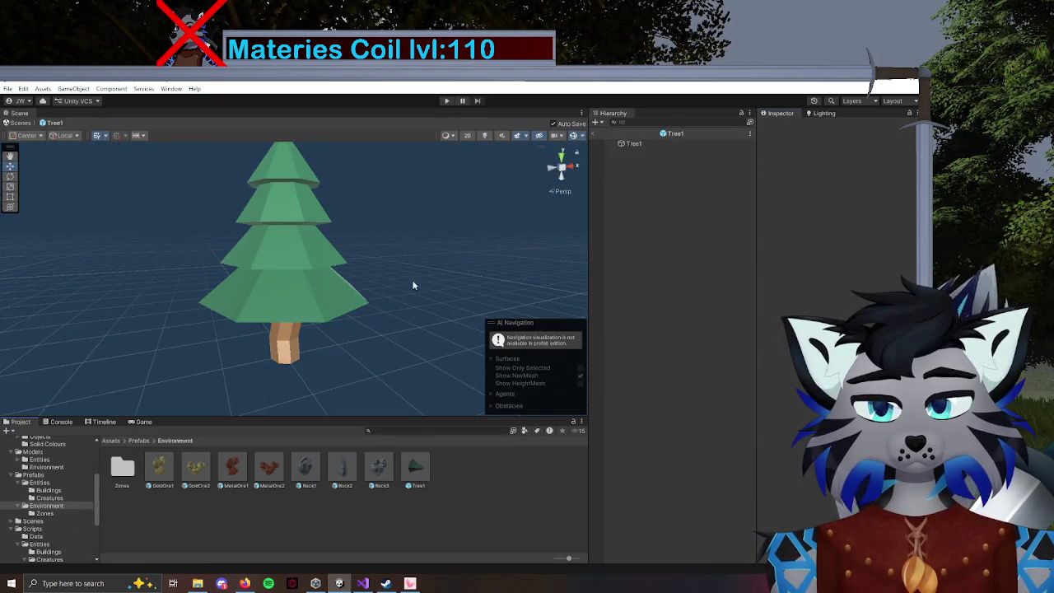
# Add a second Capsule Collider to Tree1 and disable the original one.
pyautogui.click(640, 142)
pyautogui.moveTo(416, 268); pyautogui.dragTo(455, 294)
pyautogui.scroll(-3, 829, 497)
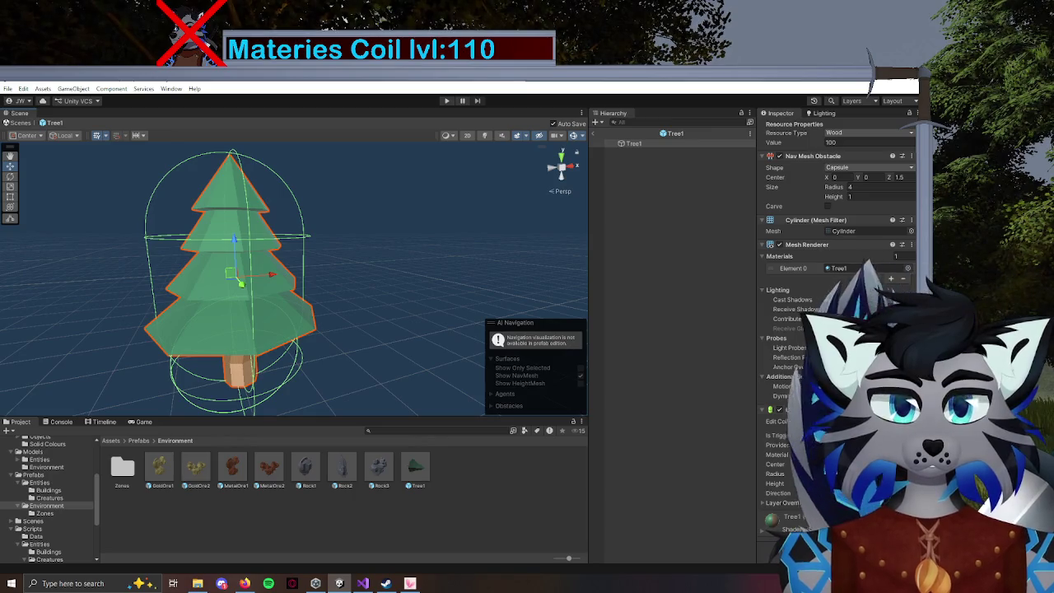
pyautogui.click(836, 549)
pyautogui.write('coll')
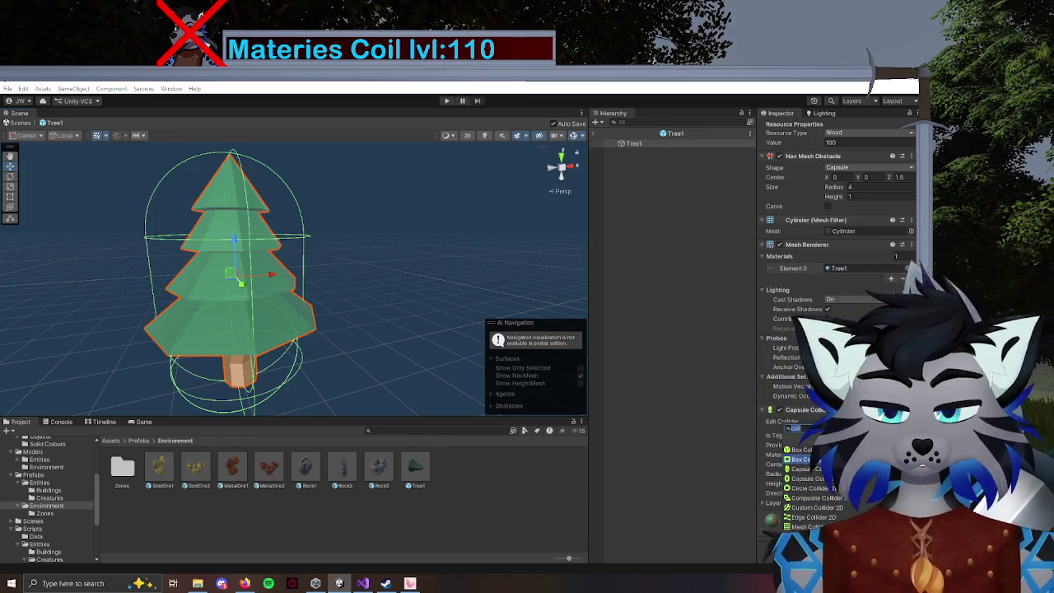
pyautogui.write('psu')
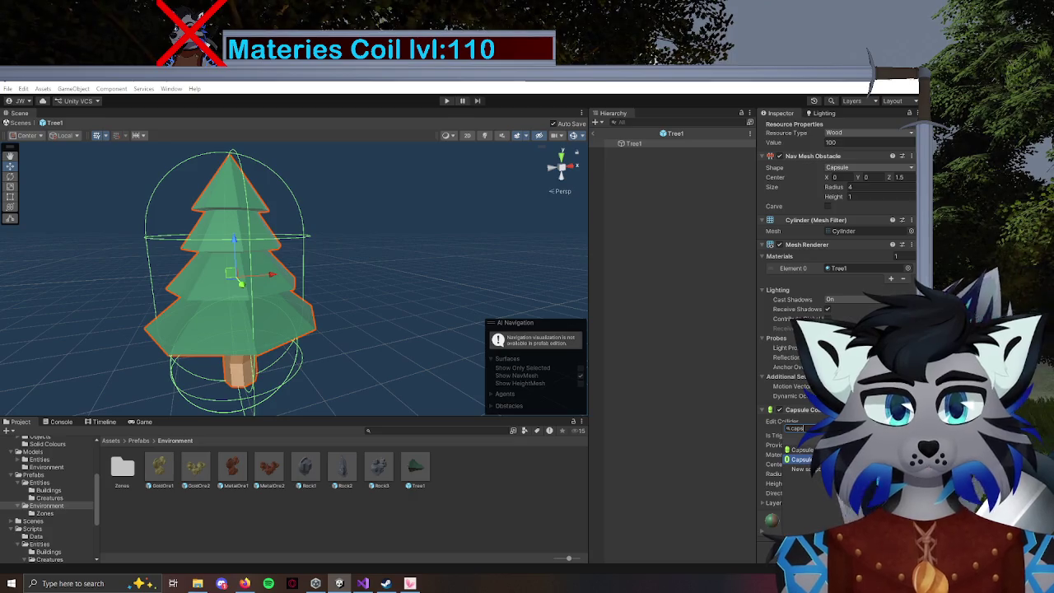
pyautogui.press('Return')
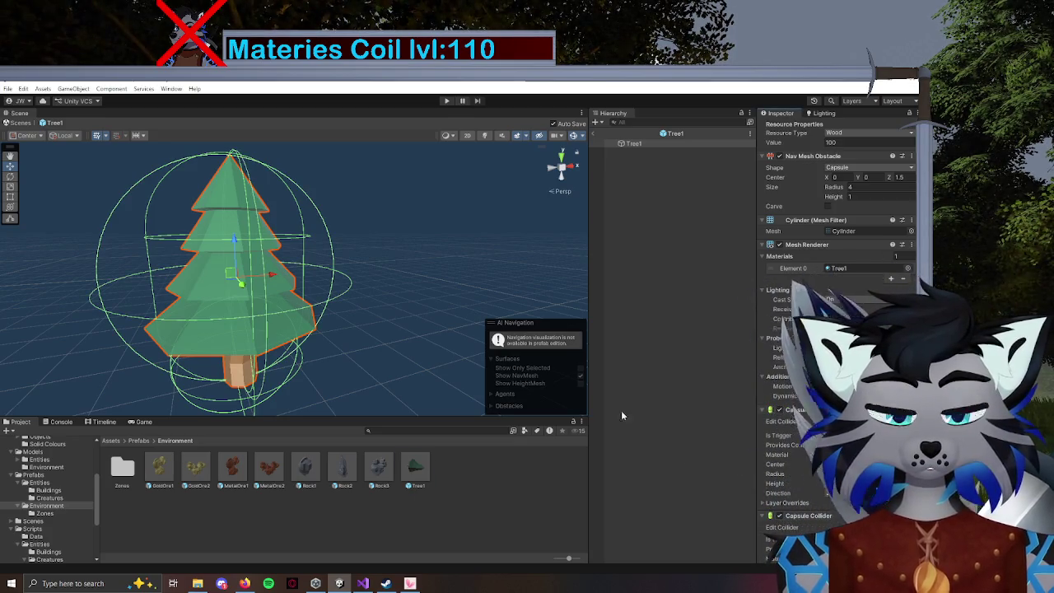
pyautogui.moveTo(358, 280)
pyautogui.mouseDown()
pyautogui.moveTo(365, 306)
pyautogui.moveTo(266, 280)
pyautogui.moveTo(240, 297)
pyautogui.moveTo(275, 332)
pyautogui.moveTo(285, 294)
pyautogui.mouseUp()
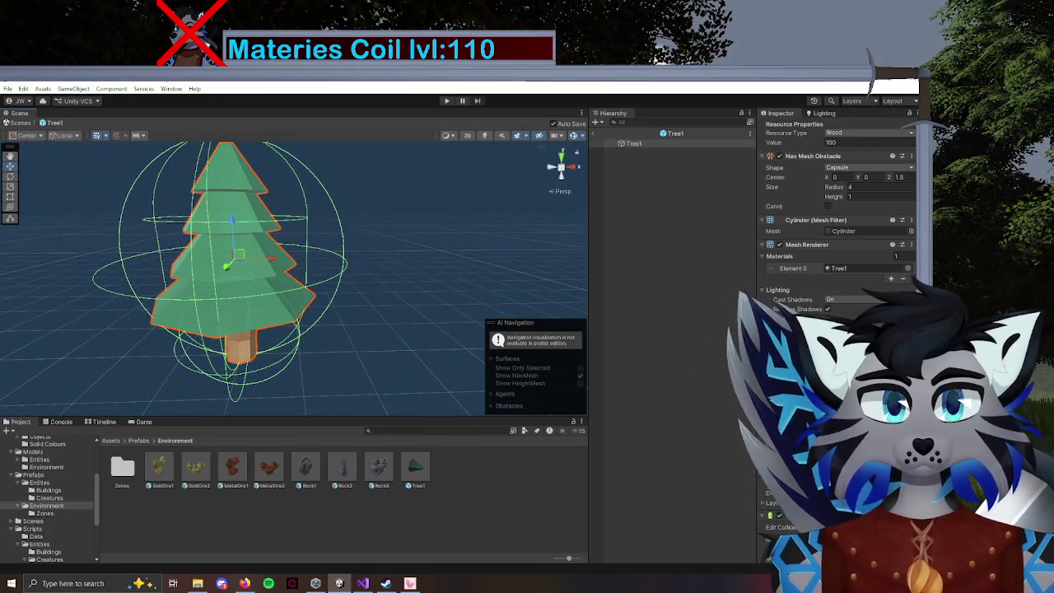
pyautogui.click(780, 410)
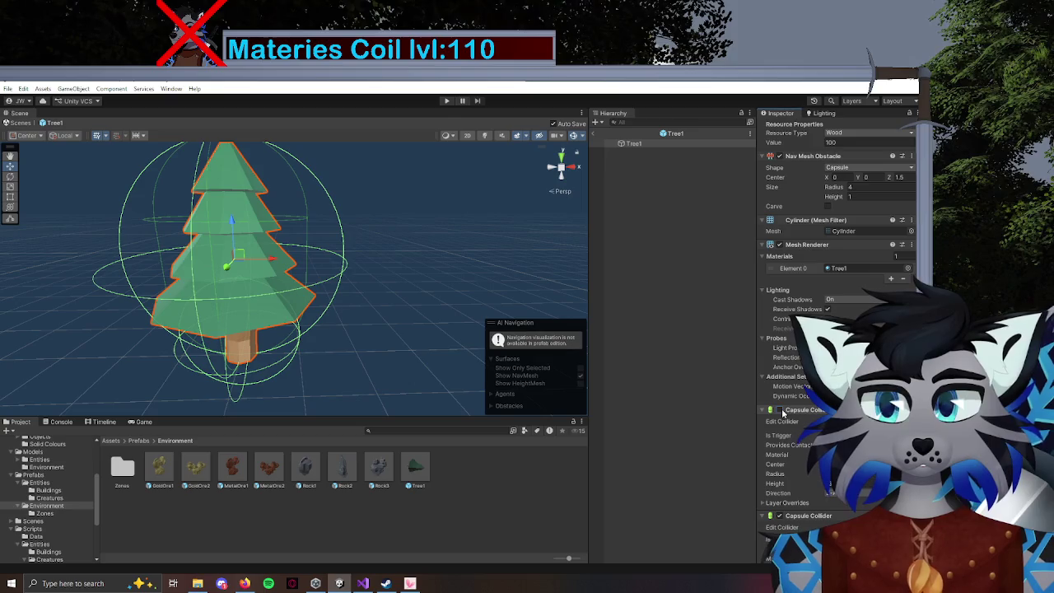
# Adjust the new collider's radius to fit around the tree, then return to GameScene.
pyautogui.moveTo(451, 361); pyautogui.dragTo(449, 284)
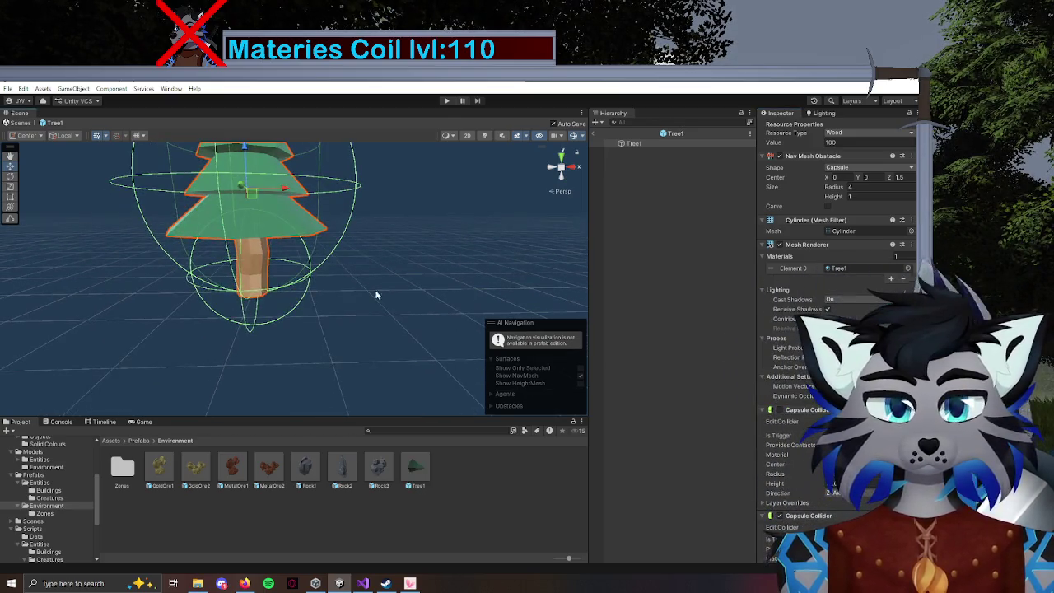
pyautogui.moveTo(376, 294)
pyautogui.mouseDown()
pyautogui.moveTo(264, 285)
pyautogui.moveTo(358, 271)
pyautogui.moveTo(329, 245)
pyautogui.moveTo(362, 298)
pyautogui.moveTo(123, 329)
pyautogui.moveTo(287, 297)
pyautogui.moveTo(233, 275)
pyautogui.moveTo(222, 304)
pyautogui.moveTo(230, 338)
pyautogui.moveTo(247, 321)
pyautogui.moveTo(748, 377)
pyautogui.mouseUp()
pyautogui.moveTo(313, 346)
pyautogui.mouseDown()
pyautogui.moveTo(307, 297)
pyautogui.moveTo(287, 277)
pyautogui.mouseUp()
pyautogui.scroll(-3, 865, 370)
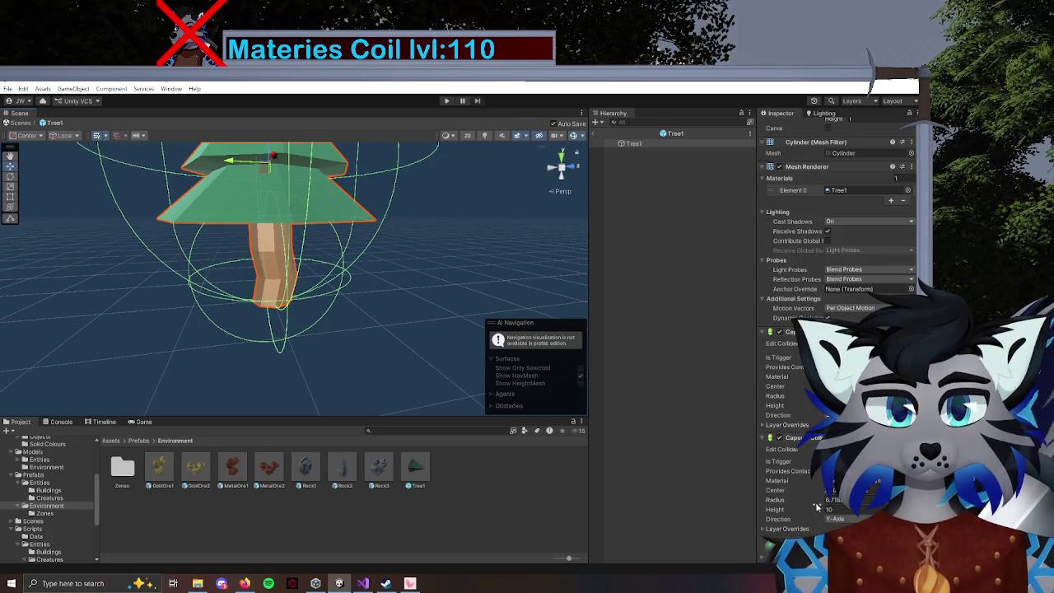
pyautogui.moveTo(824, 500); pyautogui.dragTo(842, 512)
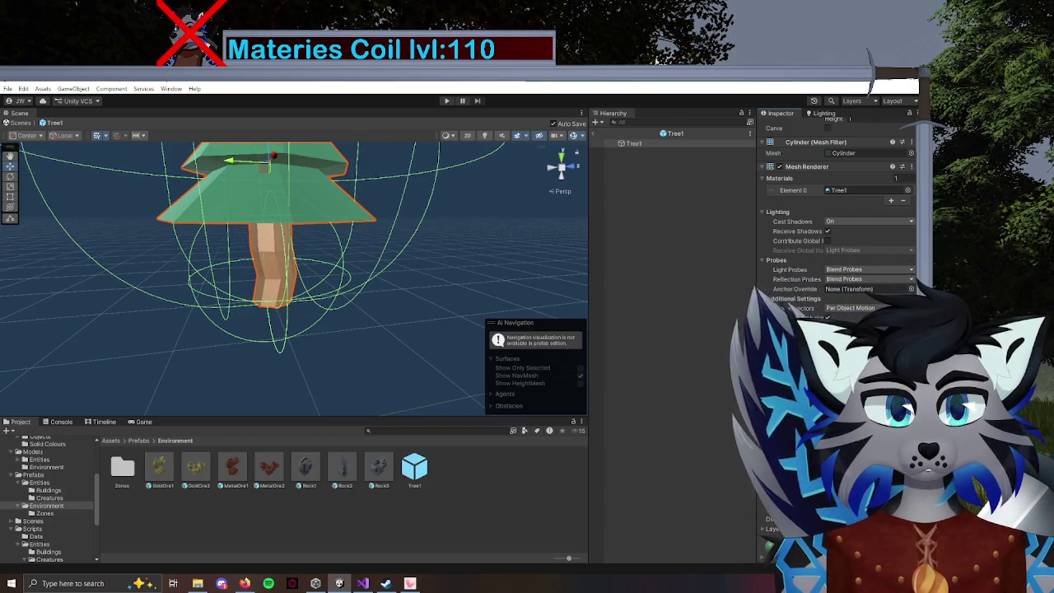
pyautogui.moveTo(329, 297)
pyautogui.mouseDown()
pyautogui.moveTo(344, 298)
pyautogui.moveTo(343, 287)
pyautogui.moveTo(307, 316)
pyautogui.moveTo(344, 328)
pyautogui.moveTo(321, 330)
pyautogui.mouseUp()
pyautogui.moveTo(810, 504); pyautogui.dragTo(806, 504)
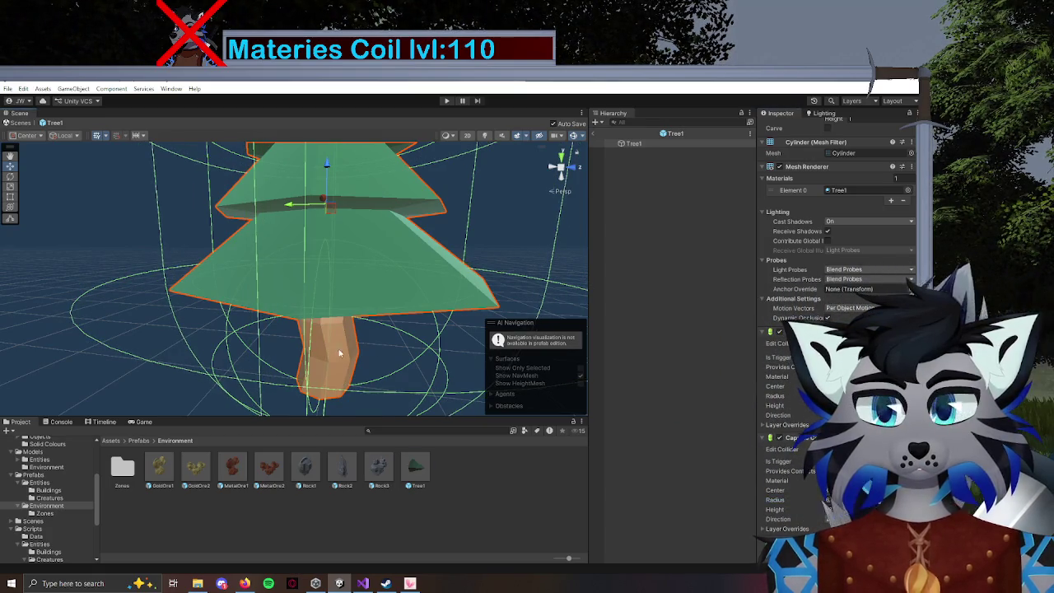
pyautogui.moveTo(339, 352)
pyautogui.mouseDown()
pyautogui.moveTo(217, 288)
pyautogui.moveTo(341, 294)
pyautogui.moveTo(366, 307)
pyautogui.moveTo(351, 317)
pyautogui.moveTo(328, 291)
pyautogui.mouseUp()
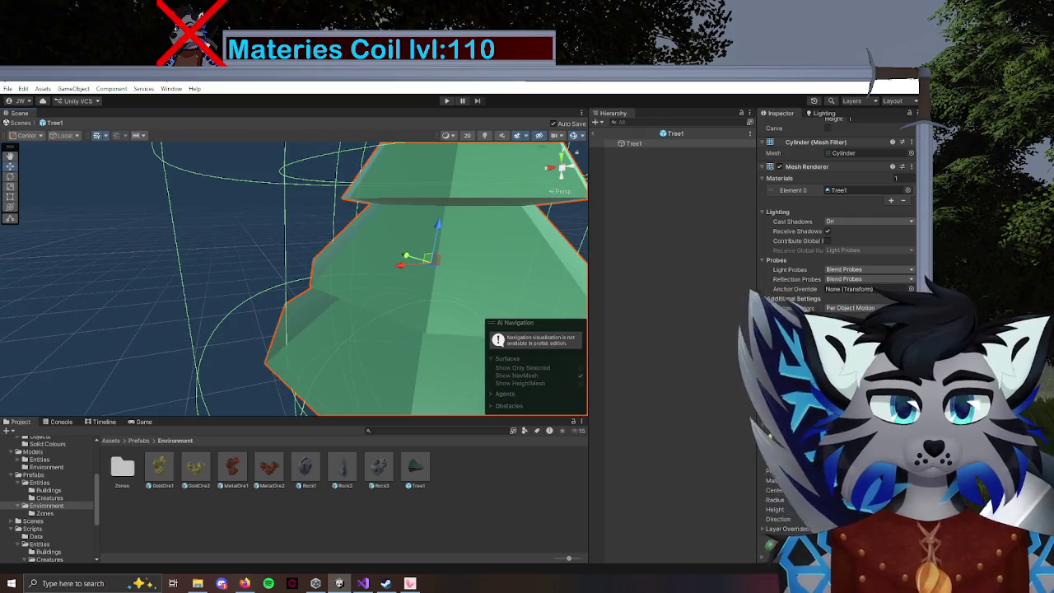
pyautogui.click(593, 133)
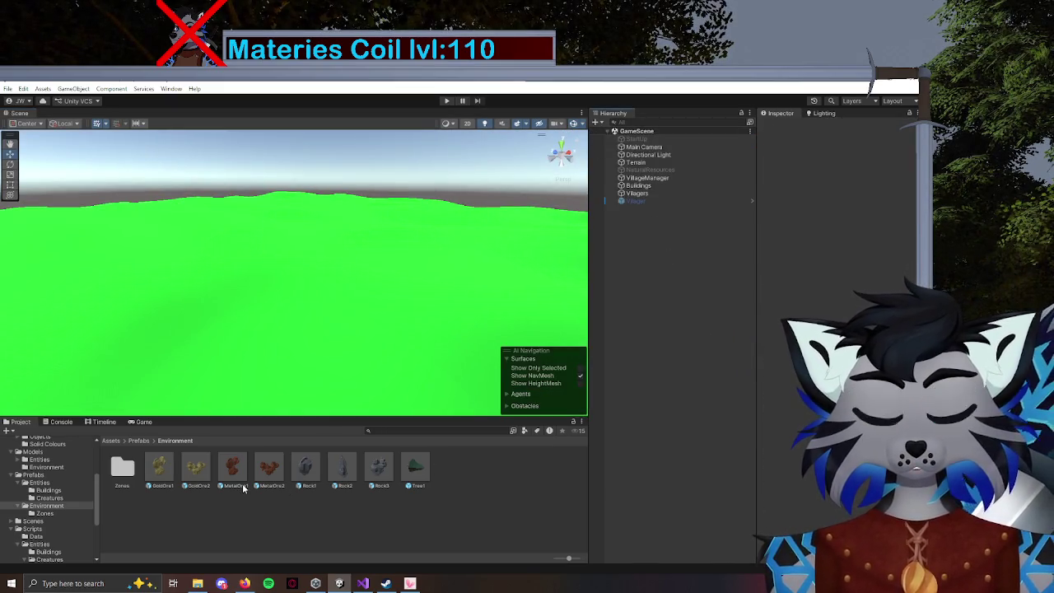
# Add a Capsule Collider to the Rock3 prefab and enlarge its radius.
pyautogui.doubleClick(387, 471)
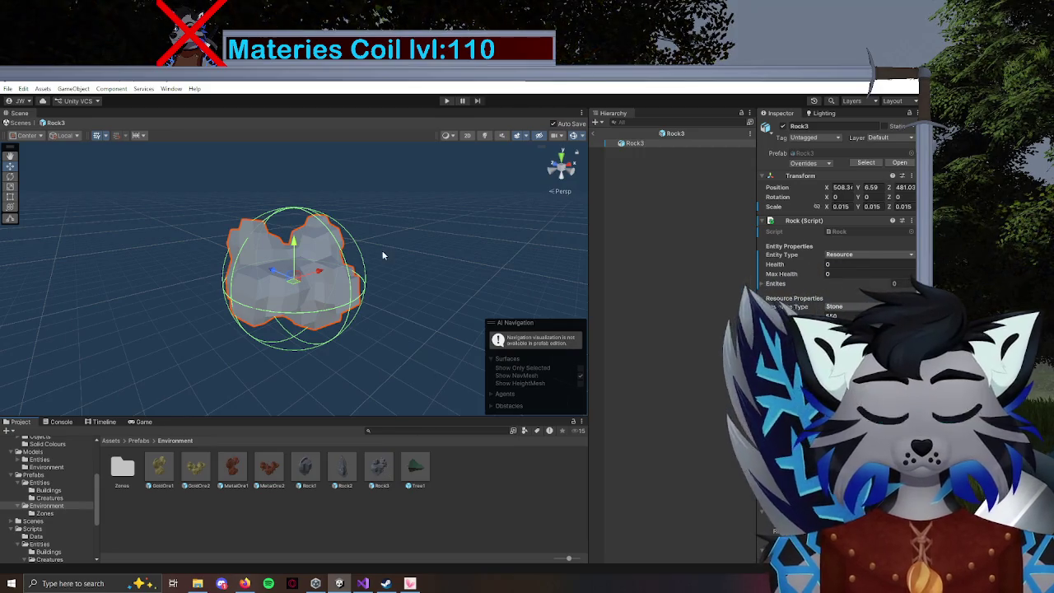
pyautogui.scroll(-3, 831, 519)
pyautogui.write('caps')
pyautogui.press('Return')
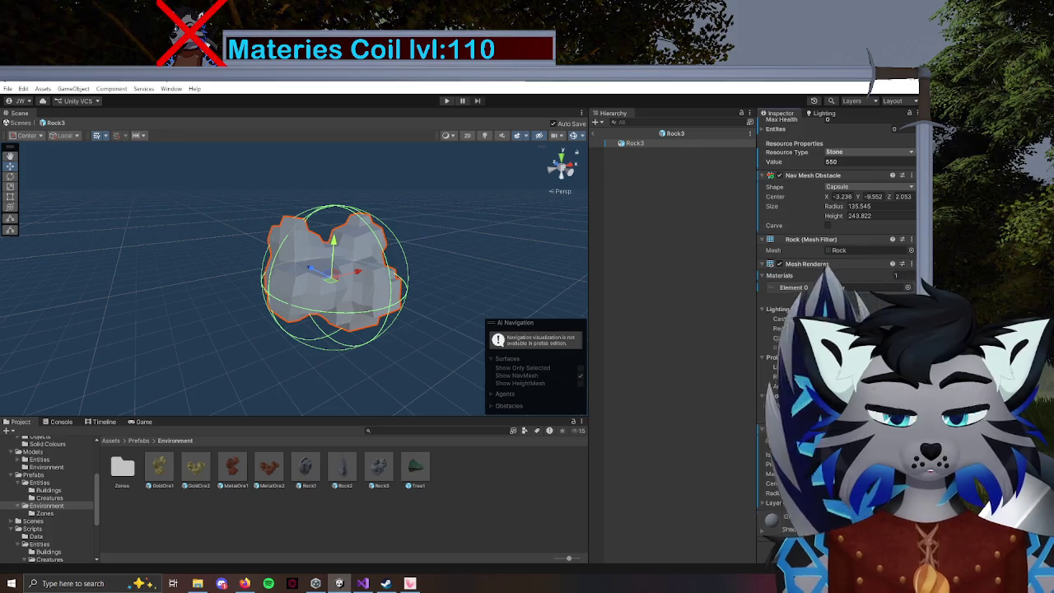
pyautogui.scroll(-4, 790, 370)
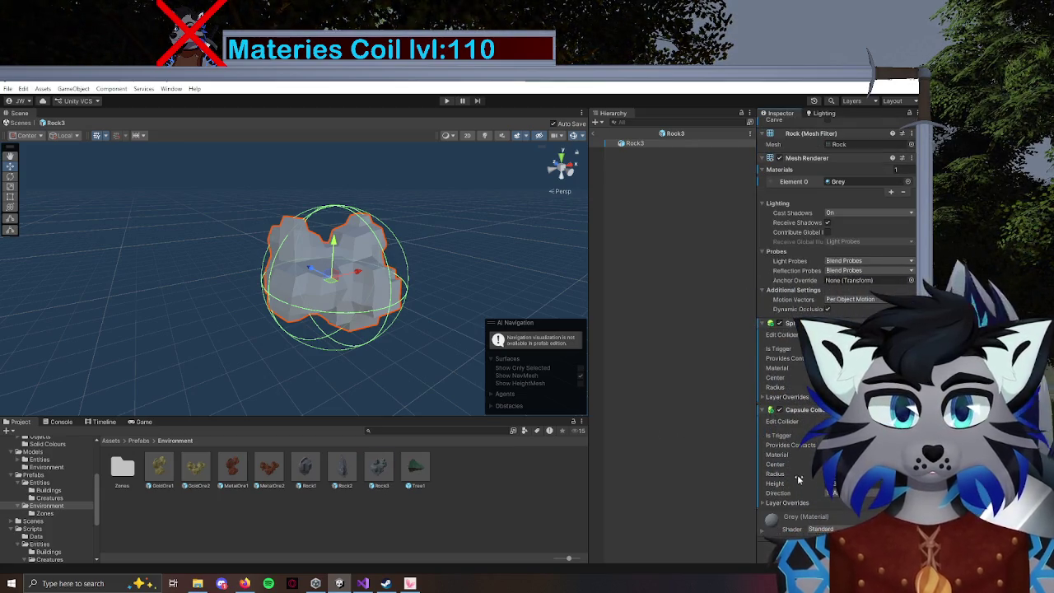
pyautogui.moveTo(787, 476)
pyautogui.mouseDown()
pyautogui.moveTo(947, 474)
pyautogui.moveTo(81, 470)
pyautogui.mouseUp()
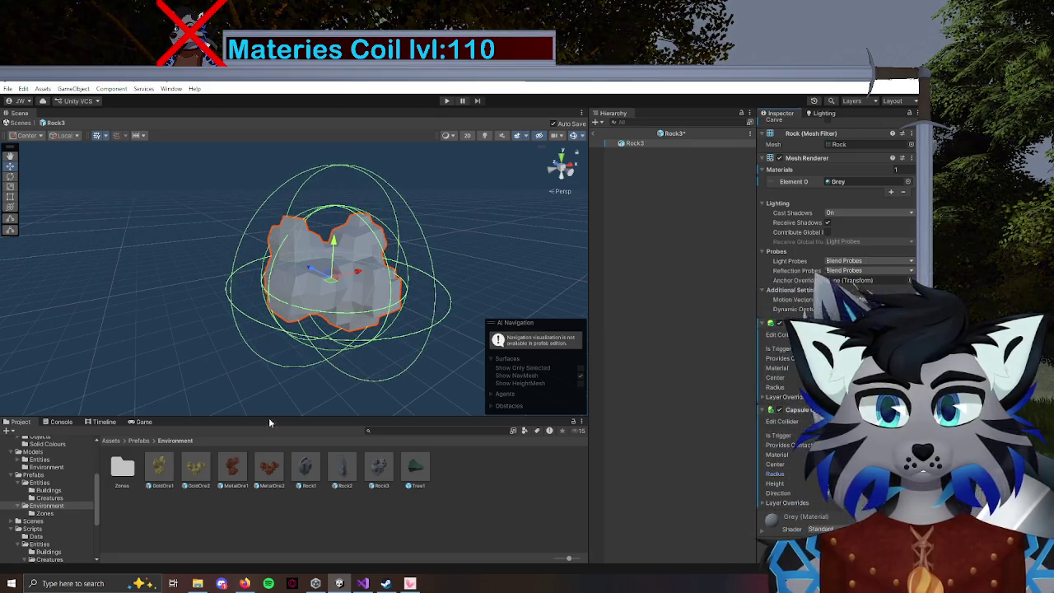
# Fine-tune Rock3's collider radius to fit the rock, then return to GameScene.
pyautogui.moveTo(247, 272); pyautogui.dragTo(313, 274)
pyautogui.press('f')
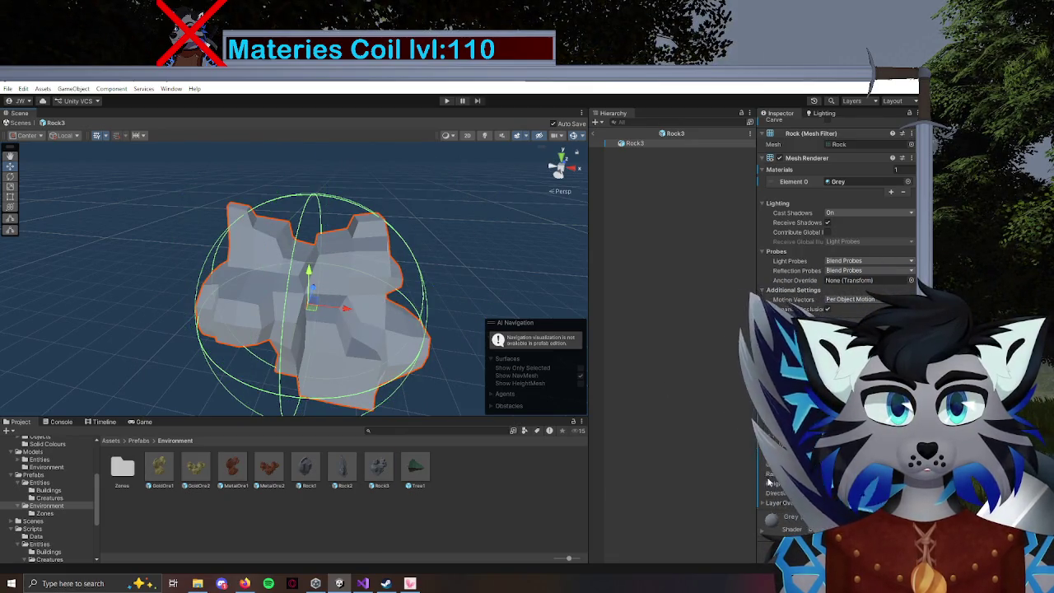
pyautogui.moveTo(789, 474); pyautogui.dragTo(801, 474)
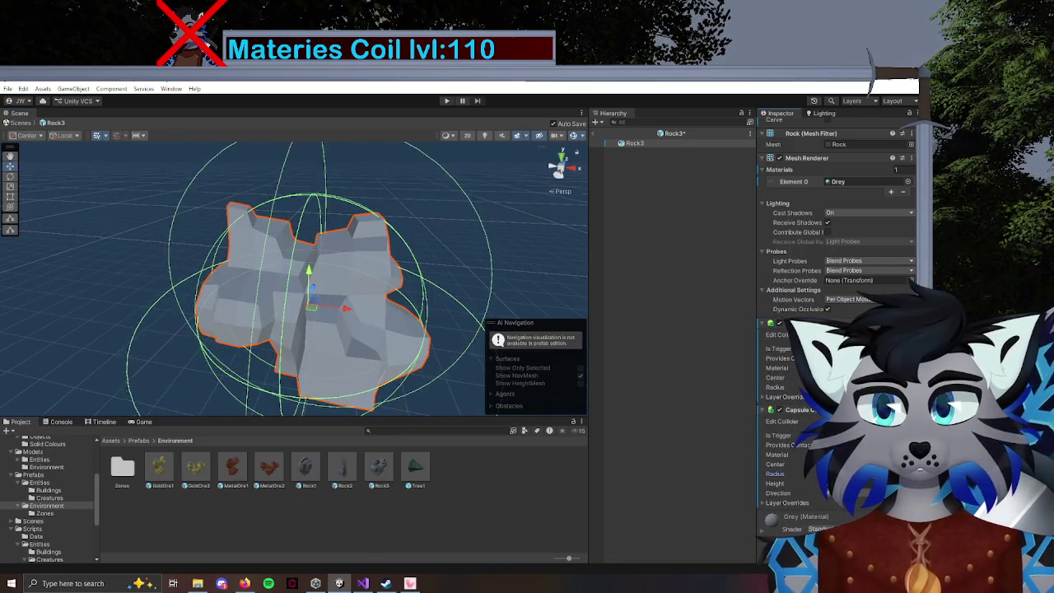
pyautogui.moveTo(272, 346)
pyautogui.mouseDown()
pyautogui.moveTo(229, 312)
pyautogui.moveTo(317, 301)
pyautogui.moveTo(210, 276)
pyautogui.moveTo(396, 300)
pyautogui.moveTo(324, 257)
pyautogui.mouseUp()
pyautogui.moveTo(345, 246); pyautogui.dragTo(362, 272)
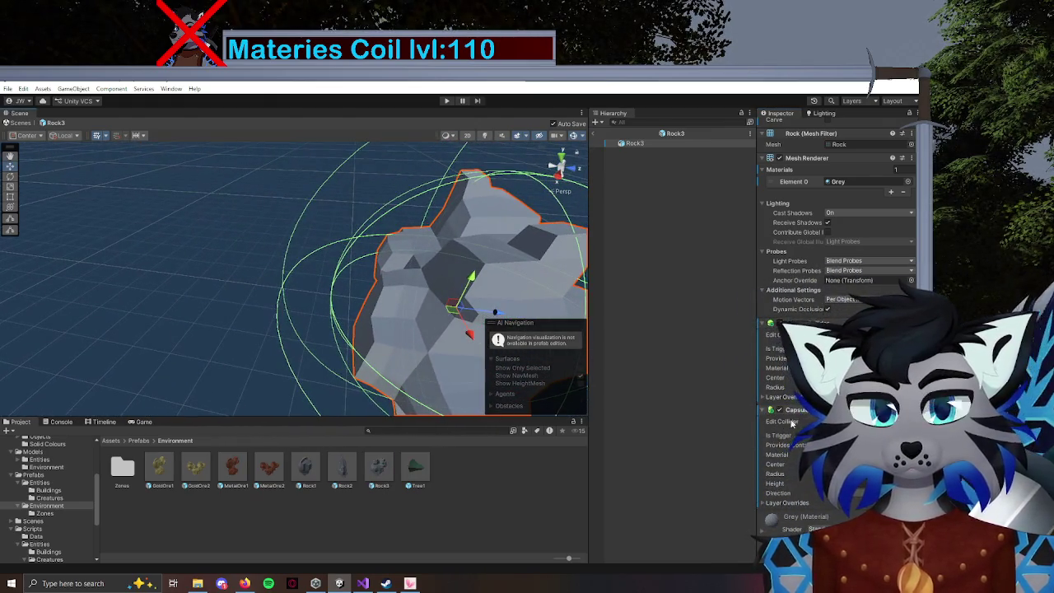
pyautogui.moveTo(475, 338); pyautogui.dragTo(391, 293)
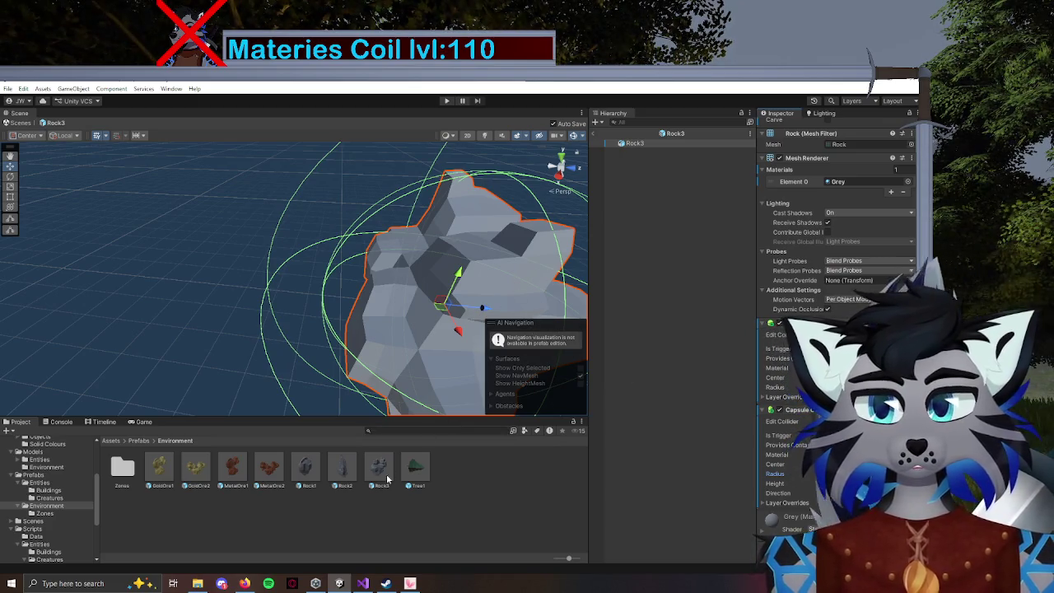
pyautogui.click(593, 136)
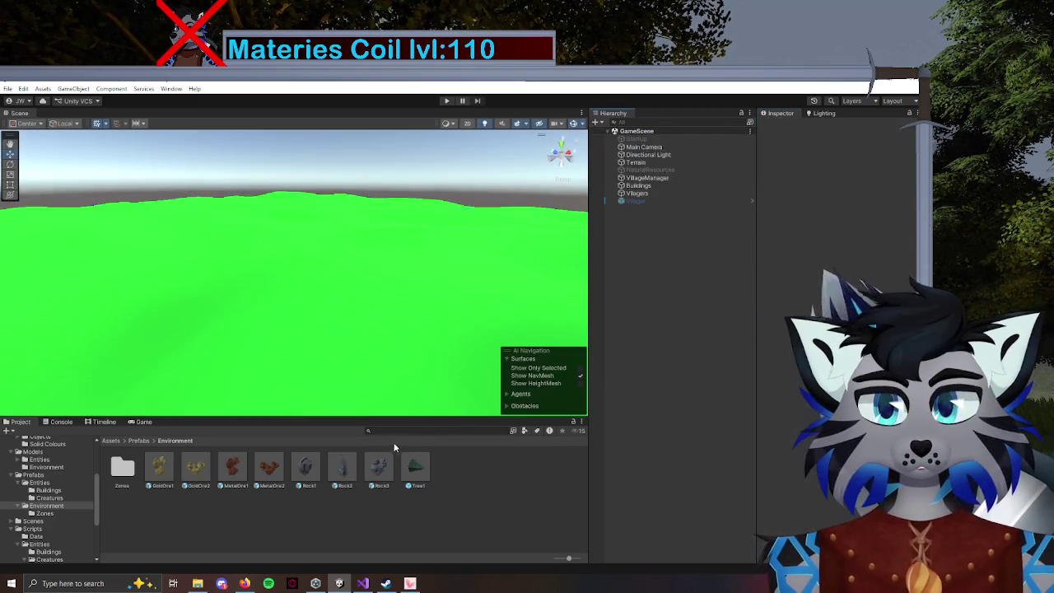
# Widen the radius of Rock2's second capsule collider.
pyautogui.doubleClick(343, 470)
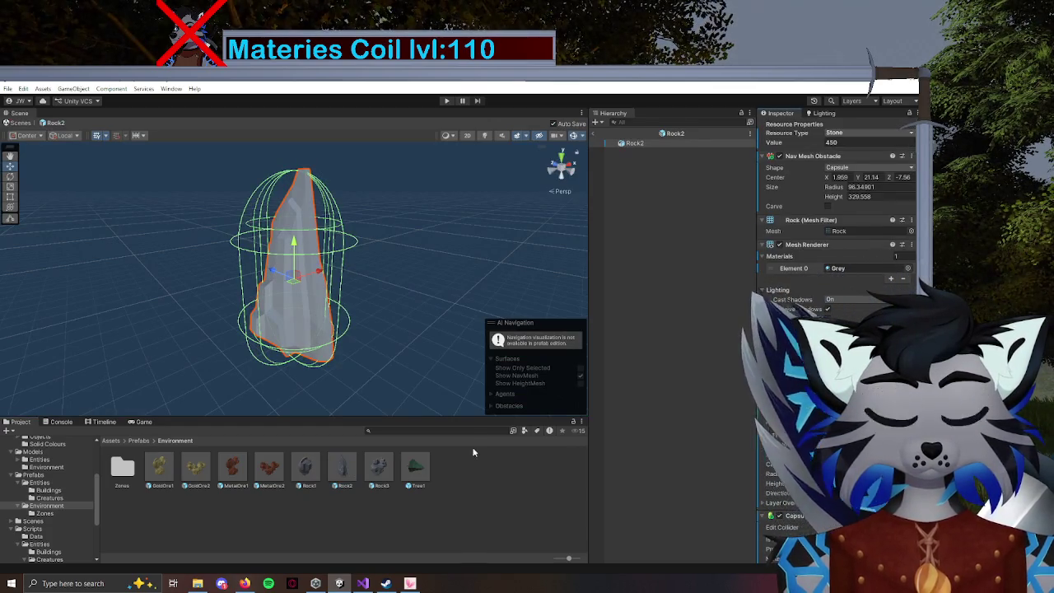
pyautogui.doubleClick(379, 466)
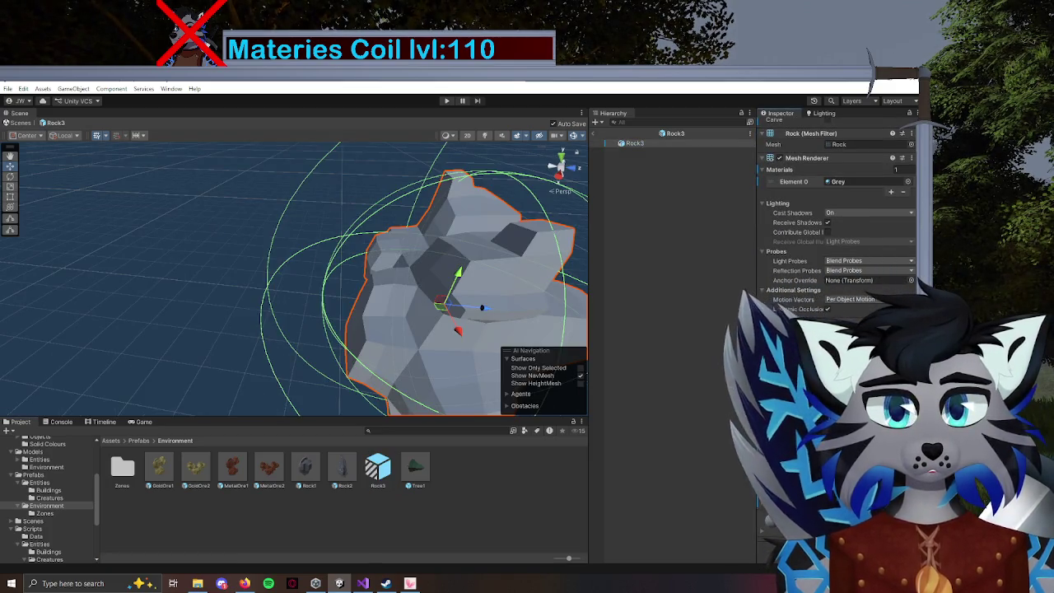
pyautogui.doubleClick(354, 470)
pyautogui.scroll(-1, 836, 214)
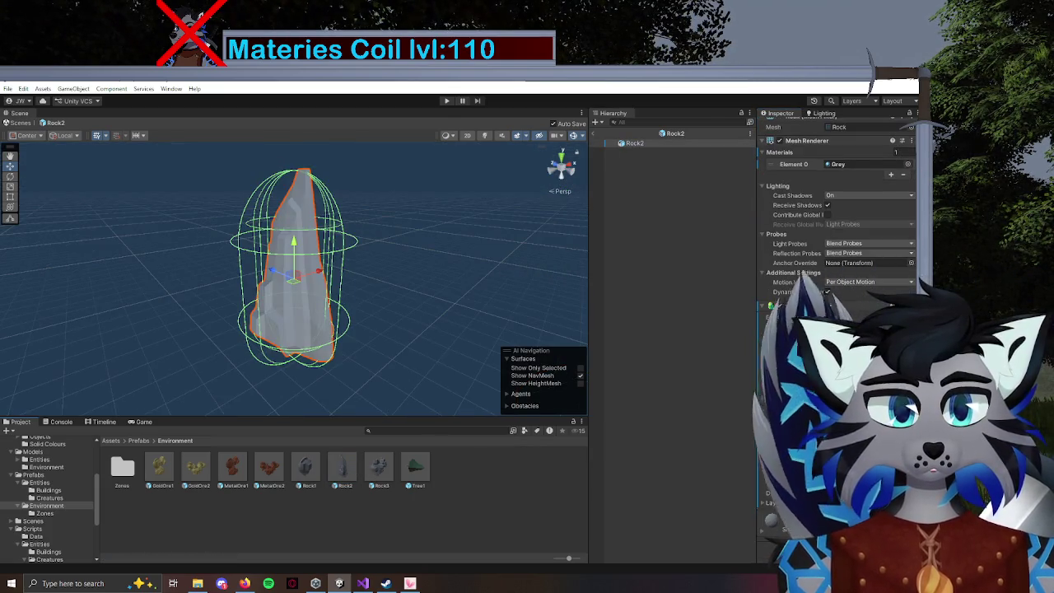
pyautogui.moveTo(459, 382); pyautogui.dragTo(390, 352)
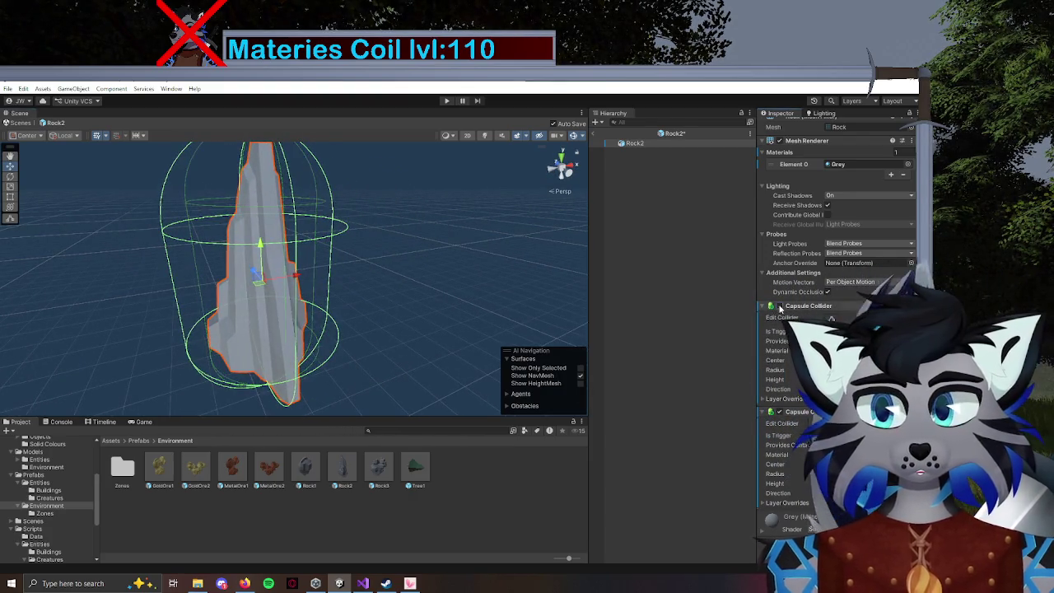
pyautogui.click(778, 307)
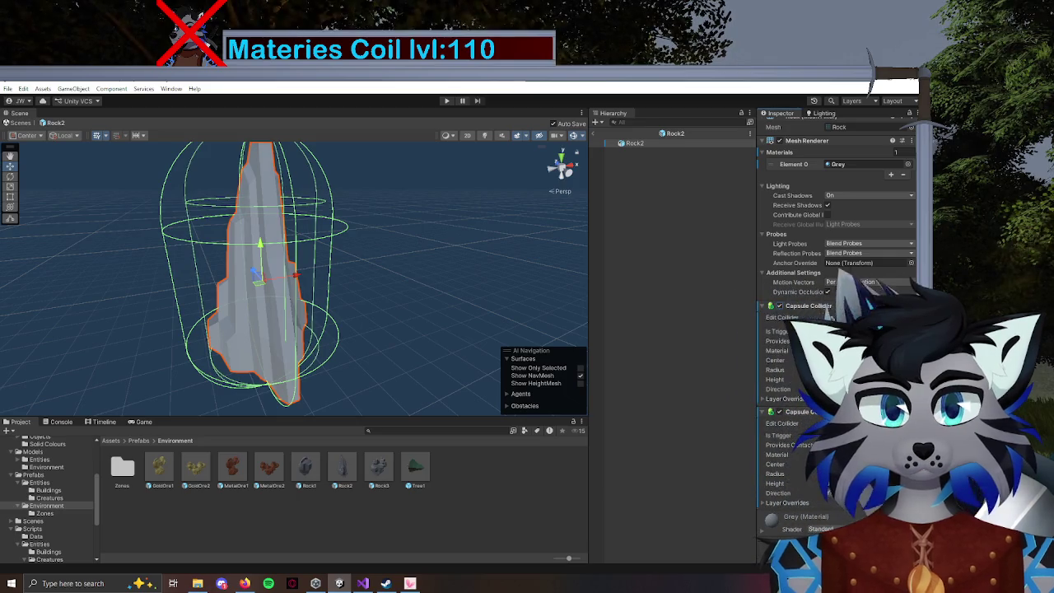
pyautogui.moveTo(801, 477); pyautogui.dragTo(840, 477)
pyautogui.scroll(3, 836, 206)
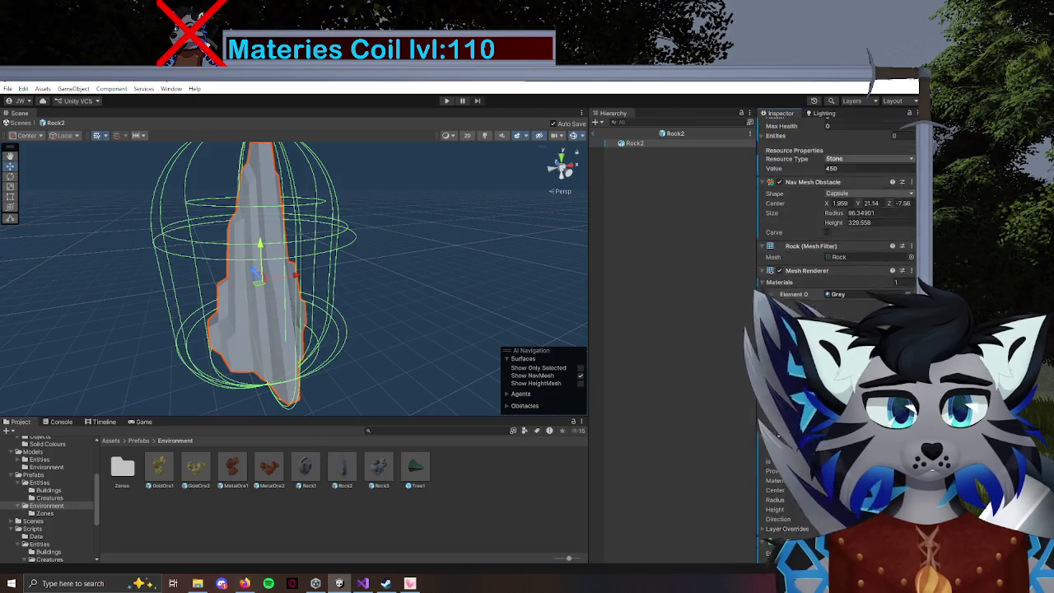
pyautogui.scroll(2, 835, 247)
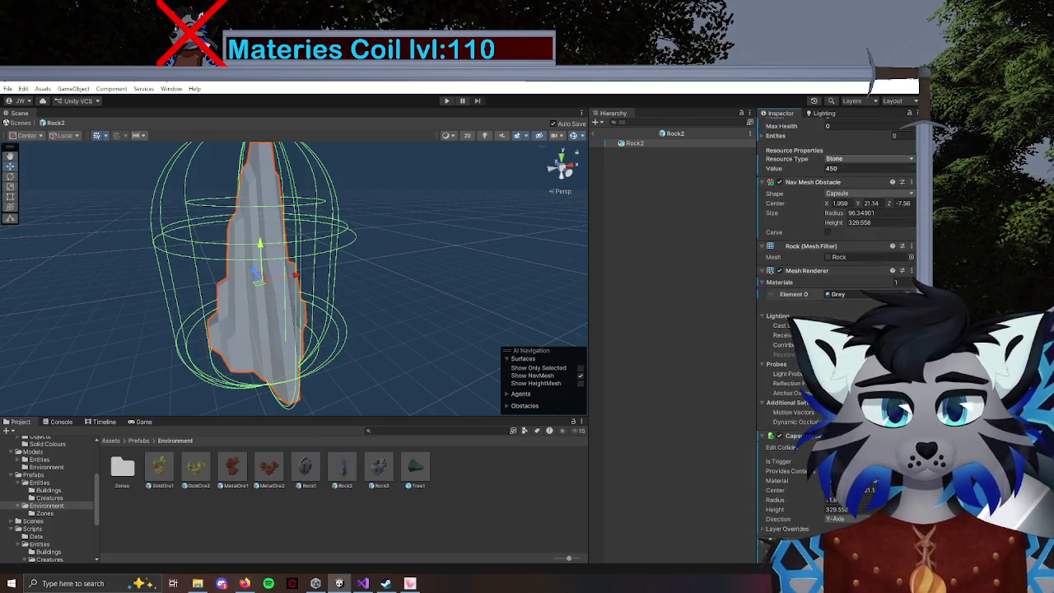
pyautogui.scroll(-3, 836, 247)
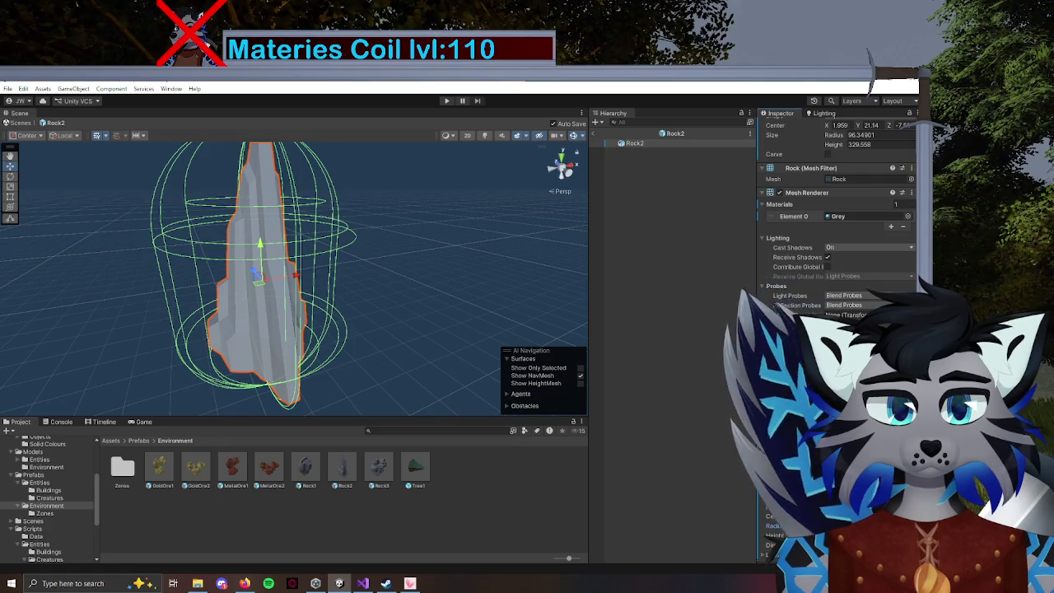
pyautogui.scroll(6, 836, 247)
# Enable Carve on Tree1's Nav Mesh Obstacle, then revisit the Rock3 and Rock2 prefabs.
pyautogui.doubleClick(421, 472)
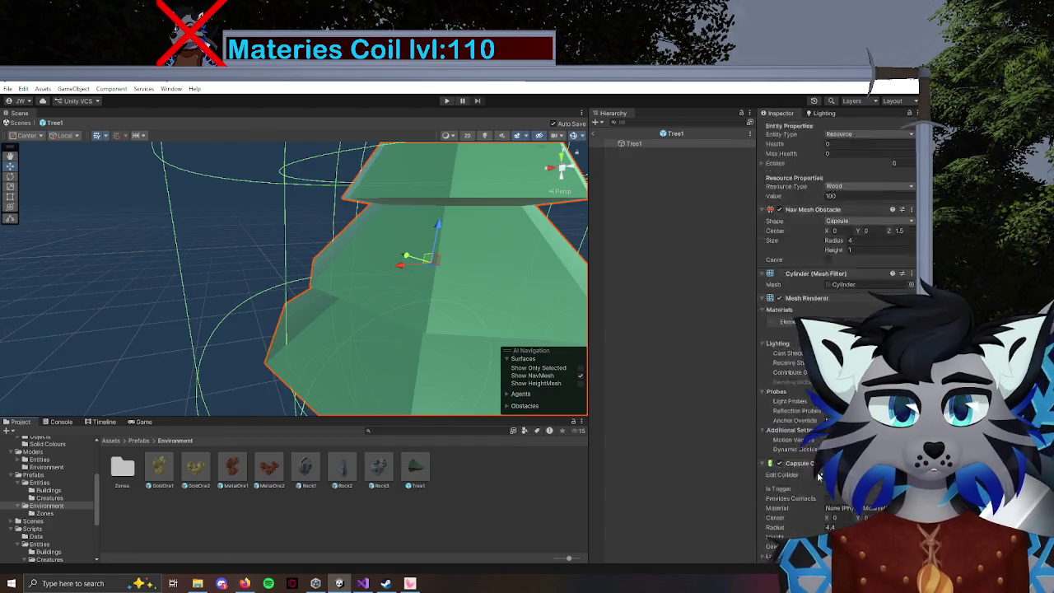
pyautogui.scroll(5, 824, 249)
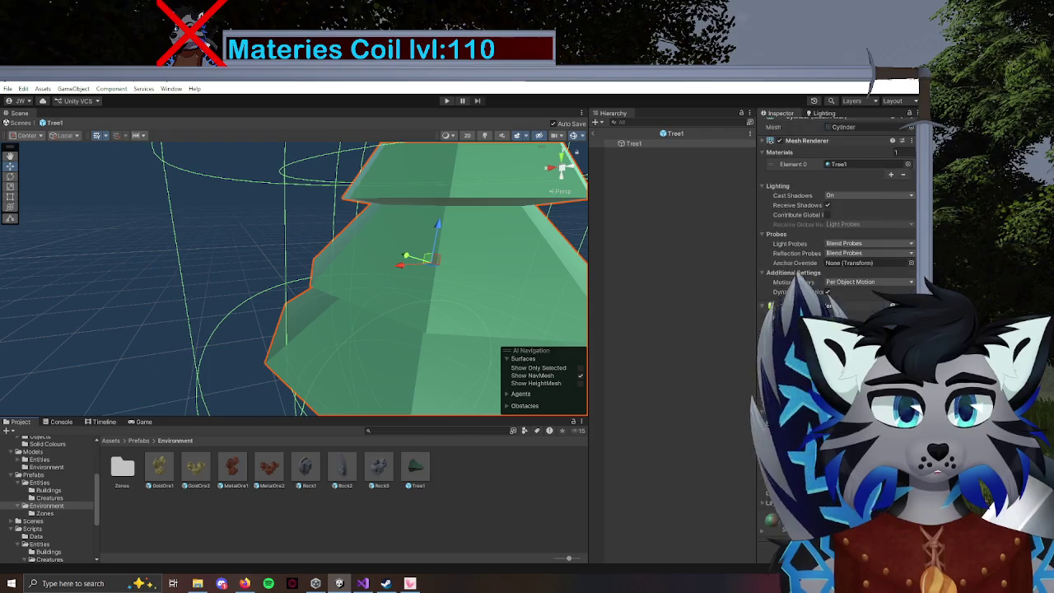
pyautogui.click(827, 232)
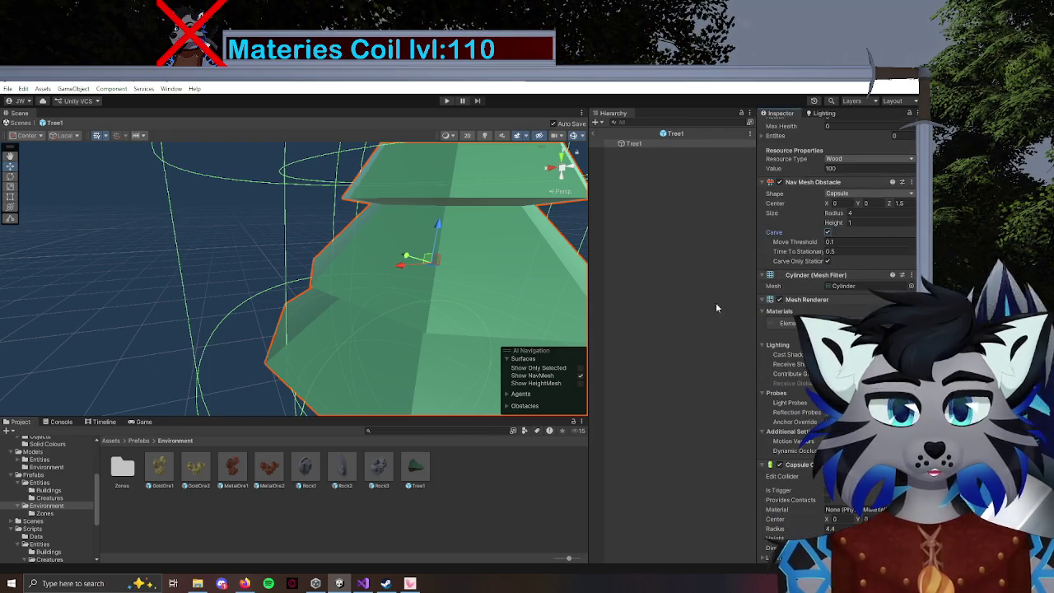
pyautogui.doubleClick(380, 469)
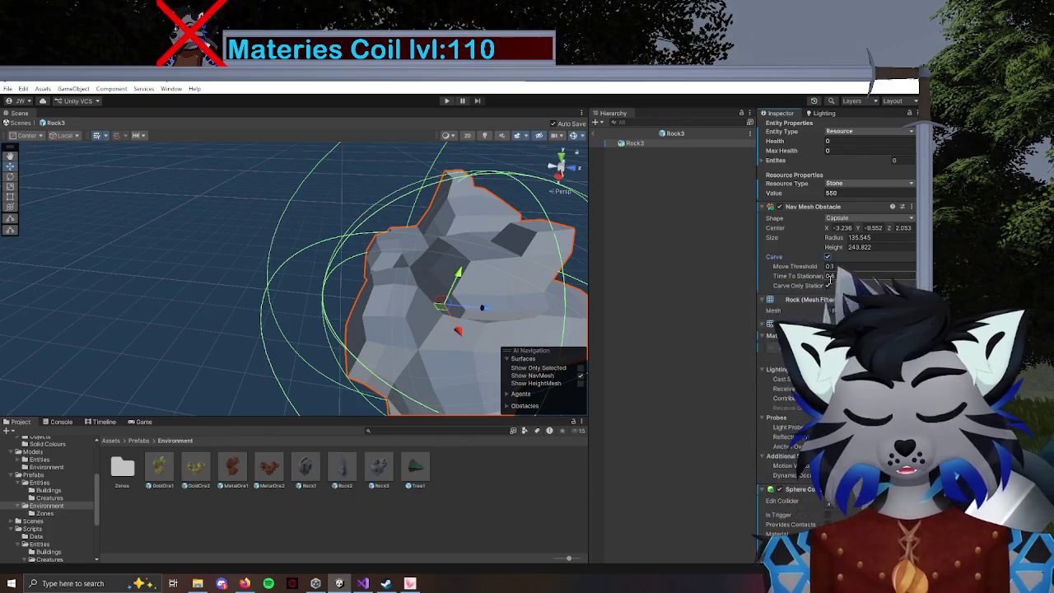
pyautogui.moveTo(264, 287); pyautogui.dragTo(309, 330)
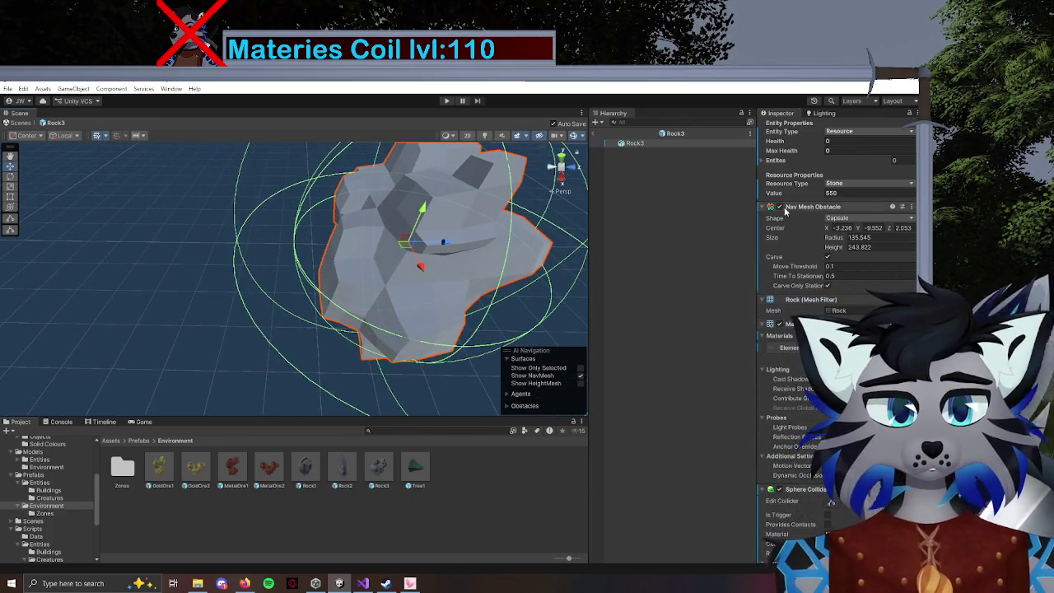
pyautogui.doubleClick(346, 471)
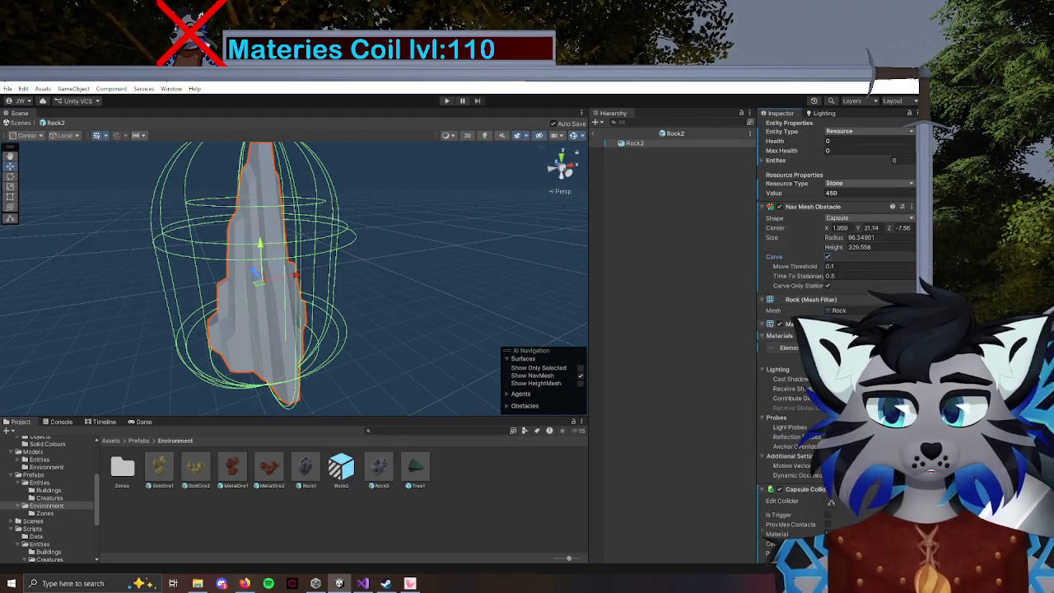
# Enlarge Rock2's capsule collider radius to enclose the rock, then open the Rock1 prefab.
pyautogui.scroll(-3, 828, 260)
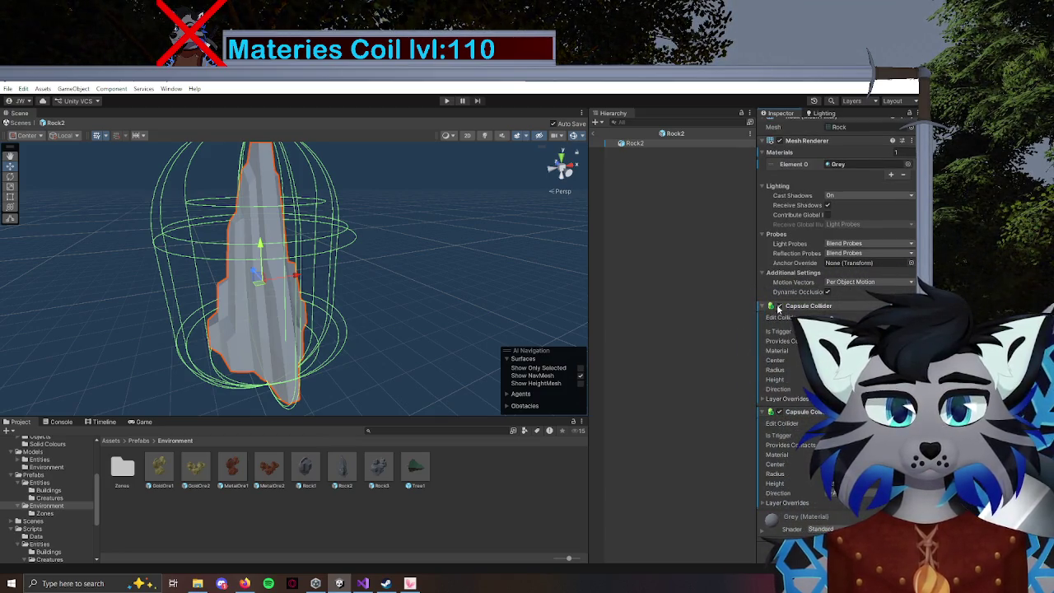
pyautogui.scroll(5, 779, 309)
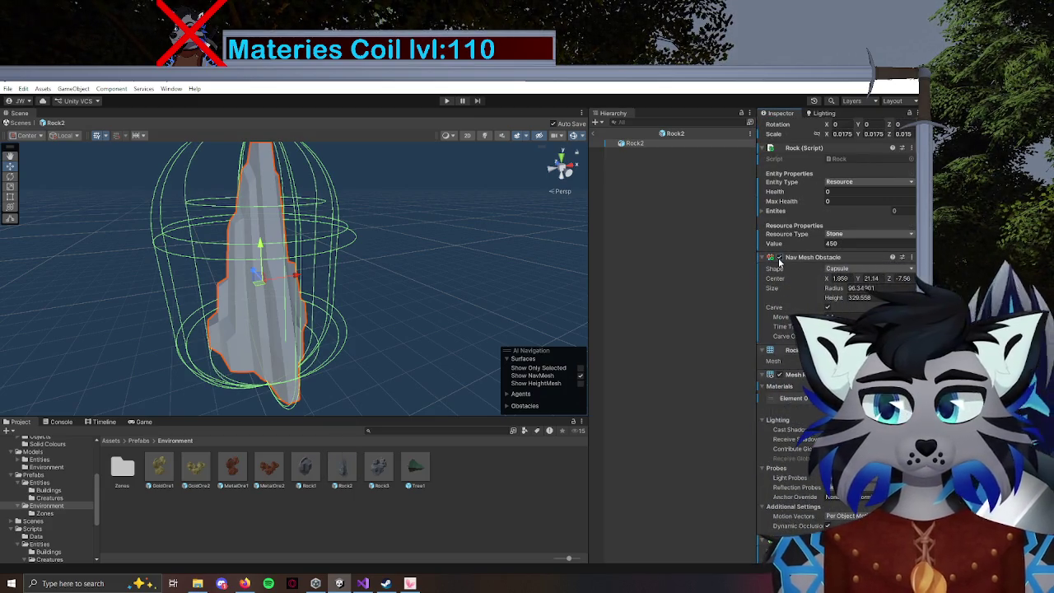
pyautogui.moveTo(423, 330)
pyautogui.mouseDown()
pyautogui.moveTo(252, 336)
pyautogui.moveTo(511, 325)
pyautogui.mouseUp()
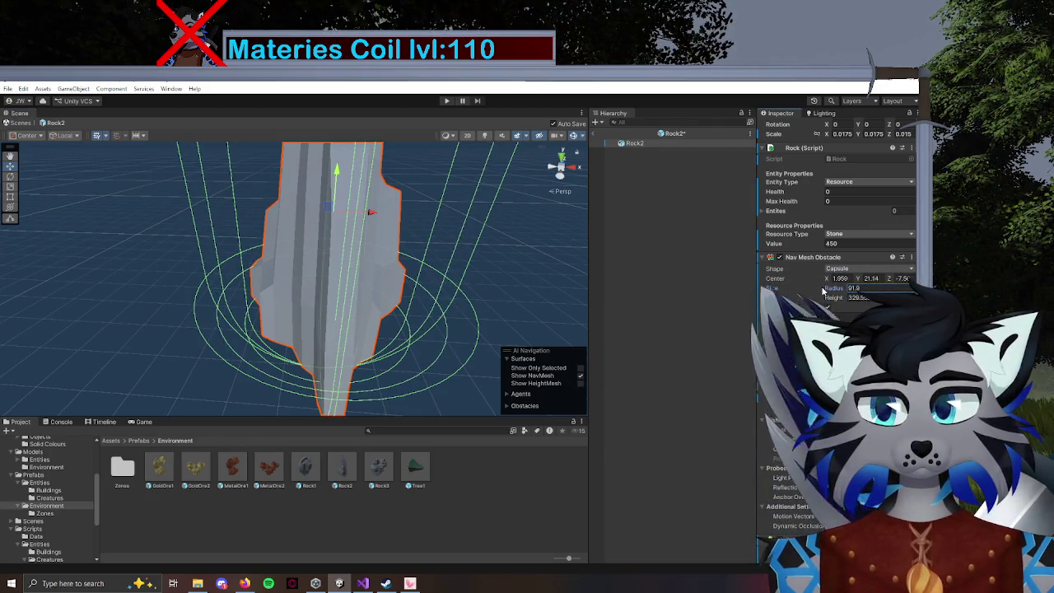
pyautogui.scroll(-5, 791, 379)
pyautogui.scroll(-1, 792, 379)
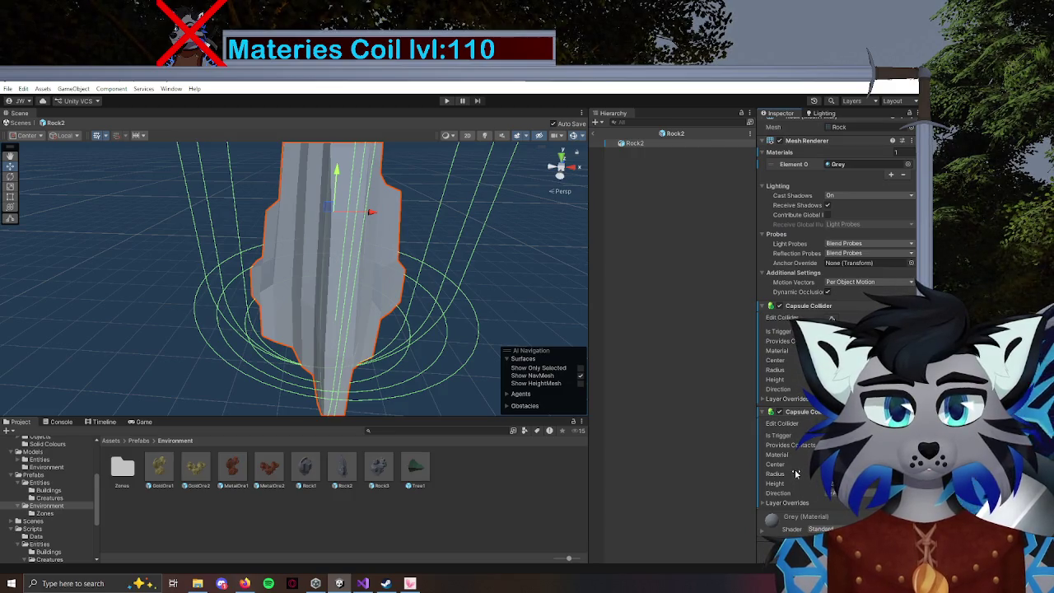
pyautogui.moveTo(527, 354)
pyautogui.mouseDown()
pyautogui.moveTo(422, 306)
pyautogui.moveTo(322, 325)
pyautogui.moveTo(329, 314)
pyautogui.mouseUp()
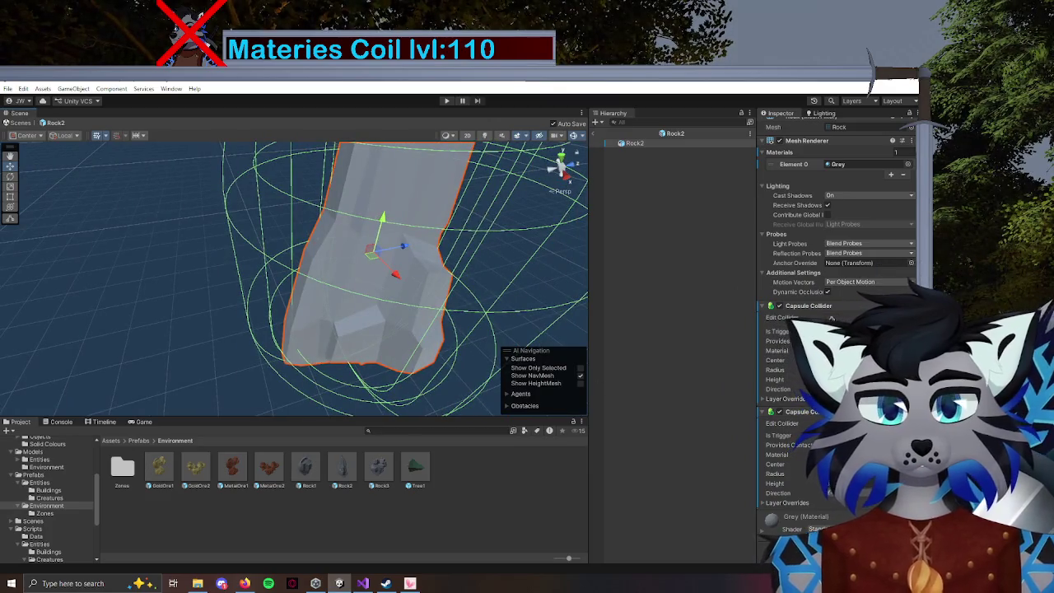
pyautogui.moveTo(781, 476); pyautogui.dragTo(818, 476)
pyautogui.moveTo(494, 358)
pyautogui.mouseDown()
pyautogui.moveTo(440, 341)
pyautogui.moveTo(402, 311)
pyautogui.moveTo(304, 477)
pyautogui.mouseUp()
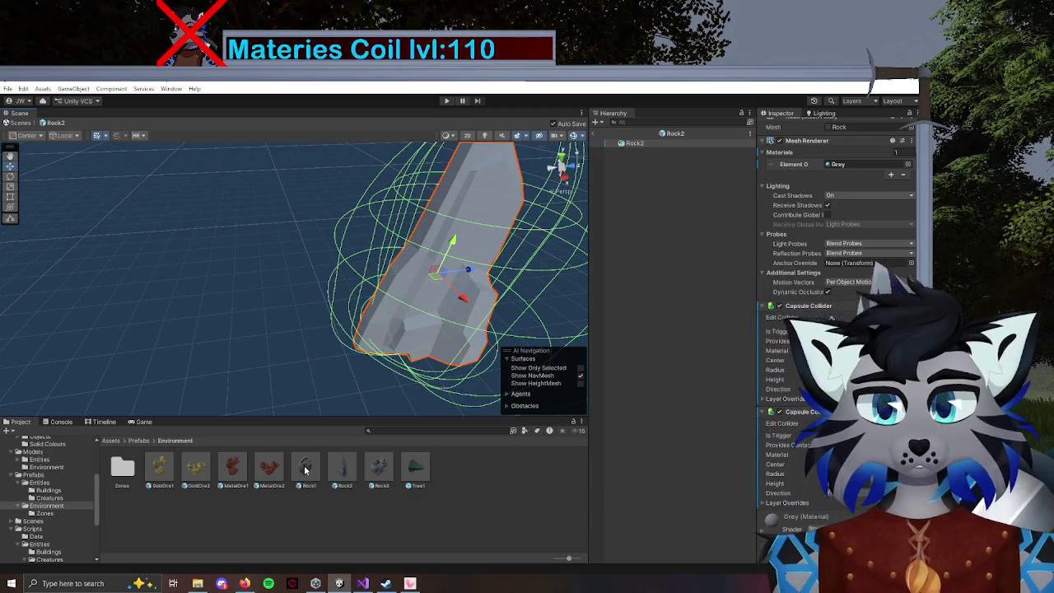
pyautogui.doubleClick(304, 477)
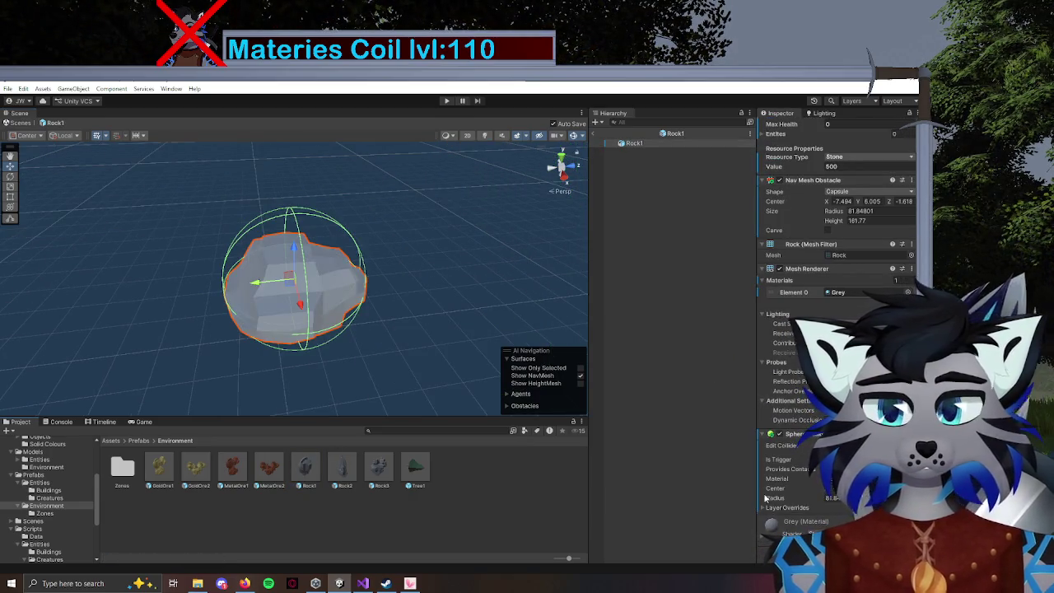
# Add a Capsule Collider to Rock1 and grow its radius well beyond the rock.
pyautogui.doubleClick(342, 469)
pyautogui.scroll(-5, 814, 288)
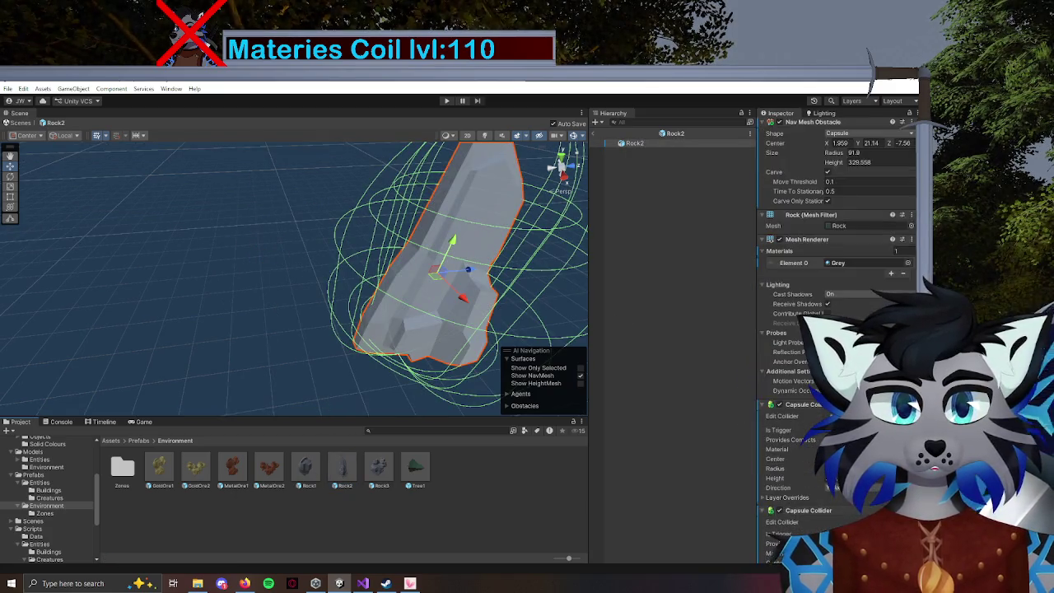
pyautogui.scroll(4, 813, 288)
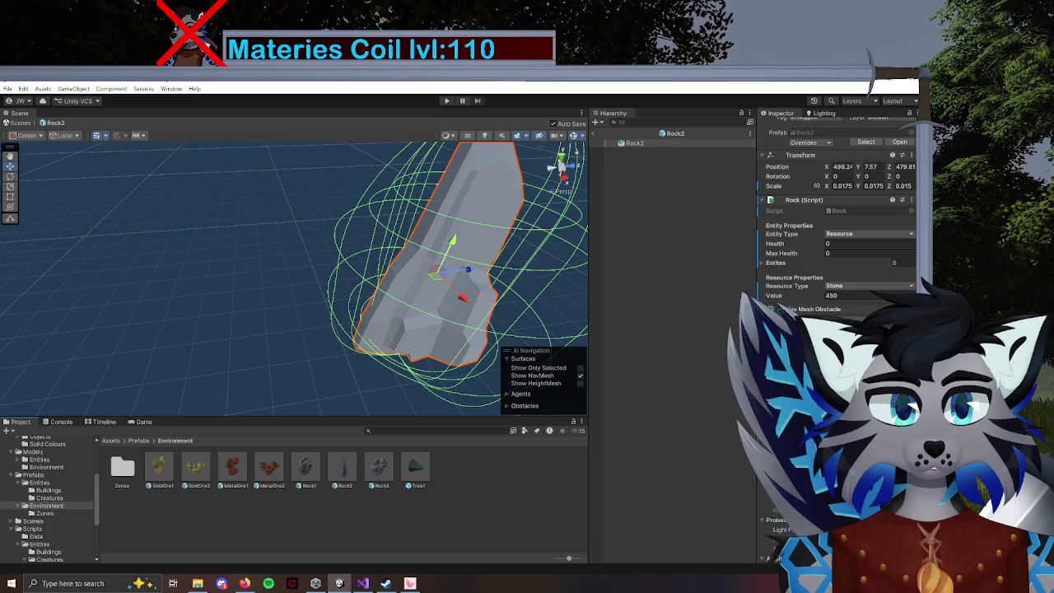
pyautogui.doubleClick(307, 471)
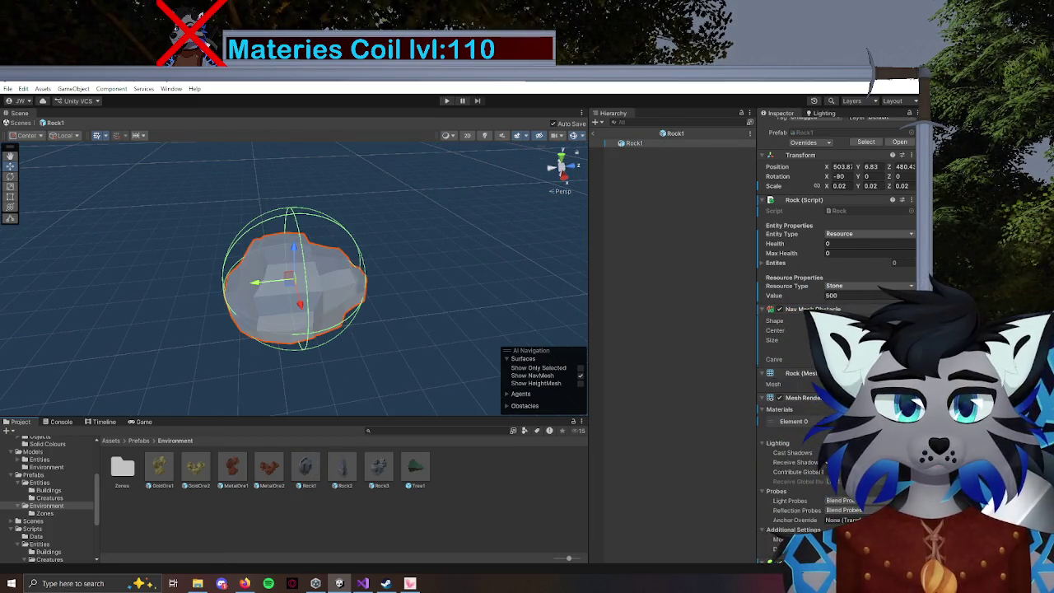
pyautogui.scroll(-5, 805, 411)
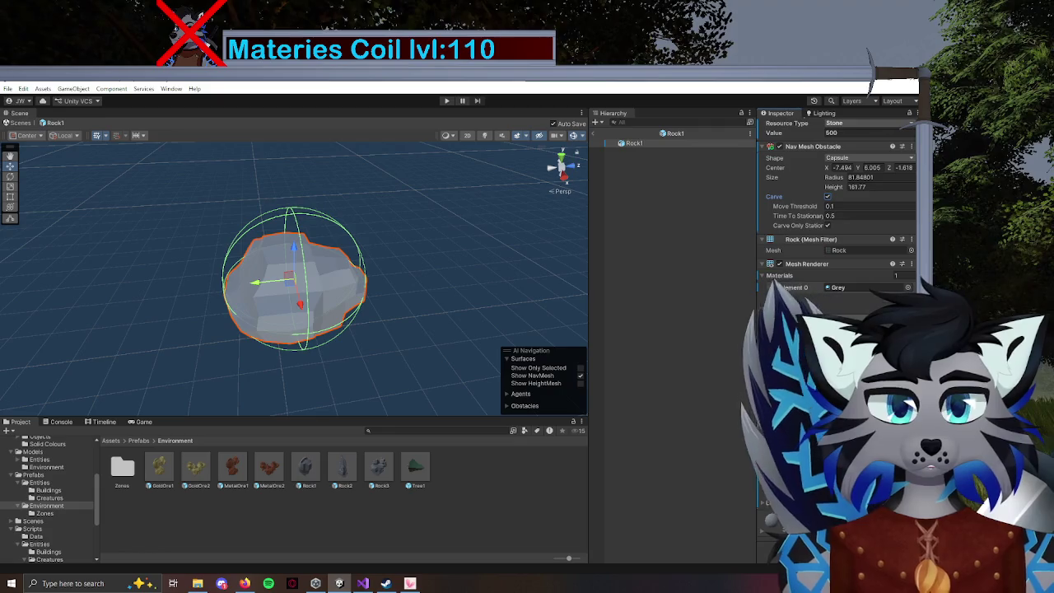
pyautogui.write('capsu')
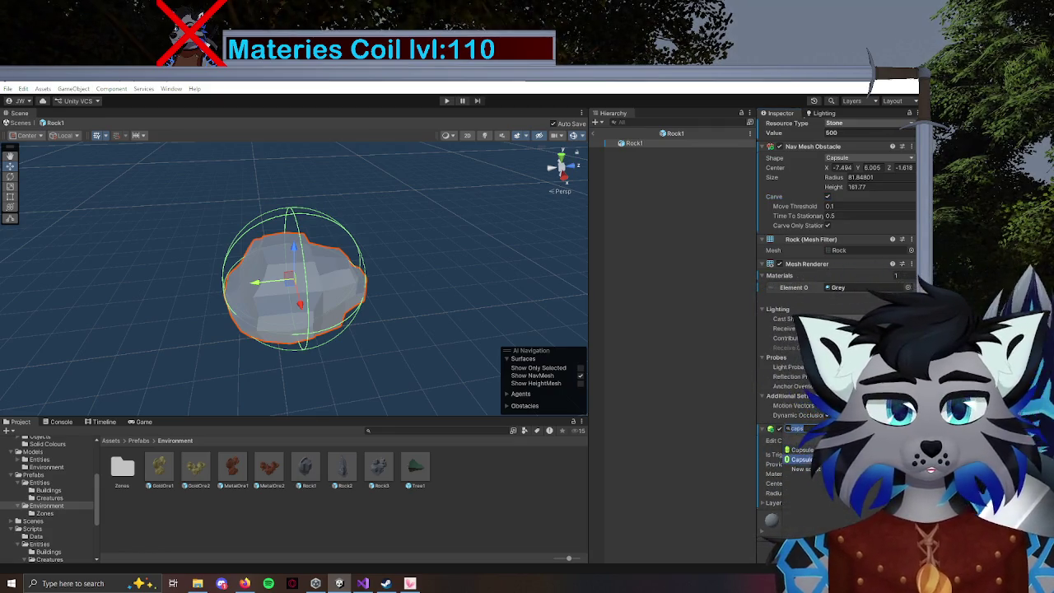
pyautogui.scroll(-3, 807, 490)
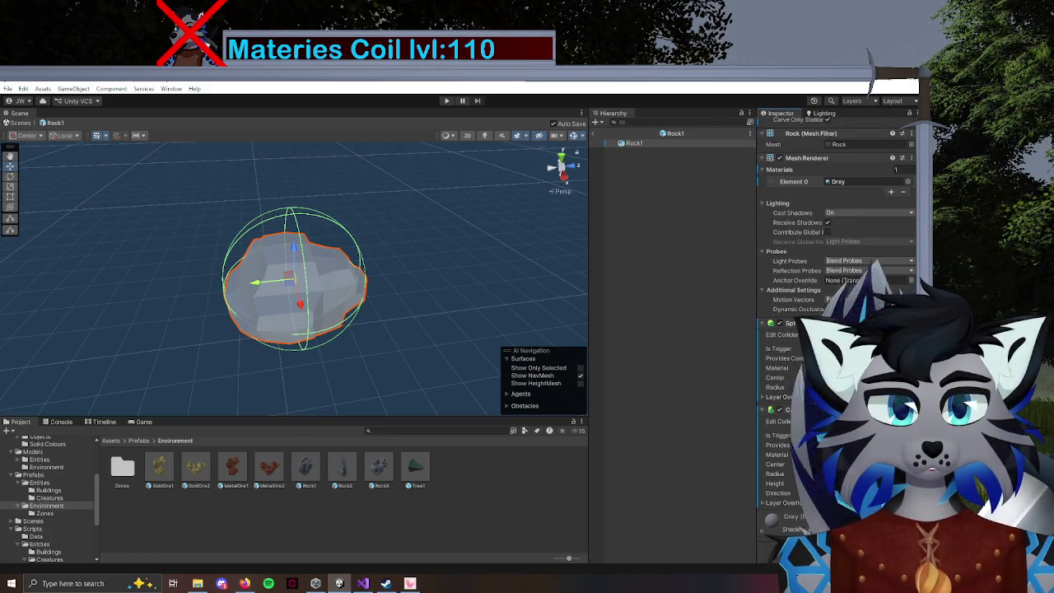
pyautogui.moveTo(779, 475); pyautogui.dragTo(848, 475)
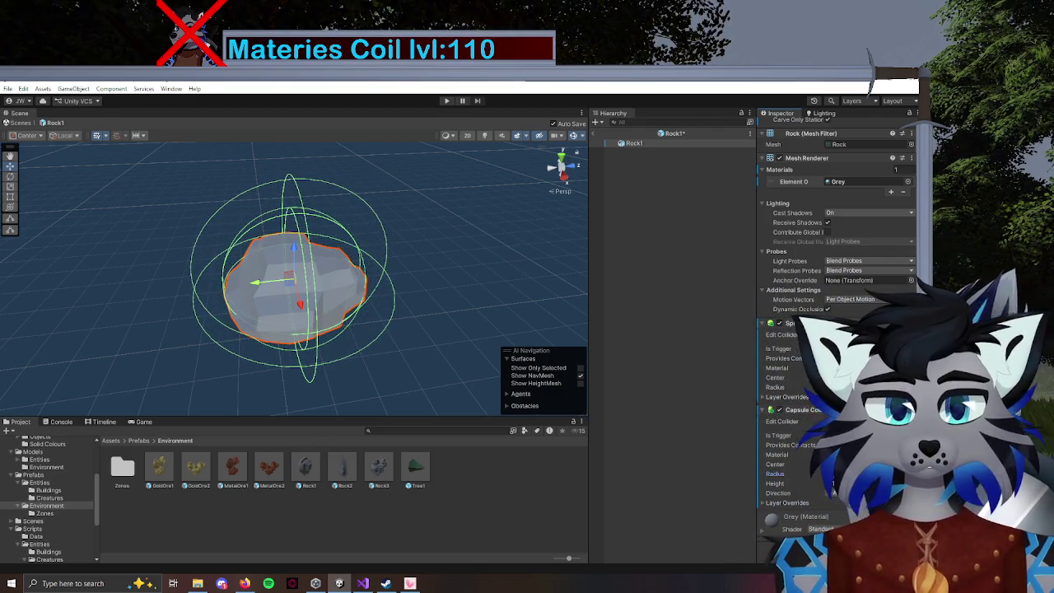
pyautogui.moveTo(381, 285)
pyautogui.mouseDown()
pyautogui.moveTo(271, 299)
pyautogui.moveTo(321, 311)
pyautogui.mouseUp()
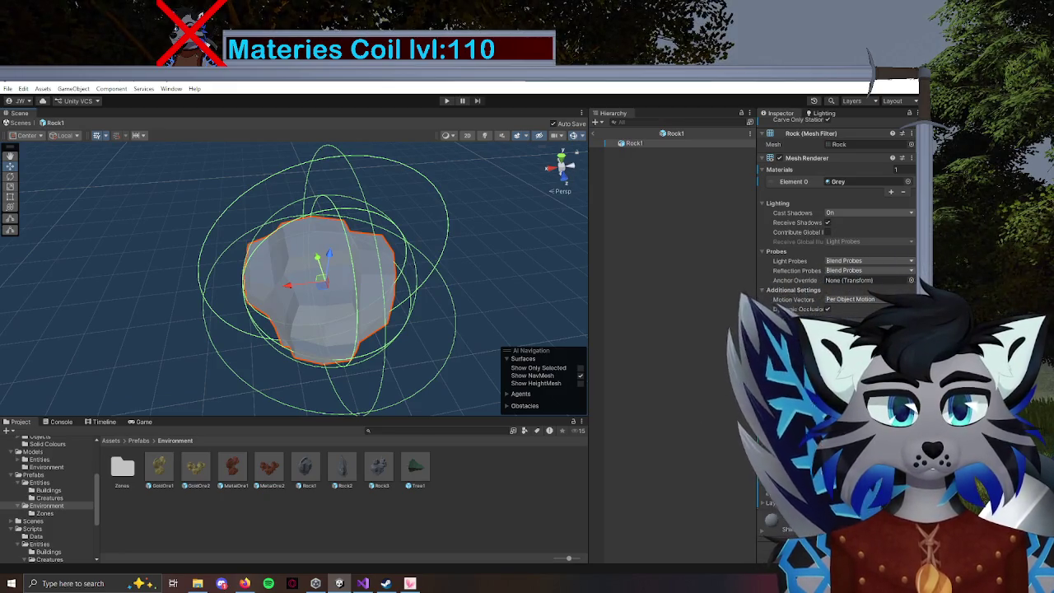
pyautogui.moveTo(787, 474); pyautogui.dragTo(797, 476)
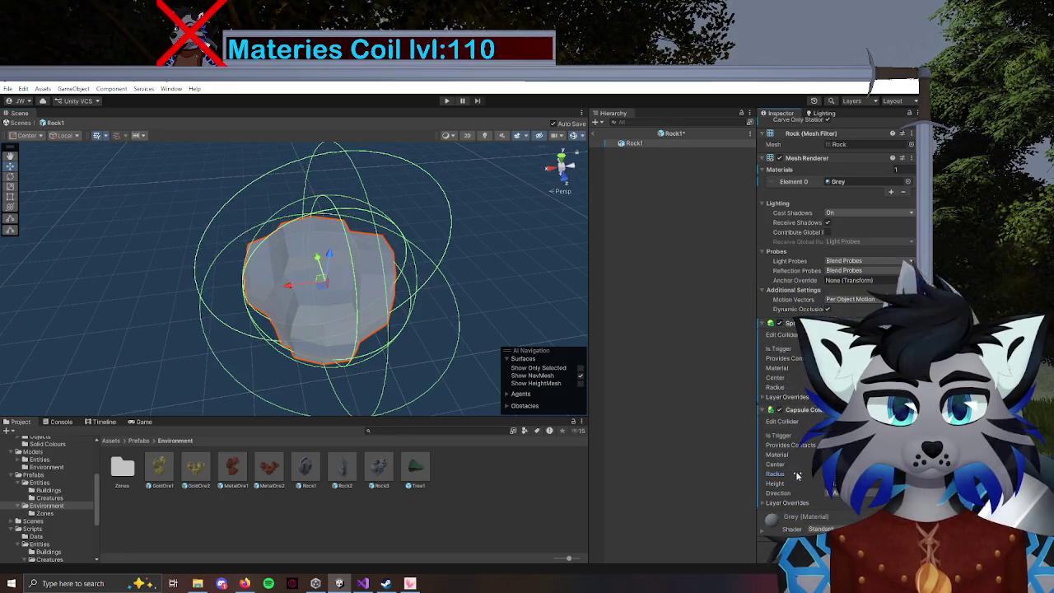
# Compare the Rock1 and Rock2 colliders against the MetalOre2 prefab.
pyautogui.doubleClick(280, 470)
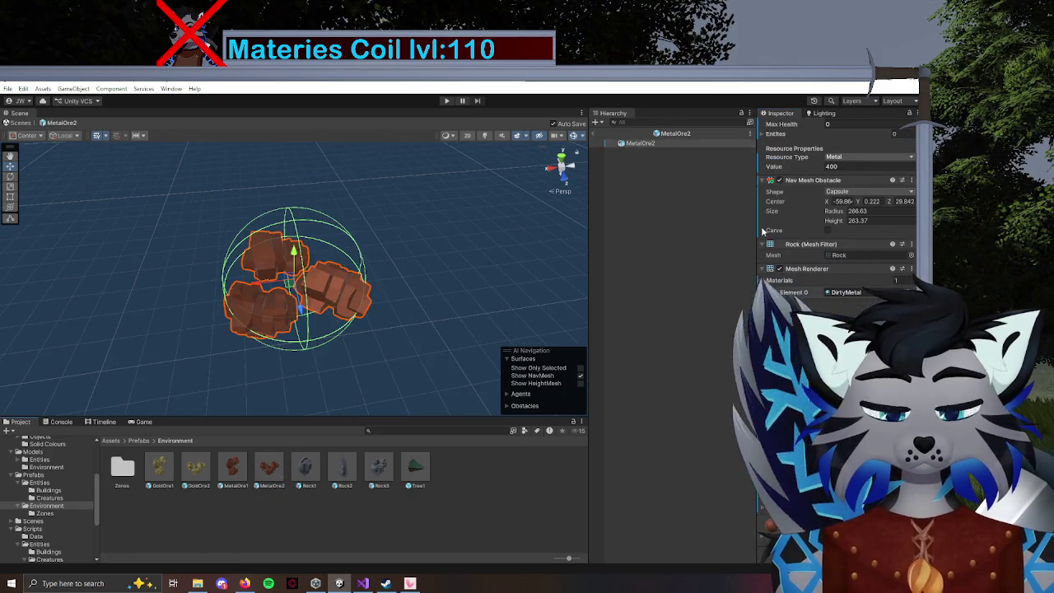
pyautogui.doubleClick(305, 470)
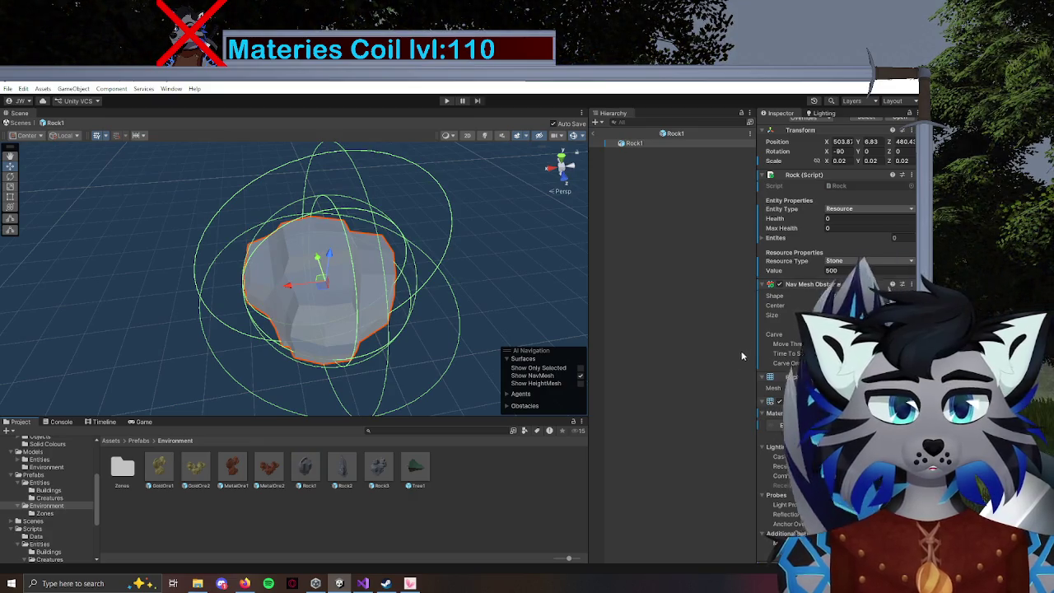
pyautogui.doubleClick(269, 469)
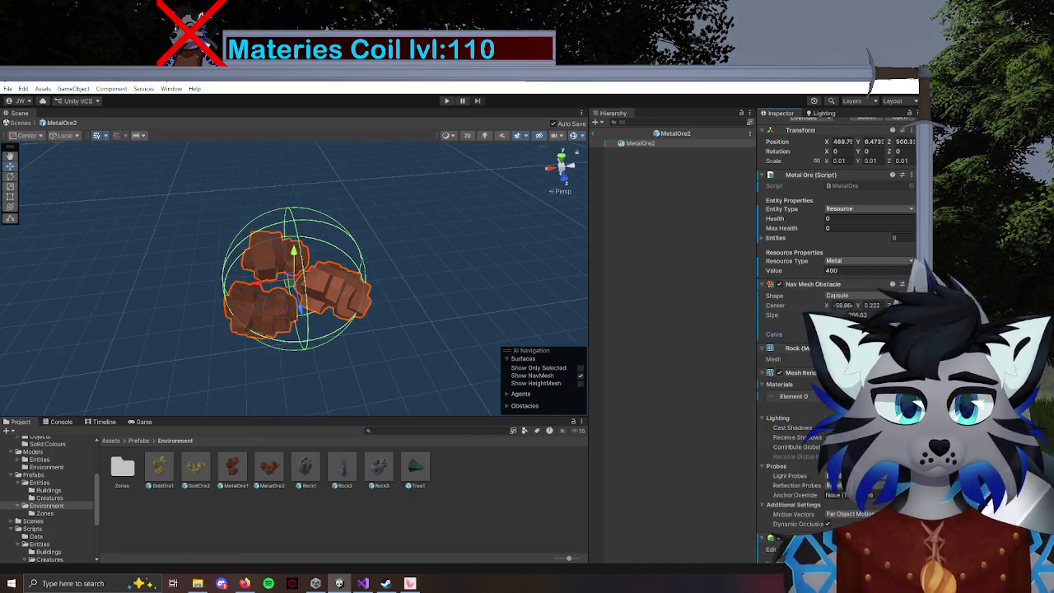
pyautogui.scroll(-4, 820, 414)
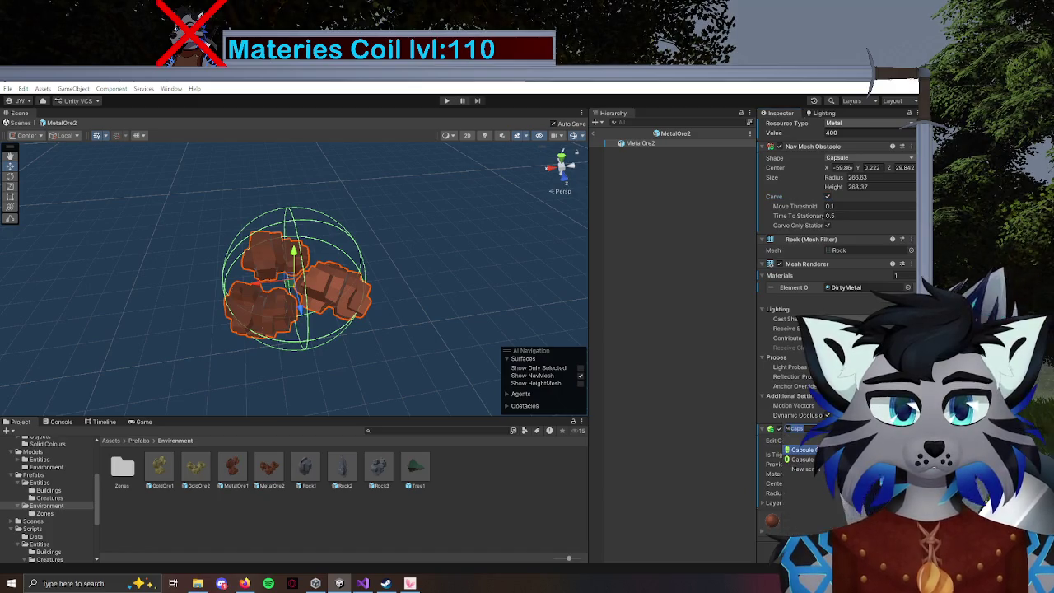
pyautogui.scroll(-3, 836, 329)
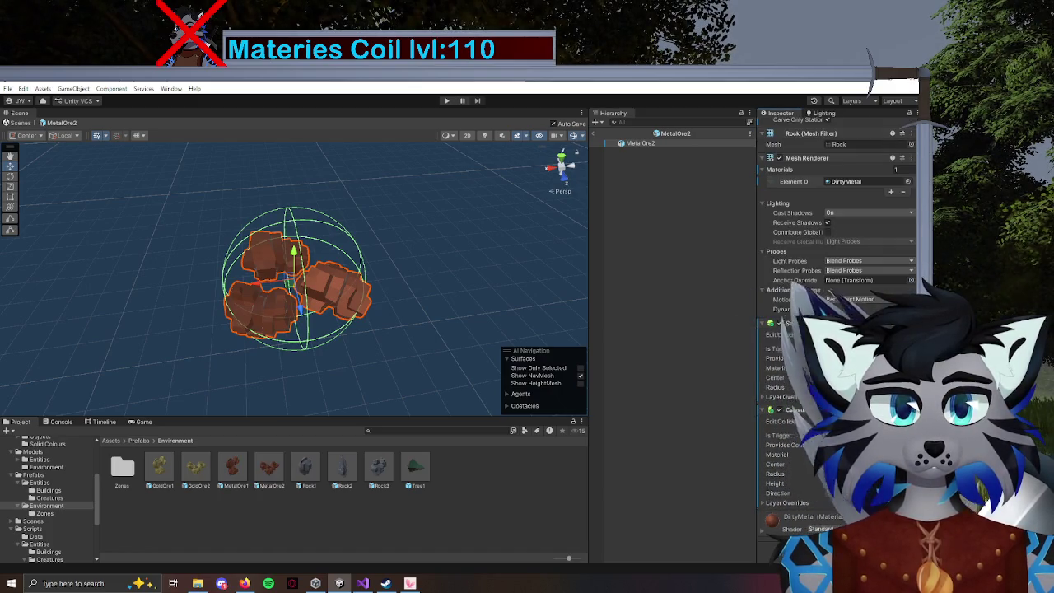
pyautogui.doubleClick(304, 470)
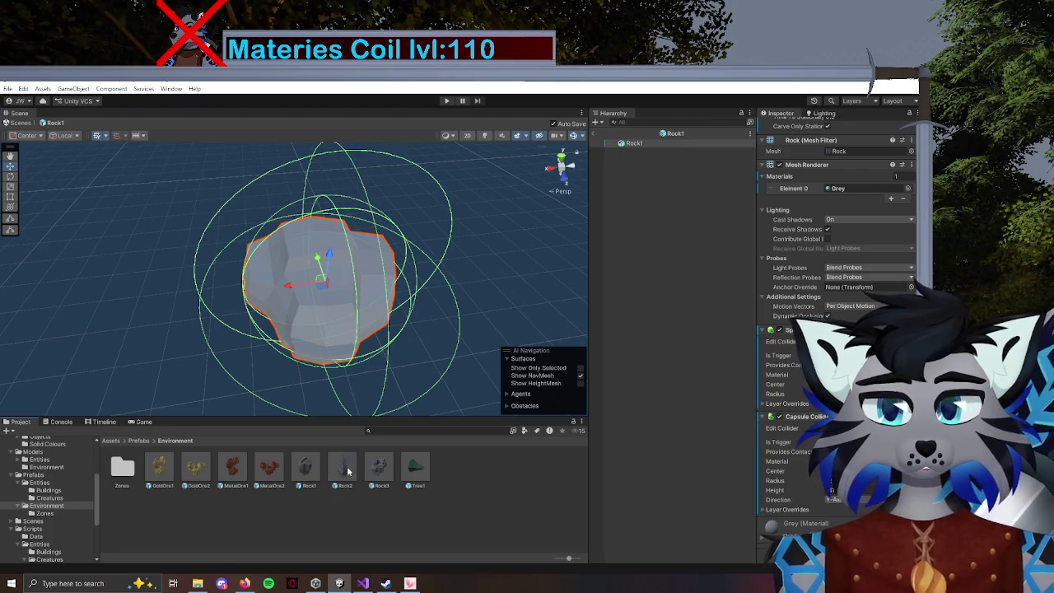
pyautogui.doubleClick(343, 468)
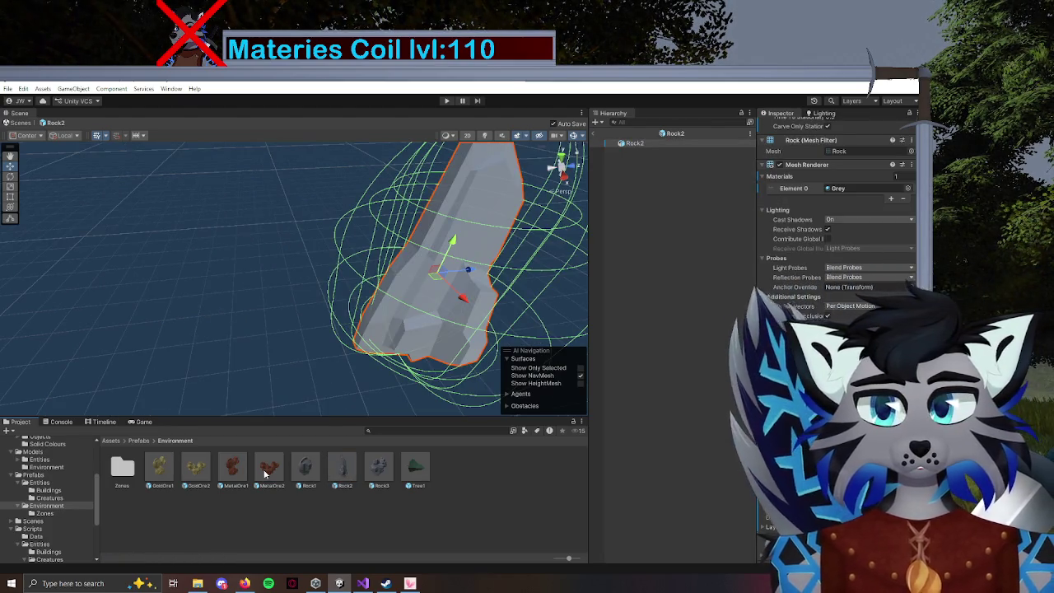
pyautogui.doubleClick(268, 468)
# Enlarge MetalOre2's second Sphere Collider radius to match the rocks.
pyautogui.rightClick(830, 490)
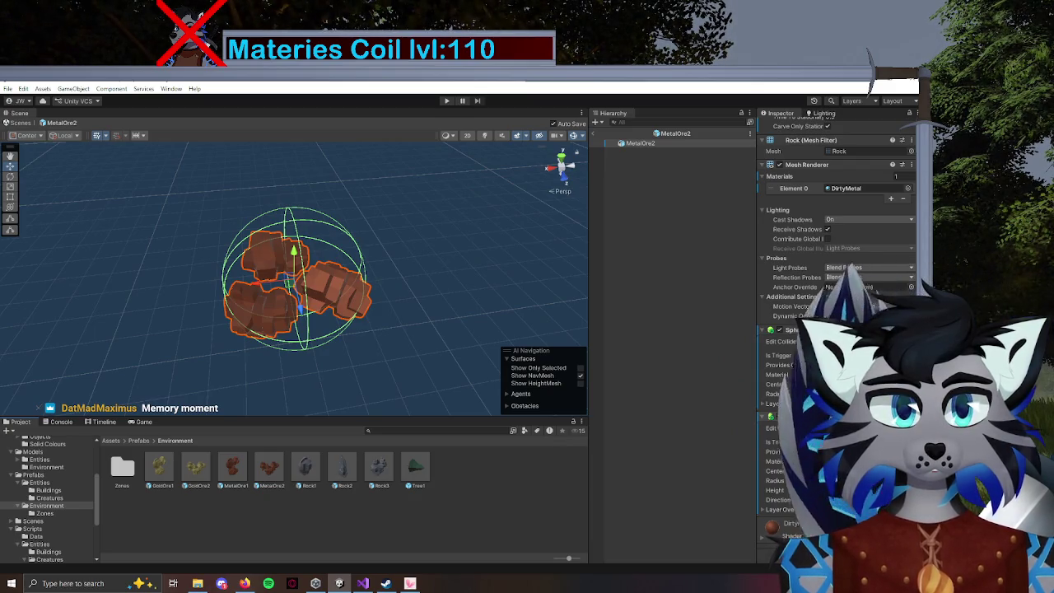
pyautogui.scroll(3, 836, 330)
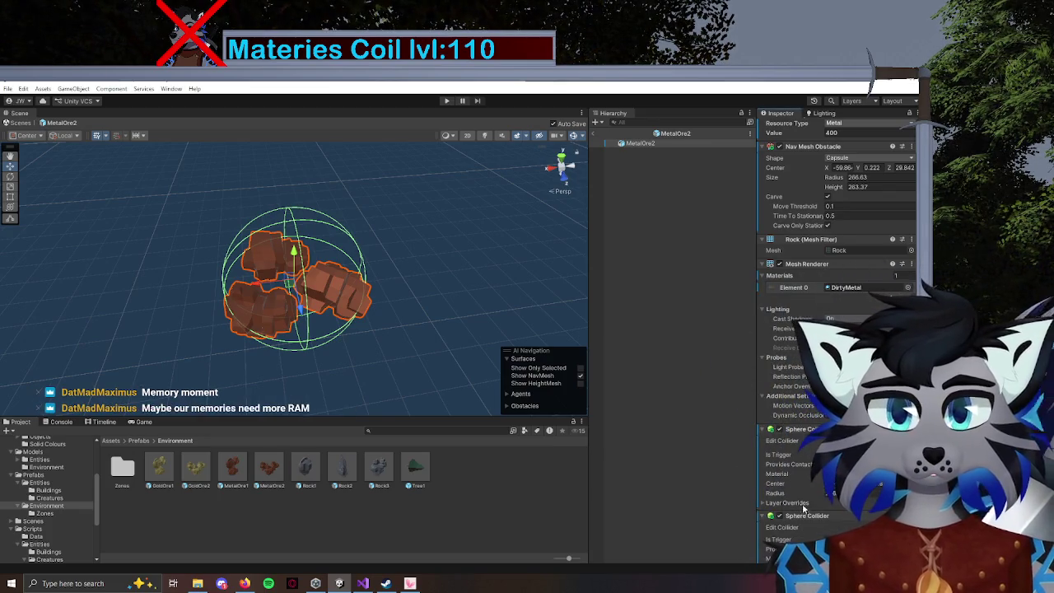
pyautogui.scroll(-3, 811, 446)
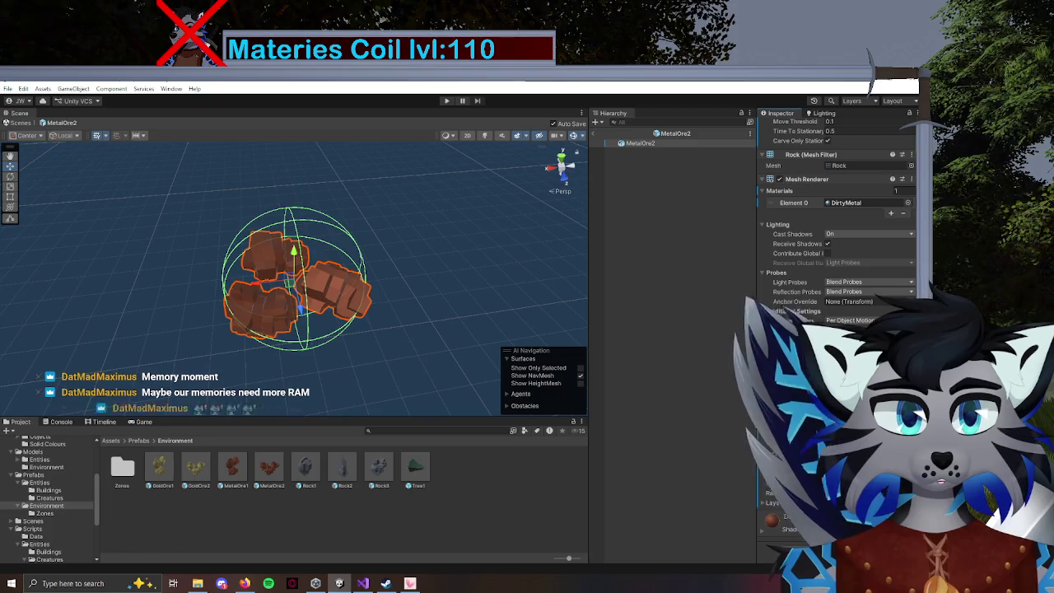
pyautogui.moveTo(775, 492)
pyautogui.mouseDown()
pyautogui.moveTo(906, 492)
pyautogui.moveTo(15, 490)
pyautogui.mouseUp()
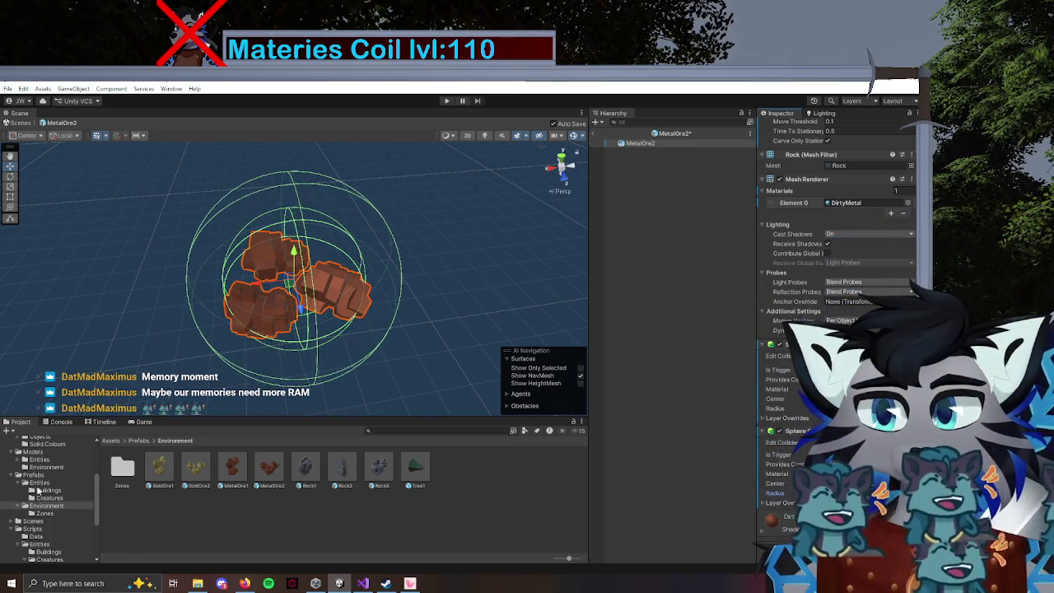
pyautogui.moveTo(247, 288)
pyautogui.mouseDown()
pyautogui.moveTo(278, 293)
pyautogui.moveTo(230, 322)
pyautogui.moveTo(308, 301)
pyautogui.moveTo(315, 347)
pyautogui.mouseUp()
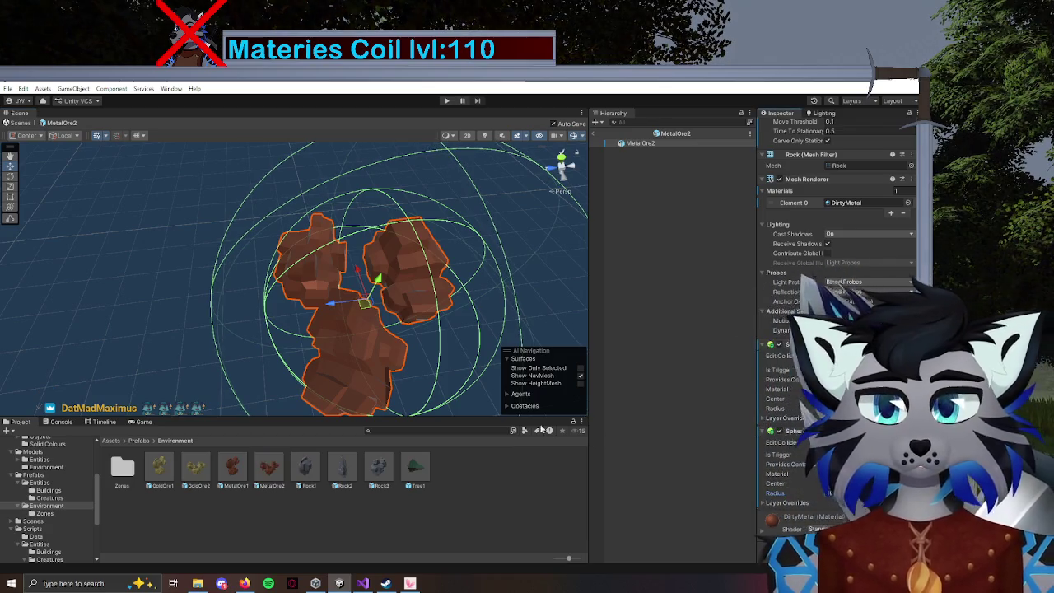
pyautogui.moveTo(434, 356)
pyautogui.mouseDown()
pyautogui.moveTo(336, 345)
pyautogui.moveTo(416, 346)
pyautogui.mouseUp()
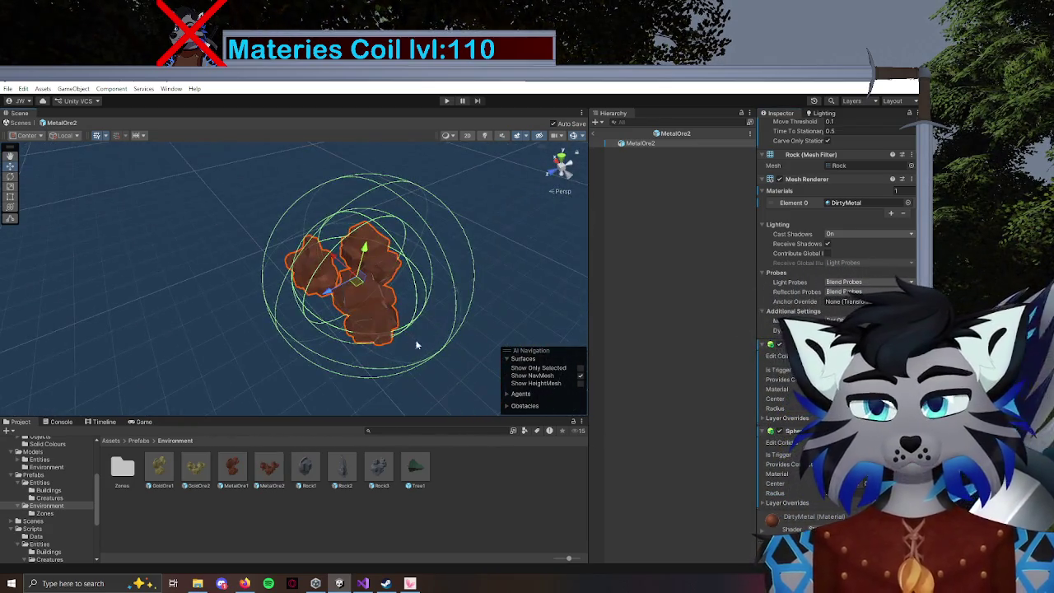
pyautogui.scroll(10, 832, 247)
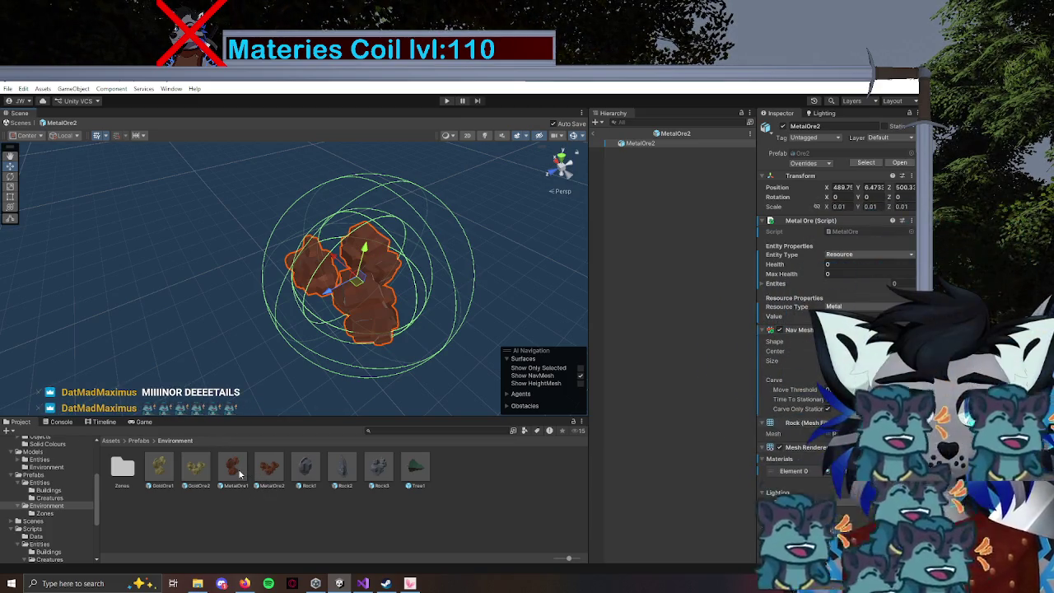
# Inspect MetalOre1's sphere colliders, then open the GoldOre2 prefab.
pyautogui.doubleClick(235, 470)
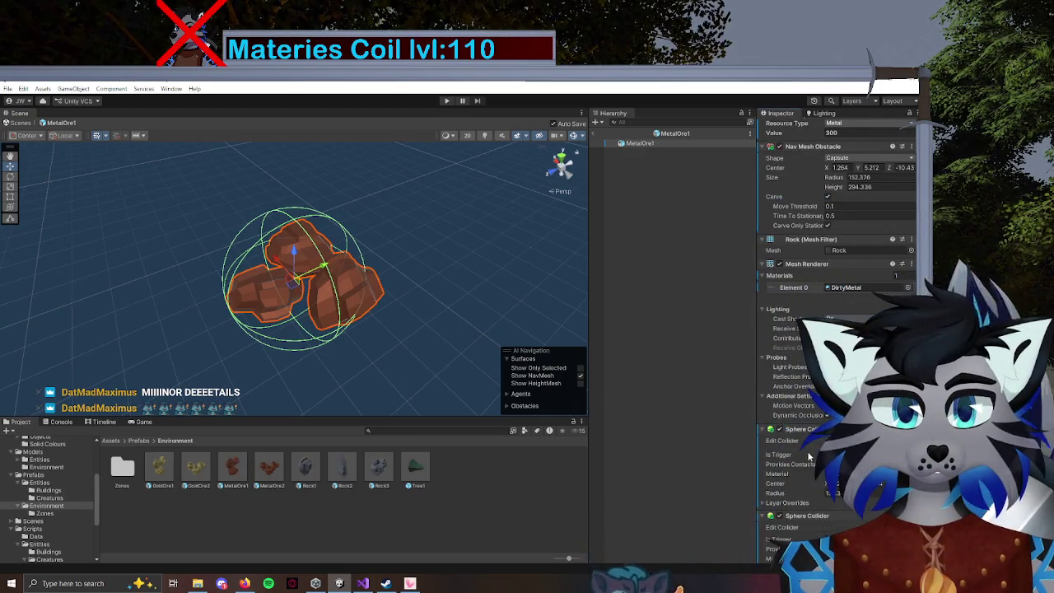
pyautogui.scroll(-3, 809, 455)
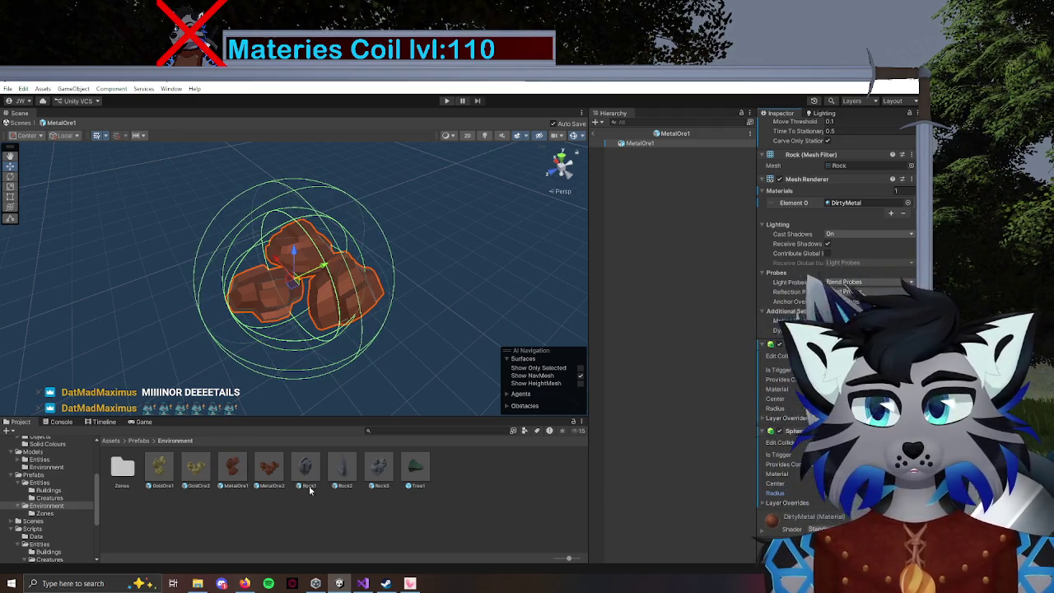
pyautogui.scroll(5, 823, 247)
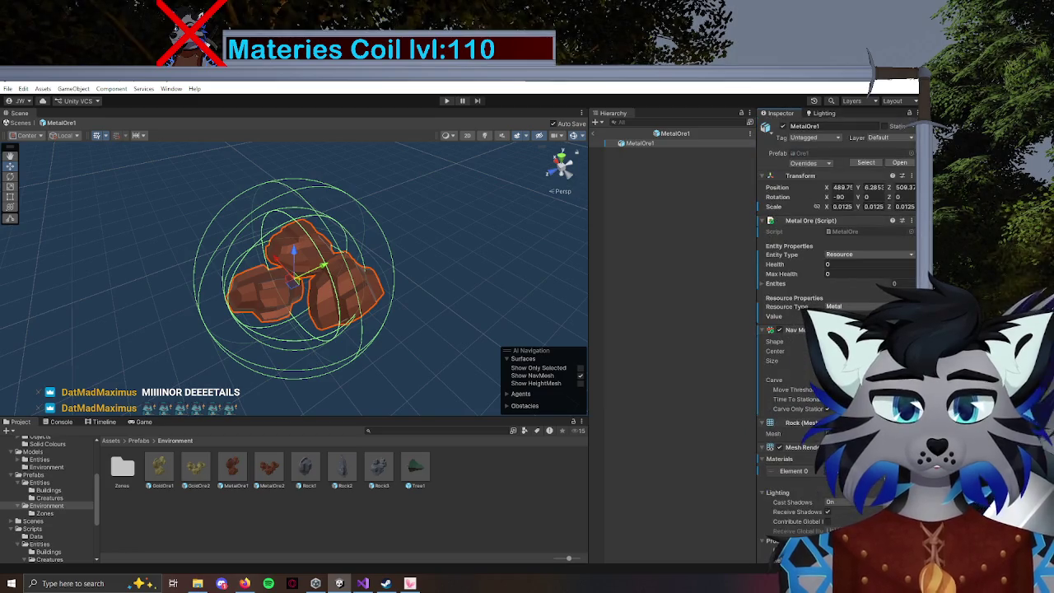
pyautogui.doubleClick(195, 471)
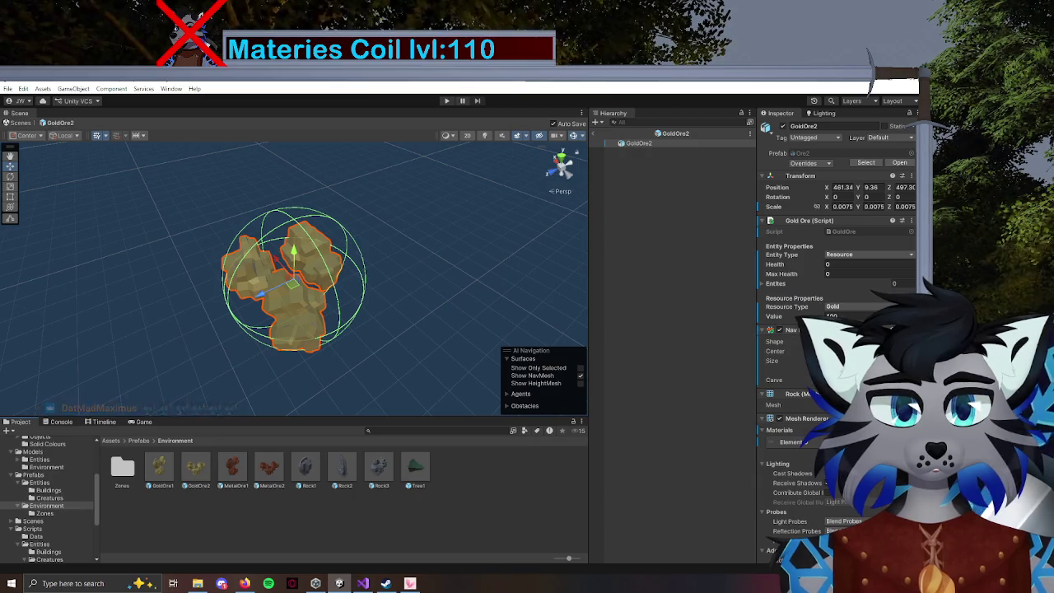
# Increase the radius of GoldOre2's second Sphere Collider well beyond the gold ore.
pyautogui.scroll(-5, 835, 330)
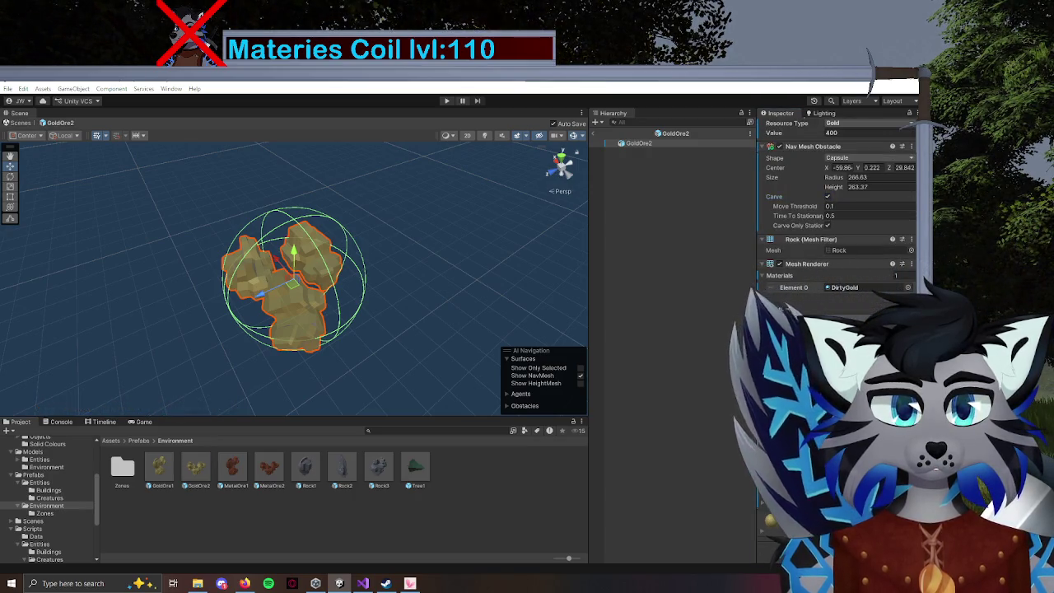
pyautogui.scroll(-3, 821, 503)
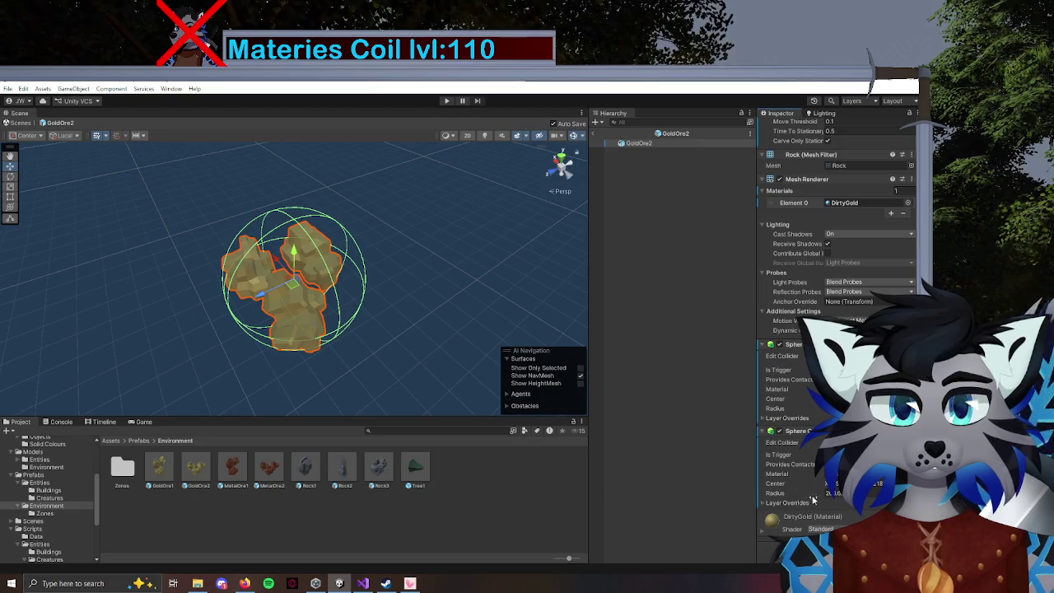
pyautogui.moveTo(782, 495); pyautogui.dragTo(832, 495)
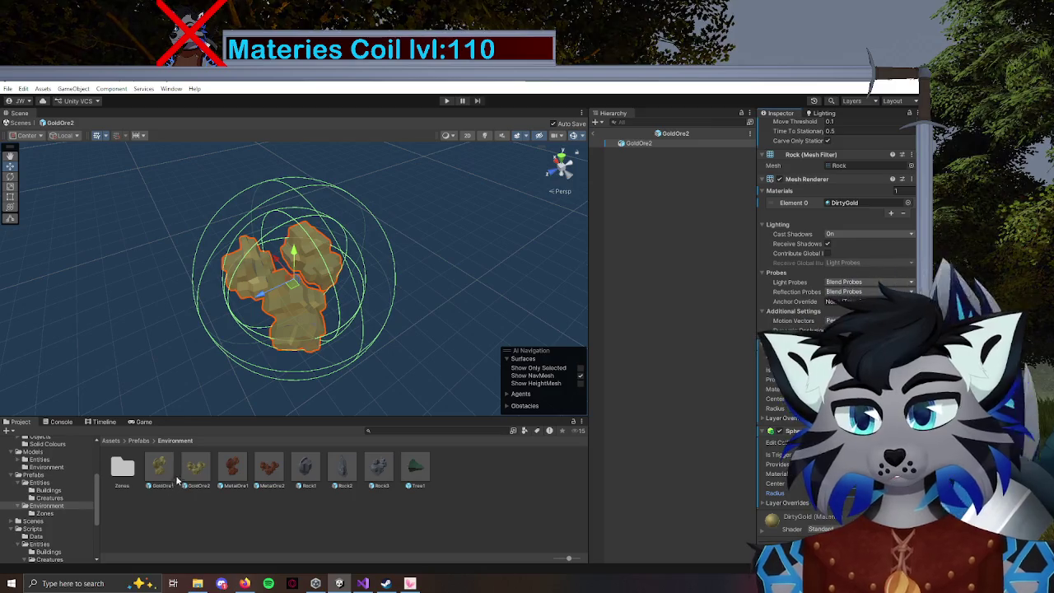
pyautogui.scroll(10, 821, 406)
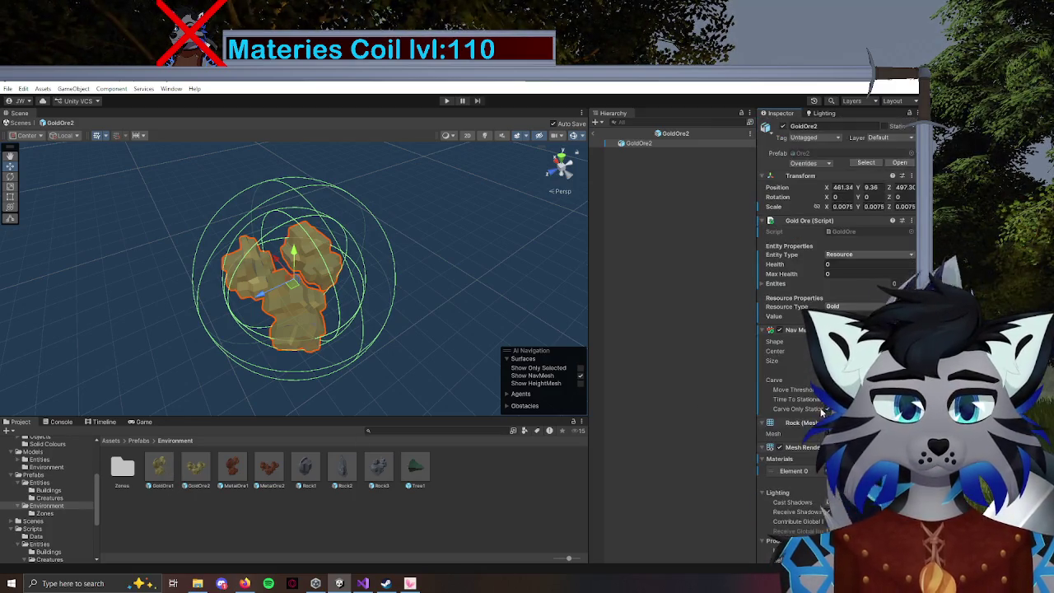
# Widen GoldOre1's second Sphere Collider radius, then switch to EntityBase.cs in Visual Studio.
pyautogui.doubleClick(164, 475)
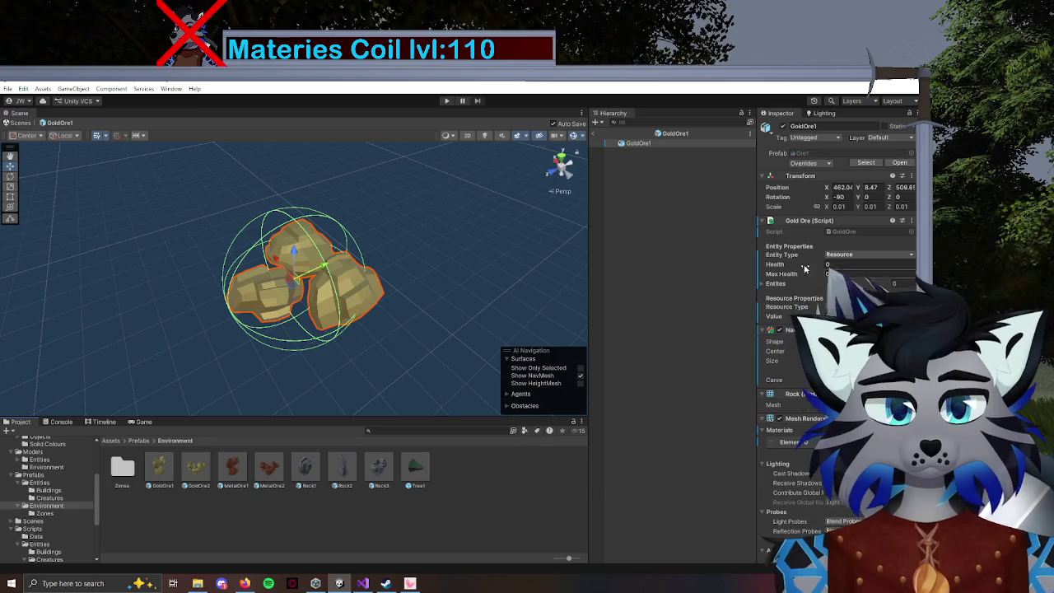
pyautogui.scroll(-7, 836, 329)
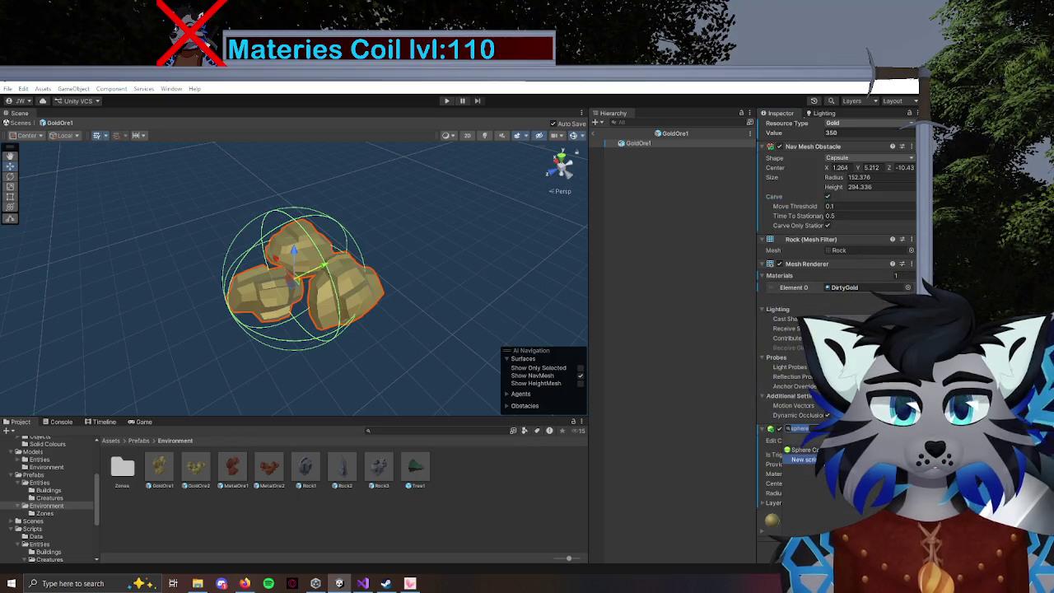
pyautogui.scroll(-3, 816, 506)
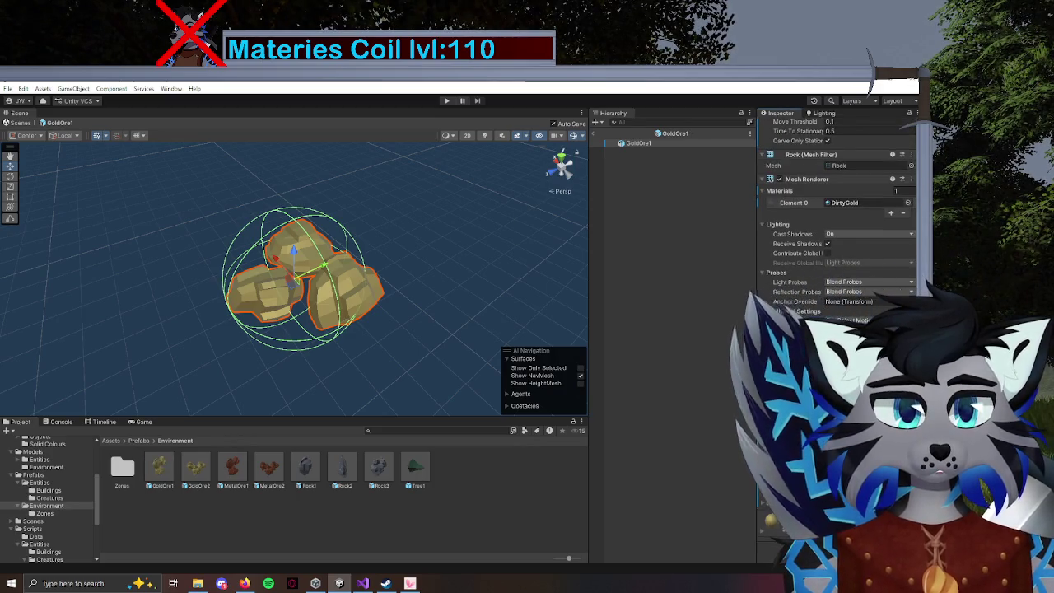
pyautogui.moveTo(775, 492); pyautogui.dragTo(807, 493)
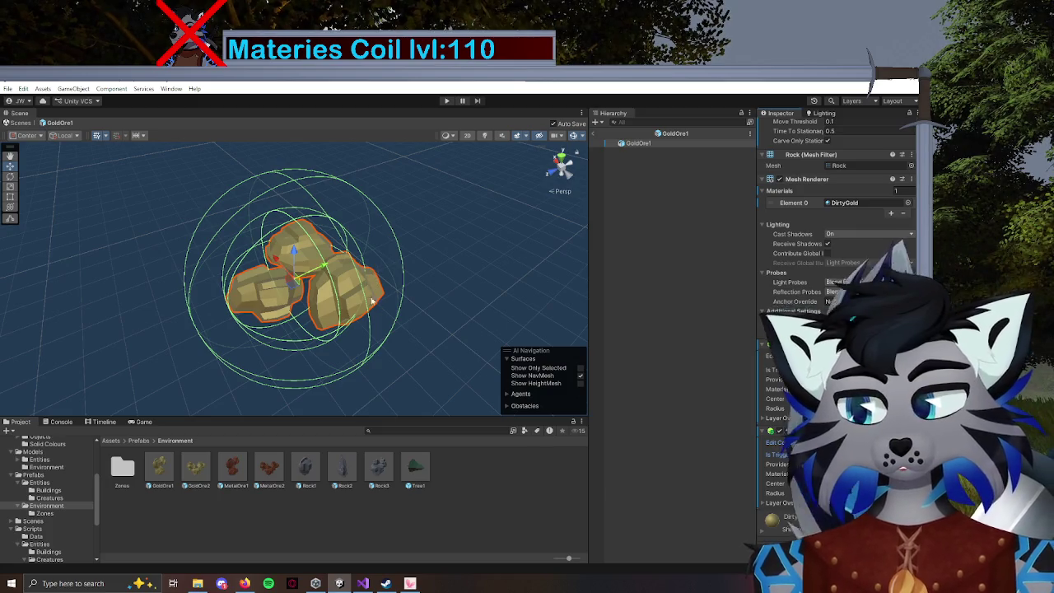
pyautogui.click(362, 583)
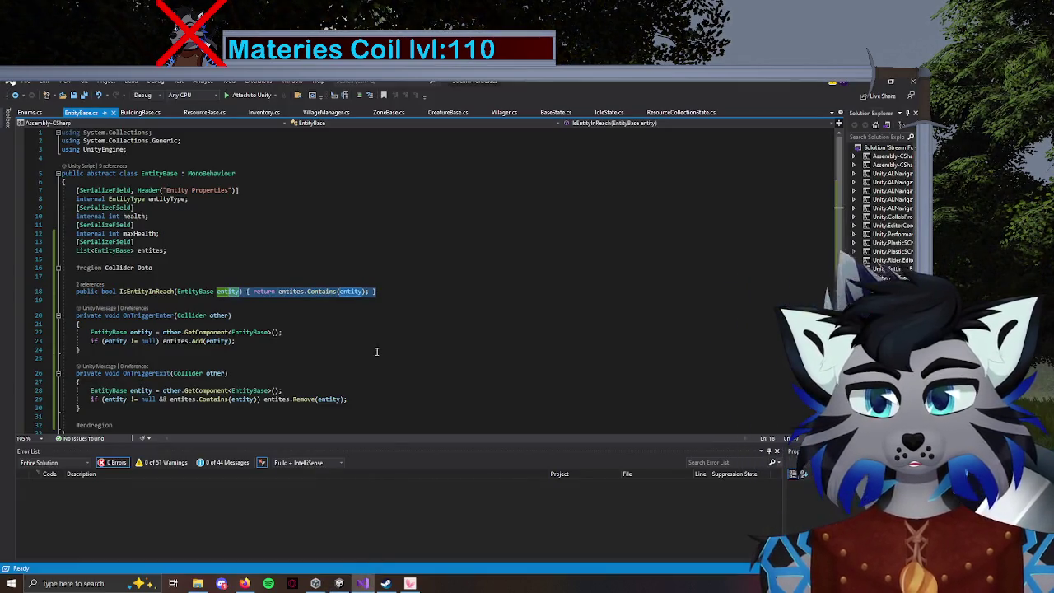
# Exit the GoldOre1 prefab back to GameScene, then bring up Villager.cs in Visual Studio.
pyautogui.click(339, 583)
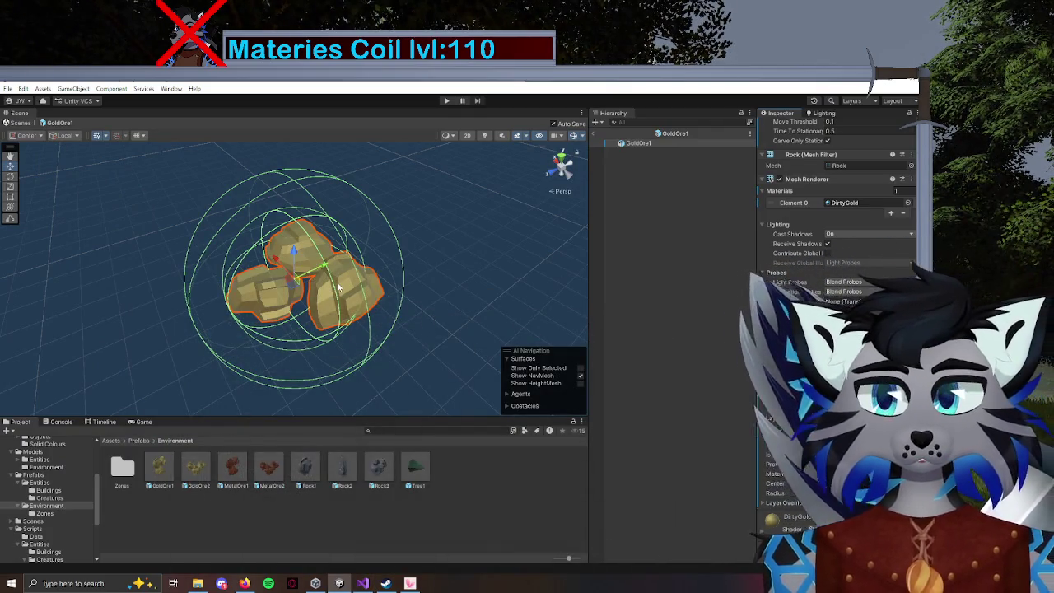
pyautogui.moveTo(370, 305)
pyautogui.mouseDown()
pyautogui.moveTo(365, 235)
pyautogui.moveTo(261, 221)
pyautogui.moveTo(405, 280)
pyautogui.mouseUp()
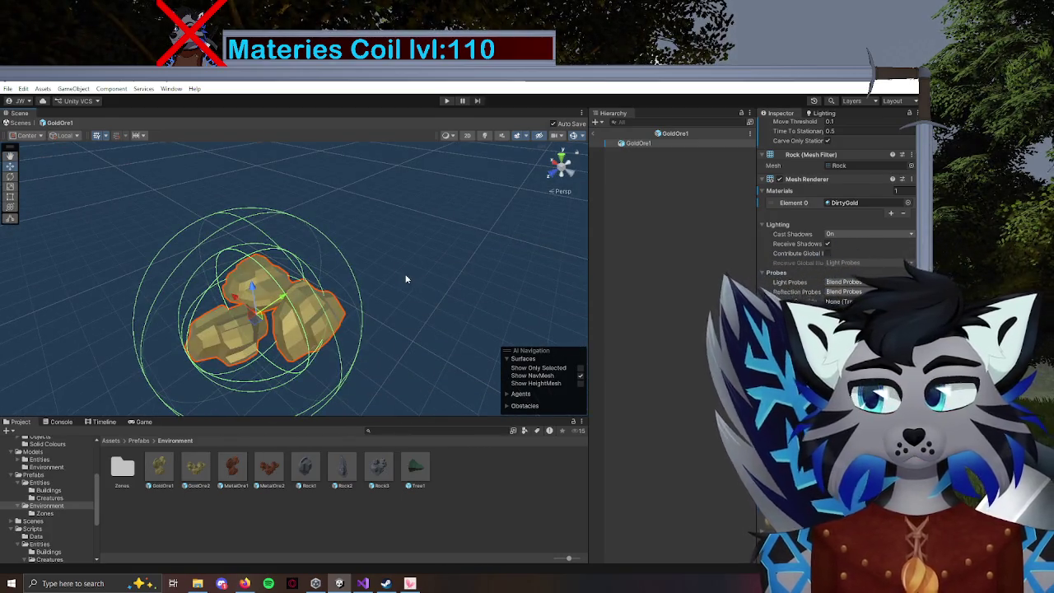
pyautogui.click(599, 135)
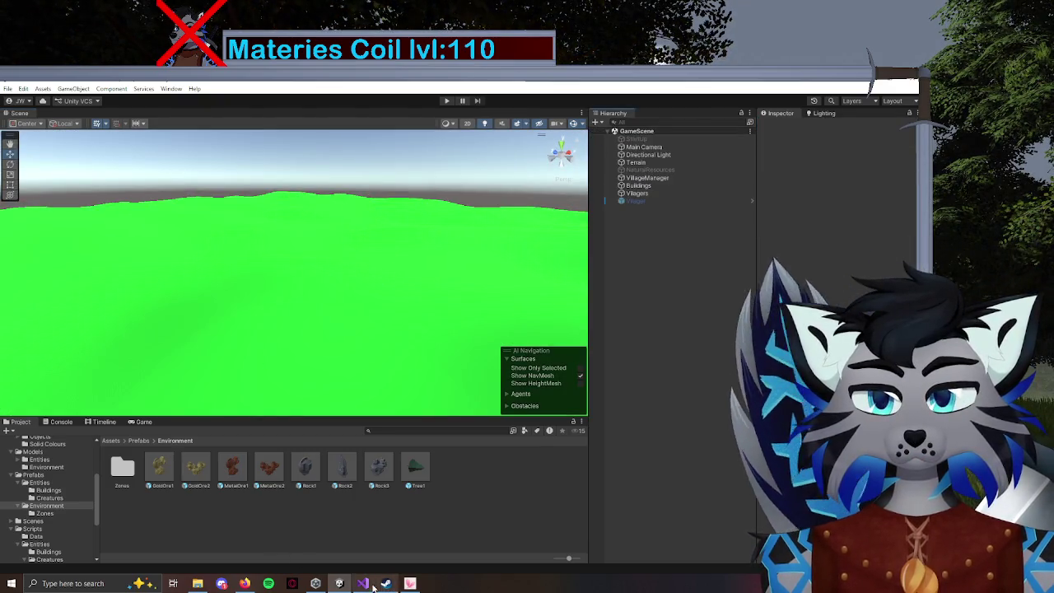
pyautogui.click(362, 583)
pyautogui.click(498, 113)
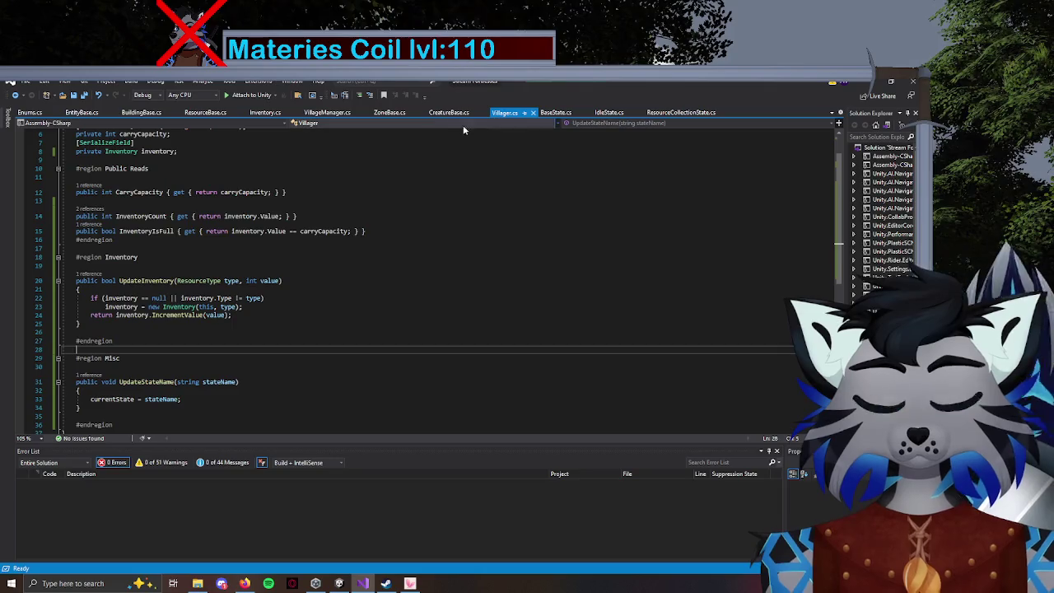
# In CreatureBase.cs, delete the #region Public Reads block and its leftover blank lines.
pyautogui.scroll(1, 283, 216)
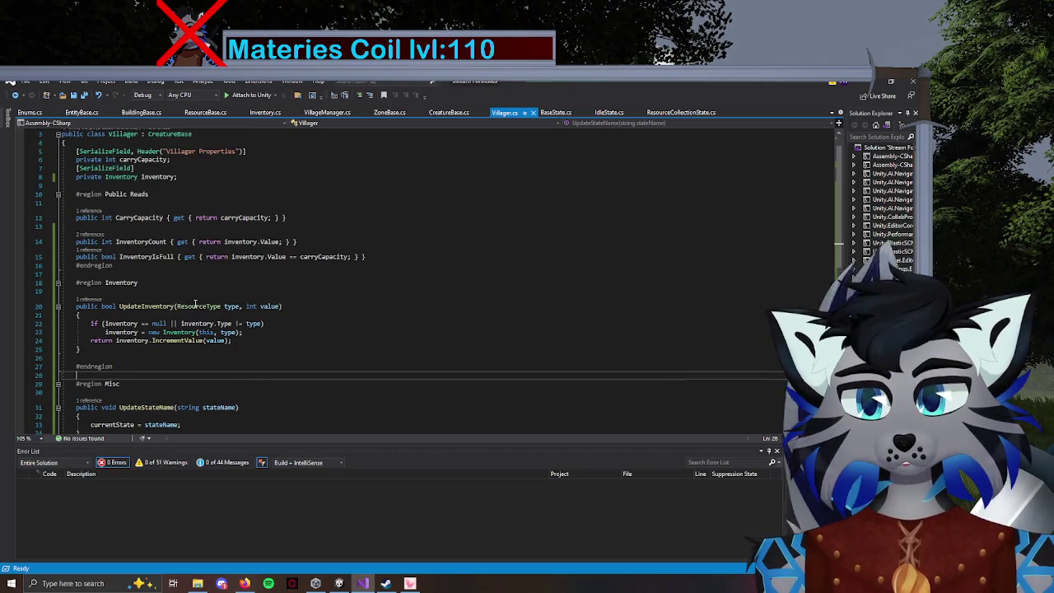
pyautogui.scroll(1, 417, 190)
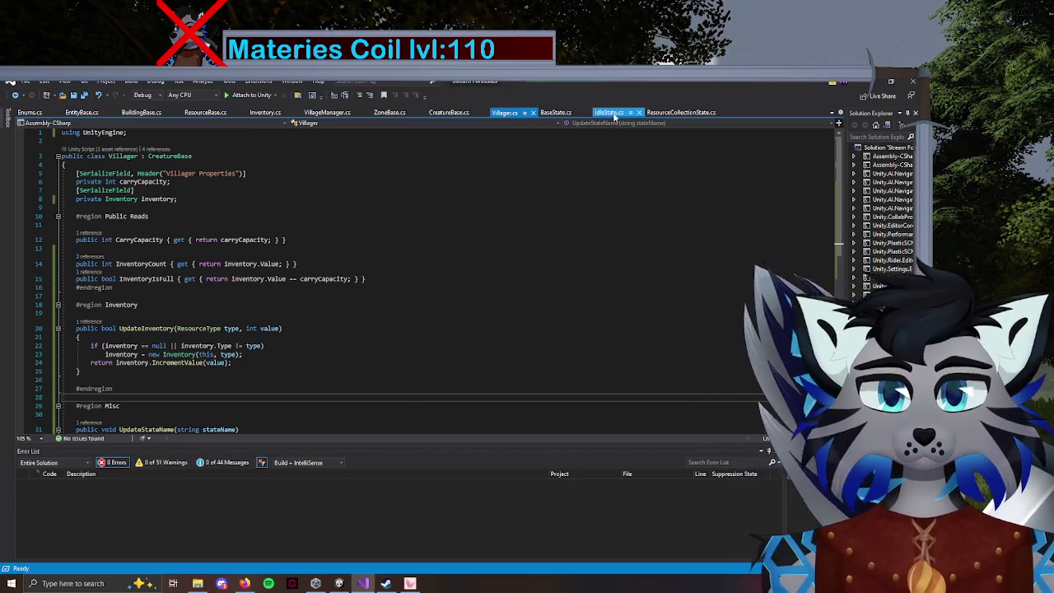
pyautogui.click(448, 113)
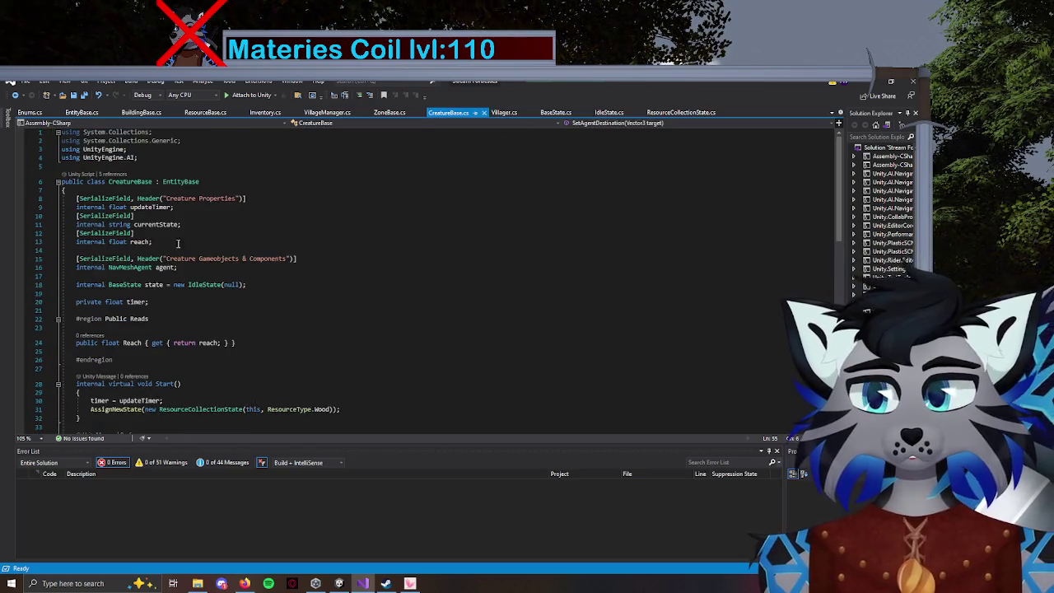
pyautogui.moveTo(113, 360)
pyautogui.mouseDown()
pyautogui.moveTo(69, 343)
pyautogui.moveTo(51, 318)
pyautogui.mouseUp()
pyautogui.press('Delete')
pyautogui.press('BackSpace')
pyautogui.press('BackSpace')
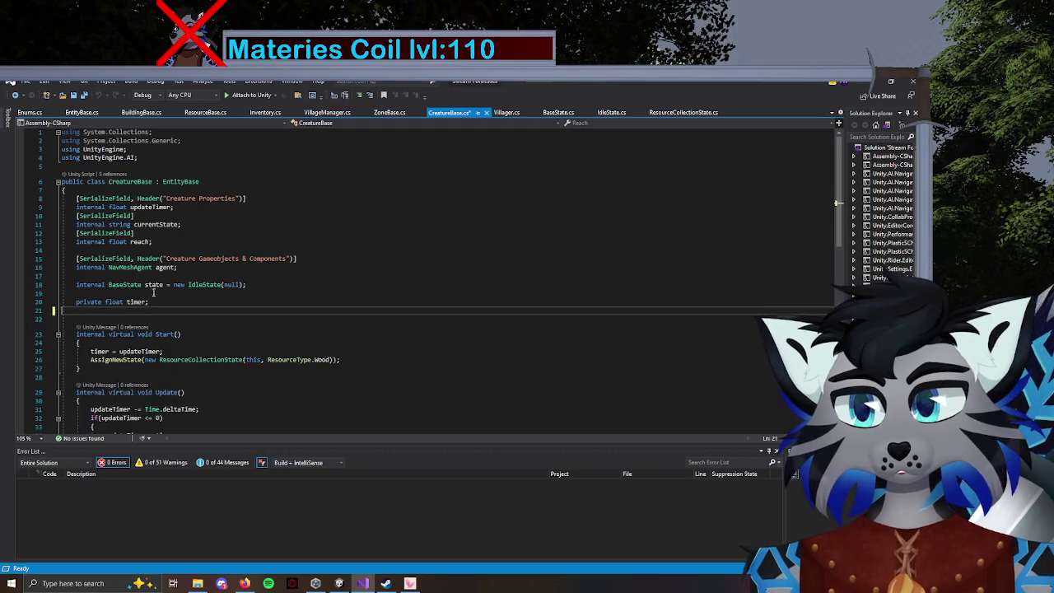
# Delete the reach field with its attribute line, save CreatureBase.cs, and return to Unity.
pyautogui.moveTo(162, 241); pyautogui.dragTo(181, 225)
pyautogui.press('Delete')
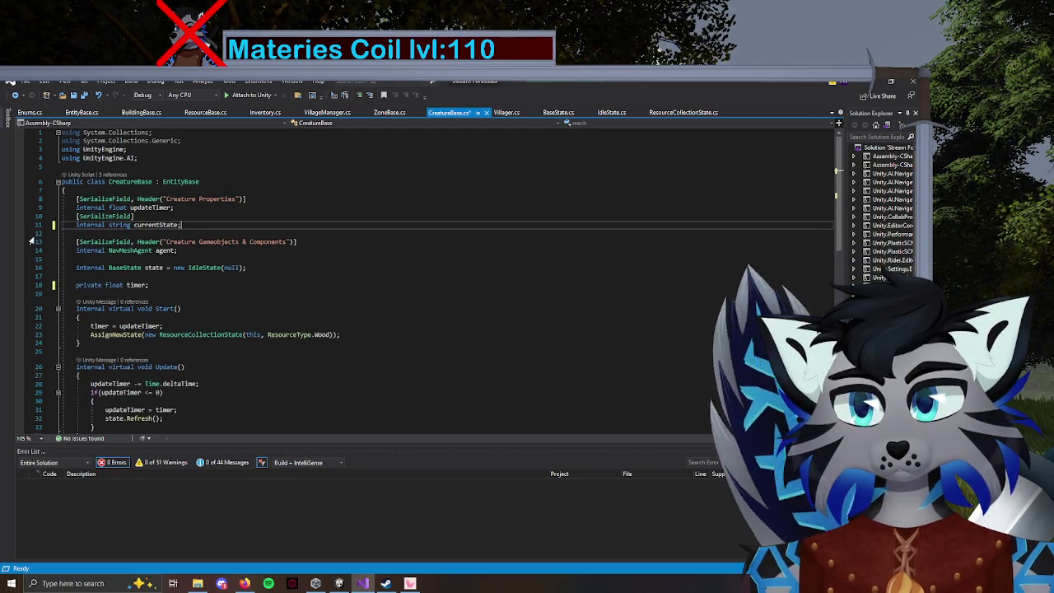
pyautogui.hotkey('ctrl', 's')
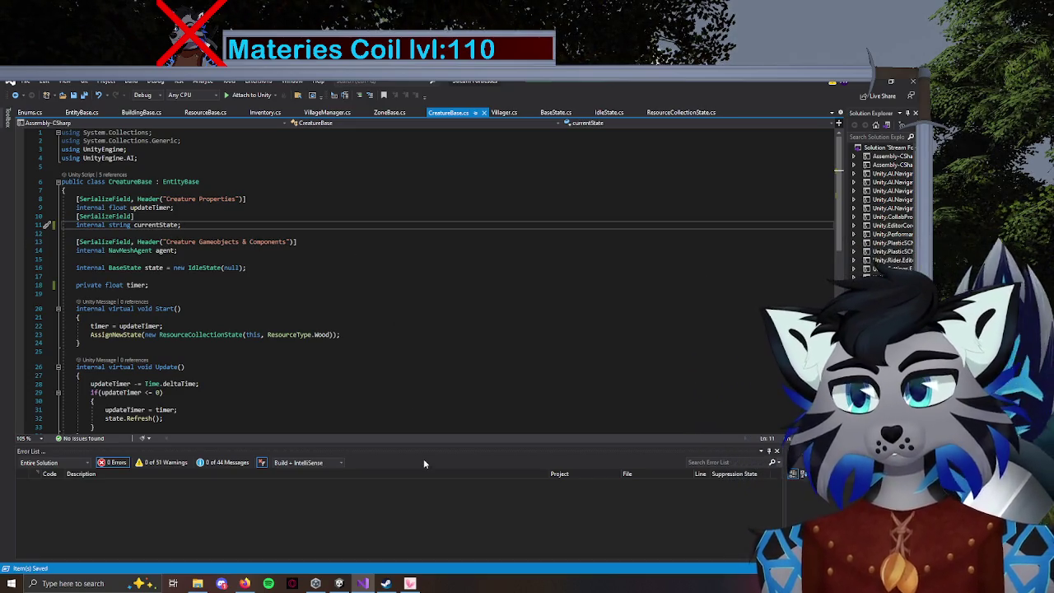
pyautogui.click(338, 583)
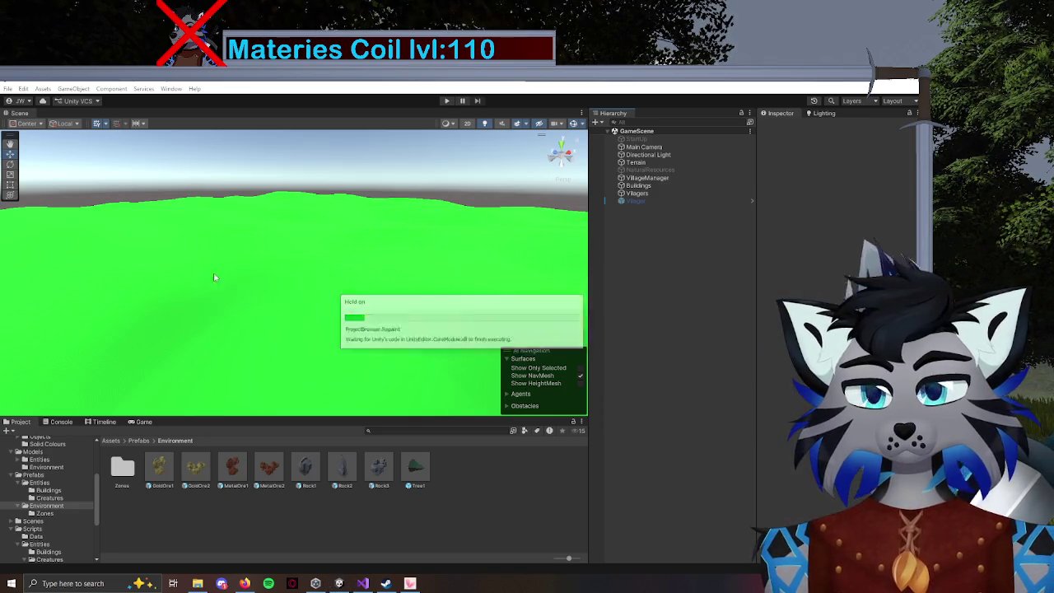
# Frame the Villager in the Scene view, tilt up to the horizon, and enter Play mode.
pyautogui.doubleClick(636, 201)
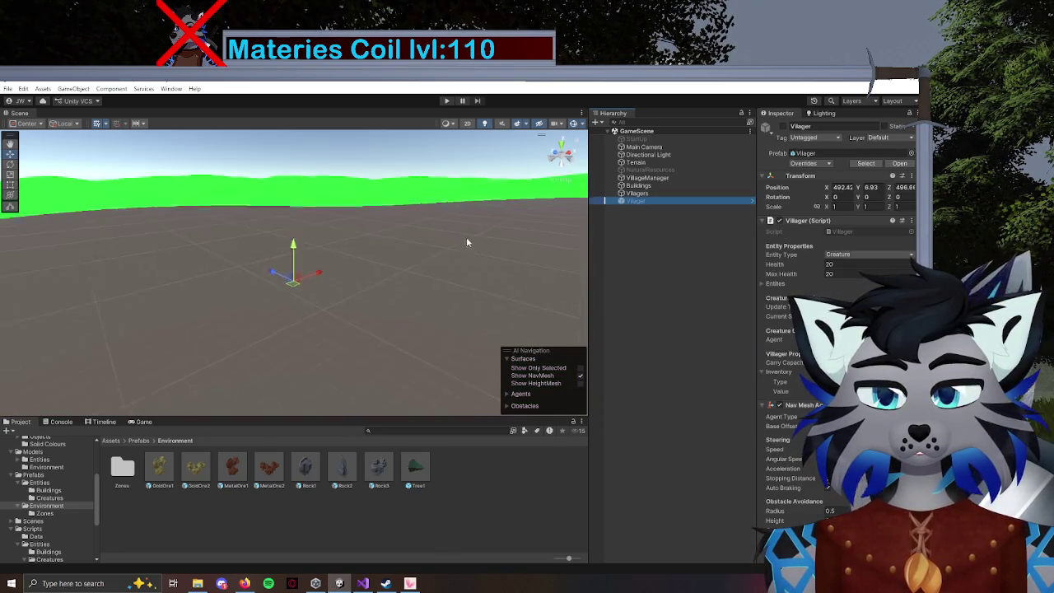
pyautogui.scroll(-5, 363, 280)
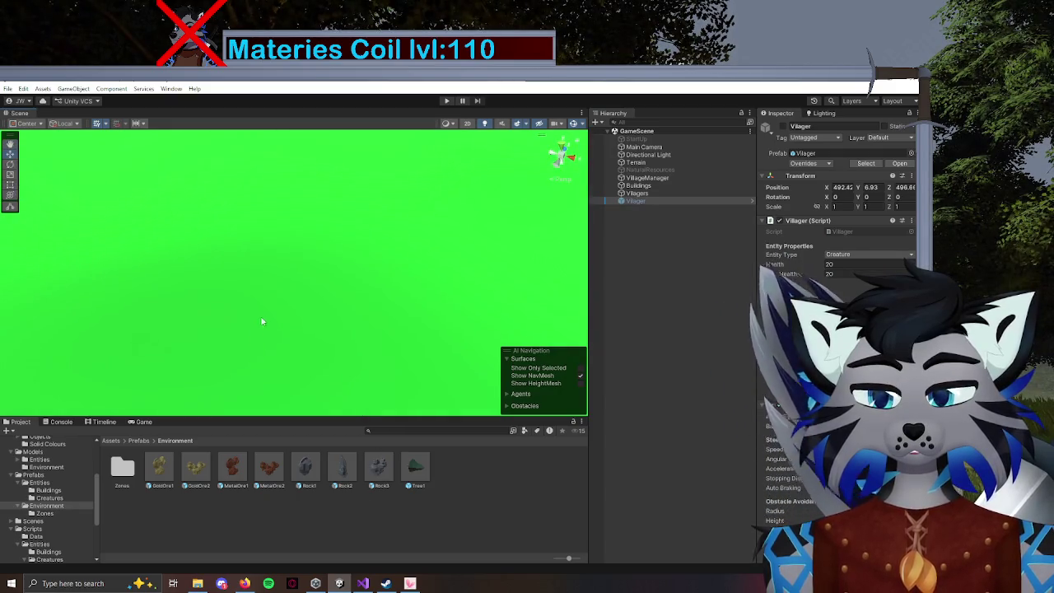
pyautogui.moveTo(262, 322); pyautogui.dragTo(220, 297)
pyautogui.moveTo(346, 307); pyautogui.dragTo(455, 95)
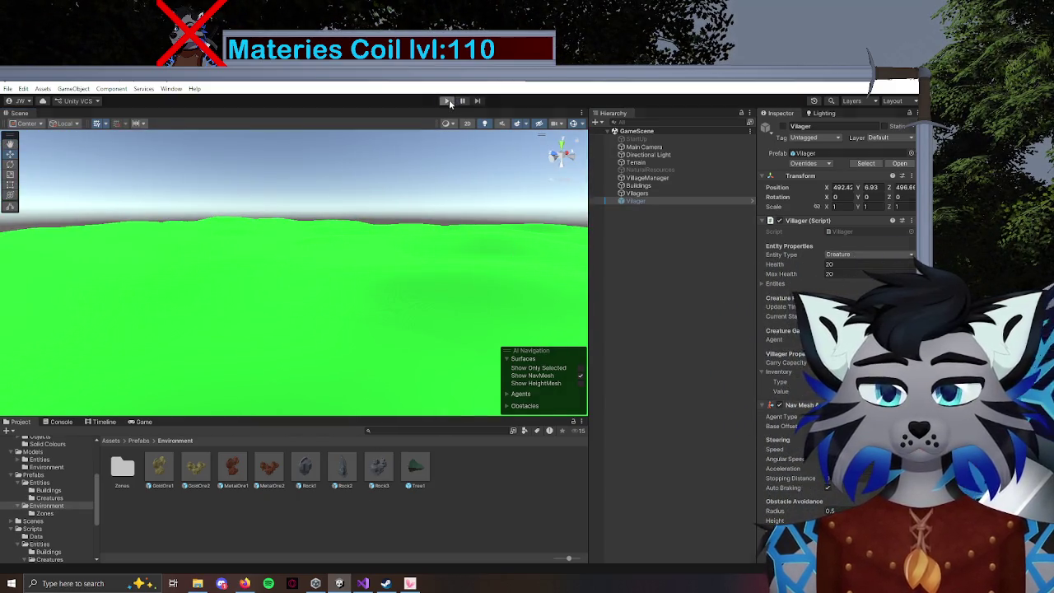
pyautogui.click(447, 100)
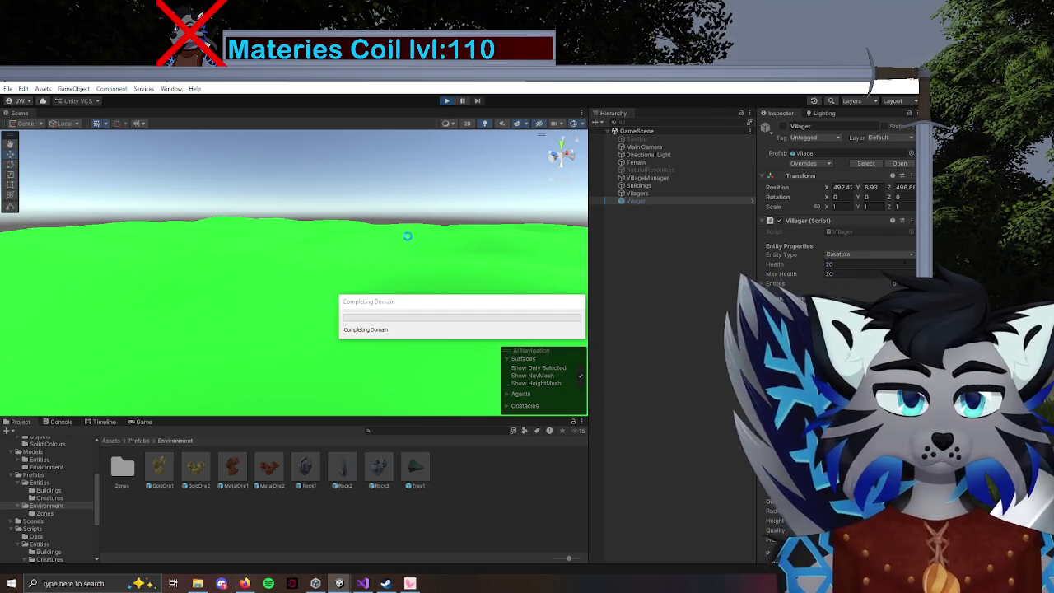